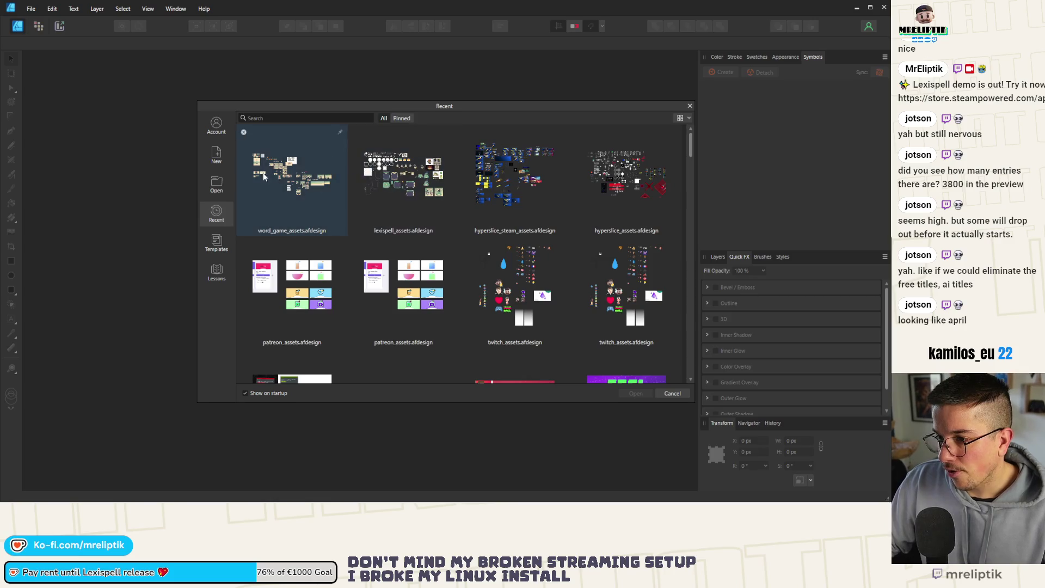
Open lexispell_assets.afdesign from Affinity Designer's Recent dialog
{"action": "double_click", "coordinate": [403, 174]}
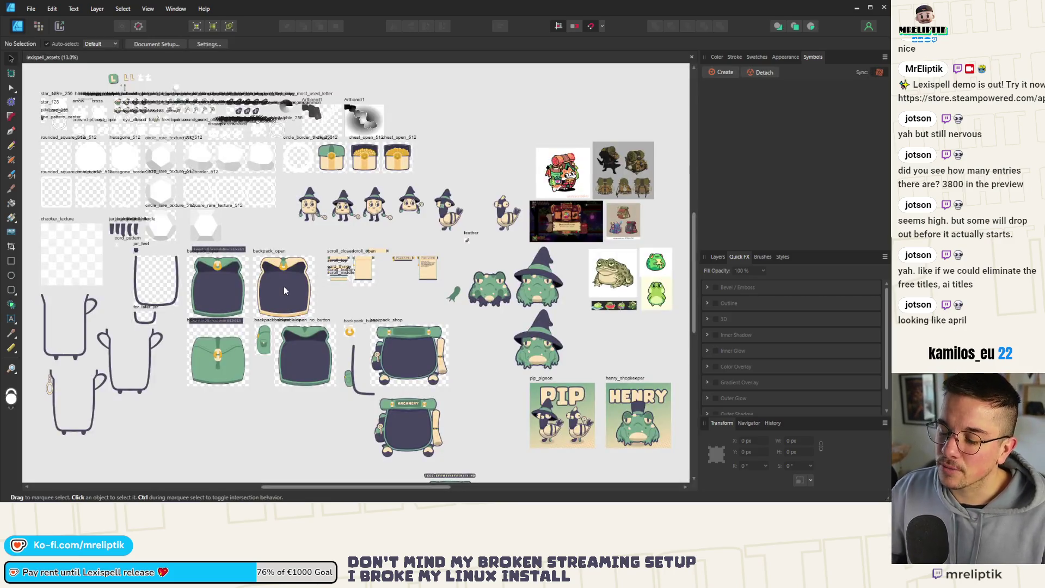
Select the toad-and-backpack group and drag the backpack up and to the right, off the toad
{"action": "scroll", "coordinate": [277, 267], "scroll_direction": "down", "scroll_amount": 3}
{"action": "scroll", "coordinate": [272, 252], "scroll_direction": "up", "scroll_amount": 8}
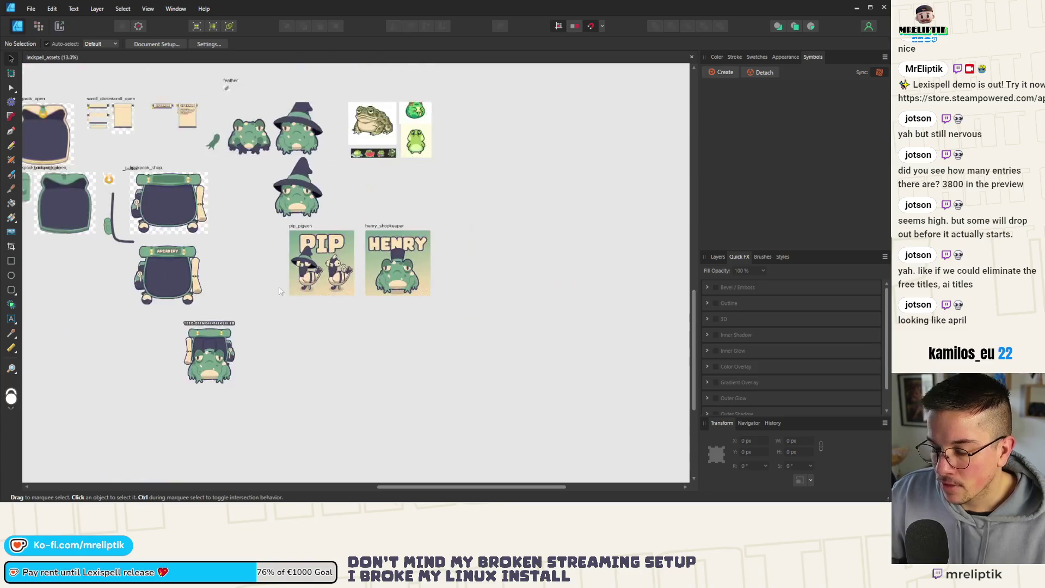
{"action": "scroll", "coordinate": [247, 337], "scroll_direction": "up", "scroll_amount": 2}
{"action": "left_click", "coordinate": [286, 330]}
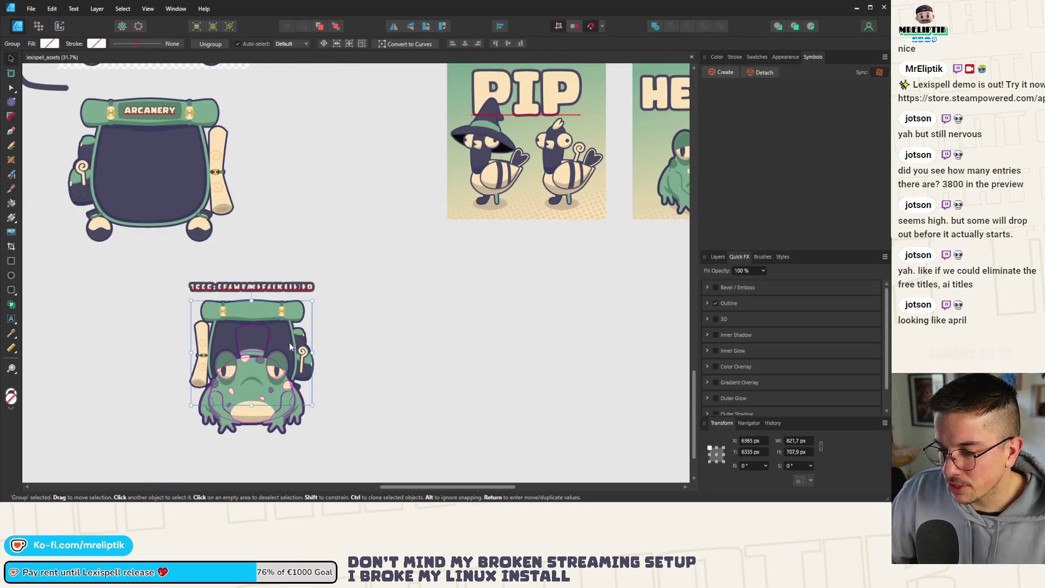
{"action": "left_click_drag", "start_coordinate": [289, 341], "coordinate": [387, 299]}
Select the backpack's inner body curve inside the group
{"action": "scroll", "coordinate": [383, 297], "scroll_direction": "down", "scroll_amount": 2}
{"action": "scroll", "coordinate": [293, 258], "scroll_direction": "up", "scroll_amount": 6}
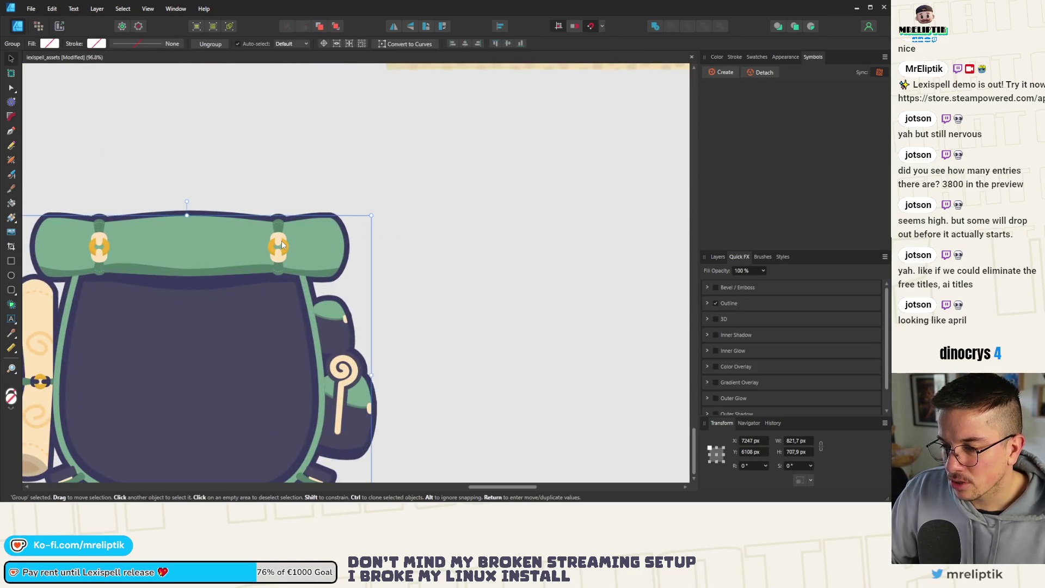
{"action": "scroll", "coordinate": [327, 294], "scroll_direction": "down", "scroll_amount": 2}
{"action": "double_click", "coordinate": [239, 313]}
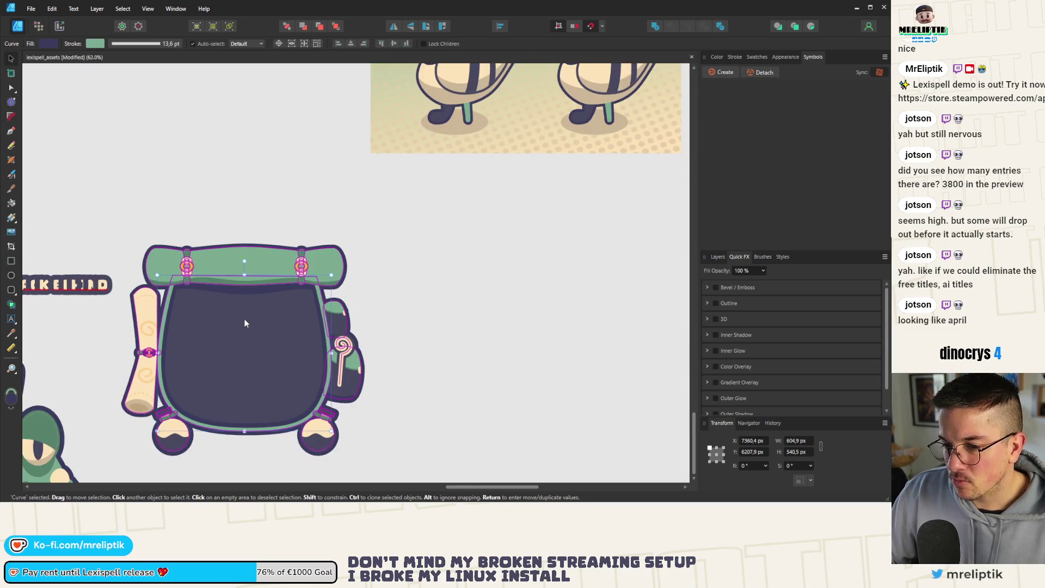
{"action": "scroll", "coordinate": [228, 321], "scroll_direction": "down", "scroll_amount": 2}
{"action": "scroll", "coordinate": [219, 325], "scroll_direction": "up", "scroll_amount": 3}
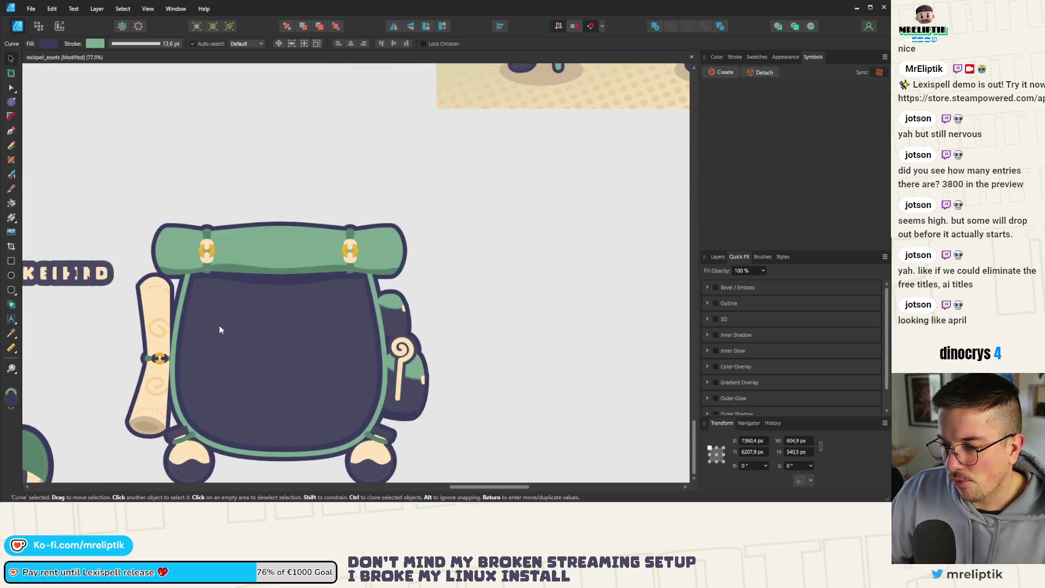
{"action": "left_click", "coordinate": [233, 292]}
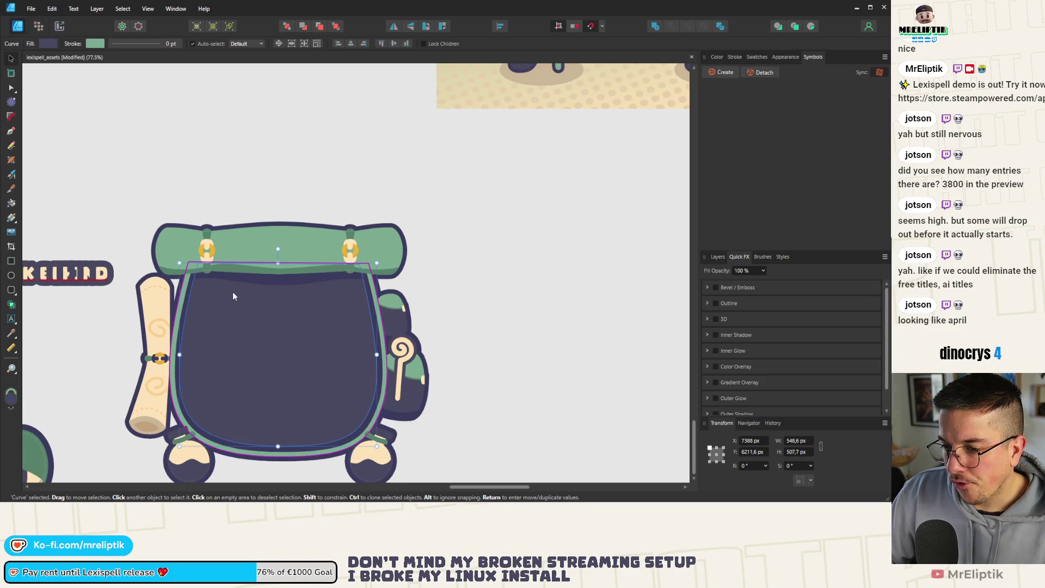
Use the Color panel eyedropper to fill the inner backpack body with the green
{"action": "left_click", "coordinate": [735, 57]}
{"action": "left_click", "coordinate": [717, 57]}
{"action": "mouse_move", "coordinate": [735, 75]}
{"action": "left_mouse_down"}
{"action": "mouse_move", "coordinate": [280, 164]}
{"action": "mouse_move", "coordinate": [280, 242]}
{"action": "left_mouse_up"}
{"action": "key", "text": "ctrl+d"}
Select another curve inside the backpack group and sample the green from the artwork
{"action": "scroll", "coordinate": [238, 252], "scroll_direction": "down", "scroll_amount": 1}
{"action": "scroll", "coordinate": [238, 251], "scroll_direction": "up", "scroll_amount": 3}
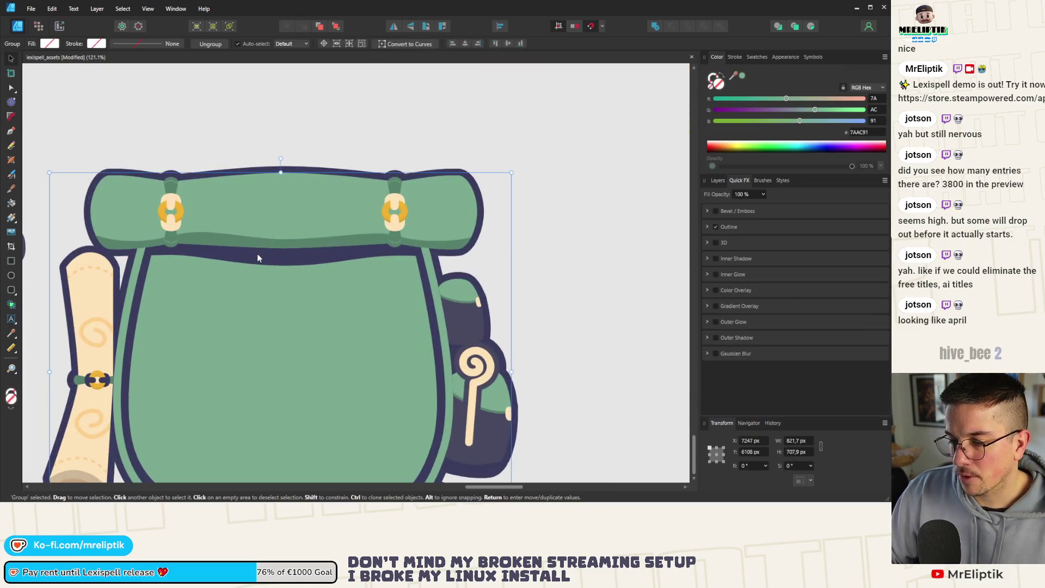
{"action": "scroll", "coordinate": [293, 288], "scroll_direction": "down", "scroll_amount": 3}
{"action": "left_click", "coordinate": [219, 300]}
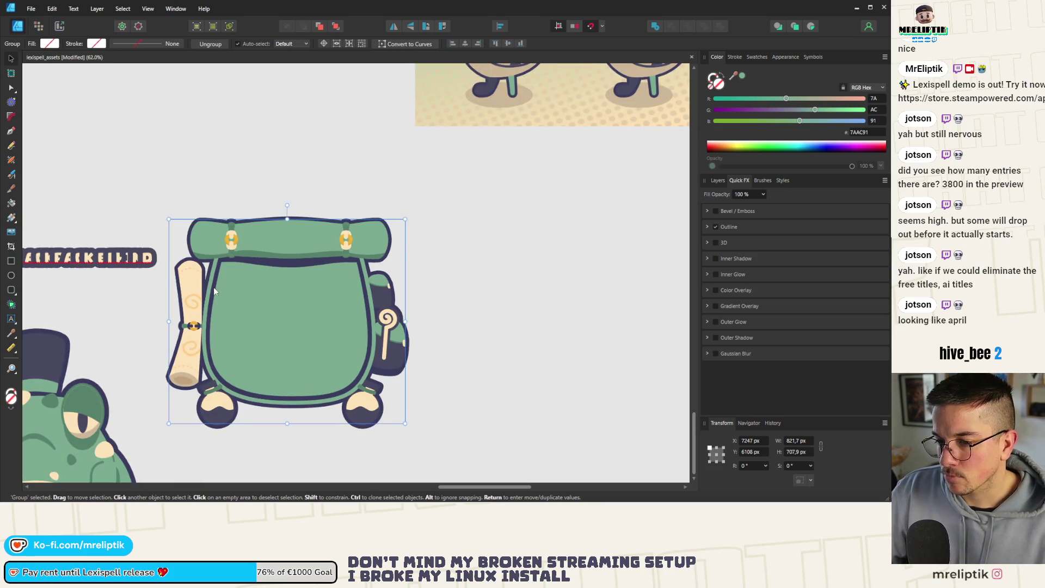
{"action": "double_click", "coordinate": [216, 283]}
{"action": "scroll", "coordinate": [216, 288], "scroll_direction": "up", "scroll_amount": 3}
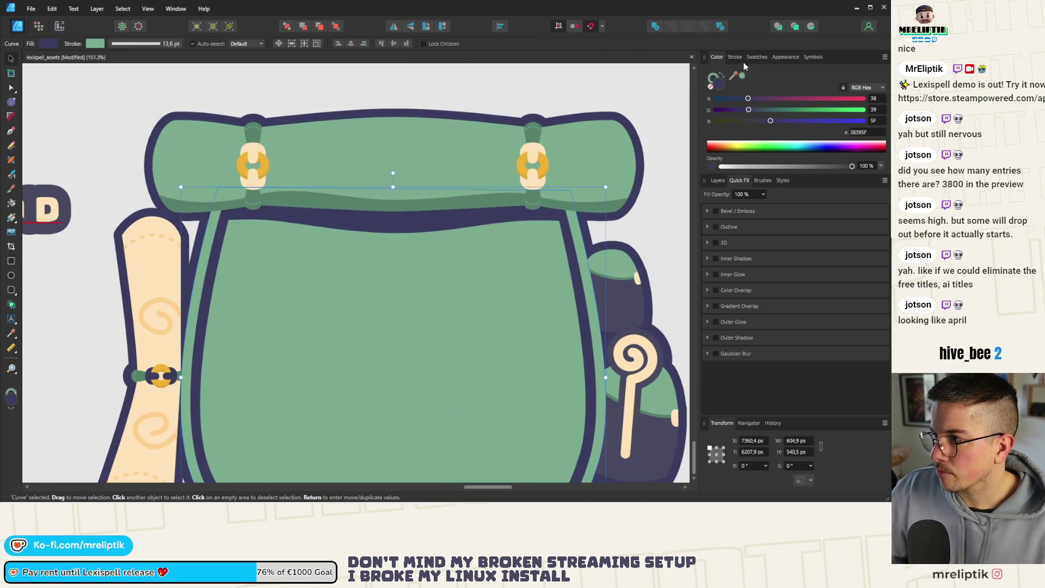
{"action": "left_click", "coordinate": [734, 73]}
{"action": "mouse_move", "coordinate": [733, 75]}
{"action": "left_mouse_down"}
{"action": "mouse_move", "coordinate": [543, 182]}
{"action": "mouse_move", "coordinate": [532, 142]}
{"action": "left_mouse_up"}
{"action": "key", "text": "ctrl+d"}
Fill the backpack's dark navy body curve with the sampled green
{"action": "scroll", "coordinate": [273, 175], "scroll_direction": "down", "scroll_amount": 5}
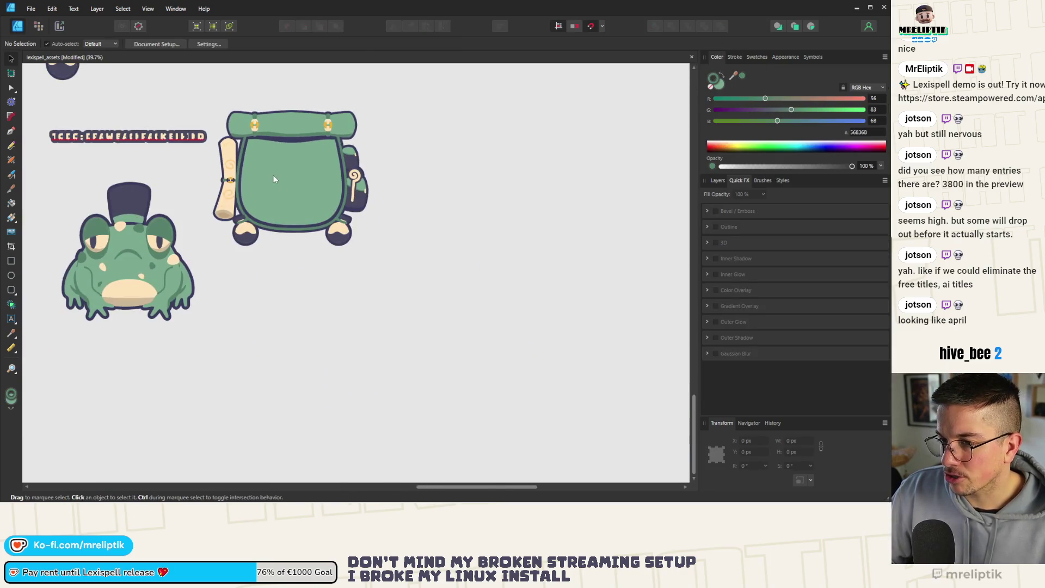
{"action": "scroll", "coordinate": [273, 174], "scroll_direction": "up", "scroll_amount": 5}
{"action": "double_click", "coordinate": [282, 160]}
{"action": "key", "text": "ctrl+z"}
{"action": "key", "text": "ctrl+z"}
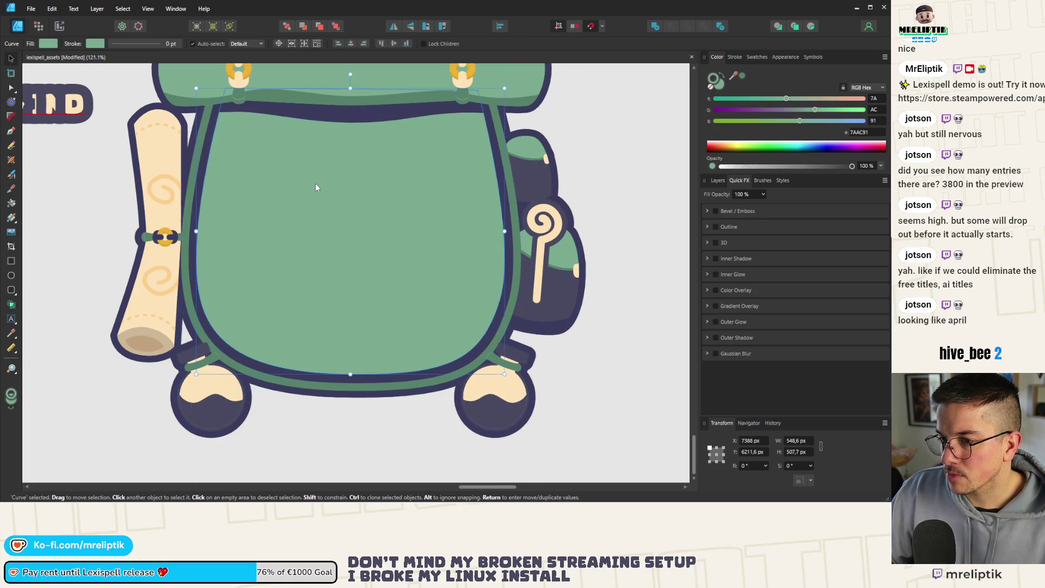
{"action": "key", "text": "ctrl+shift+z"}
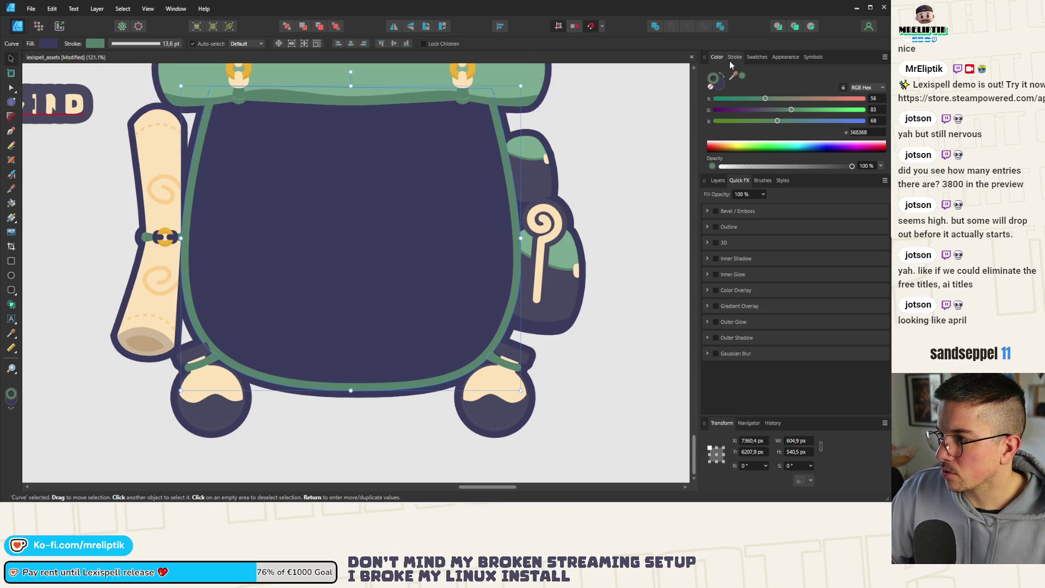
{"action": "mouse_move", "coordinate": [733, 75]}
{"action": "left_mouse_down"}
{"action": "mouse_move", "coordinate": [544, 82]}
{"action": "mouse_move", "coordinate": [397, 68]}
{"action": "left_mouse_up"}
{"action": "scroll", "coordinate": [220, 133], "scroll_direction": "down", "scroll_amount": 5}
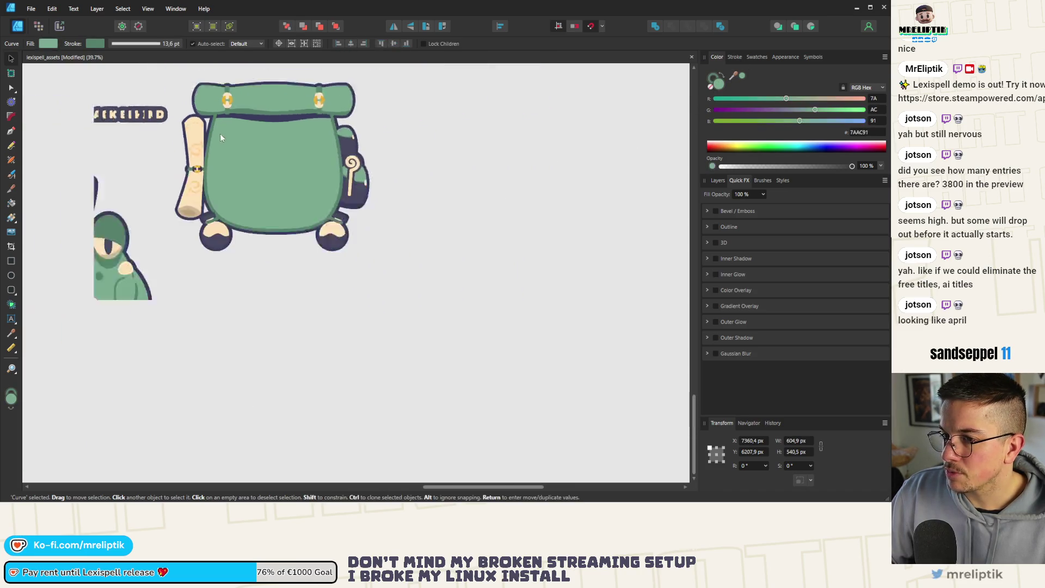
{"action": "left_click", "coordinate": [438, 123]}
Recolour the dark navy band under the bedroll with the same sampled green
{"action": "scroll", "coordinate": [249, 142], "scroll_direction": "up", "scroll_amount": 3}
{"action": "scroll", "coordinate": [250, 142], "scroll_direction": "down", "scroll_amount": 3}
{"action": "scroll", "coordinate": [272, 160], "scroll_direction": "up", "scroll_amount": 2}
{"action": "scroll", "coordinate": [273, 158], "scroll_direction": "up", "scroll_amount": 6}
{"action": "left_click", "coordinate": [272, 156]}
{"action": "scroll", "coordinate": [272, 156], "scroll_direction": "down", "scroll_amount": 1}
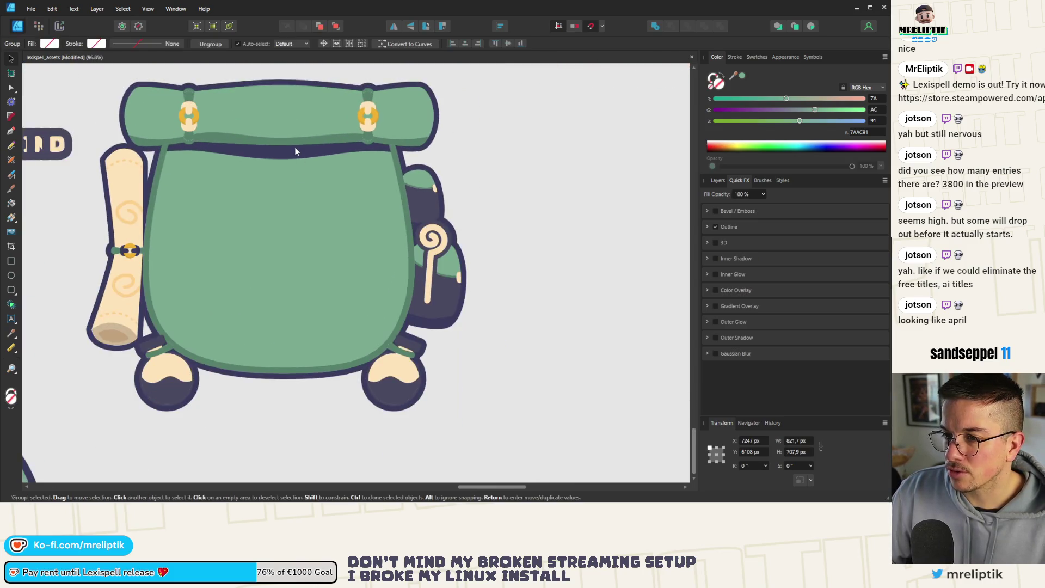
{"action": "scroll", "coordinate": [272, 157], "scroll_direction": "up", "scroll_amount": 1}
{"action": "double_click", "coordinate": [274, 156]}
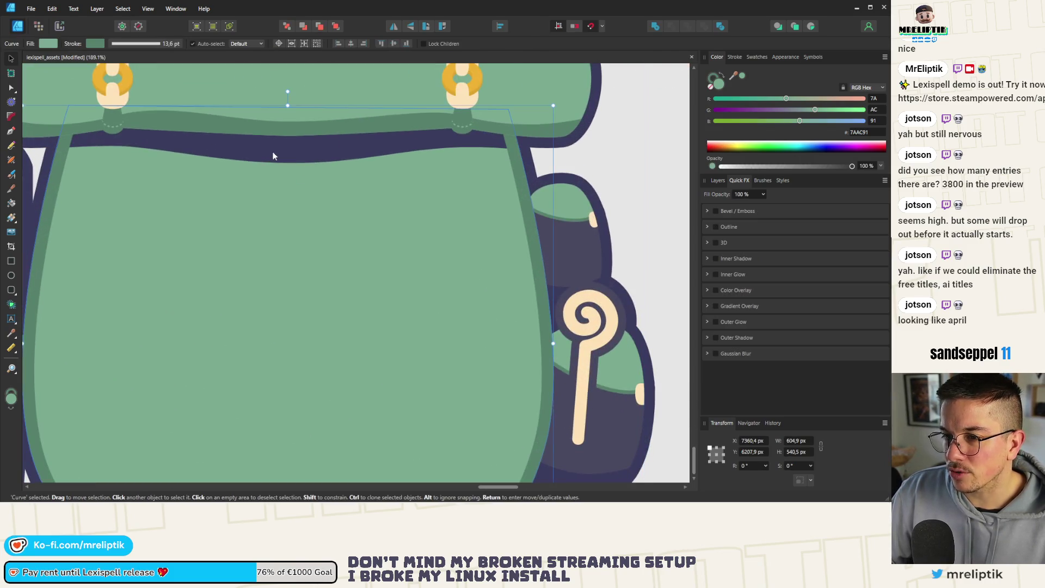
{"action": "left_click", "coordinate": [304, 142]}
{"action": "mouse_move", "coordinate": [733, 75]}
{"action": "left_mouse_down"}
{"action": "mouse_move", "coordinate": [540, 148]}
{"action": "mouse_move", "coordinate": [410, 116]}
{"action": "left_mouse_up"}
{"action": "scroll", "coordinate": [272, 168], "scroll_direction": "down", "scroll_amount": 6}
{"action": "key", "text": "ctrl+d"}
{"action": "scroll", "coordinate": [274, 185], "scroll_direction": "up", "scroll_amount": 3}
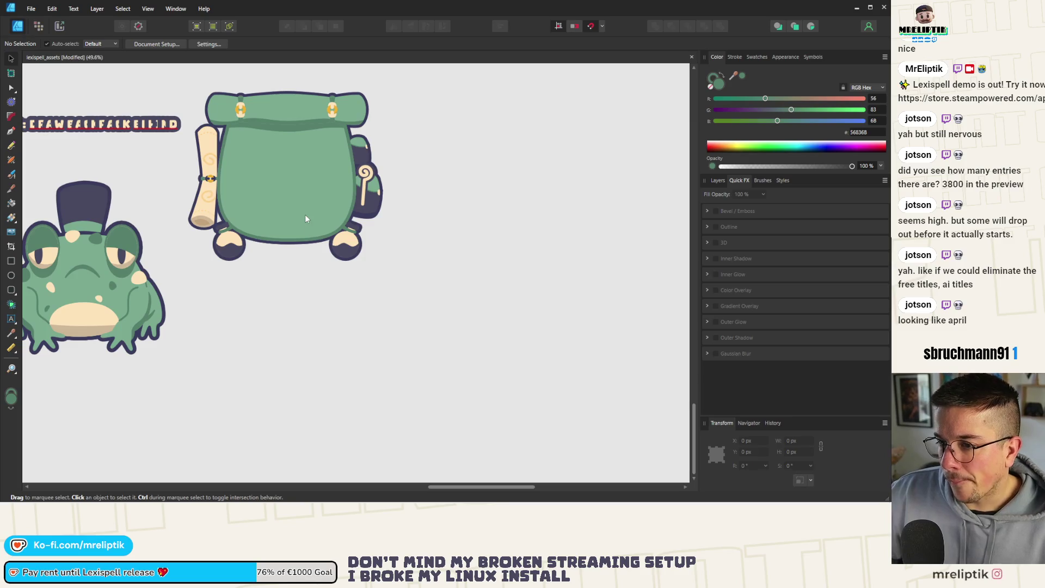
{"action": "scroll", "coordinate": [292, 223], "scroll_direction": "down", "scroll_amount": 3}
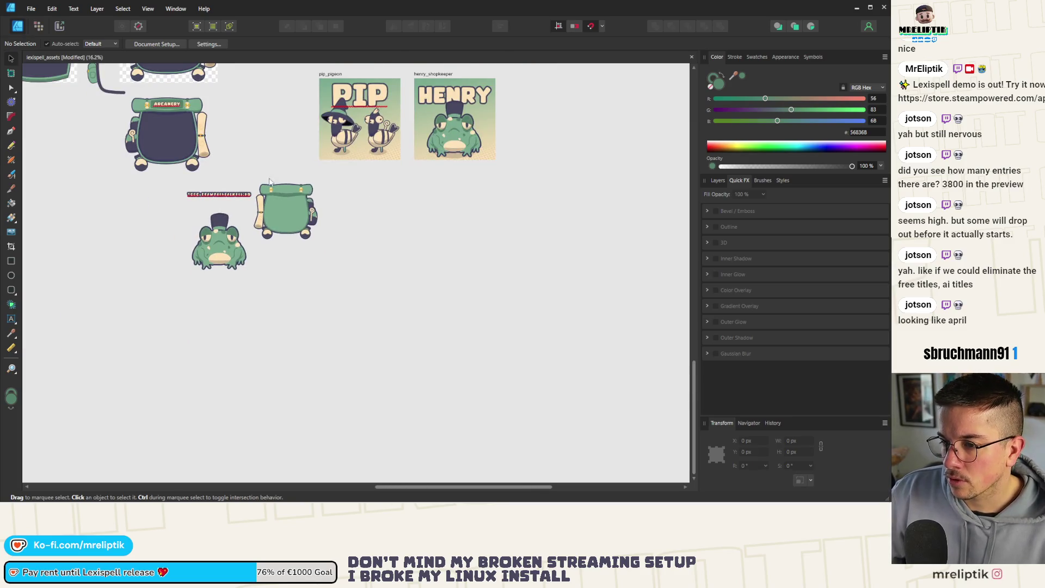
Set the TODO: DRAW BACKPACK BEHIND note's stroke width to 3.9 pt
{"action": "left_click", "coordinate": [257, 215]}
{"action": "scroll", "coordinate": [223, 204], "scroll_direction": "up", "scroll_amount": 3}
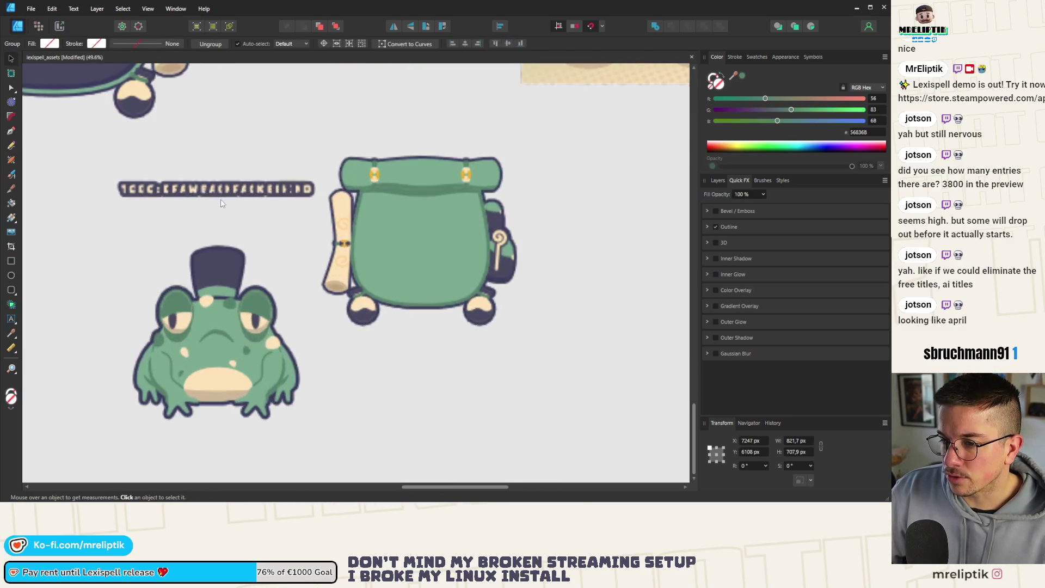
{"action": "left_click", "coordinate": [256, 189]}
{"action": "left_click", "coordinate": [735, 57]}
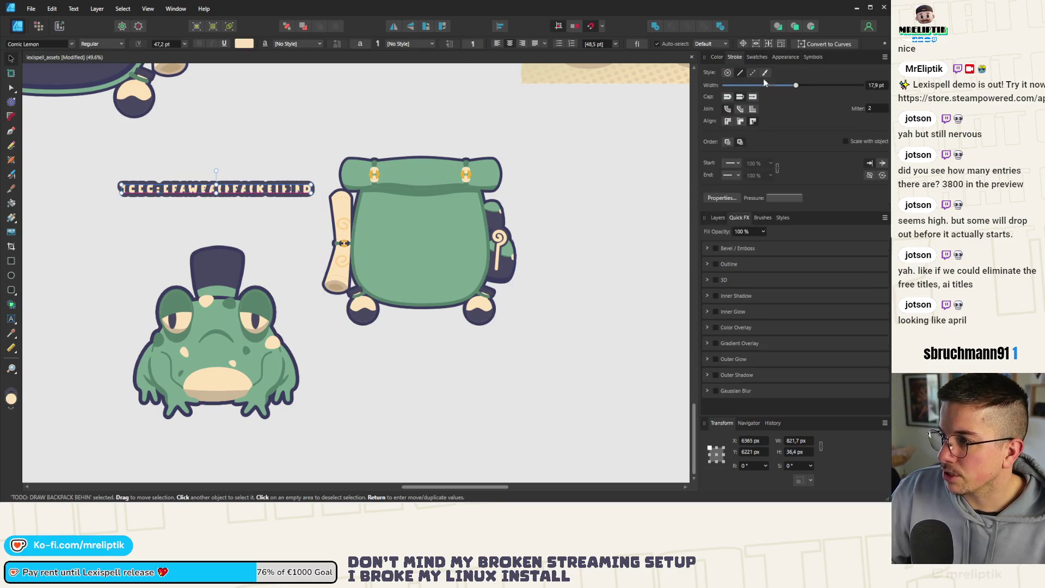
{"action": "mouse_move", "coordinate": [795, 90]}
{"action": "left_mouse_down"}
{"action": "mouse_move", "coordinate": [752, 93]}
{"action": "mouse_move", "coordinate": [762, 99]}
{"action": "left_mouse_up"}
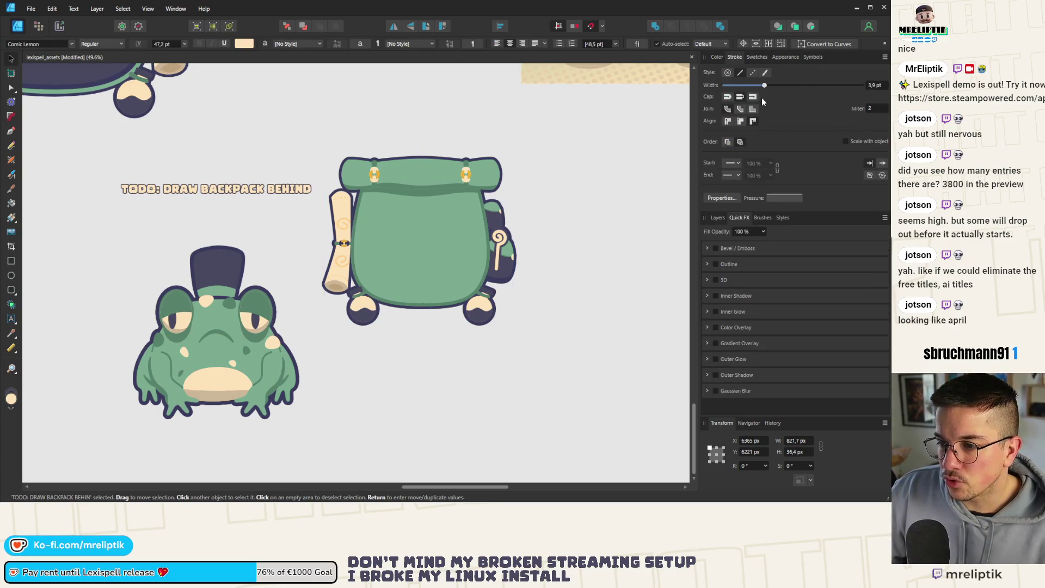
Drag the green backpack group back onto the toad, behind it
{"action": "left_click", "coordinate": [416, 238]}
{"action": "mouse_move", "coordinate": [441, 252]}
{"action": "left_mouse_down"}
{"action": "mouse_move", "coordinate": [275, 289]}
{"action": "mouse_move", "coordinate": [272, 298]}
{"action": "left_mouse_up"}
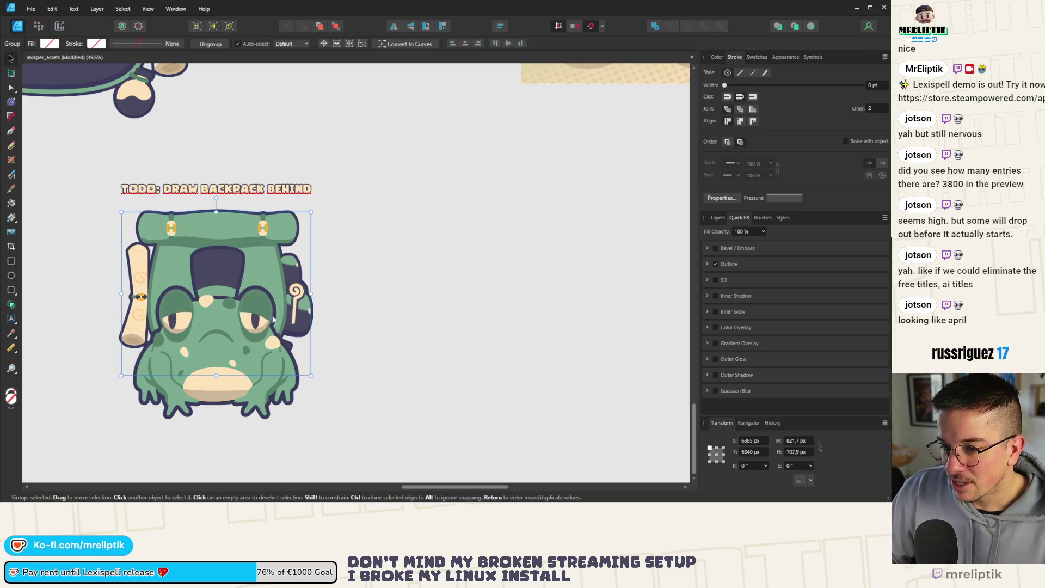
{"action": "key", "text": "Escape"}
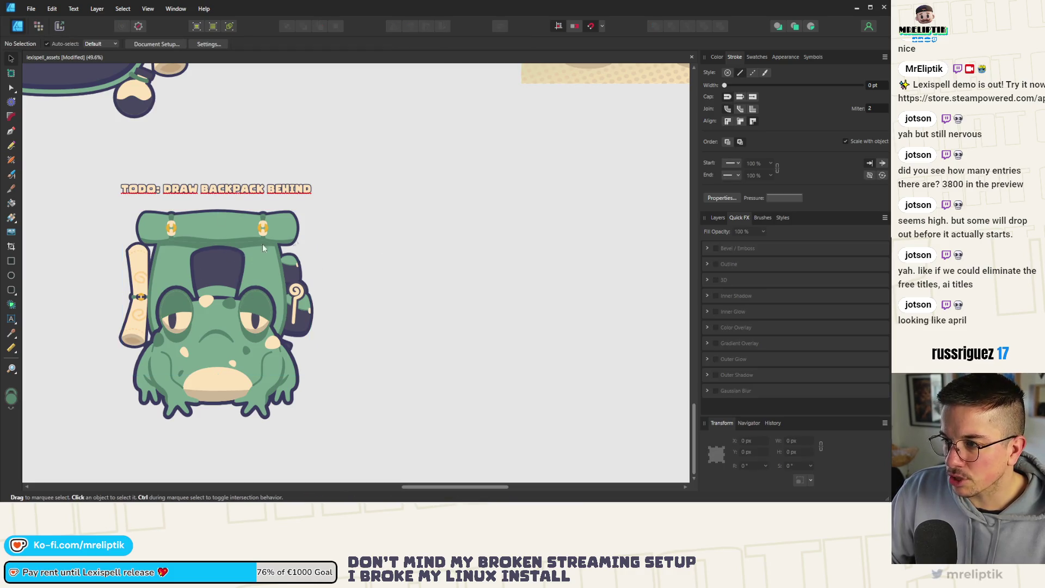
{"action": "scroll", "coordinate": [262, 248], "scroll_direction": "down", "scroll_amount": 5, "text": "ctrl"}
{"action": "scroll", "coordinate": [288, 258], "scroll_direction": "up", "scroll_amount": 6}
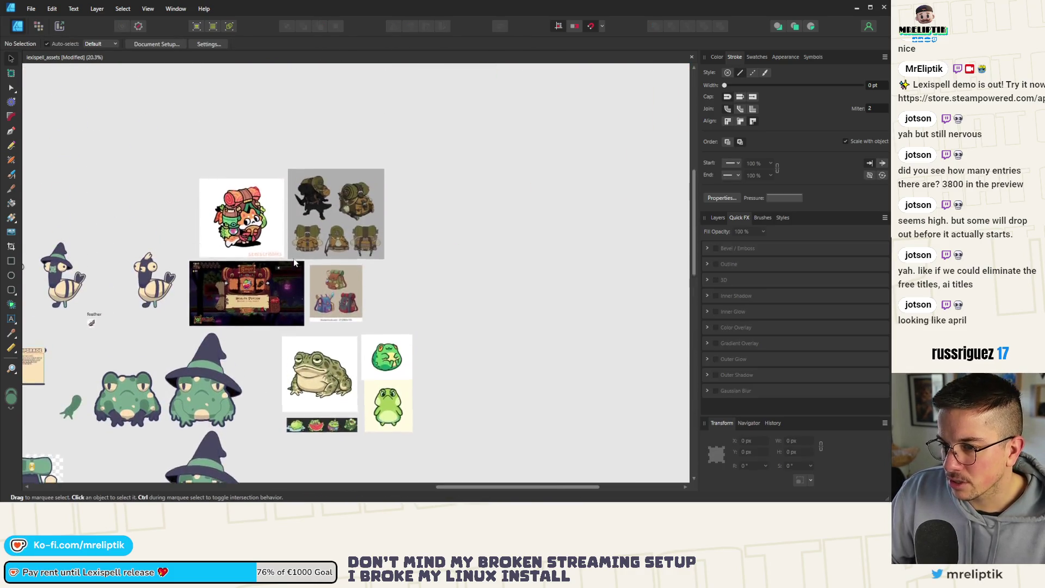
Check the backpack reference images, then drag the green backpack right, away from the toad
{"action": "scroll", "coordinate": [293, 262], "scroll_direction": "up", "scroll_amount": 4, "text": "ctrl"}
{"action": "scroll", "coordinate": [350, 158], "scroll_direction": "down", "scroll_amount": 2, "text": "ctrl"}
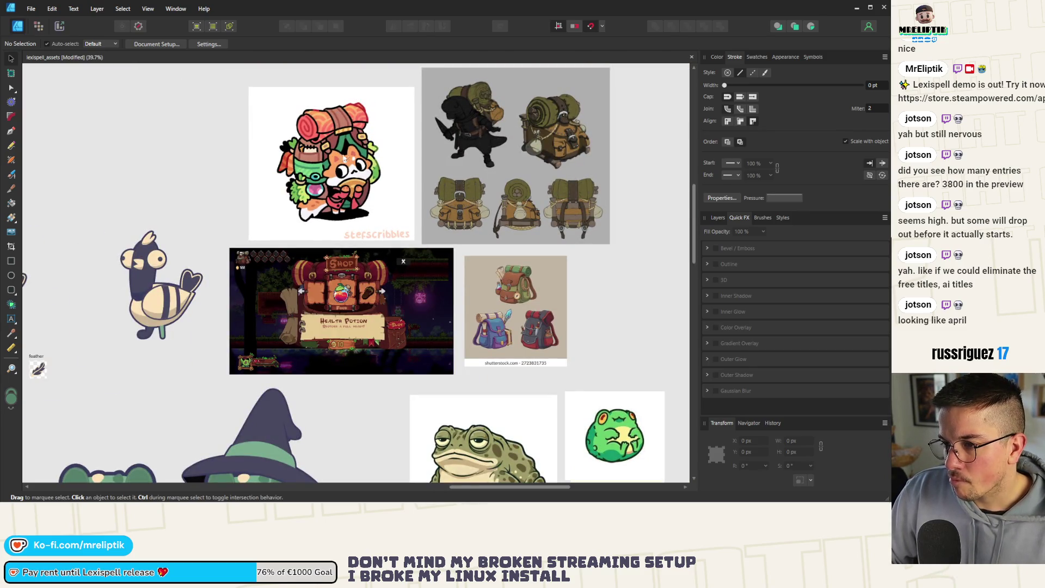
{"action": "scroll", "coordinate": [345, 147], "scroll_direction": "down", "scroll_amount": 4, "text": "ctrl"}
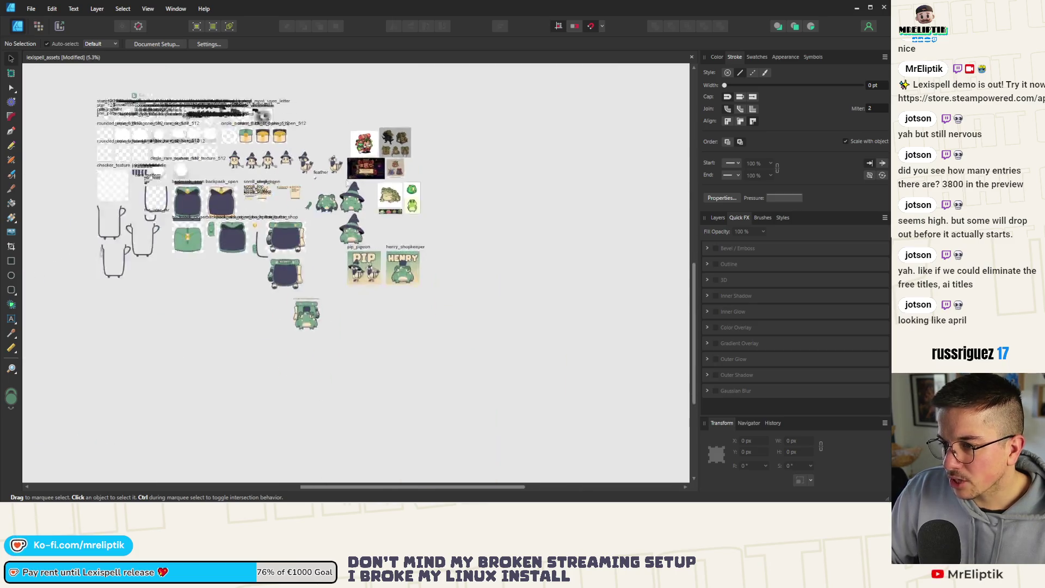
{"action": "scroll", "coordinate": [320, 246], "scroll_direction": "up", "scroll_amount": 7, "text": "ctrl"}
{"action": "scroll", "coordinate": [320, 247], "scroll_direction": "down", "scroll_amount": 4, "text": "ctrl"}
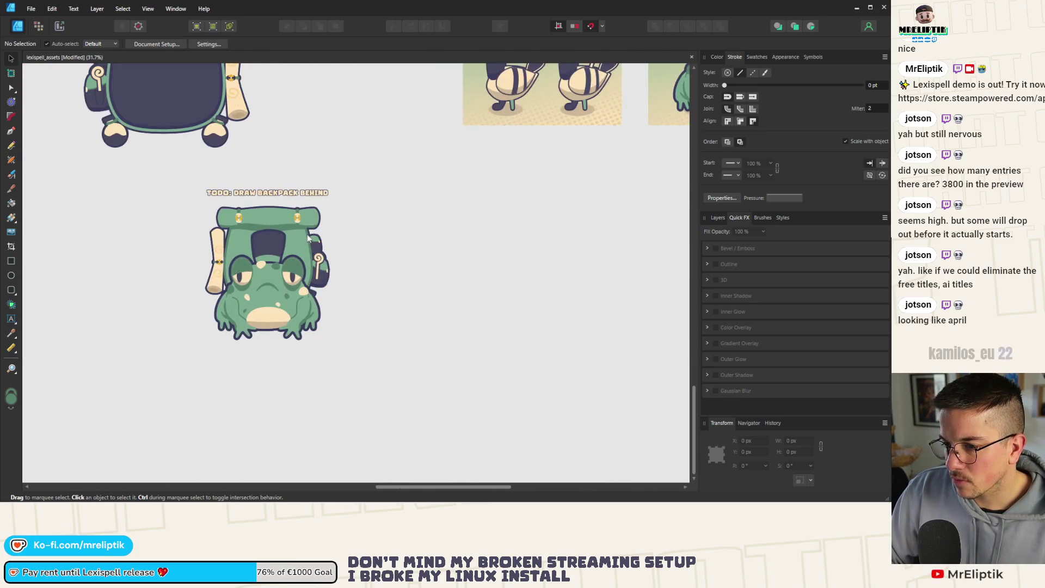
{"action": "left_click", "coordinate": [307, 234]}
{"action": "left_click_drag", "start_coordinate": [307, 234], "coordinate": [389, 235]}
{"action": "scroll", "coordinate": [206, 233], "scroll_direction": "down", "scroll_amount": 1, "text": "ctrl"}
{"action": "scroll", "coordinate": [320, 227], "scroll_direction": "up", "scroll_amount": 5, "text": "ctrl"}
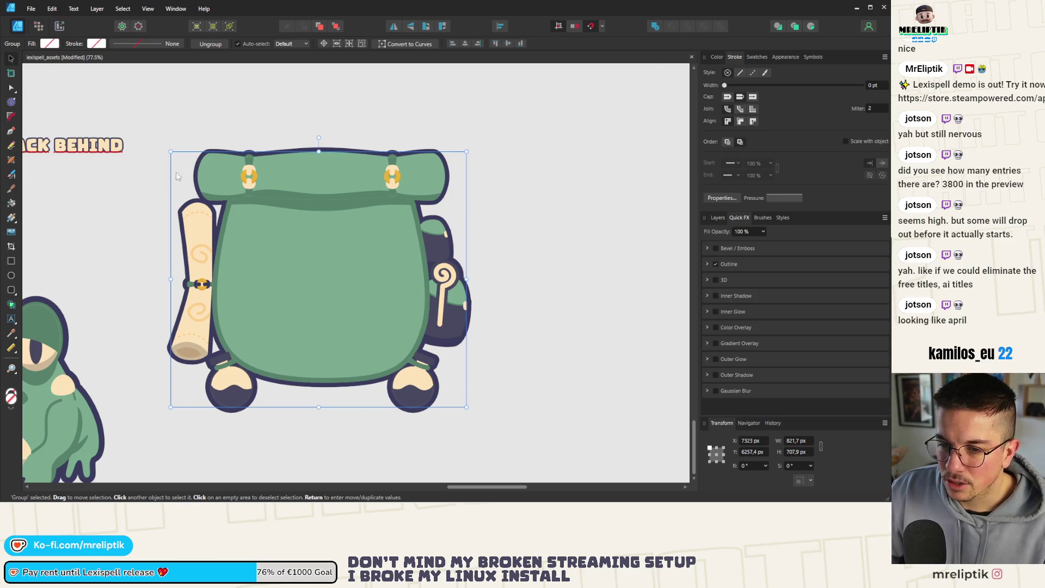
{"action": "scroll", "coordinate": [234, 246], "scroll_direction": "down", "scroll_amount": 5, "text": "ctrl"}
{"action": "scroll", "coordinate": [250, 181], "scroll_direction": "up", "scroll_amount": 3, "text": "ctrl"}
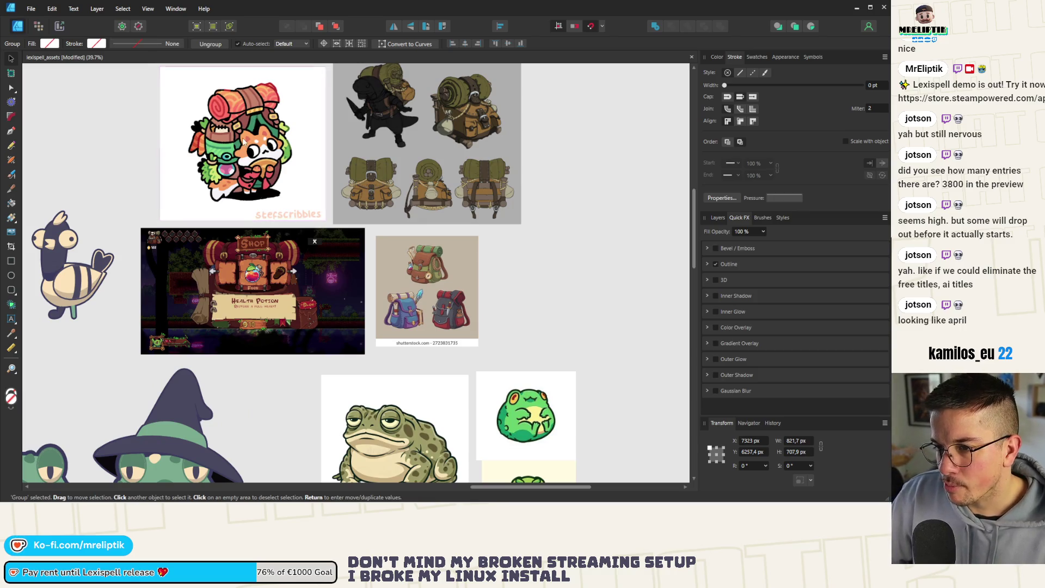
{"action": "scroll", "coordinate": [301, 128], "scroll_direction": "down", "scroll_amount": 3, "text": "ctrl"}
{"action": "scroll", "coordinate": [226, 410], "scroll_direction": "up", "scroll_amount": 6, "text": "ctrl"}
{"action": "scroll", "coordinate": [65, 233], "scroll_direction": "down", "scroll_amount": 2, "text": "ctrl"}
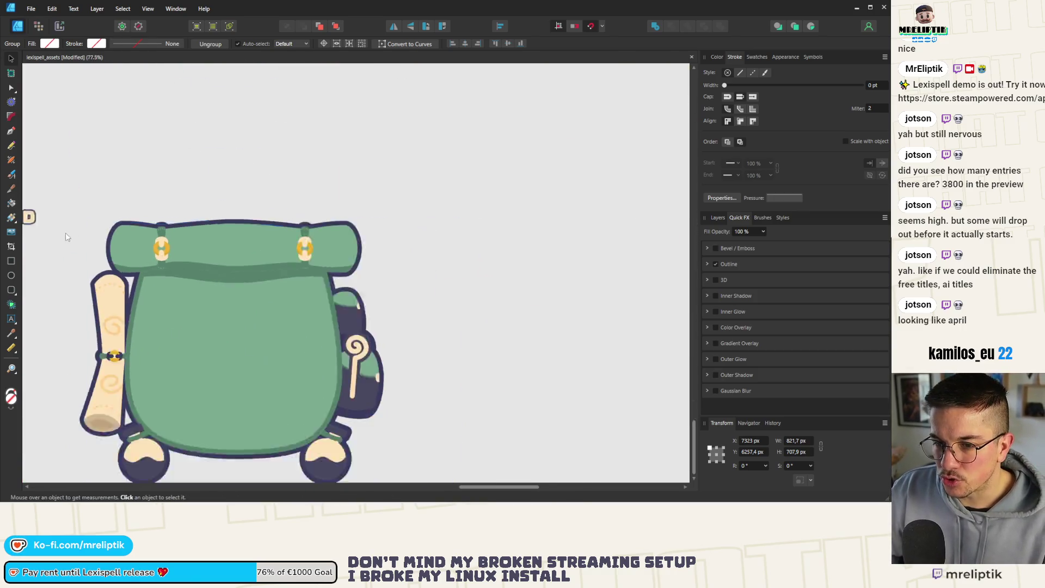
Draw a closed Pen curve over the bag's left half with an outward-curving top-left edge
{"action": "key", "text": "p"}
{"action": "scroll", "coordinate": [157, 280], "scroll_direction": "up", "scroll_amount": 2, "text": "ctrl"}
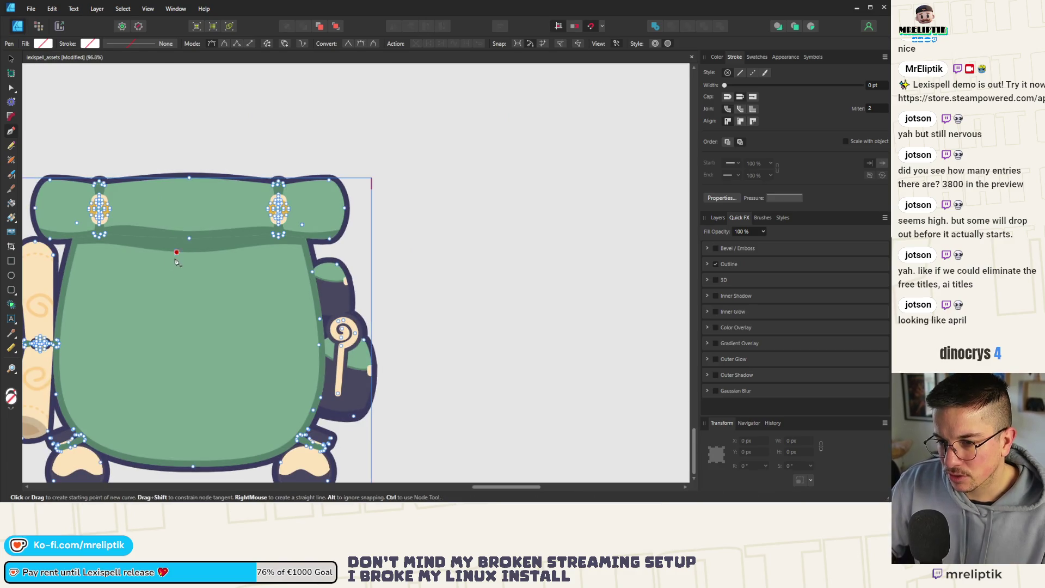
{"action": "key", "text": "v"}
{"action": "scroll", "coordinate": [142, 255], "scroll_direction": "down", "scroll_amount": 2, "text": "ctrl"}
{"action": "scroll", "coordinate": [246, 223], "scroll_direction": "up", "scroll_amount": 3, "text": "ctrl"}
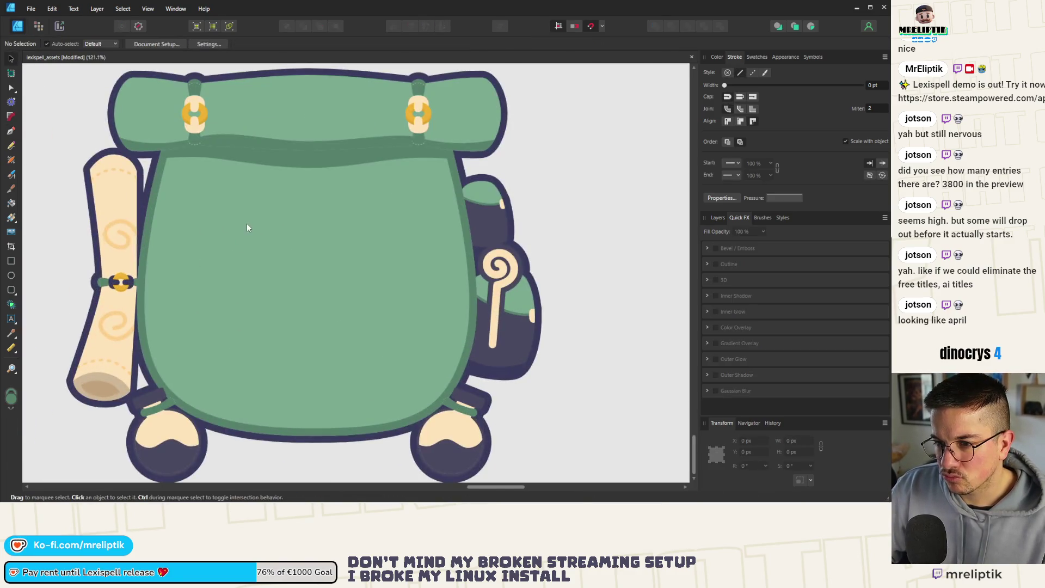
{"action": "left_click", "coordinate": [10, 131]}
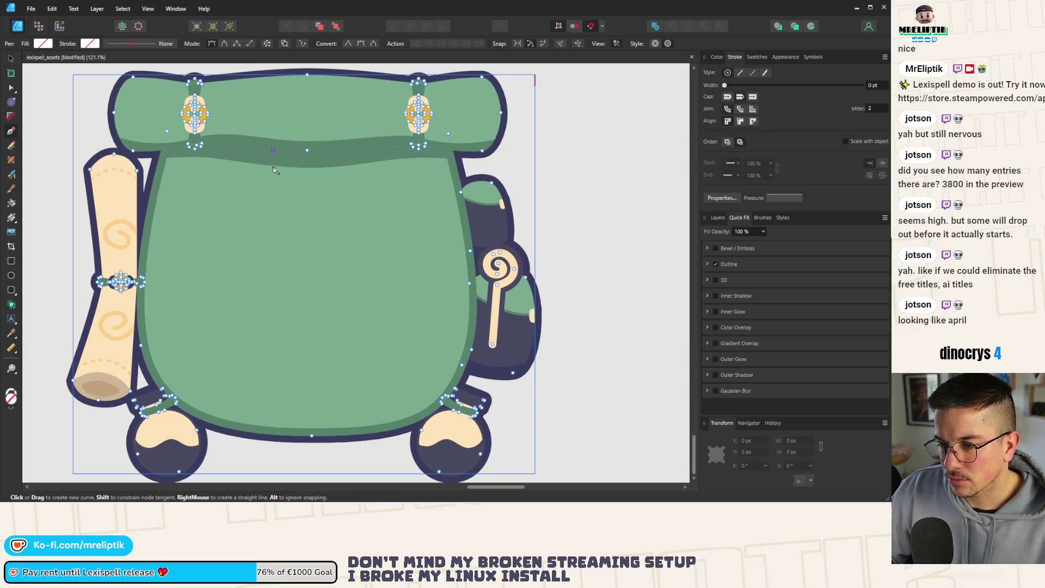
{"action": "left_click_drag", "start_coordinate": [217, 267], "coordinate": [174, 301]}
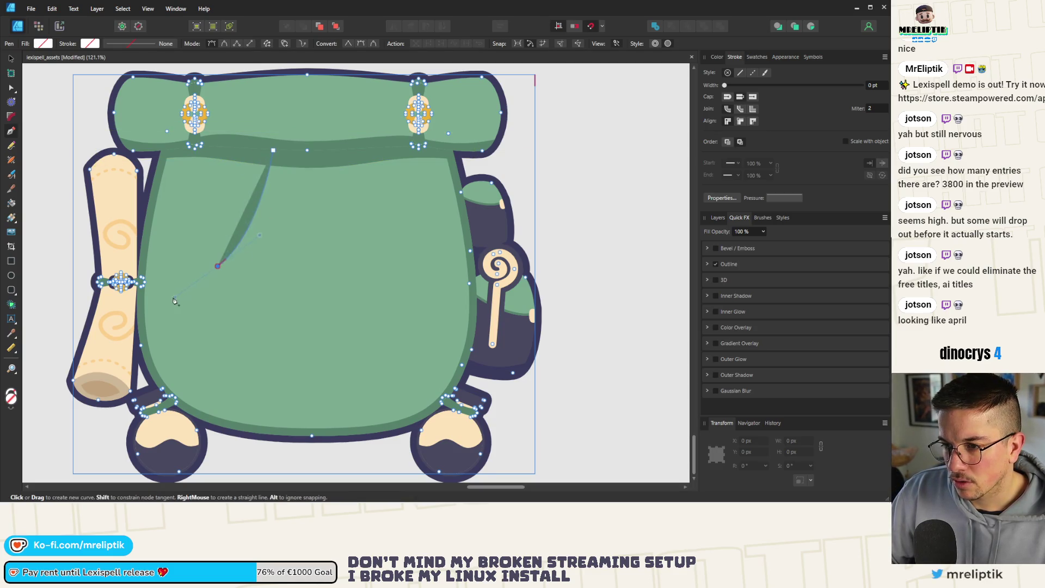
{"action": "left_click", "coordinate": [142, 295]}
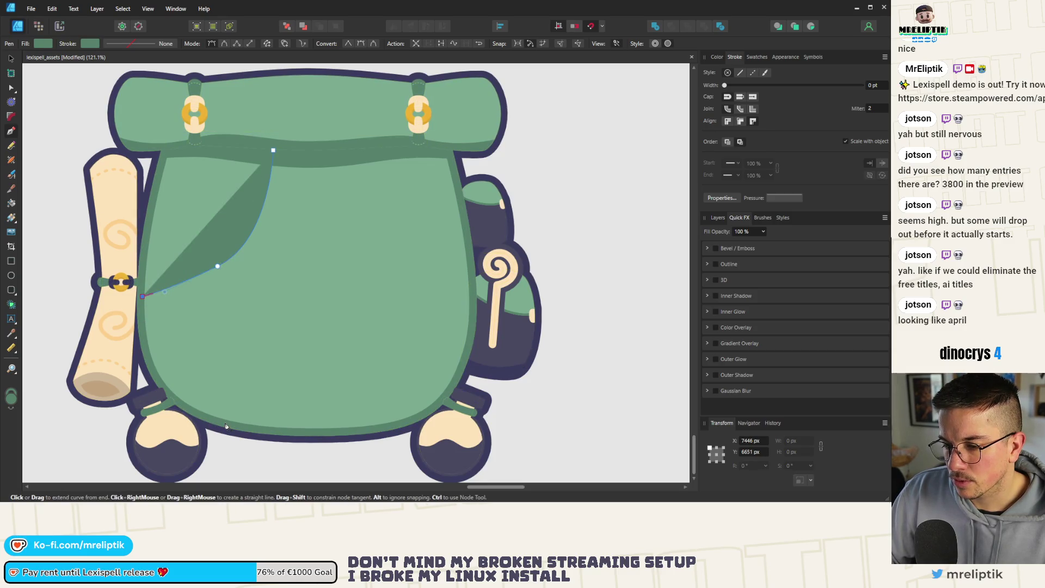
{"action": "scroll", "coordinate": [92, 415], "scroll_direction": "down", "scroll_amount": 1}
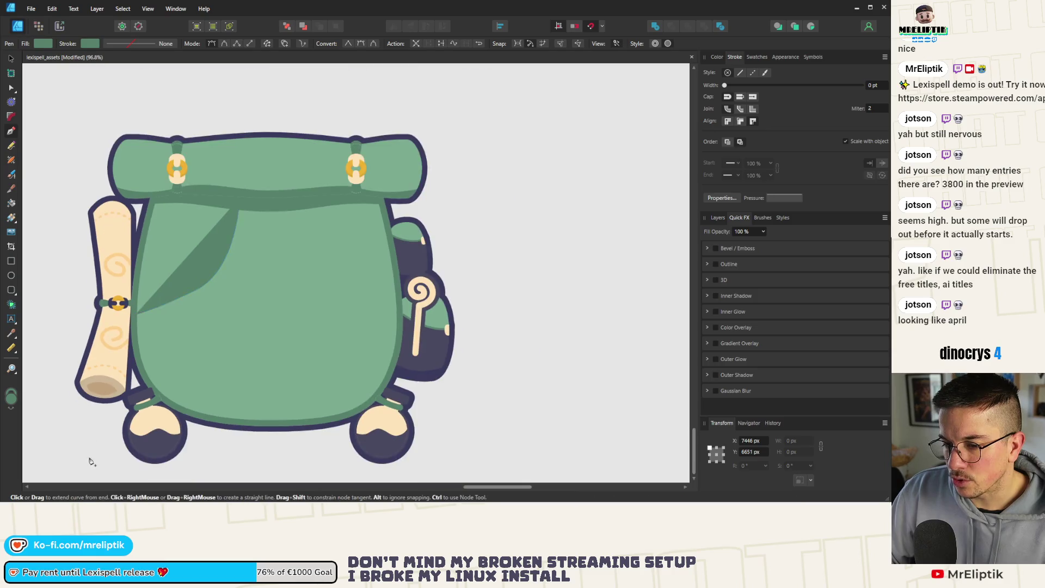
{"action": "left_click", "coordinate": [90, 456]}
{"action": "left_click", "coordinate": [266, 466]}
{"action": "left_click", "coordinate": [265, 198]}
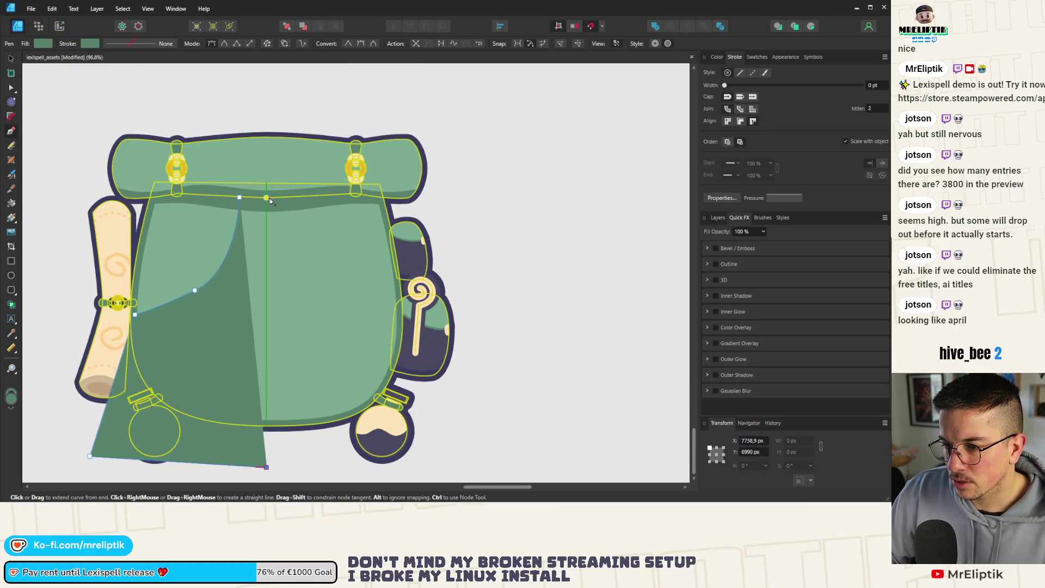
{"action": "left_click", "coordinate": [240, 197]}
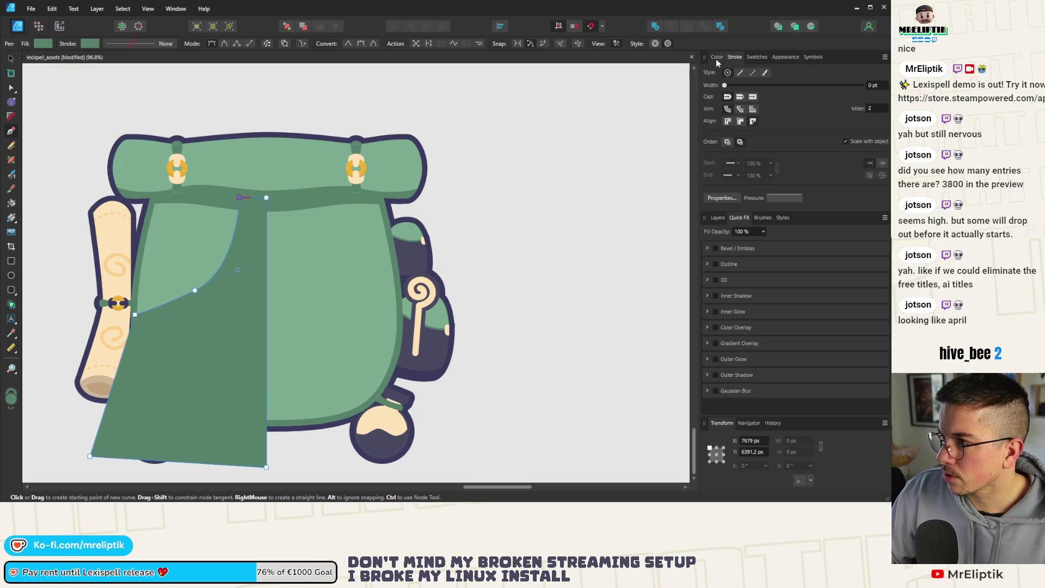
Keep the shading shape and nudge it down to snap to the bag's bottom edge
{"action": "left_click", "coordinate": [716, 58]}
{"action": "key", "text": "Delete"}
{"action": "left_click", "coordinate": [11, 57]}
{"action": "left_click", "coordinate": [232, 266]}
{"action": "key", "text": "ctrl+z"}
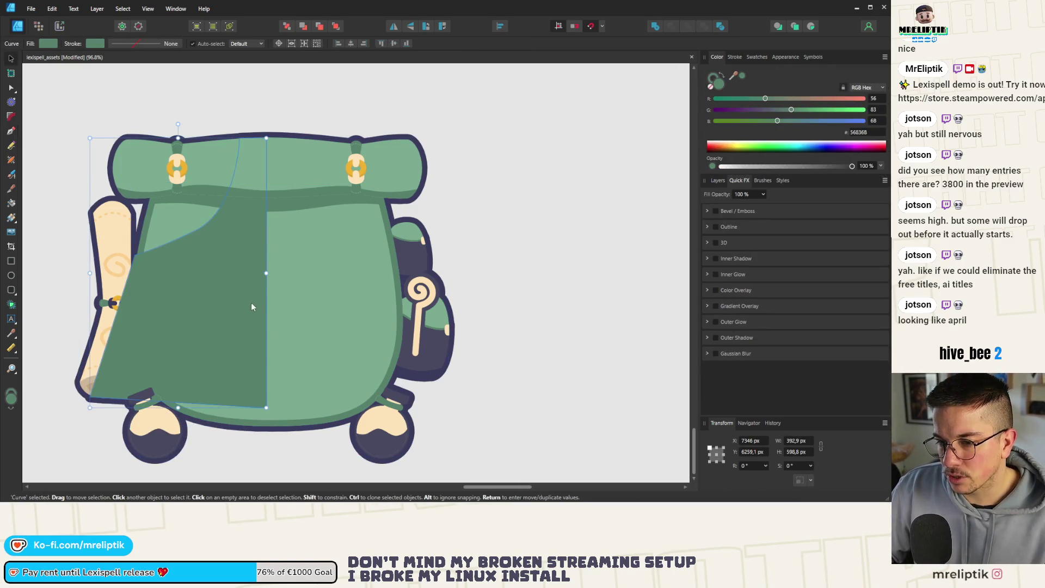
{"action": "key", "text": "Delete"}
{"action": "left_click", "coordinate": [265, 270]}
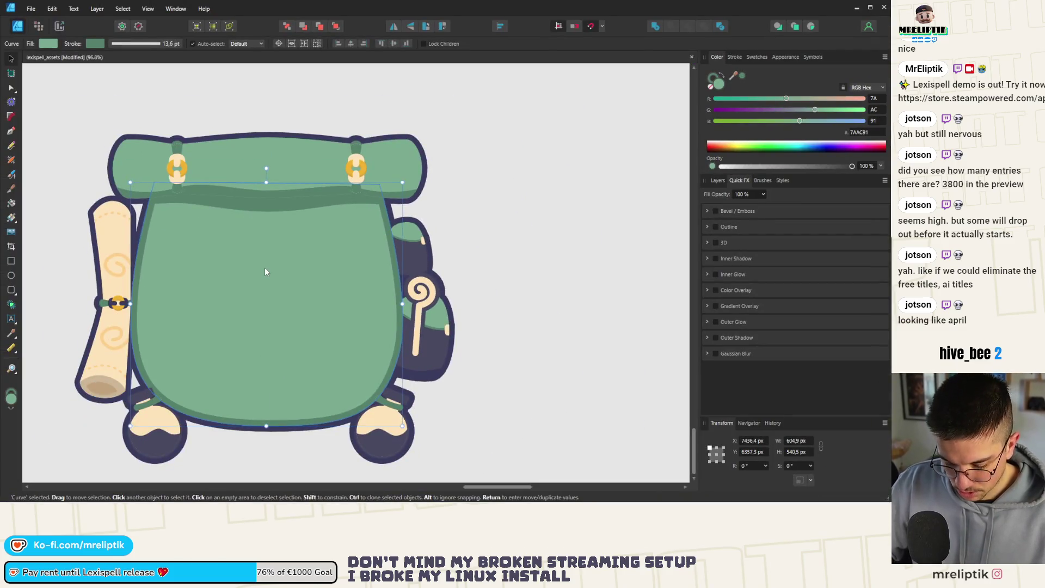
{"action": "key", "text": "ctrl+z"}
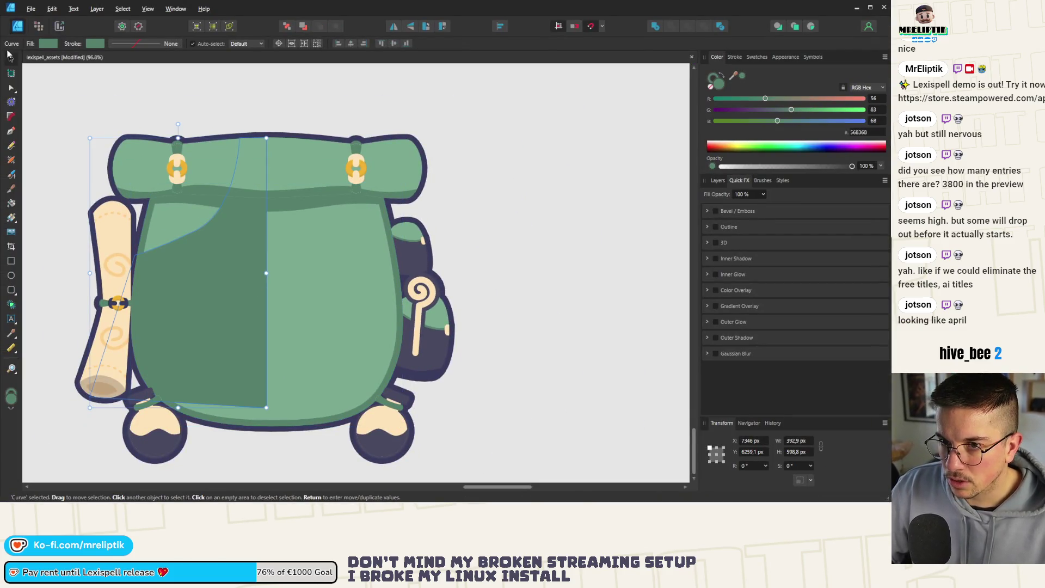
{"action": "mouse_move", "coordinate": [253, 269]}
{"action": "left_mouse_down"}
{"action": "mouse_move", "coordinate": [263, 286]}
{"action": "mouse_move", "coordinate": [255, 291]}
{"action": "left_mouse_up"}
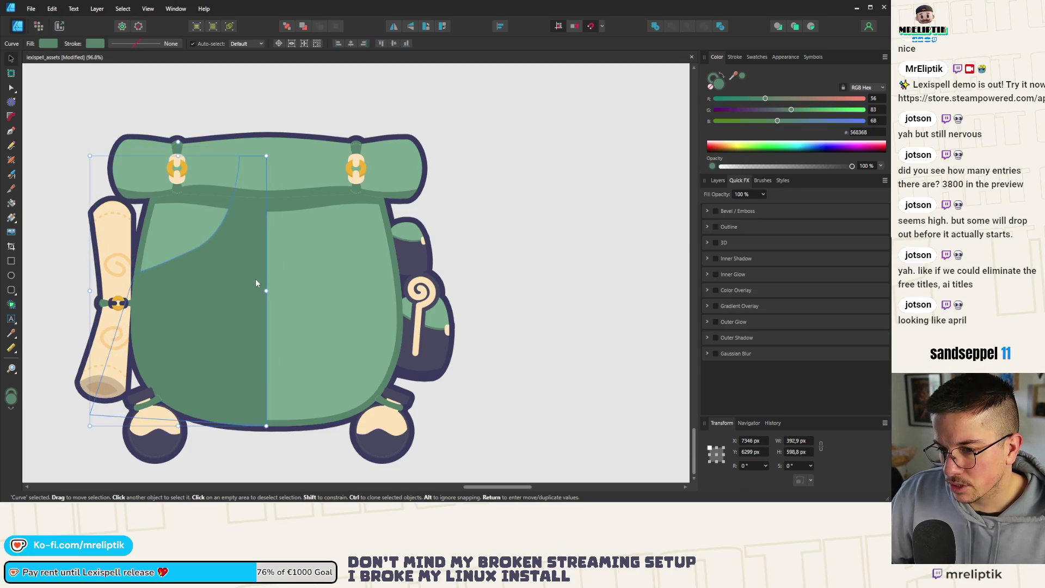
{"action": "key", "text": "Escape"}
Select the shading shape, then the backpack's main body inside the group
{"action": "scroll", "coordinate": [255, 278], "scroll_direction": "down", "scroll_amount": 5}
{"action": "scroll", "coordinate": [293, 218], "scroll_direction": "up", "scroll_amount": 3}
{"action": "left_click", "coordinate": [255, 232]}
{"action": "scroll", "coordinate": [278, 228], "scroll_direction": "up", "scroll_amount": 2}
{"action": "scroll", "coordinate": [276, 232], "scroll_direction": "down", "scroll_amount": 2}
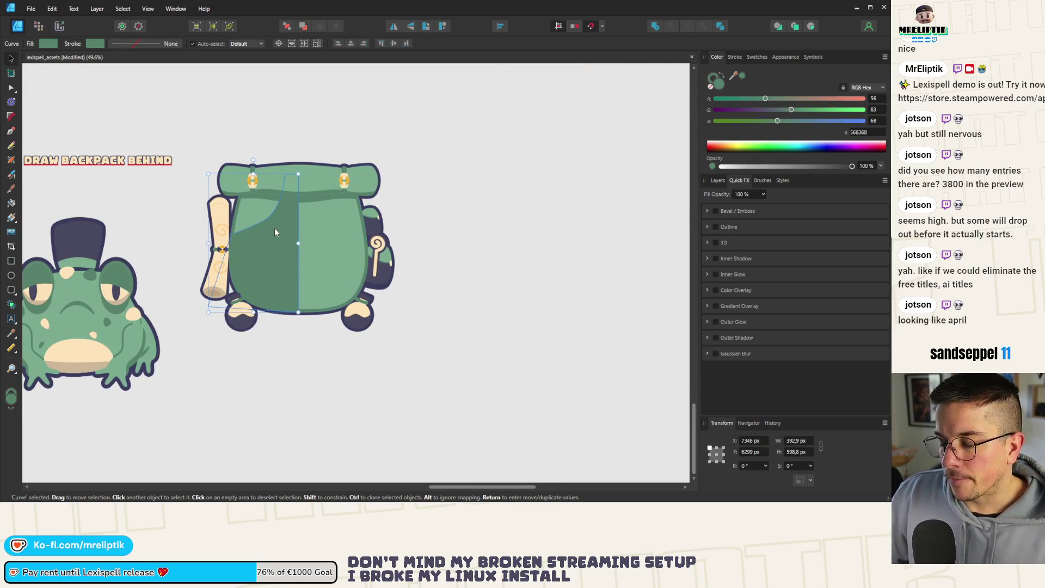
{"action": "key", "text": "Escape"}
{"action": "left_click", "coordinate": [284, 214]}
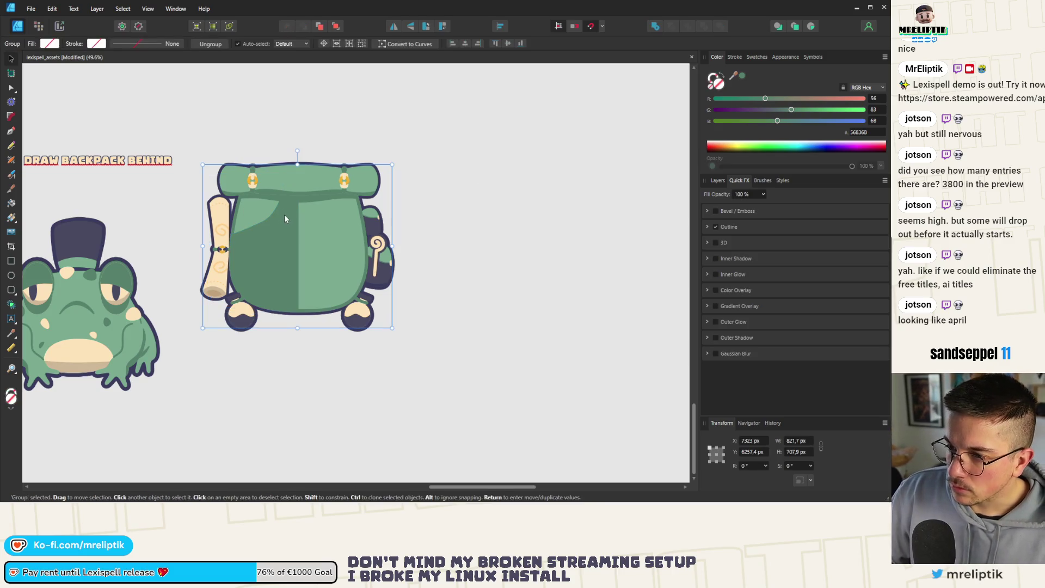
{"action": "double_click", "coordinate": [279, 230]}
{"action": "scroll", "coordinate": [273, 229], "scroll_direction": "up", "scroll_amount": 2}
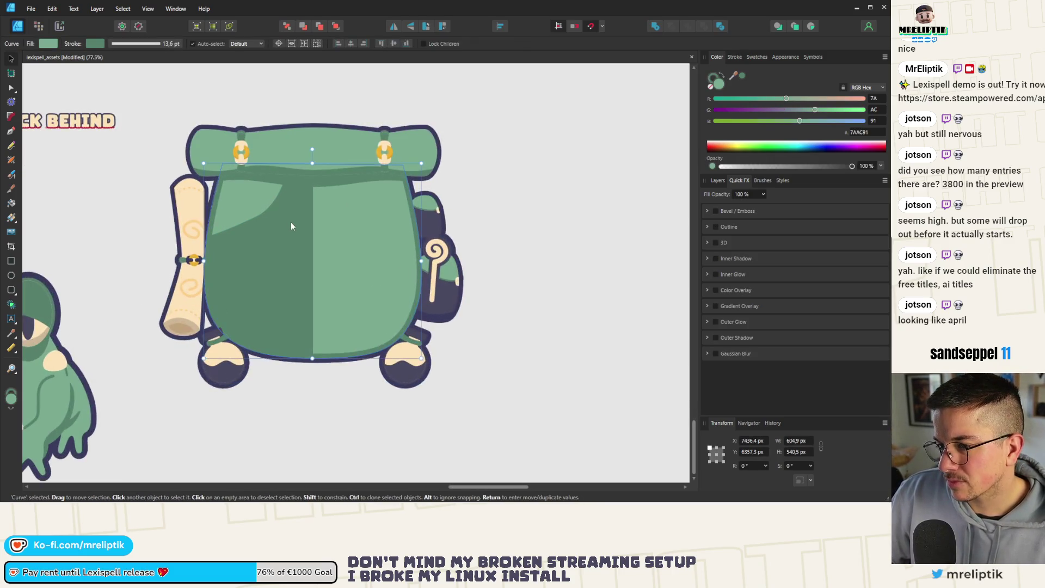
Alt-drag a copy of the dark green shading onto the bag's right half
{"action": "left_click", "coordinate": [291, 224]}
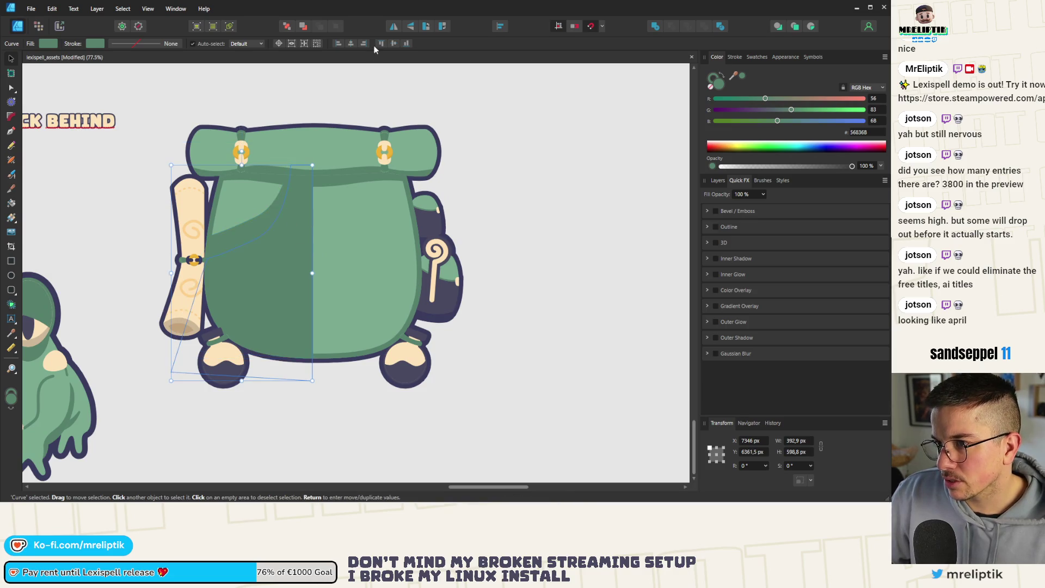
{"action": "left_click_drag", "start_coordinate": [237, 282], "coordinate": [385, 263]}
{"action": "key", "text": "ctrl+z"}
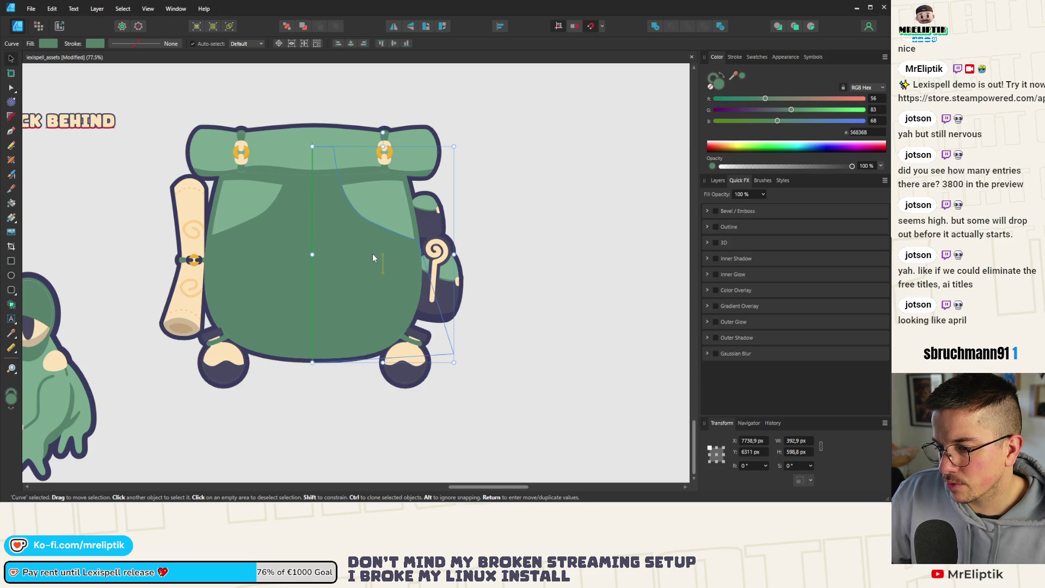
{"action": "key", "text": "ctrl+shift+z"}
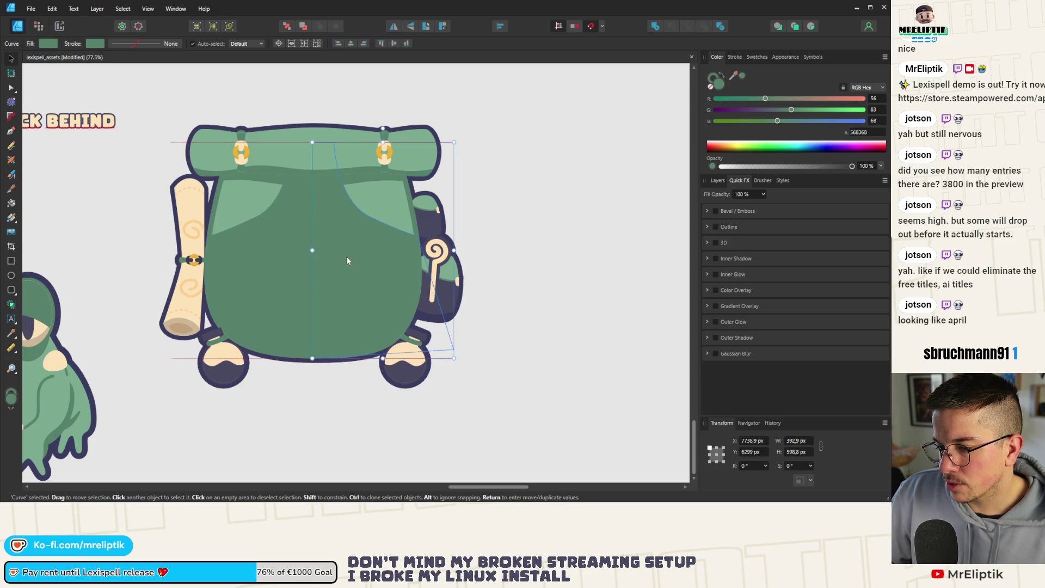
{"action": "left_click", "coordinate": [490, 254]}
Enter the backpack group and put the shading shape into node editing
{"action": "left_click", "coordinate": [328, 241]}
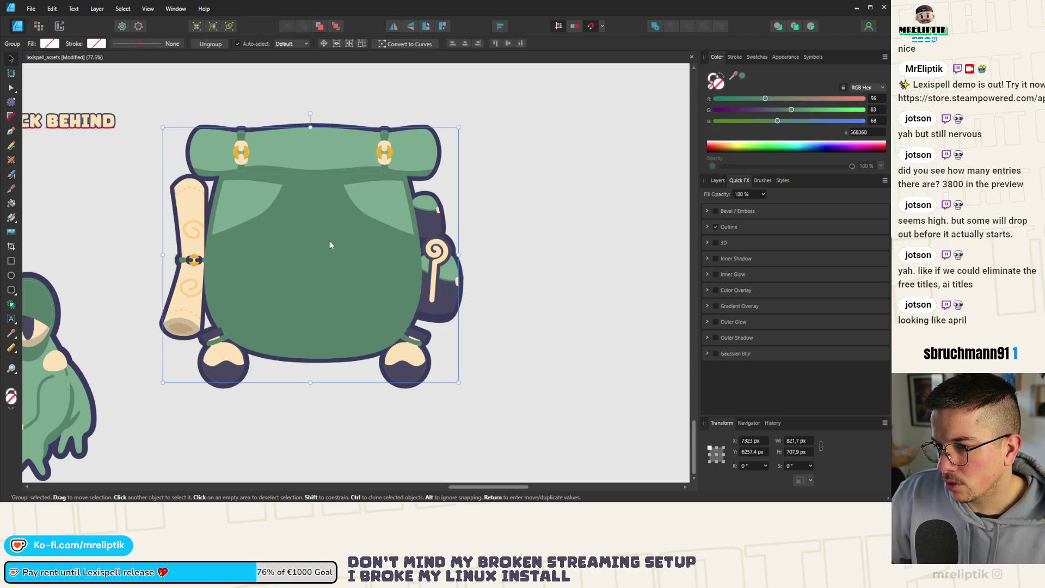
{"action": "scroll", "coordinate": [302, 221], "scroll_direction": "down", "scroll_amount": 5}
{"action": "scroll", "coordinate": [302, 221], "scroll_direction": "up", "scroll_amount": 4}
{"action": "scroll", "coordinate": [301, 224], "scroll_direction": "down", "scroll_amount": 1}
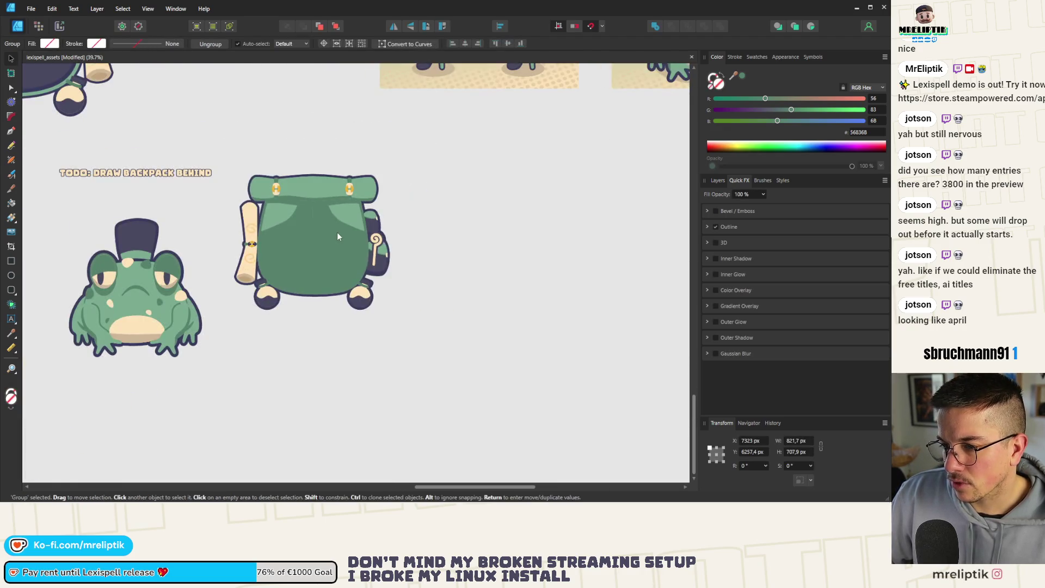
{"action": "scroll", "coordinate": [319, 220], "scroll_direction": "up", "scroll_amount": 2}
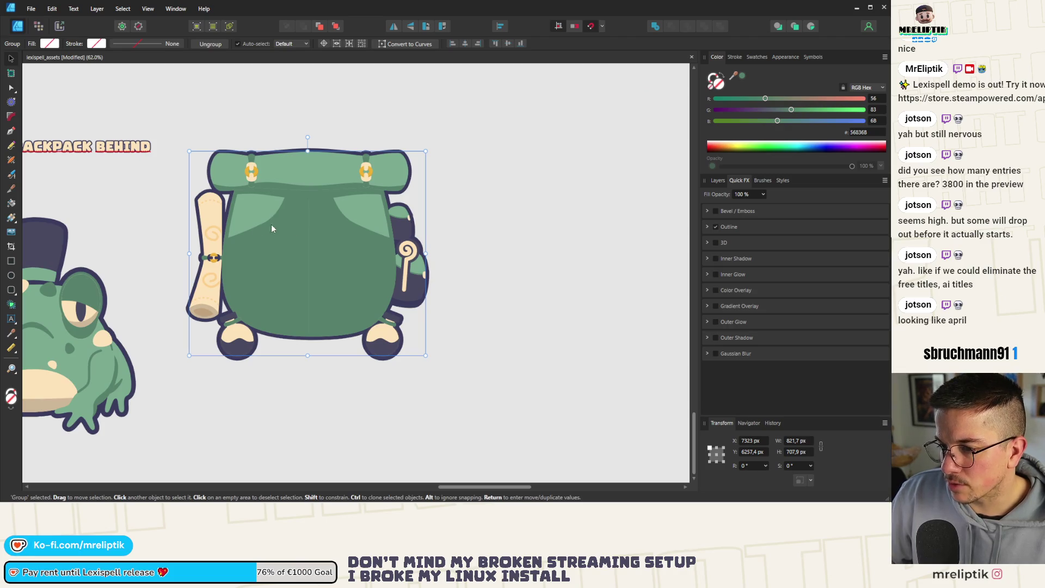
{"action": "scroll", "coordinate": [271, 224], "scroll_direction": "up", "scroll_amount": 2}
{"action": "double_click", "coordinate": [277, 223]}
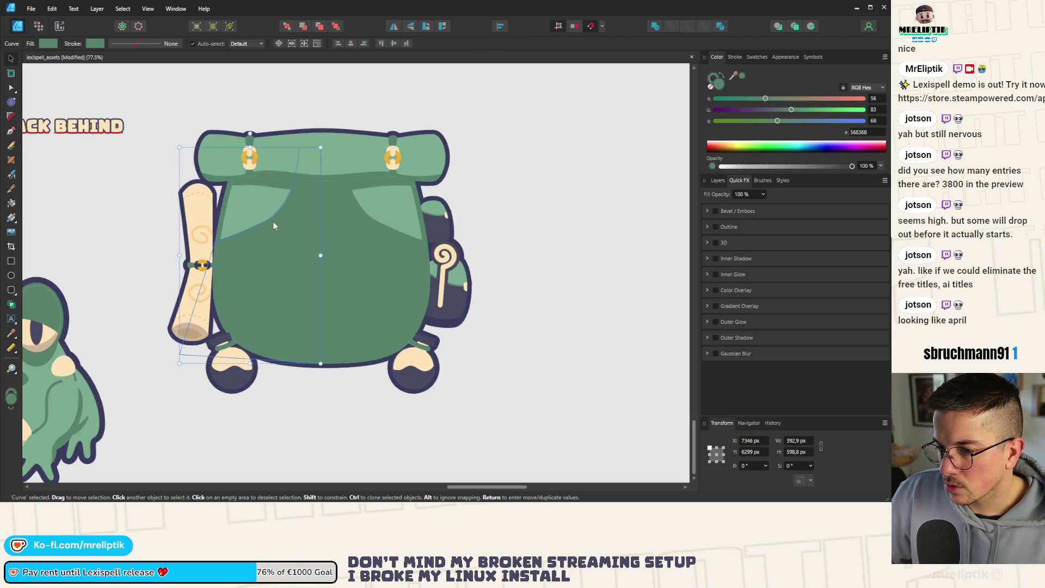
{"action": "double_click", "coordinate": [274, 224]}
Drag the shading's nodes and handles so its curved edge sweeps lower, widening the light upper-left patch
{"action": "left_click_drag", "start_coordinate": [216, 253], "coordinate": [216, 260]}
{"action": "scroll", "coordinate": [266, 229], "scroll_direction": "up", "scroll_amount": 5}
{"action": "mouse_move", "coordinate": [266, 210]}
{"action": "left_mouse_down"}
{"action": "mouse_move", "coordinate": [212, 271]}
{"action": "mouse_move", "coordinate": [194, 251]}
{"action": "left_mouse_up"}
{"action": "scroll", "coordinate": [249, 212], "scroll_direction": "down", "scroll_amount": 5}
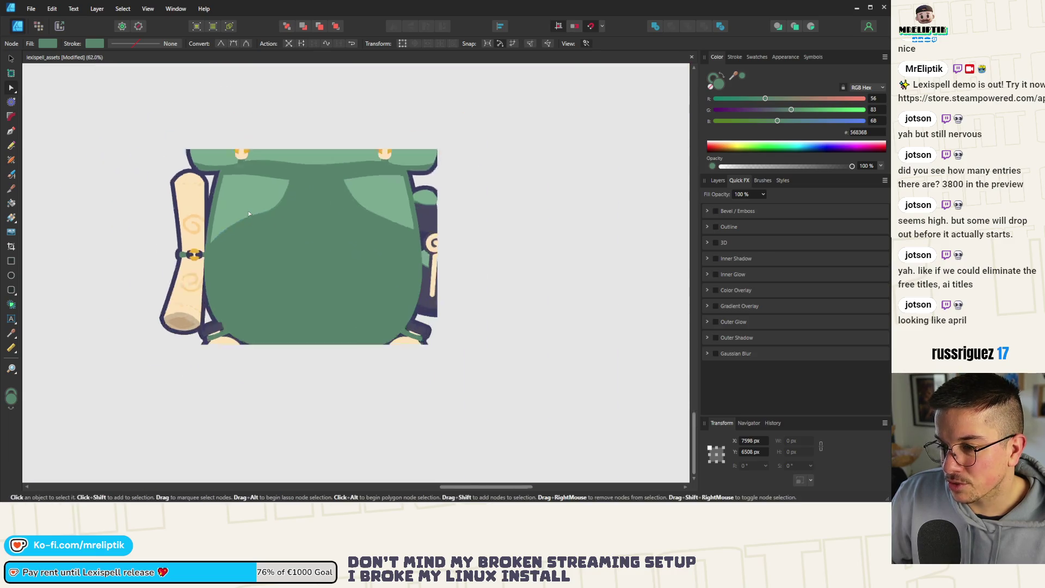
{"action": "left_click", "coordinate": [10, 55]}
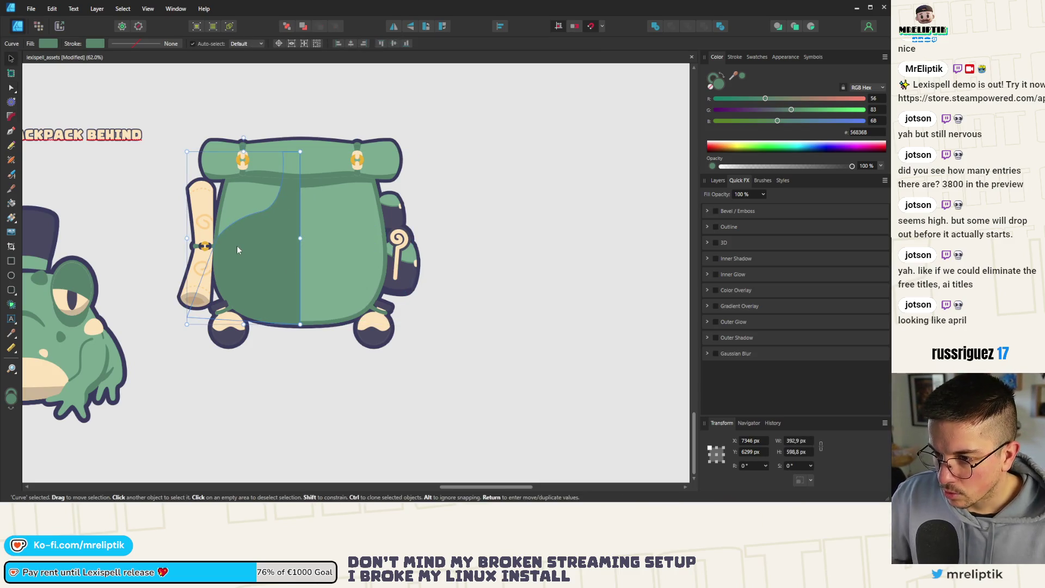
{"action": "scroll", "coordinate": [196, 218], "scroll_direction": "up", "scroll_amount": 3}
{"action": "left_click", "coordinate": [734, 56]}
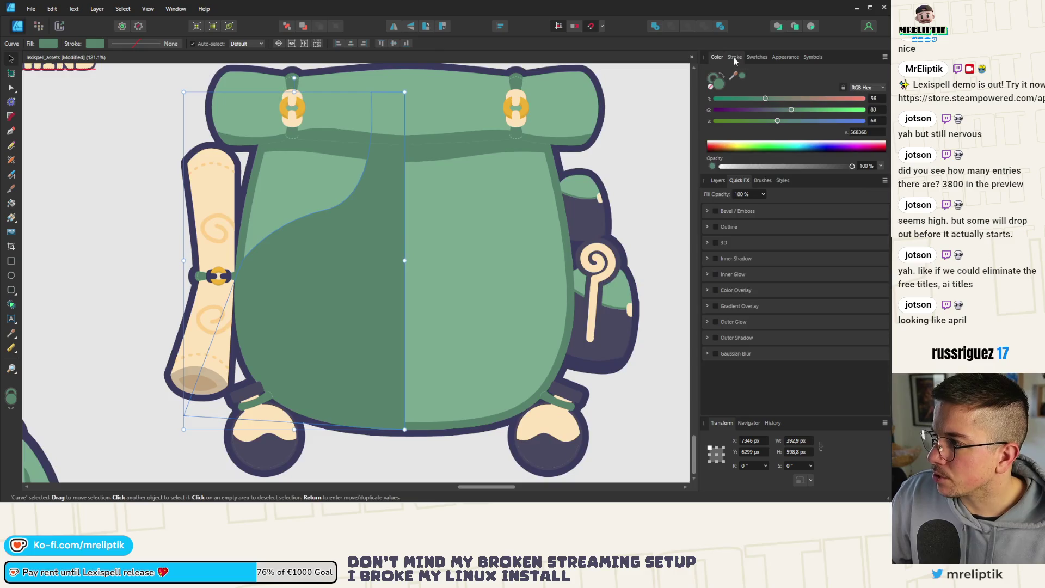
Give the dark shading shape a thick 6 pt outline in a sampled cream colour
{"action": "mouse_move", "coordinate": [754, 91]}
{"action": "left_mouse_down"}
{"action": "mouse_move", "coordinate": [785, 92]}
{"action": "mouse_move", "coordinate": [436, 121]}
{"action": "left_mouse_up"}
{"action": "left_click", "coordinate": [720, 56]}
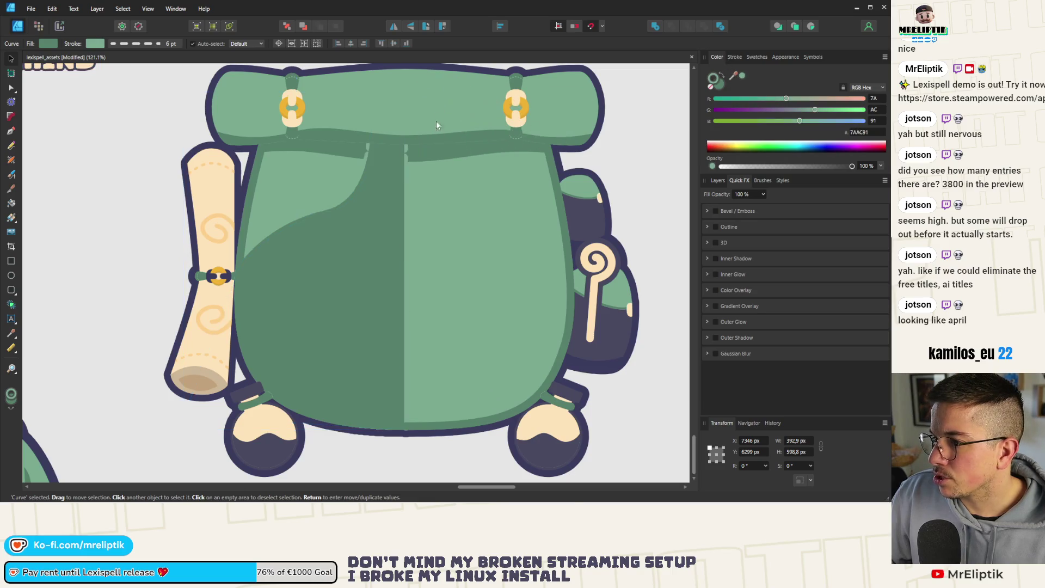
{"action": "scroll", "coordinate": [234, 147], "scroll_direction": "down", "scroll_amount": 1}
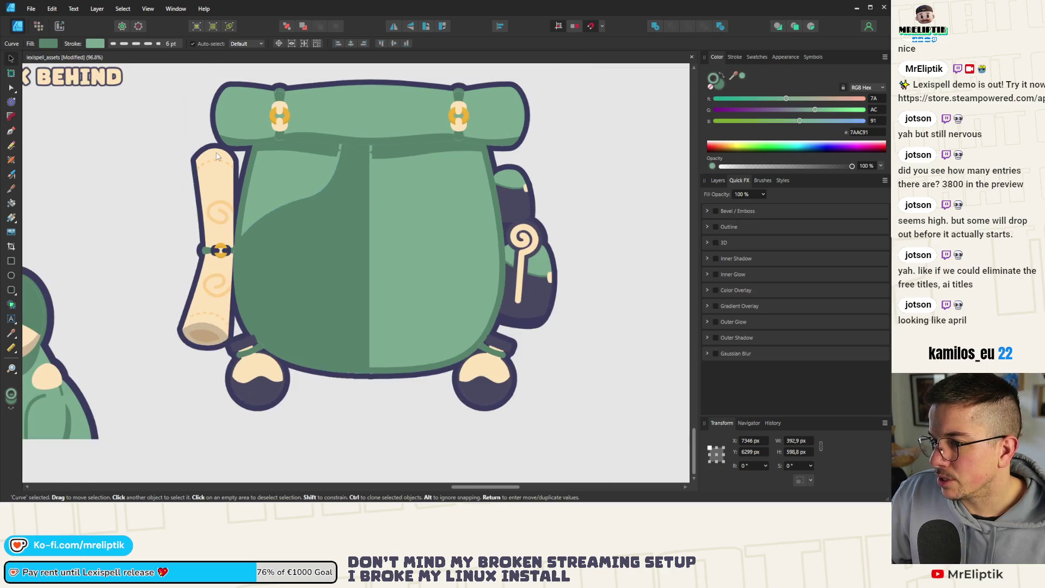
{"action": "left_click", "coordinate": [735, 57]}
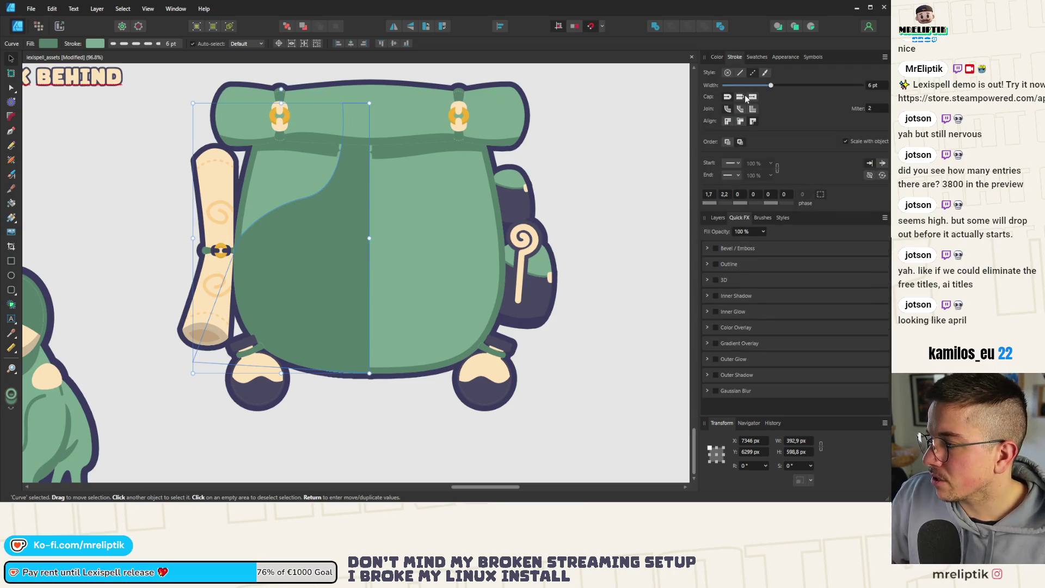
{"action": "left_click", "coordinate": [717, 57]}
{"action": "left_click_drag", "start_coordinate": [733, 75], "coordinate": [464, 106]}
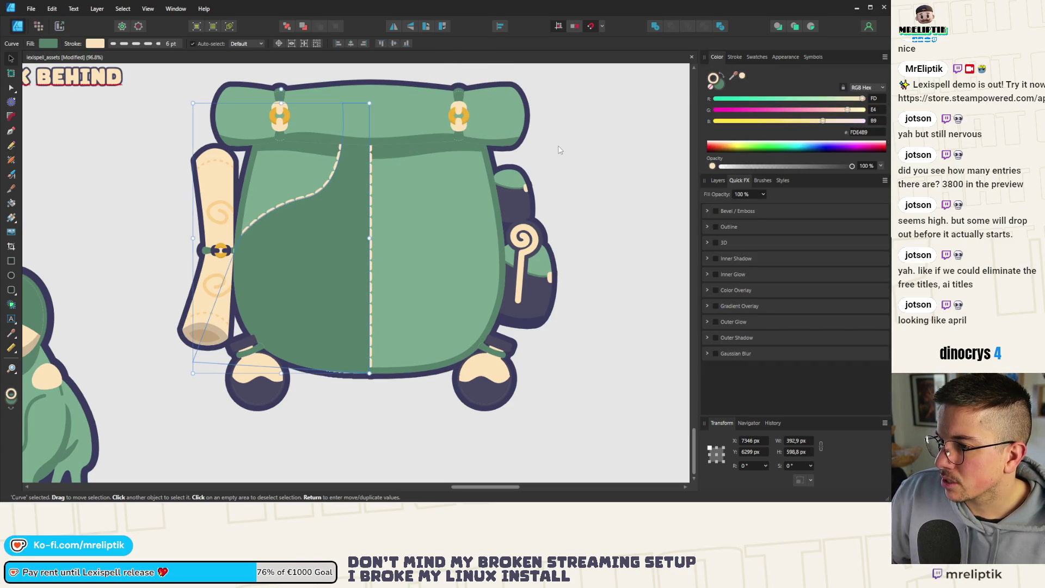
Align the dashed cream outline to the inside of the shape's edge
{"action": "scroll", "coordinate": [354, 115], "scroll_direction": "down", "scroll_amount": 3}
{"action": "scroll", "coordinate": [353, 116], "scroll_direction": "up", "scroll_amount": 2}
{"action": "scroll", "coordinate": [310, 160], "scroll_direction": "down", "scroll_amount": 2}
{"action": "scroll", "coordinate": [327, 152], "scroll_direction": "up", "scroll_amount": 4}
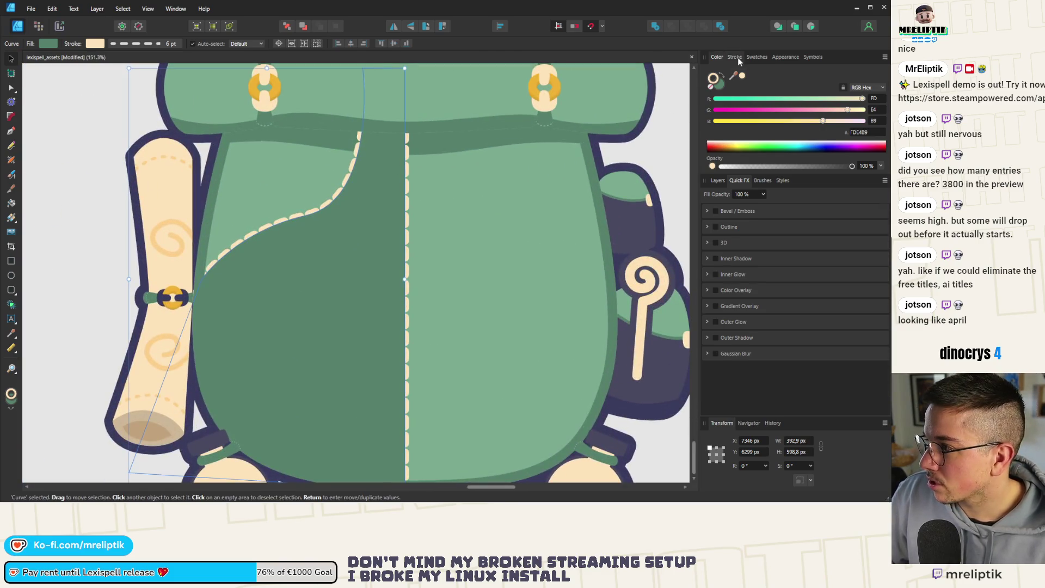
{"action": "left_click", "coordinate": [735, 58]}
{"action": "left_click", "coordinate": [742, 121]}
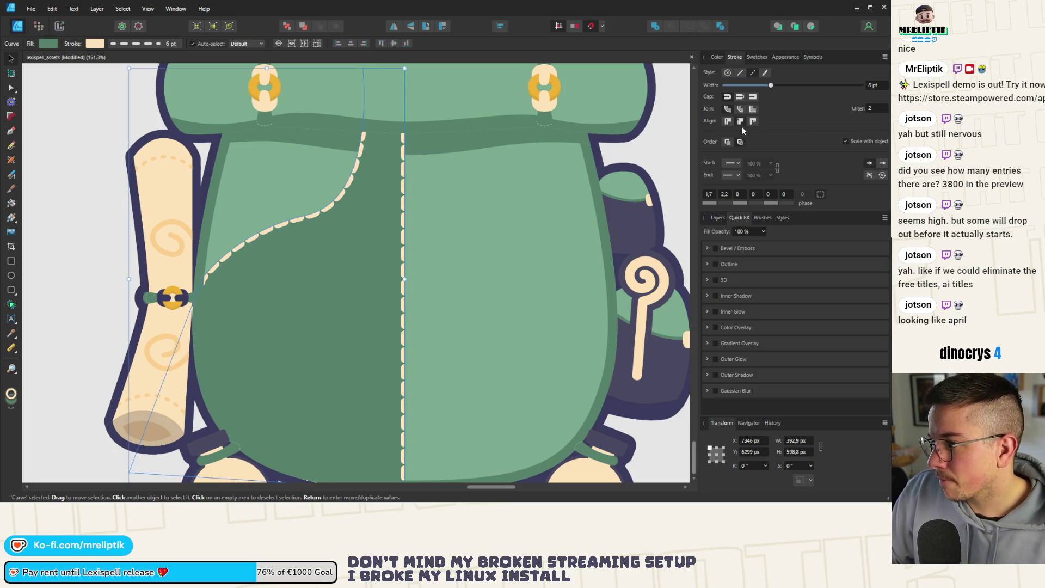
Raise the seam's stroke width to 8 pt and deselect the curve
{"action": "scroll", "coordinate": [324, 185], "scroll_direction": "down", "scroll_amount": 4}
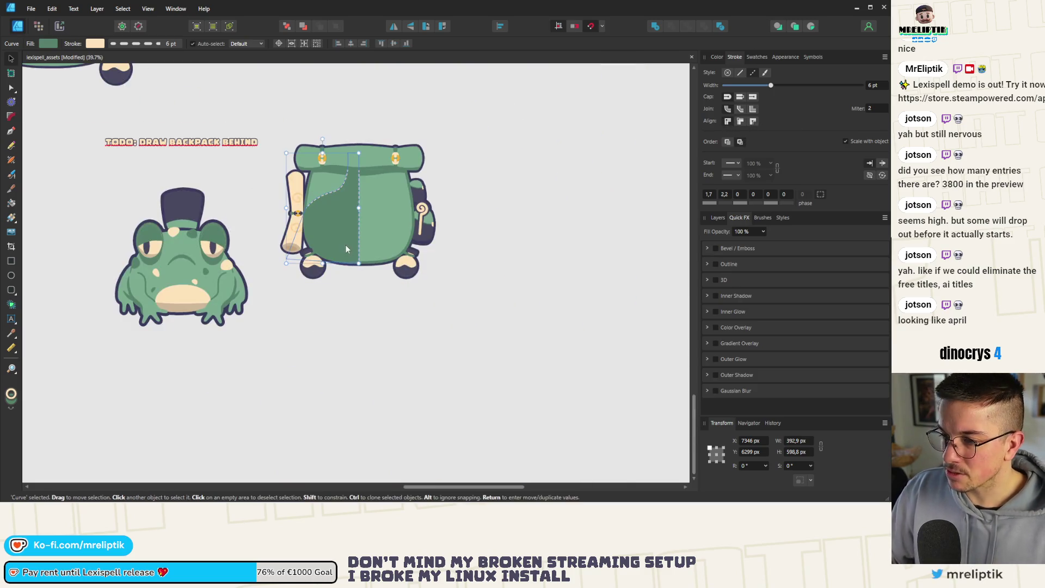
{"action": "scroll", "coordinate": [348, 187], "scroll_direction": "up", "scroll_amount": 3}
{"action": "scroll", "coordinate": [348, 188], "scroll_direction": "up", "scroll_amount": 2}
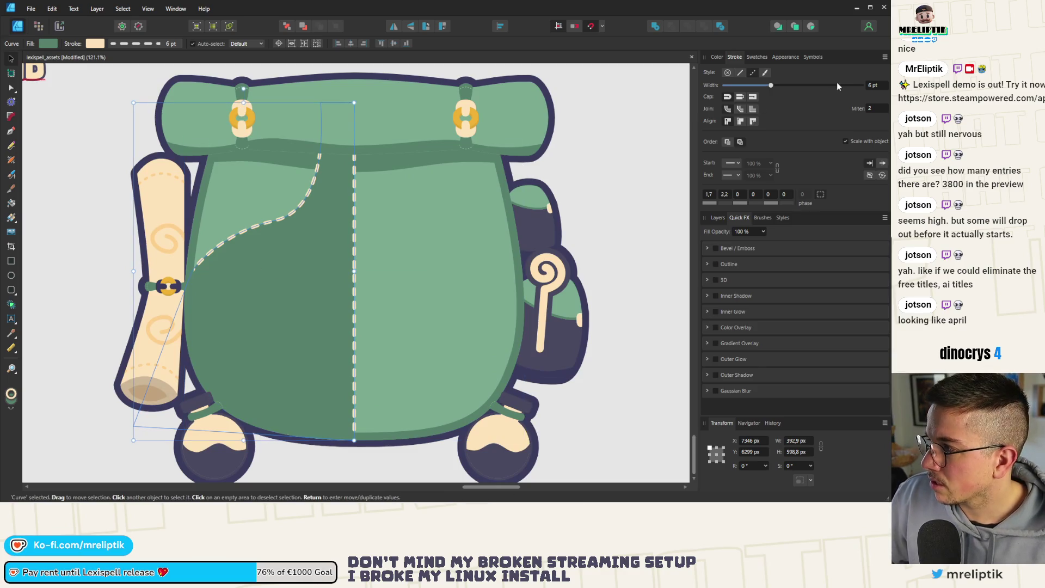
{"action": "type", "text": "8"}
{"action": "key", "text": "Return"}
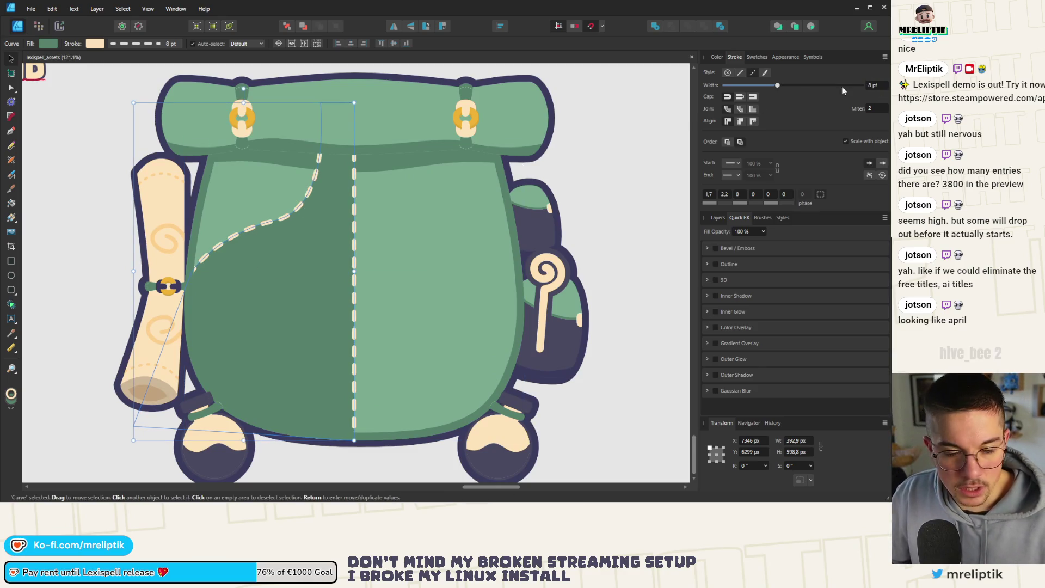
{"action": "scroll", "coordinate": [331, 170], "scroll_direction": "down", "scroll_amount": 8}
{"action": "left_click", "coordinate": [246, 309]}
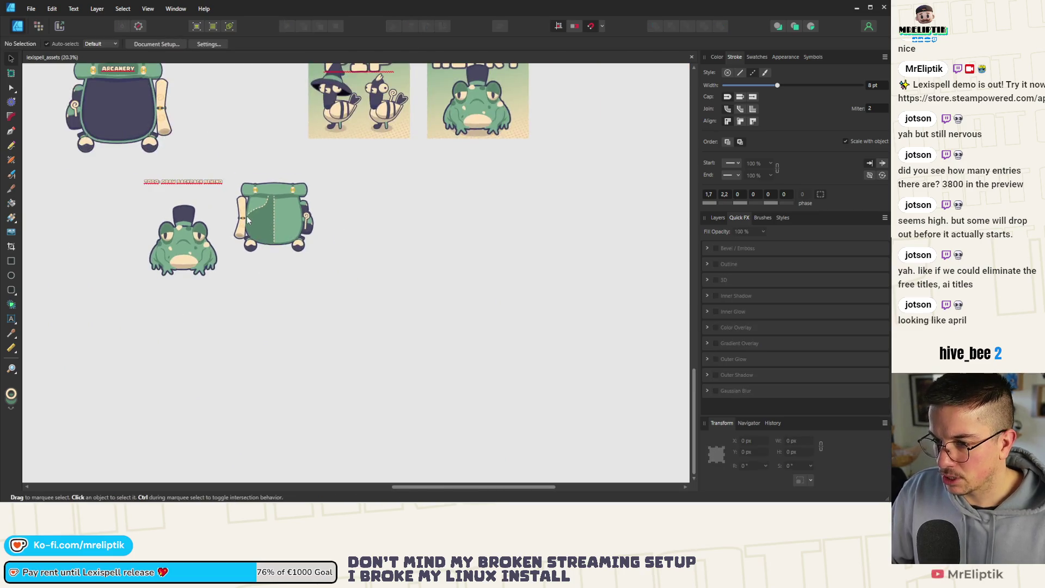
Duplicate the dashed seam curve, flip it horizontally and move it to the backpack's right side
{"action": "scroll", "coordinate": [247, 215], "scroll_direction": "up", "scroll_amount": 8}
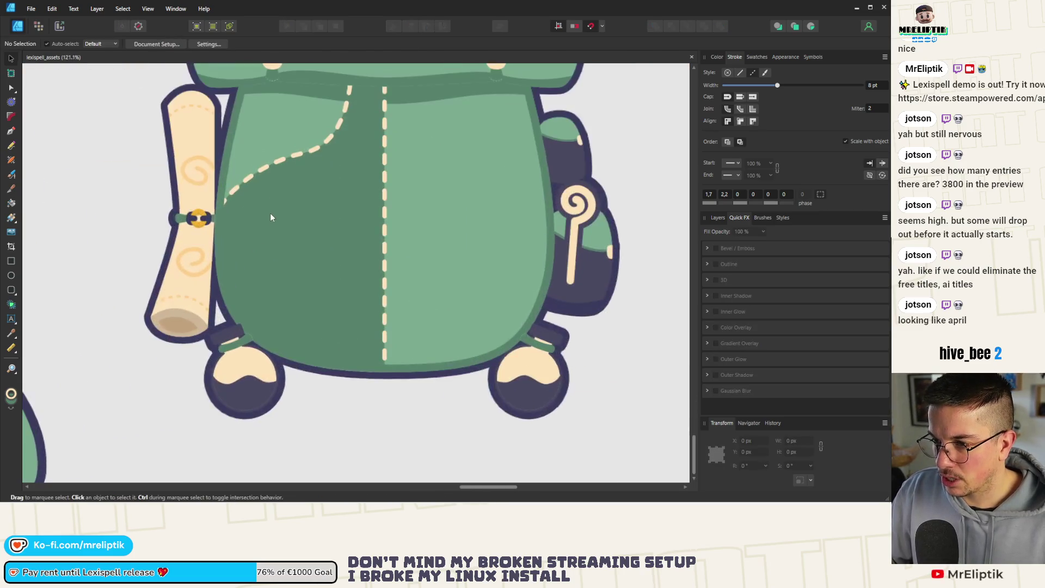
{"action": "left_click", "coordinate": [325, 230]}
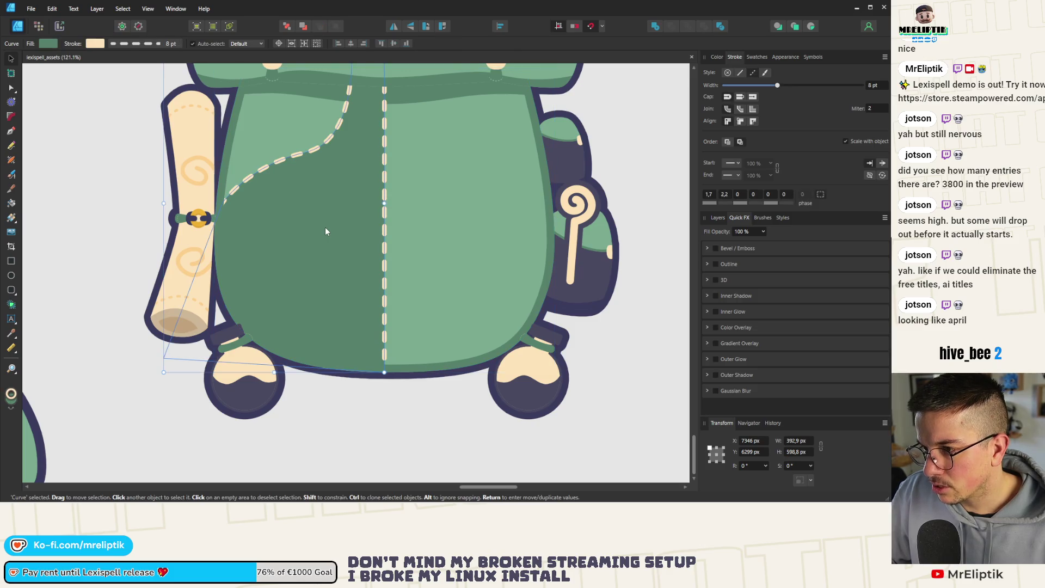
{"action": "mouse_move", "coordinate": [356, 188]}
{"action": "left_mouse_down"}
{"action": "mouse_move", "coordinate": [361, 203]}
{"action": "mouse_move", "coordinate": [354, 189]}
{"action": "left_mouse_up"}
{"action": "left_click", "coordinate": [393, 26]}
{"action": "mouse_move", "coordinate": [273, 232]}
{"action": "left_mouse_down"}
{"action": "mouse_move", "coordinate": [526, 239]}
{"action": "mouse_move", "coordinate": [492, 238]}
{"action": "left_mouse_up"}
{"action": "scroll", "coordinate": [303, 222], "scroll_direction": "down", "scroll_amount": 5}
{"action": "scroll", "coordinate": [381, 262], "scroll_direction": "down", "scroll_amount": 2}
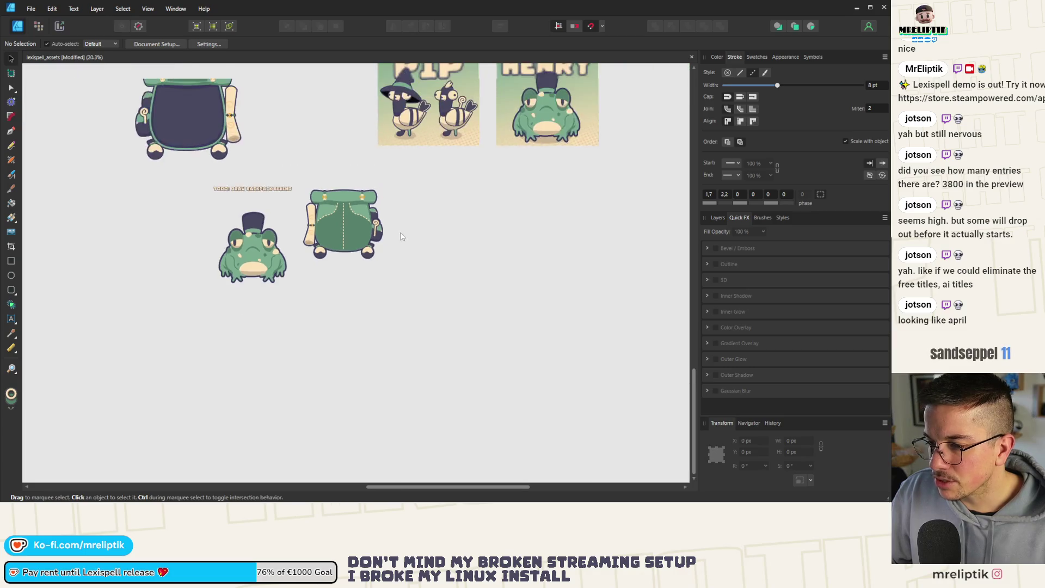
{"action": "scroll", "coordinate": [347, 247], "scroll_direction": "up", "scroll_amount": 5}
{"action": "scroll", "coordinate": [340, 213], "scroll_direction": "down", "scroll_amount": 3}
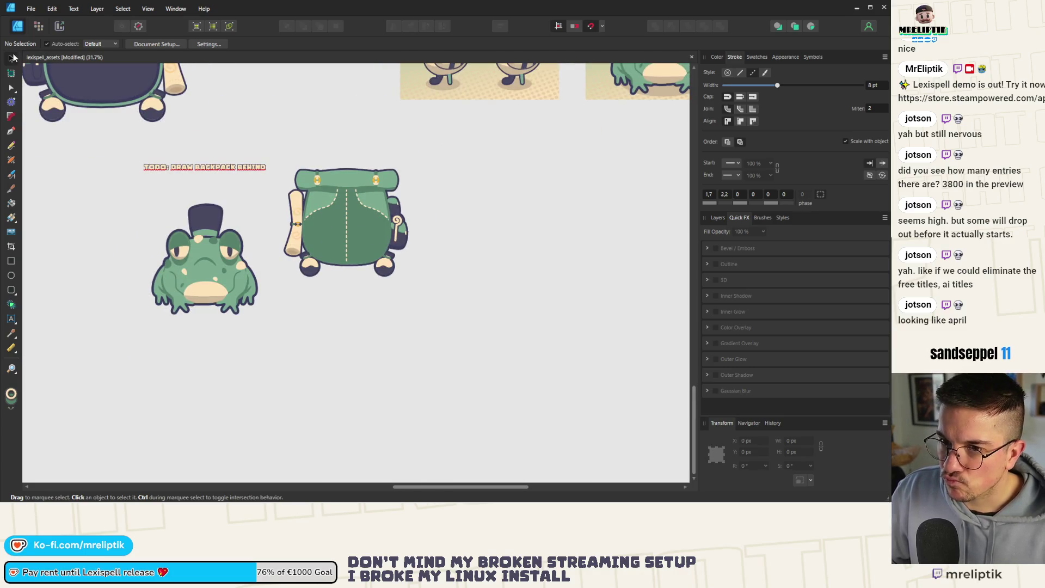
Move the backpack onto the toad, lowering it slightly so it sits behind the head
{"action": "mouse_move", "coordinate": [361, 218]}
{"action": "left_mouse_down"}
{"action": "mouse_move", "coordinate": [256, 215]}
{"action": "mouse_move", "coordinate": [227, 238]}
{"action": "mouse_move", "coordinate": [228, 253]}
{"action": "left_mouse_up"}
{"action": "left_click", "coordinate": [384, 207]}
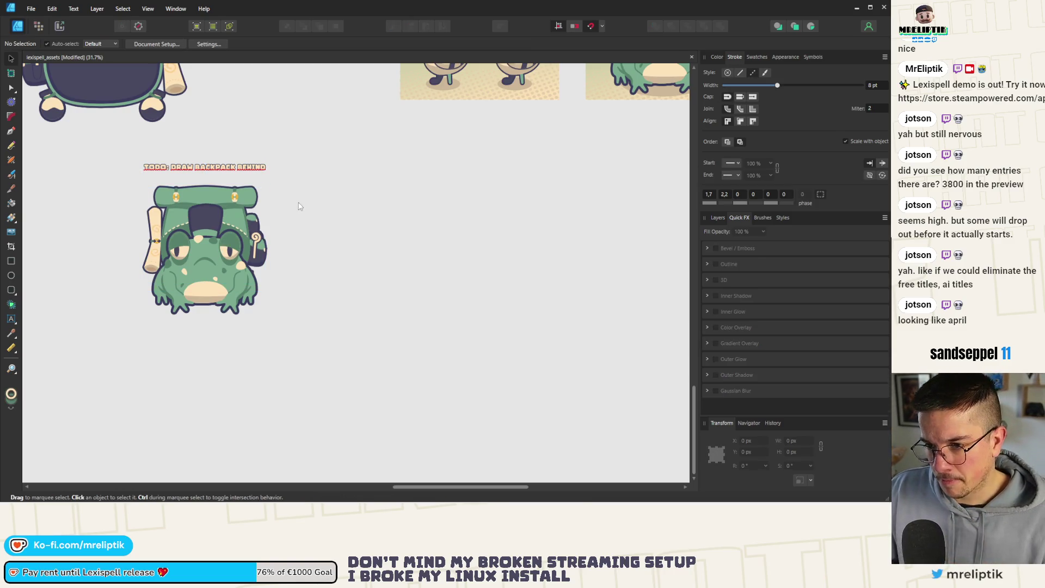
{"action": "scroll", "coordinate": [239, 204], "scroll_direction": "down", "scroll_amount": 2}
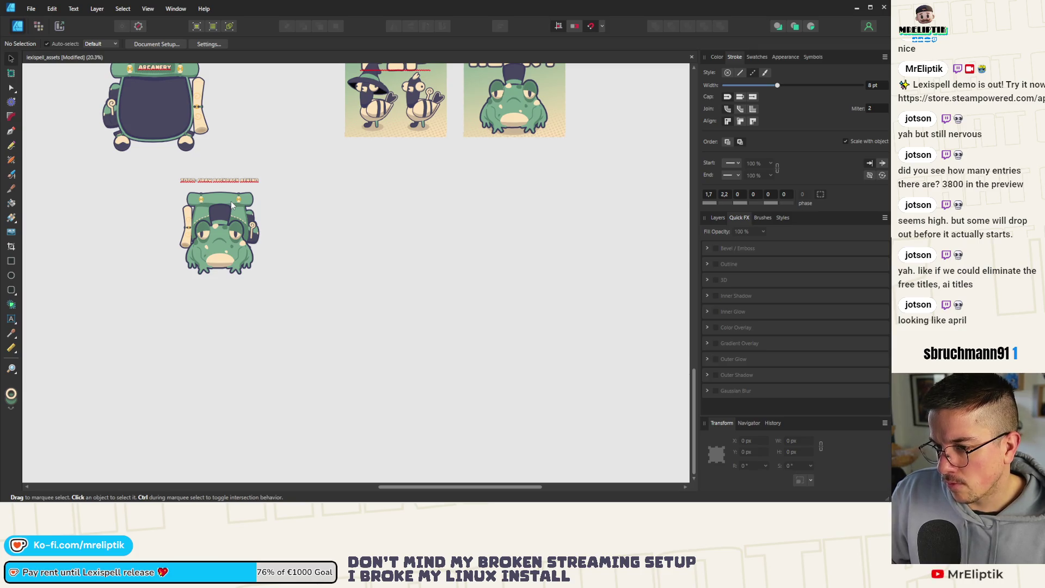
{"action": "scroll", "coordinate": [201, 216], "scroll_direction": "up", "scroll_amount": 5}
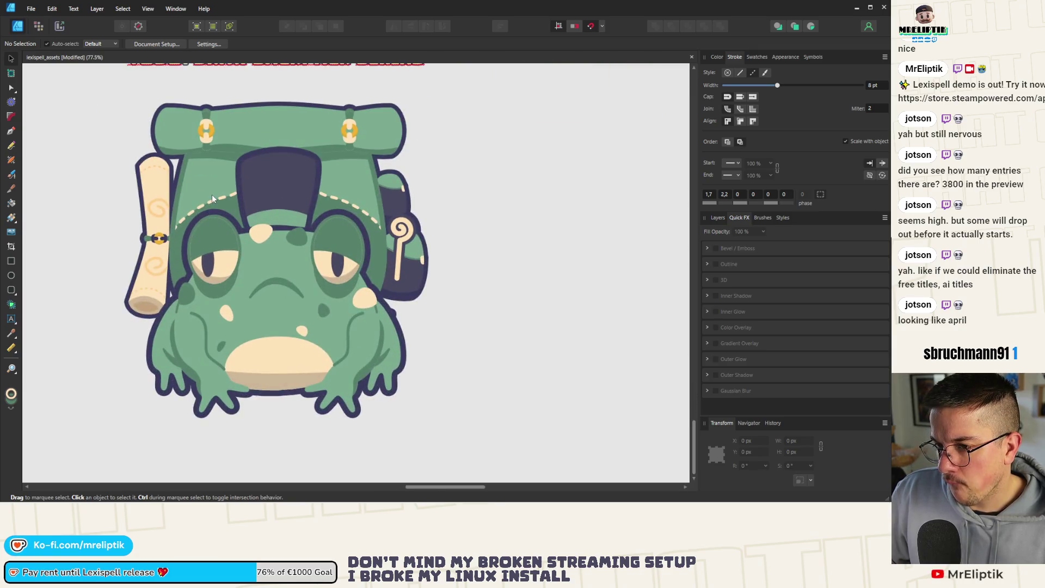
{"action": "scroll", "coordinate": [198, 233], "scroll_direction": "down", "scroll_amount": 6}
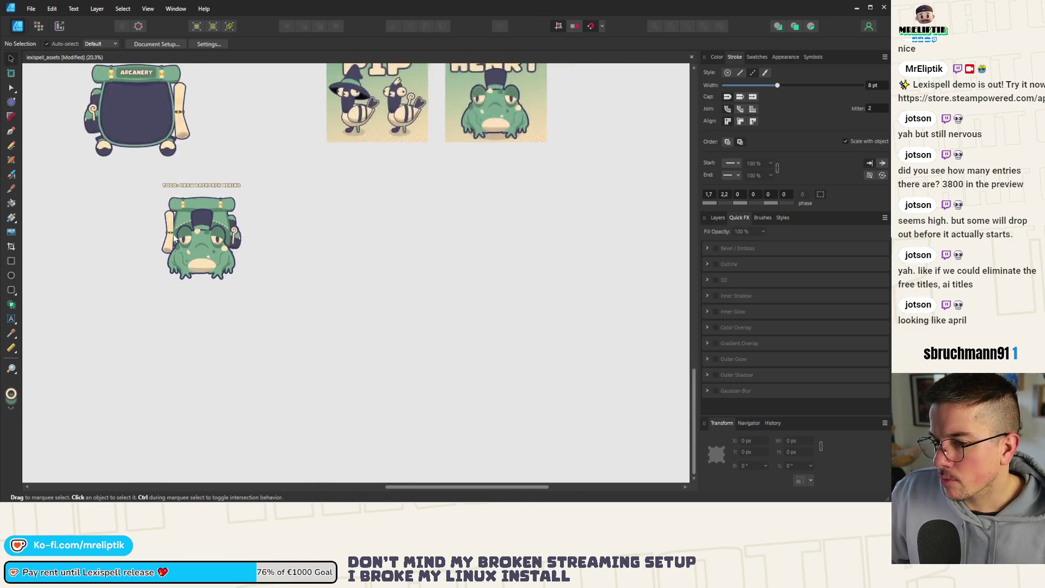
{"action": "scroll", "coordinate": [332, 164], "scroll_direction": "up", "scroll_amount": 8}
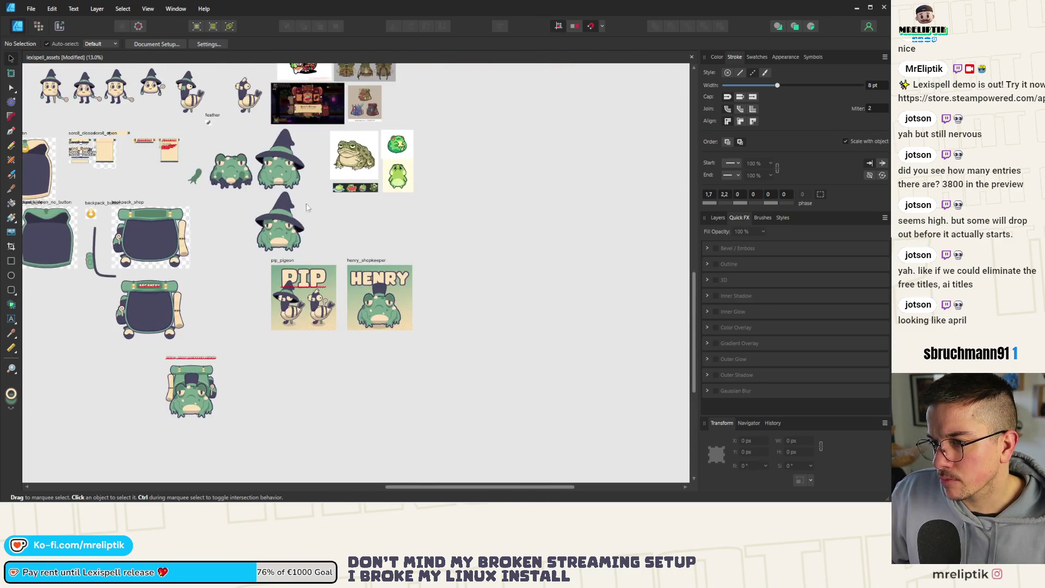
{"action": "scroll", "coordinate": [324, 143], "scroll_direction": "up", "scroll_amount": 5}
{"action": "scroll", "coordinate": [324, 133], "scroll_direction": "down", "scroll_amount": 6}
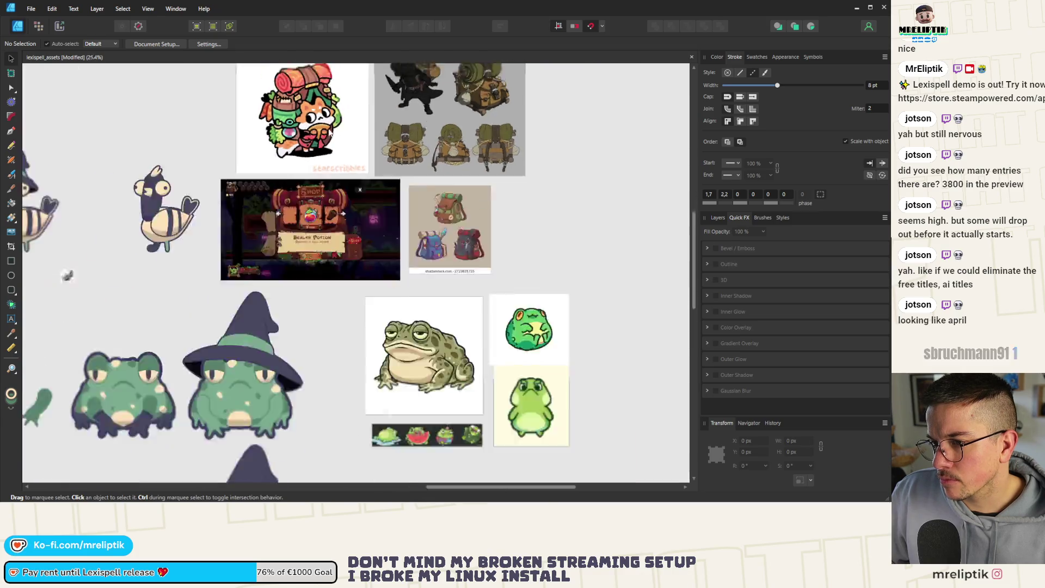
{"action": "scroll", "coordinate": [295, 288], "scroll_direction": "up", "scroll_amount": 7}
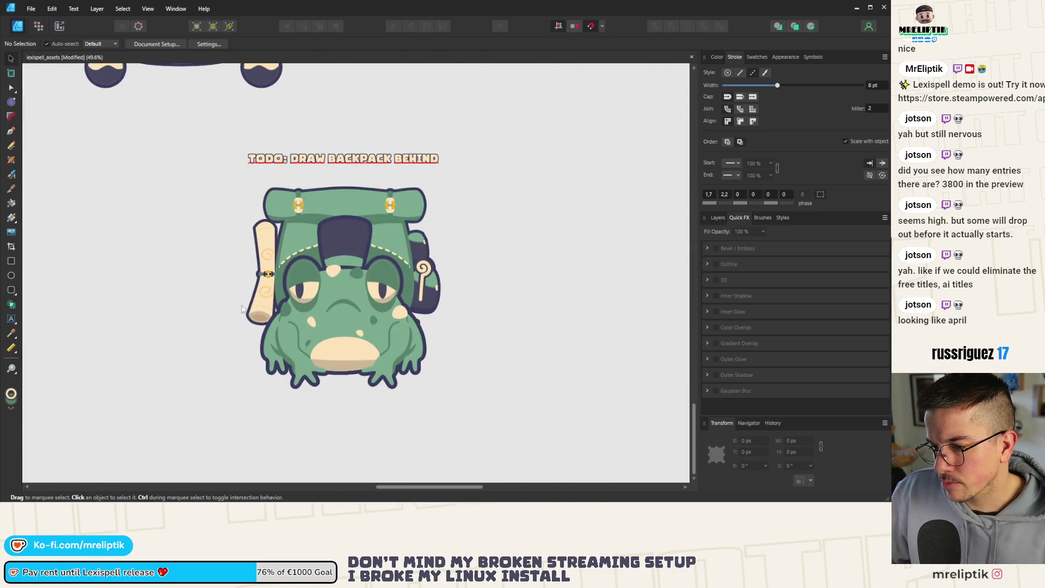
{"action": "scroll", "coordinate": [242, 309], "scroll_direction": "down", "scroll_amount": 1}
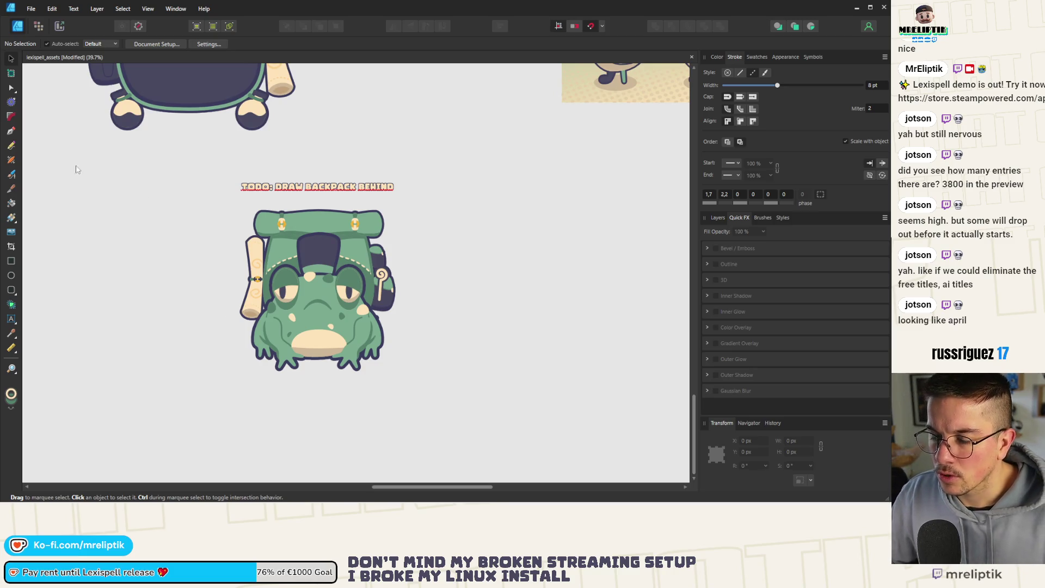
Draw a closed curved loop with the Pen tool over the toad's left shoulder
{"action": "left_click", "coordinate": [12, 131]}
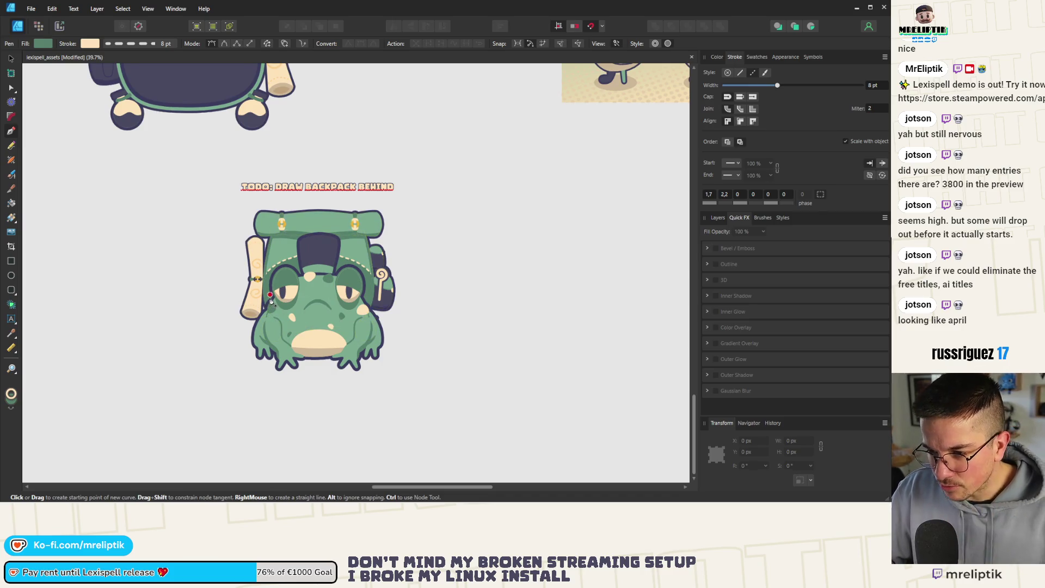
{"action": "scroll", "coordinate": [278, 310], "scroll_direction": "up", "scroll_amount": 1}
{"action": "scroll", "coordinate": [327, 240], "scroll_direction": "up", "scroll_amount": 3}
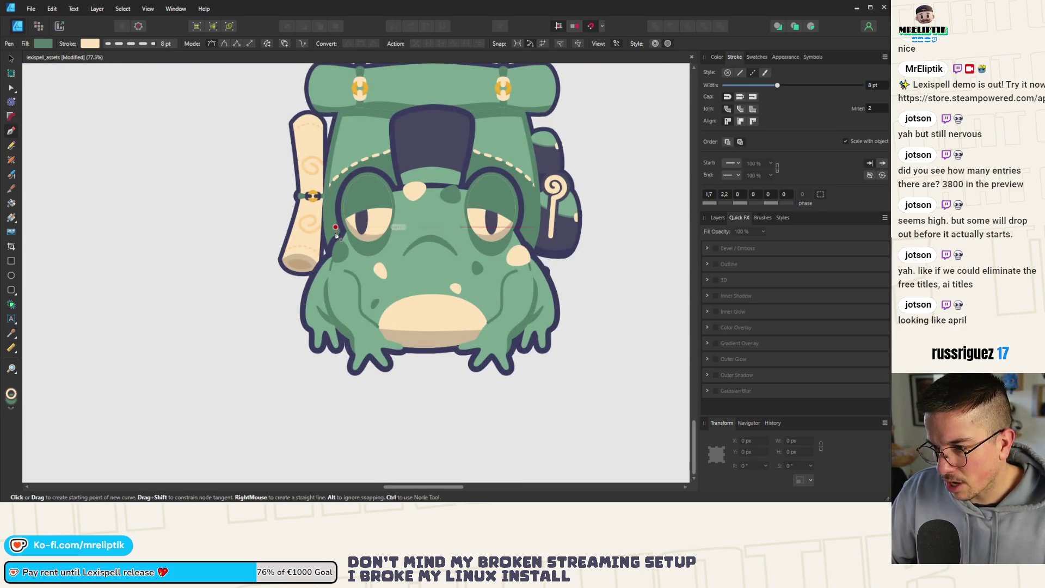
{"action": "left_click", "coordinate": [335, 227]}
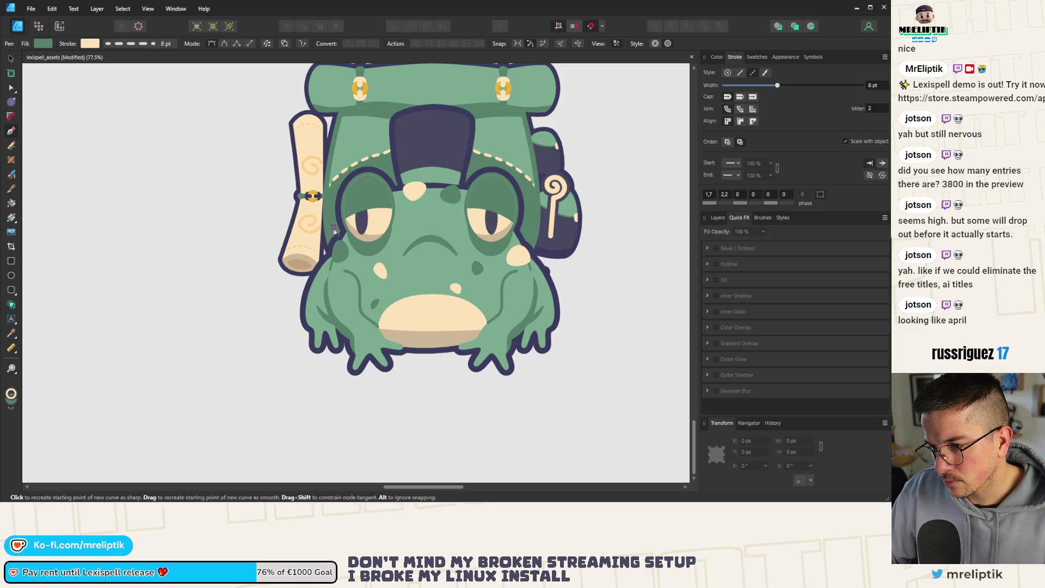
{"action": "left_click_drag", "start_coordinate": [355, 309], "coordinate": [295, 279]}
{"action": "left_click", "coordinate": [341, 312]}
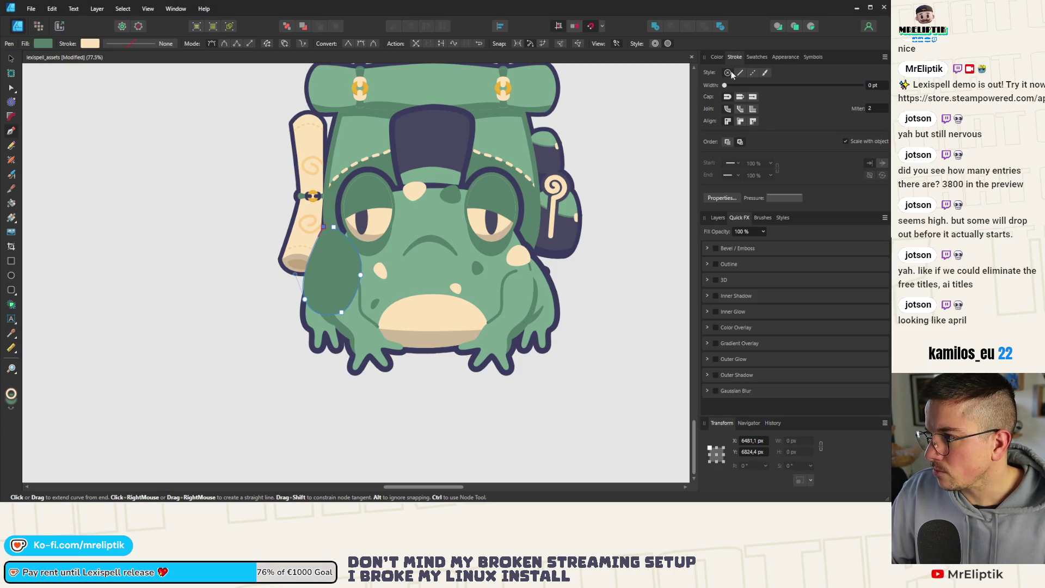
Give the loop a 17.3 pt cream outline and a 0% opacity fill
{"action": "left_click_drag", "start_coordinate": [725, 86], "coordinate": [789, 90]}
{"action": "left_click", "coordinate": [717, 57]}
{"action": "left_click", "coordinate": [721, 87]}
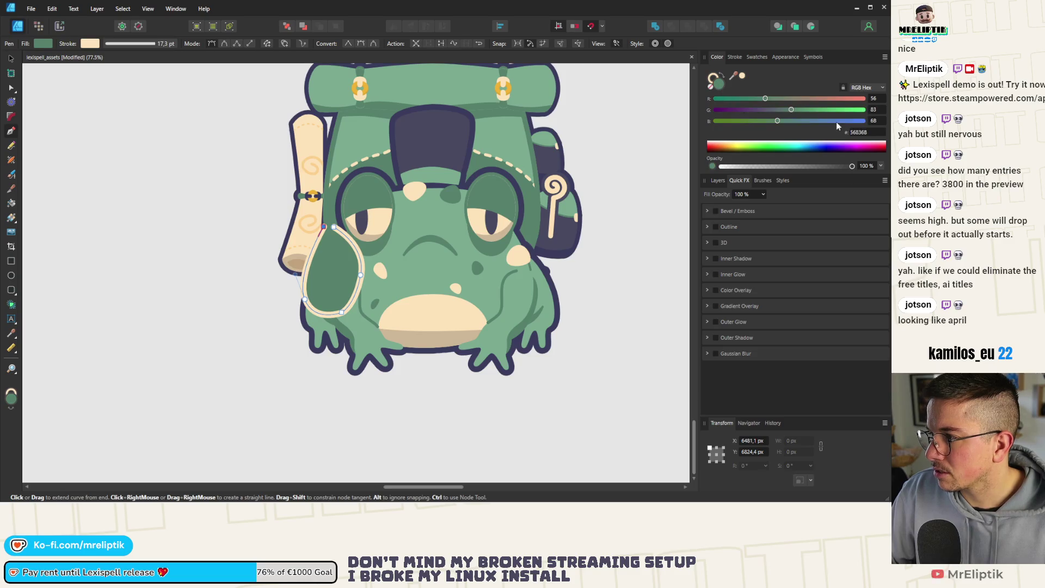
{"action": "left_click_drag", "start_coordinate": [848, 170], "coordinate": [718, 168]}
{"action": "scroll", "coordinate": [240, 224], "scroll_direction": "down", "scroll_amount": 2}
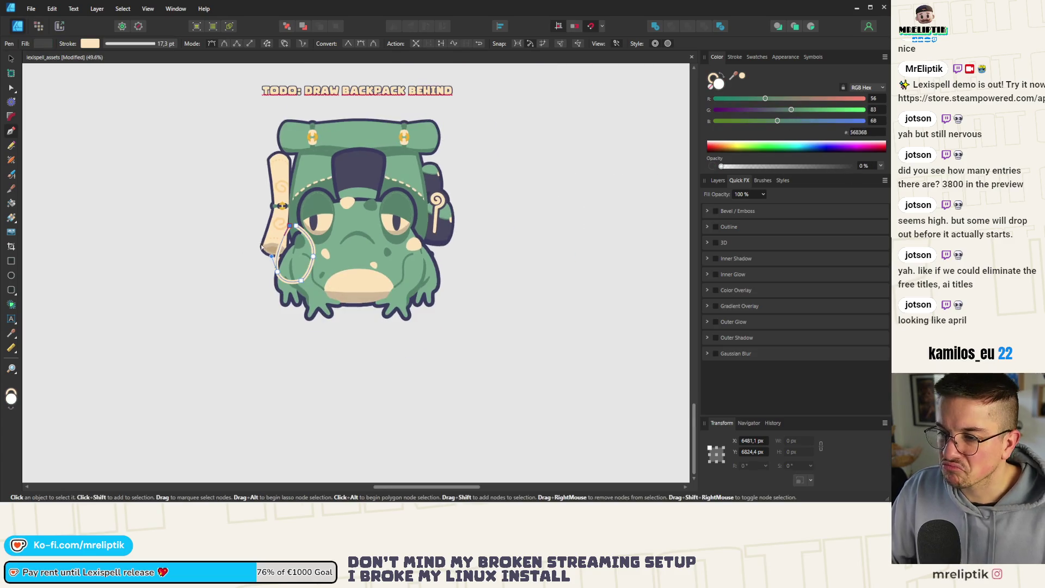
With the Node tool, break the loop at its bottom node and pull one open end left
{"action": "left_click", "coordinate": [10, 90]}
{"action": "scroll", "coordinate": [283, 239], "scroll_direction": "up", "scroll_amount": 4}
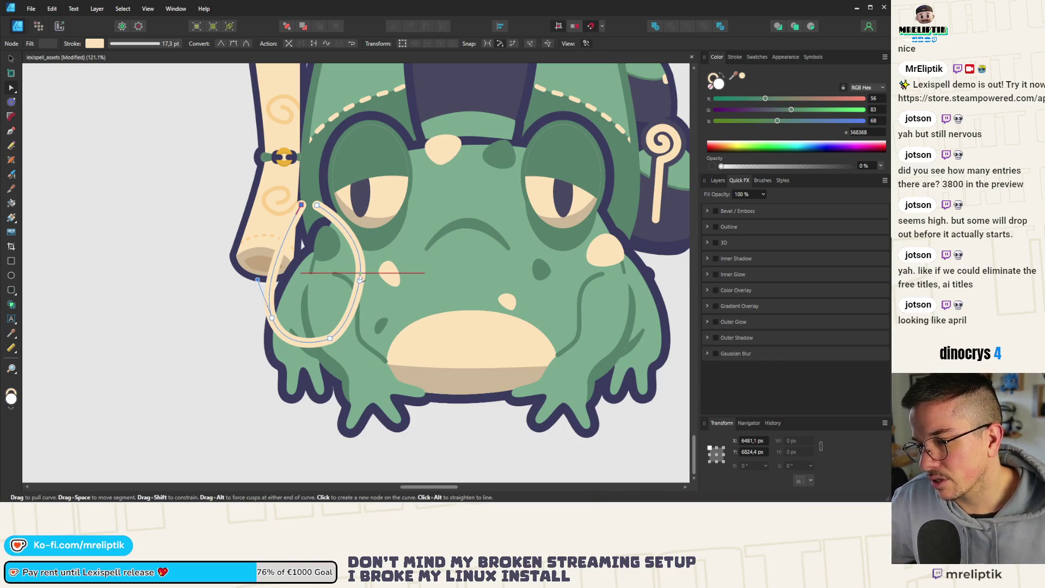
{"action": "left_click_drag", "start_coordinate": [359, 279], "coordinate": [360, 280]}
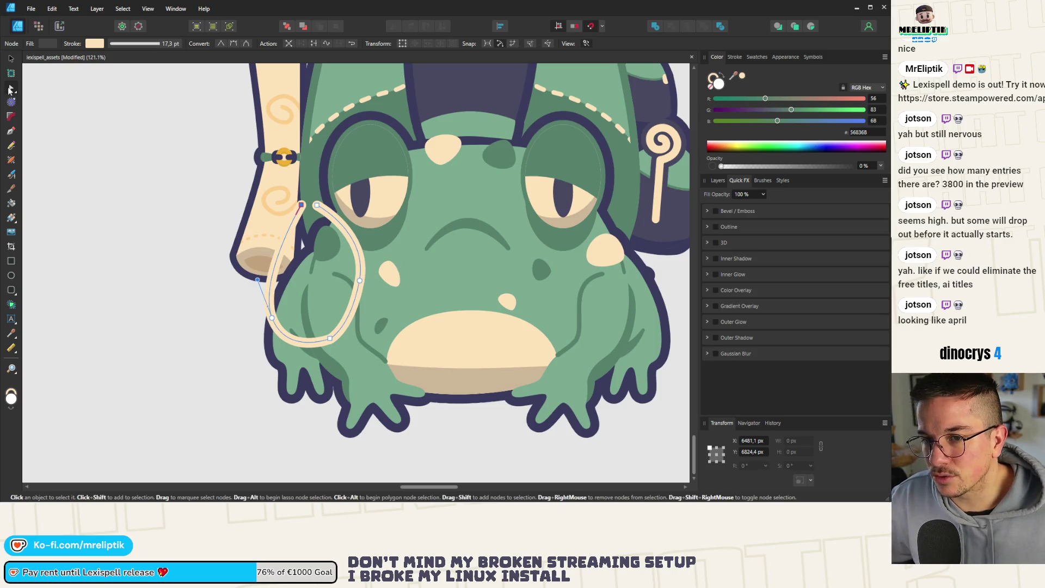
{"action": "left_click", "coordinate": [330, 338]}
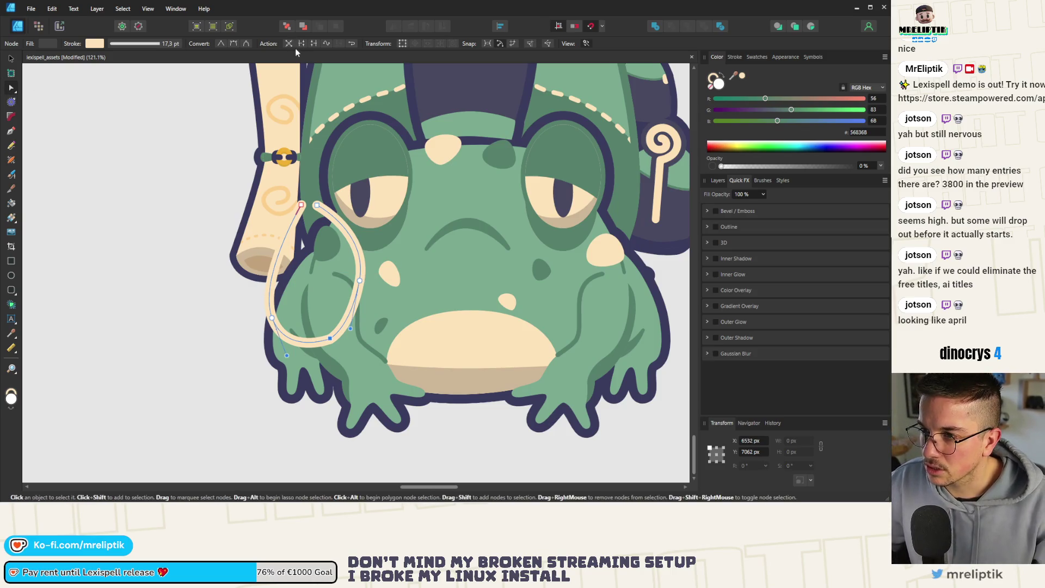
{"action": "left_click", "coordinate": [301, 44]}
{"action": "mouse_move", "coordinate": [330, 338]}
{"action": "left_mouse_down"}
{"action": "mouse_move", "coordinate": [297, 341]}
{"action": "mouse_move", "coordinate": [301, 250]}
{"action": "mouse_move", "coordinate": [279, 254]}
{"action": "mouse_move", "coordinate": [281, 276]}
{"action": "left_mouse_up"}
Reshape the left strap stroke, shortening its top and bottom ends and adjusting its curve
{"action": "left_click_drag", "start_coordinate": [301, 205], "coordinate": [306, 229]}
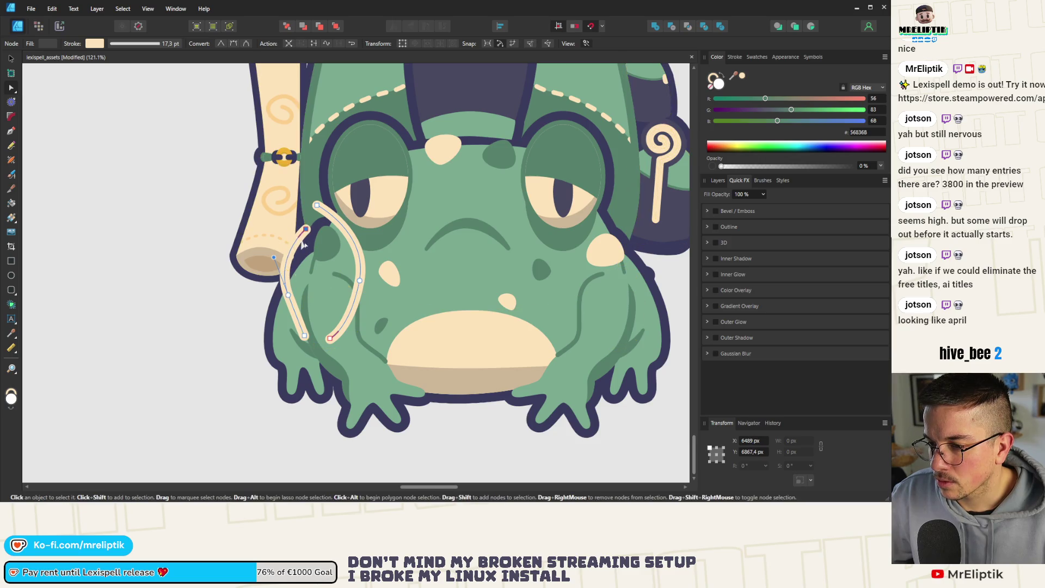
{"action": "left_click_drag", "start_coordinate": [300, 297], "coordinate": [294, 314]}
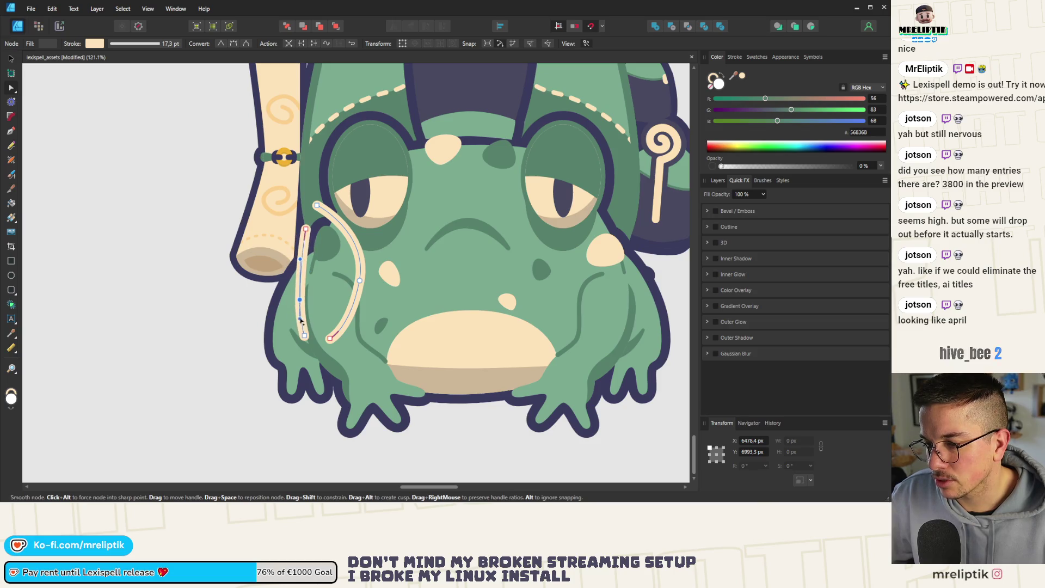
{"action": "scroll", "coordinate": [281, 222], "scroll_direction": "down", "scroll_amount": 3}
{"action": "scroll", "coordinate": [281, 222], "scroll_direction": "down", "scroll_amount": 3}
{"action": "scroll", "coordinate": [293, 228], "scroll_direction": "up", "scroll_amount": 4}
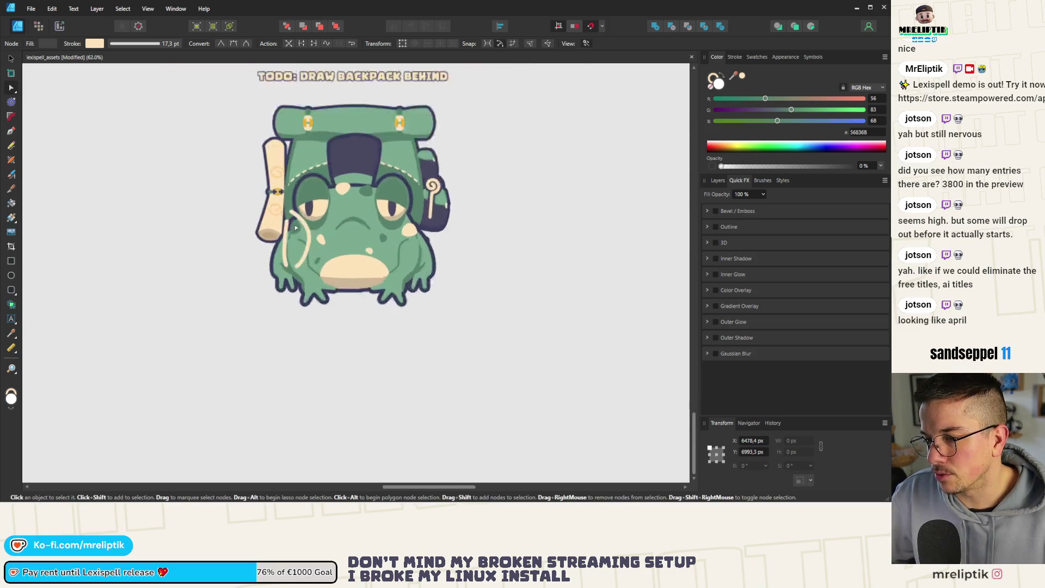
{"action": "scroll", "coordinate": [276, 282], "scroll_direction": "up", "scroll_amount": 5}
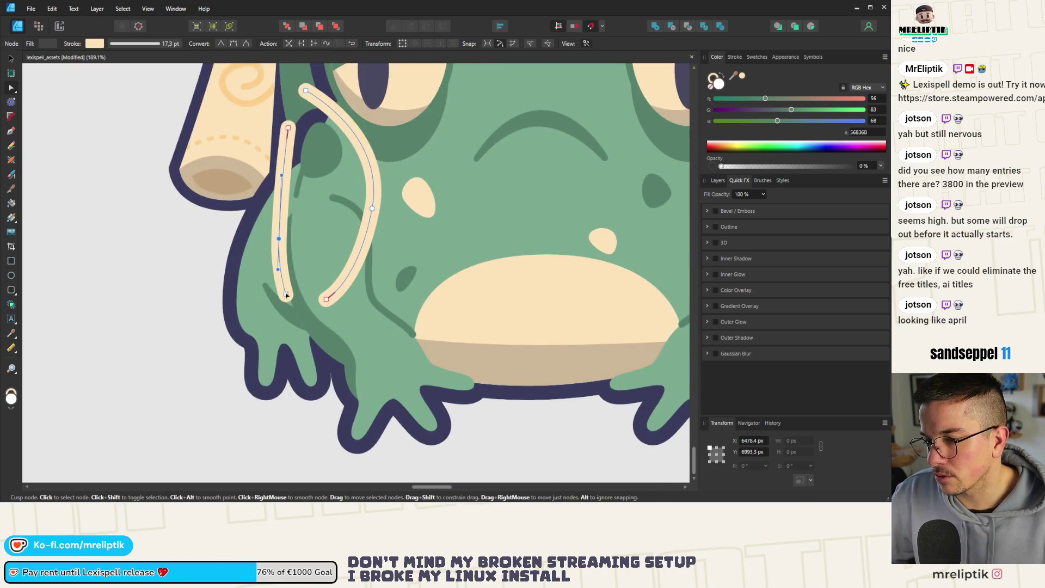
{"action": "left_click_drag", "start_coordinate": [284, 240], "coordinate": [282, 129]}
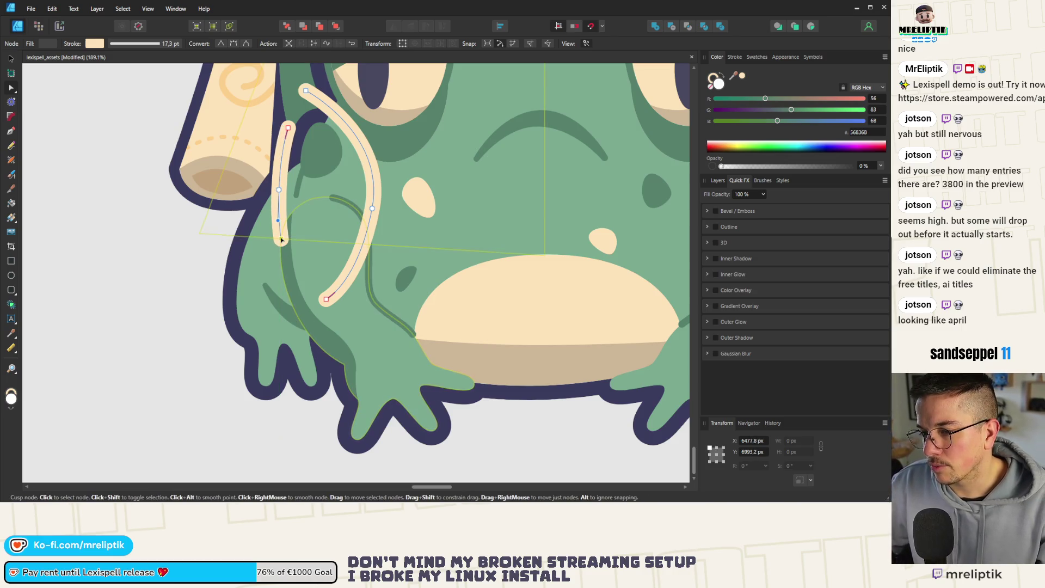
{"action": "scroll", "coordinate": [274, 223], "scroll_direction": "down", "scroll_amount": 6}
{"action": "scroll", "coordinate": [272, 220], "scroll_direction": "down", "scroll_amount": 1}
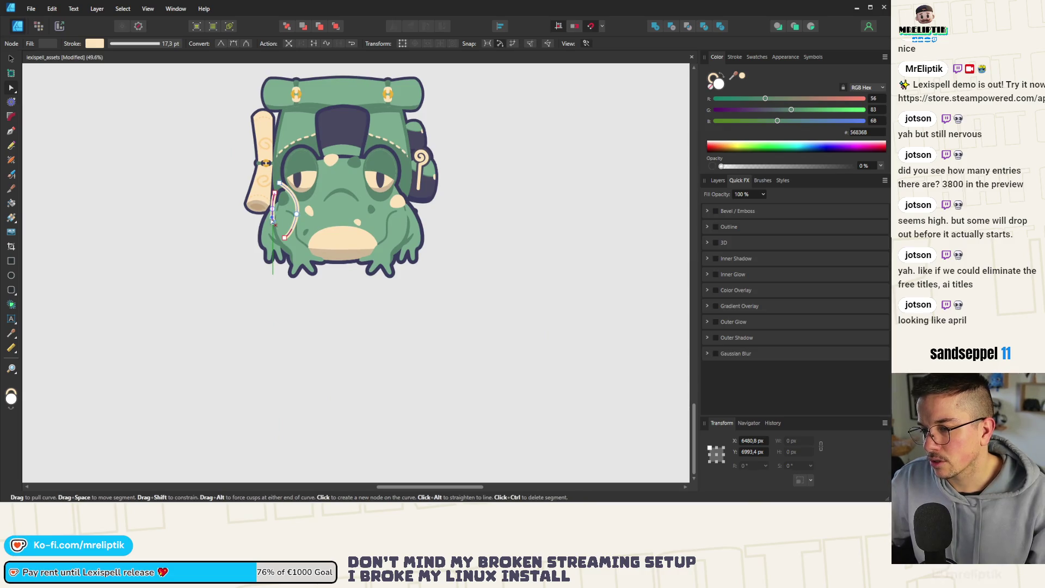
{"action": "scroll", "coordinate": [275, 193], "scroll_direction": "up", "scroll_amount": 8}
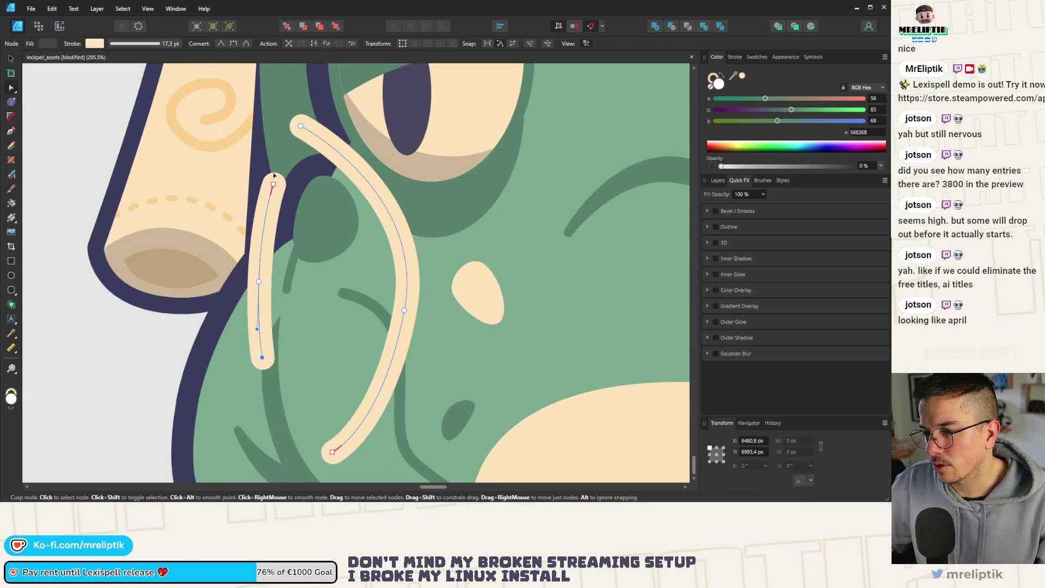
{"action": "scroll", "coordinate": [276, 161], "scroll_direction": "down", "scroll_amount": 9}
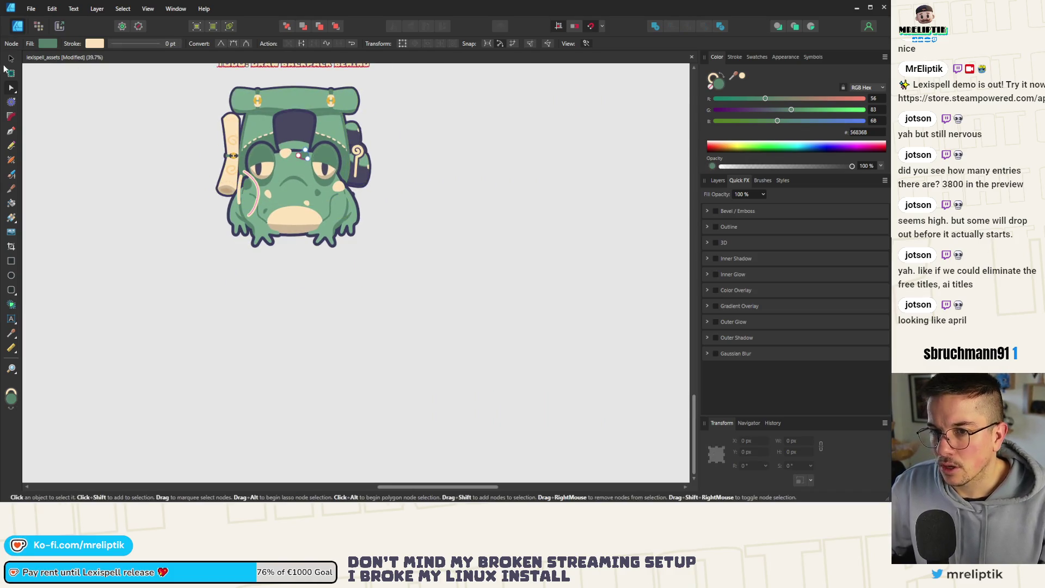
Select the whole backpack group in Layers and place a copy to the frog's right
{"action": "left_click", "coordinate": [9, 58]}
{"action": "left_click", "coordinate": [259, 109]}
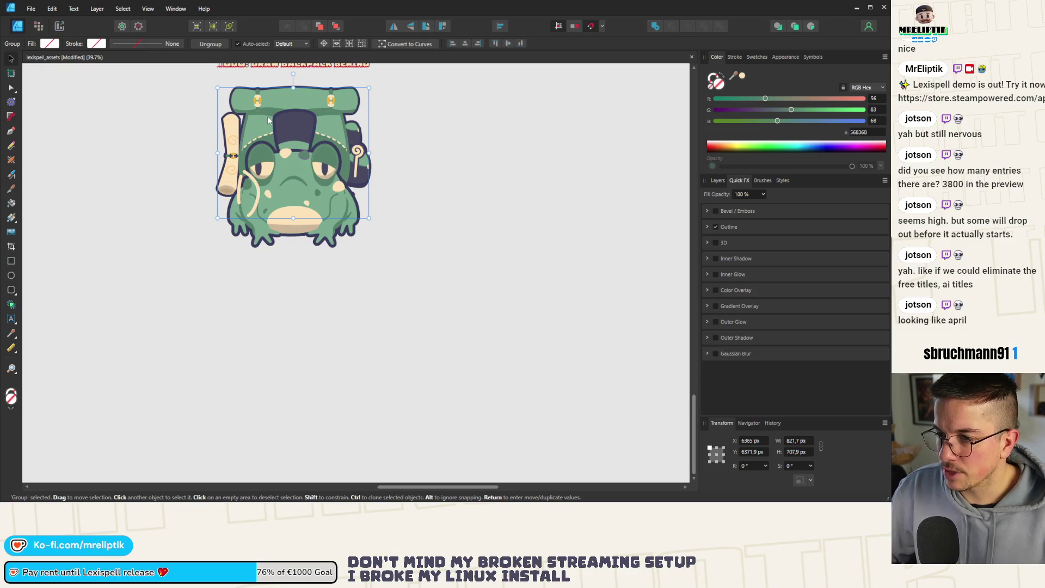
{"action": "double_click", "coordinate": [279, 99]}
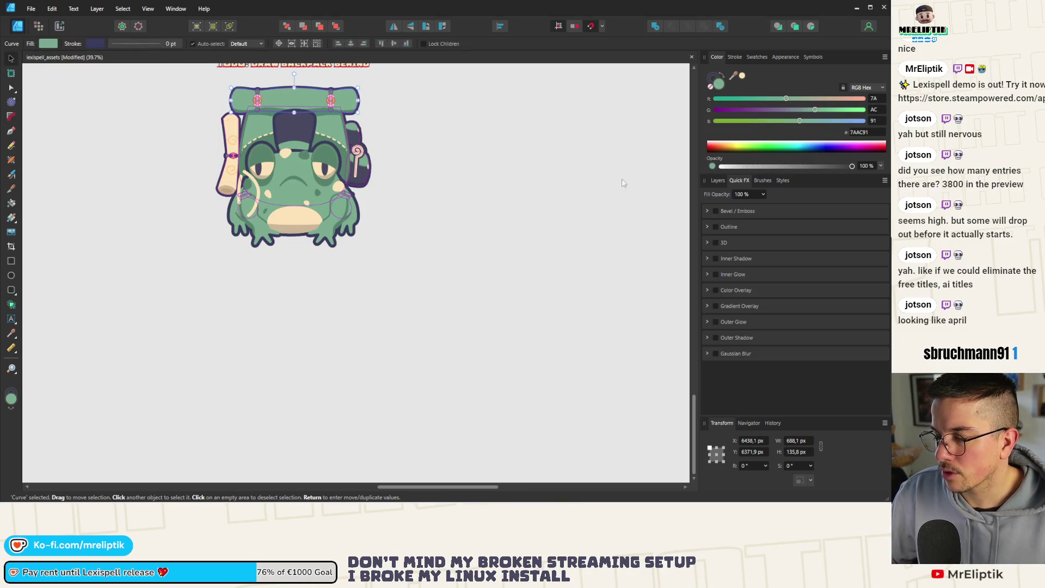
{"action": "left_click", "coordinate": [718, 180]}
{"action": "scroll", "coordinate": [754, 303], "scroll_direction": "down", "scroll_amount": 5}
{"action": "scroll", "coordinate": [749, 293], "scroll_direction": "down", "scroll_amount": 5}
{"action": "left_click", "coordinate": [732, 383]}
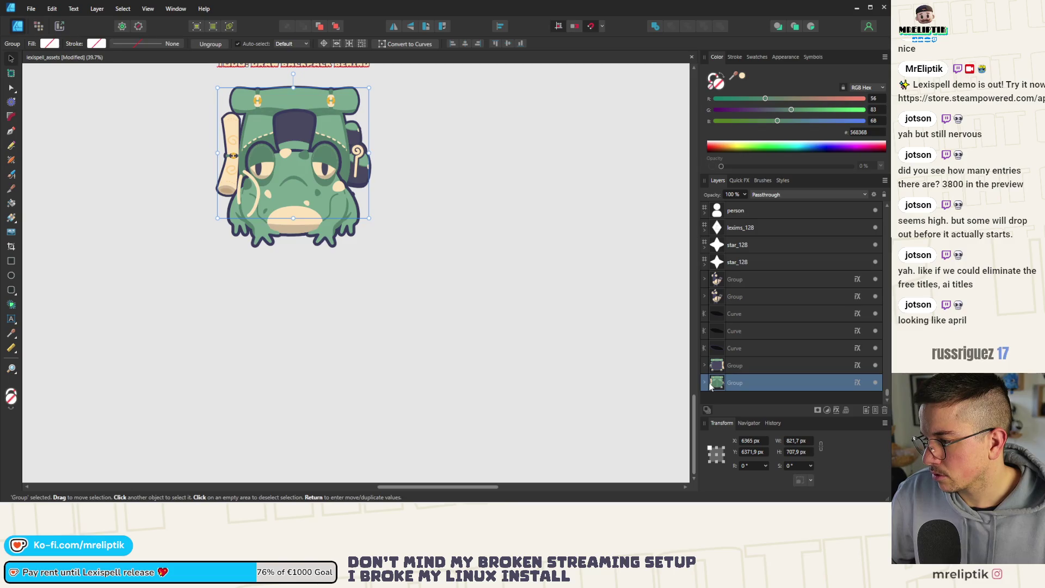
{"action": "left_click_drag", "start_coordinate": [327, 128], "coordinate": [522, 126]}
Turn off the original backpack's Quick FX Outline, remove it from behind the frog, then paste it back
{"action": "left_click", "coordinate": [328, 126]}
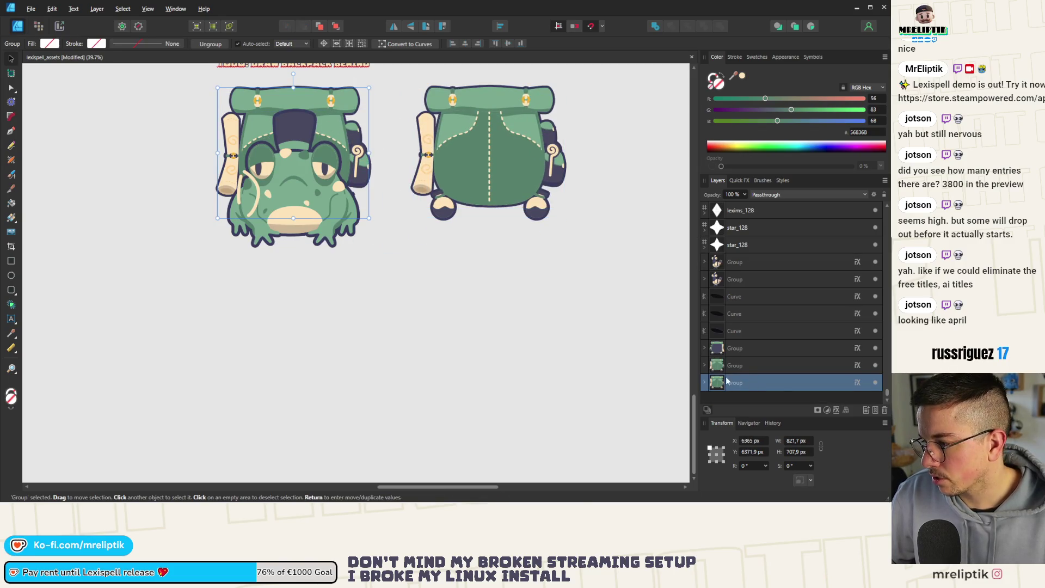
{"action": "left_click", "coordinate": [738, 180]}
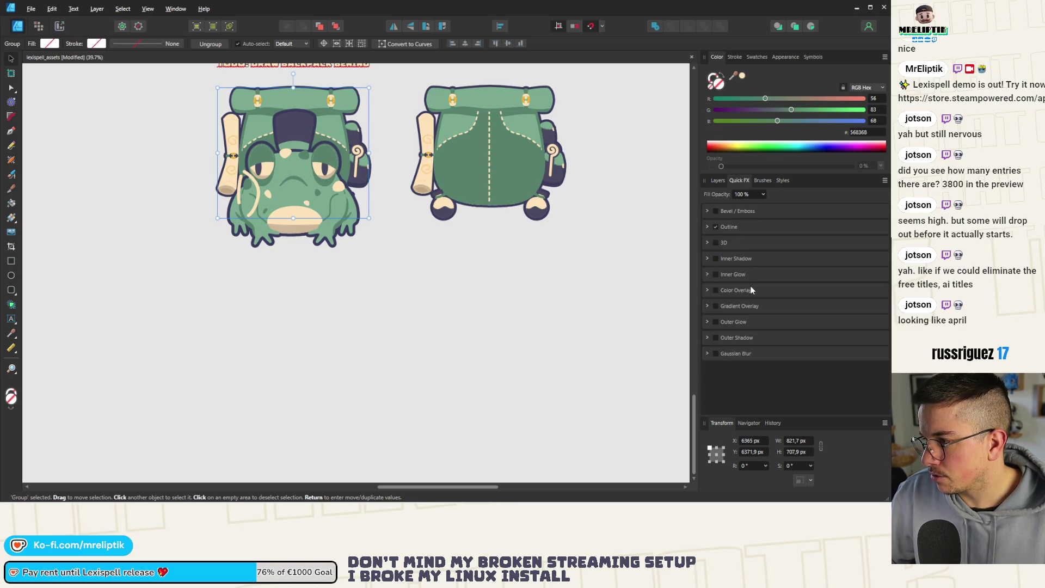
{"action": "left_click", "coordinate": [716, 227]}
{"action": "key", "text": "ctrl+z"}
{"action": "left_click", "coordinate": [283, 180]}
{"action": "left_click", "coordinate": [718, 180]}
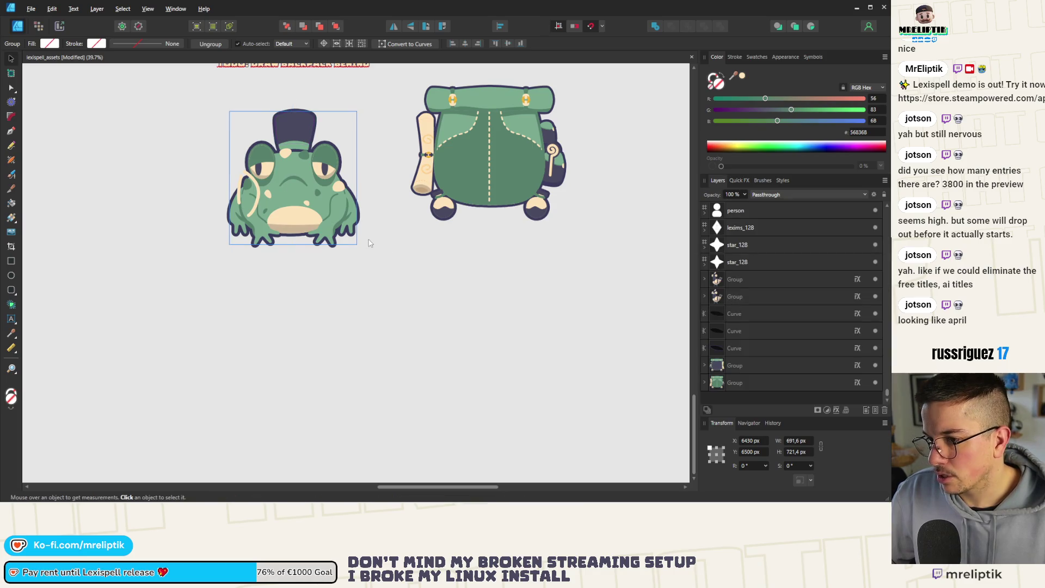
{"action": "key", "text": "ctrl+v"}
Move the pasted backpack up onto the frog, send it back one level, nudge it, then select the frog group
{"action": "left_click_drag", "start_coordinate": [298, 278], "coordinate": [285, 146]}
{"action": "key", "text": "ctrl+["}
{"action": "scroll", "coordinate": [290, 133], "scroll_direction": "up", "scroll_amount": 2}
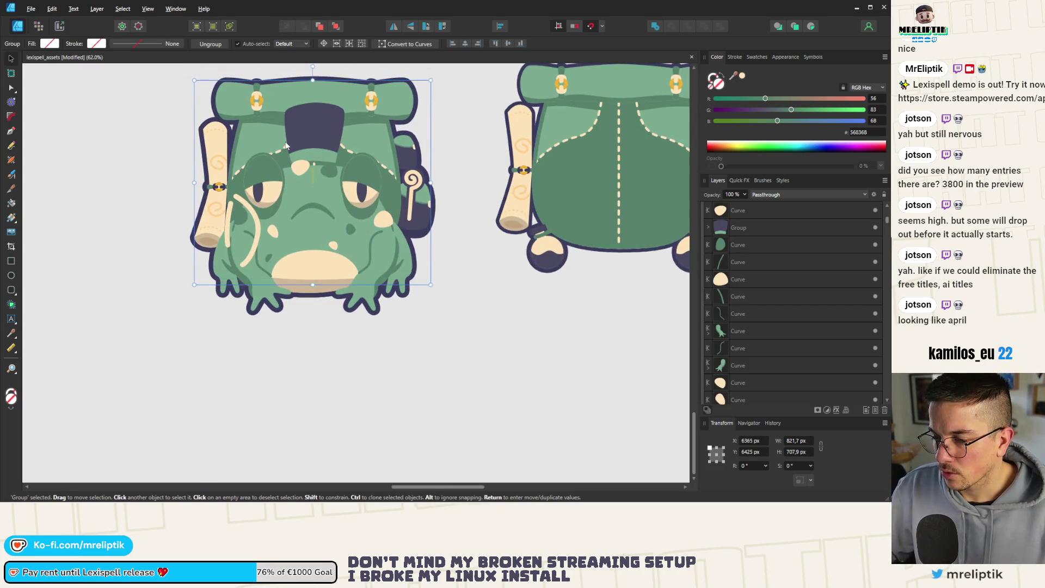
{"action": "mouse_move", "coordinate": [352, 142]}
{"action": "left_mouse_down"}
{"action": "mouse_move", "coordinate": [358, 104]}
{"action": "mouse_move", "coordinate": [351, 122]}
{"action": "left_mouse_up"}
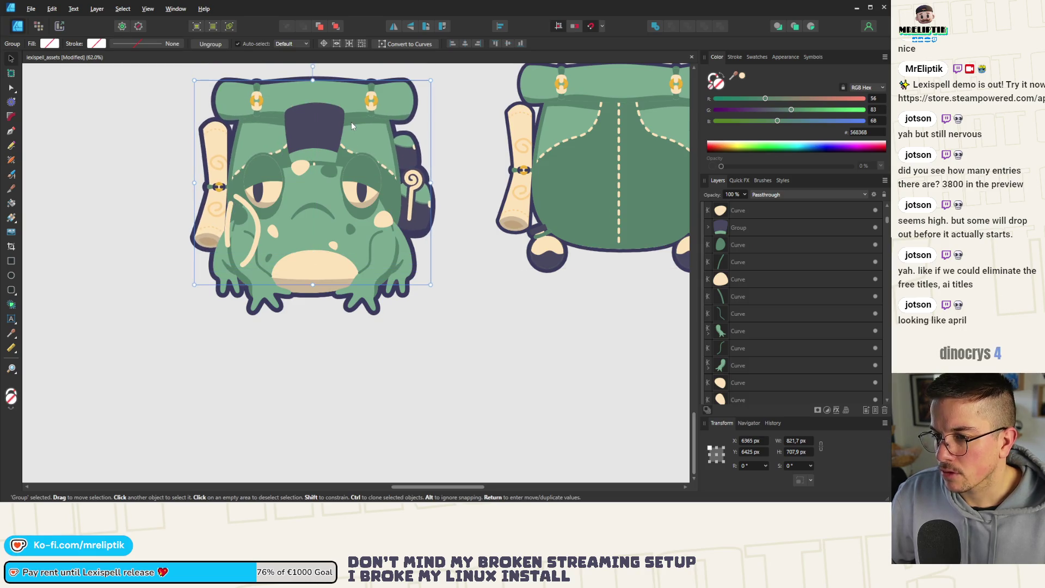
{"action": "double_click", "coordinate": [313, 220]}
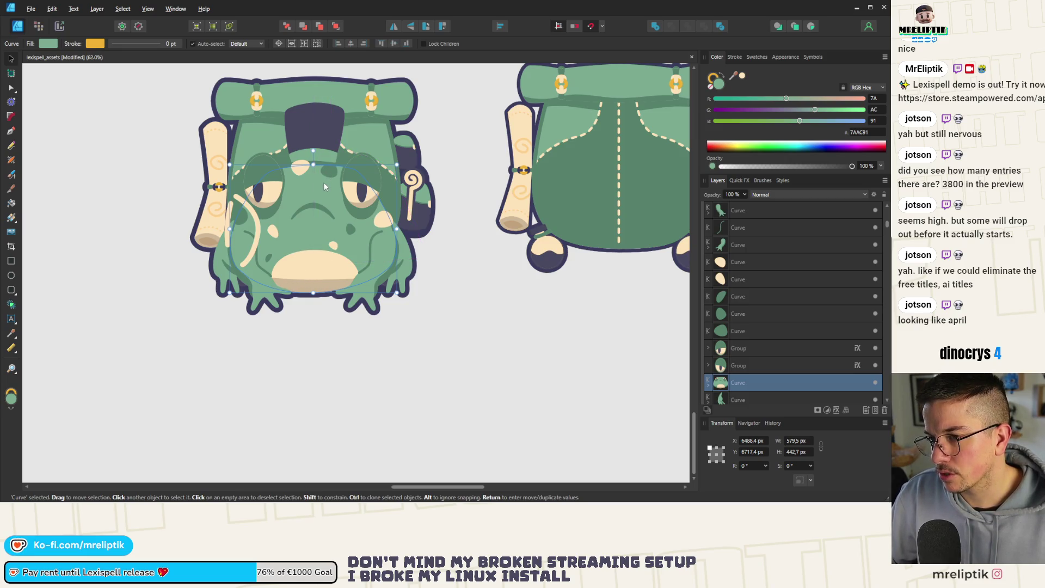
{"action": "scroll", "coordinate": [706, 324], "scroll_direction": "down", "scroll_amount": 3}
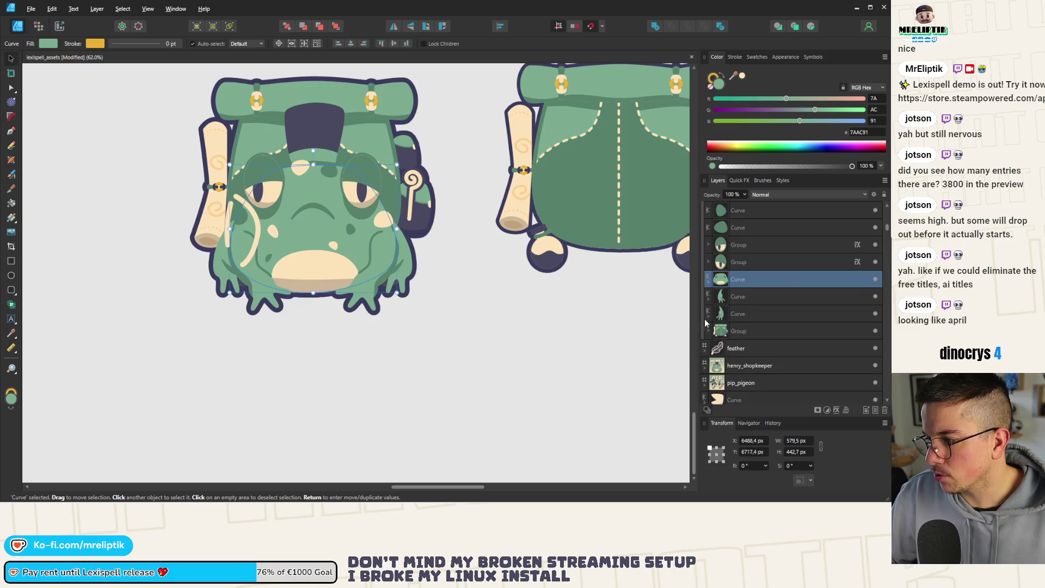
{"action": "left_click", "coordinate": [415, 373]}
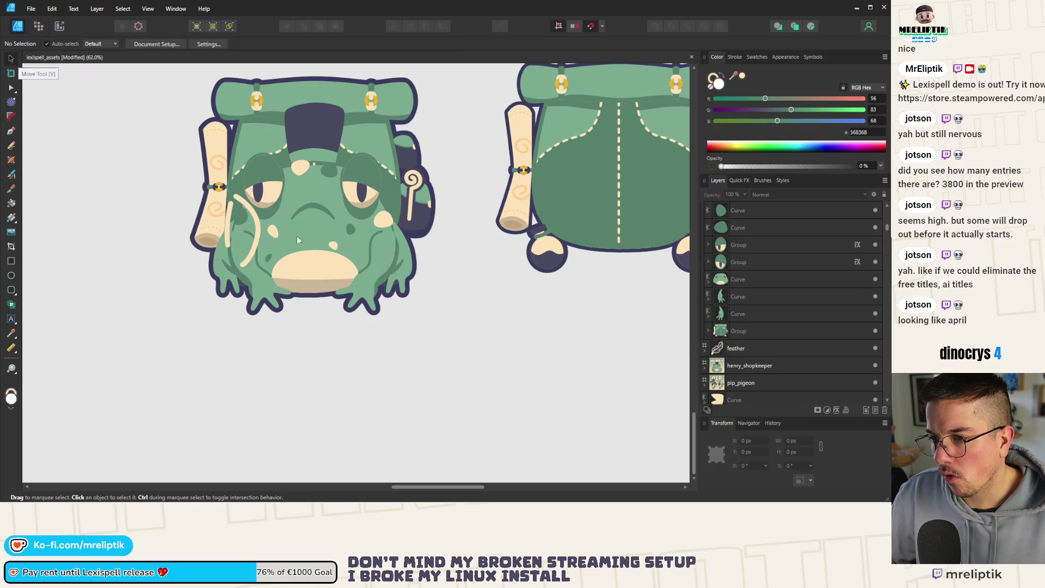
{"action": "left_click", "coordinate": [325, 255]}
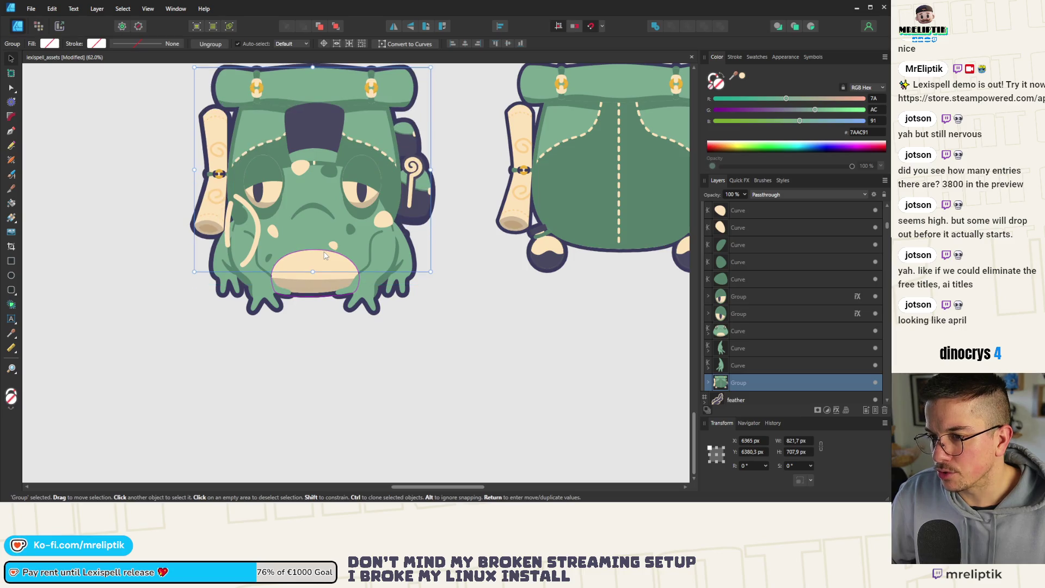
Send the frog to the back, then cut the backpack away and paste it to the frog's left
{"action": "key", "text": "ctrl+shift+bracketleft"}
{"action": "scroll", "coordinate": [325, 255], "scroll_direction": "down", "scroll_amount": 3}
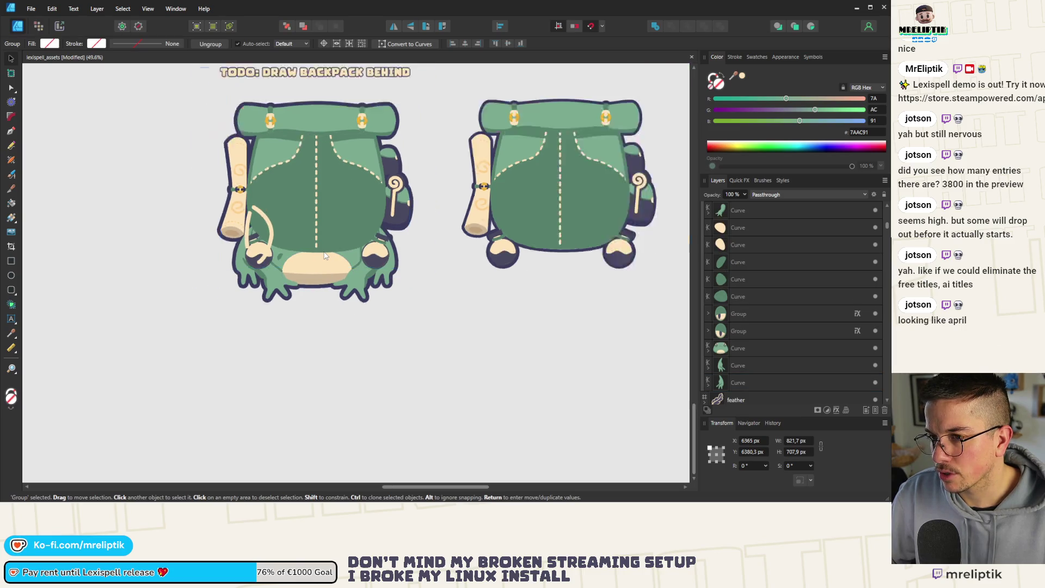
{"action": "left_click_drag", "start_coordinate": [339, 192], "coordinate": [339, 328]}
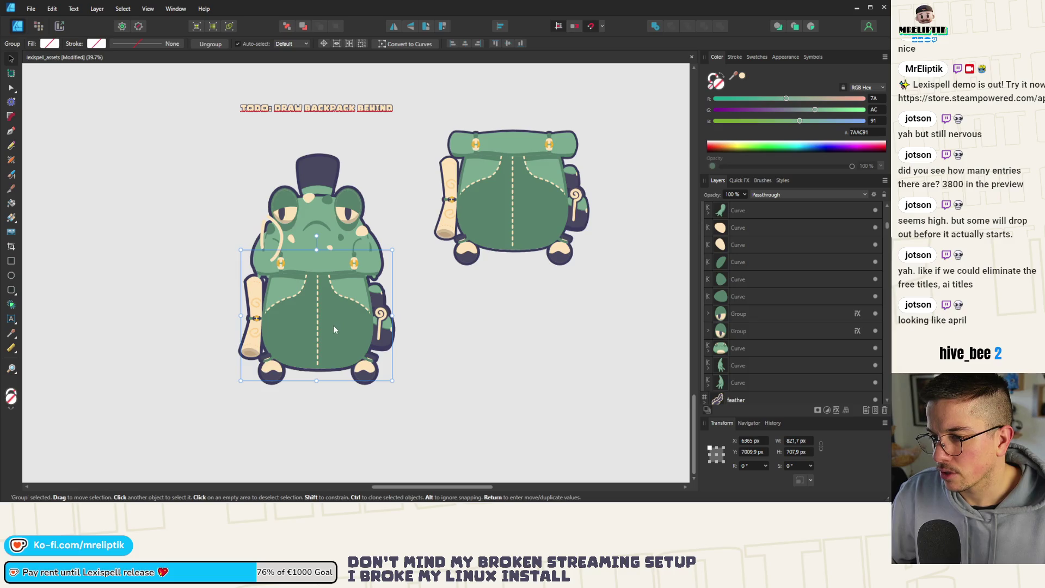
{"action": "key", "text": "Delete"}
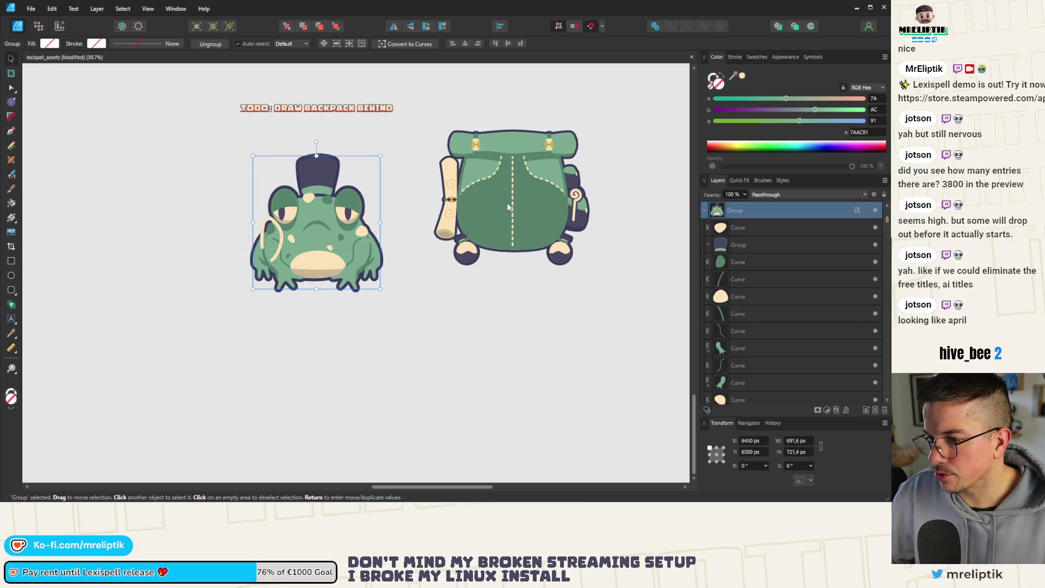
{"action": "key", "text": "ctrl+v"}
{"action": "left_click_drag", "start_coordinate": [307, 325], "coordinate": [158, 211]}
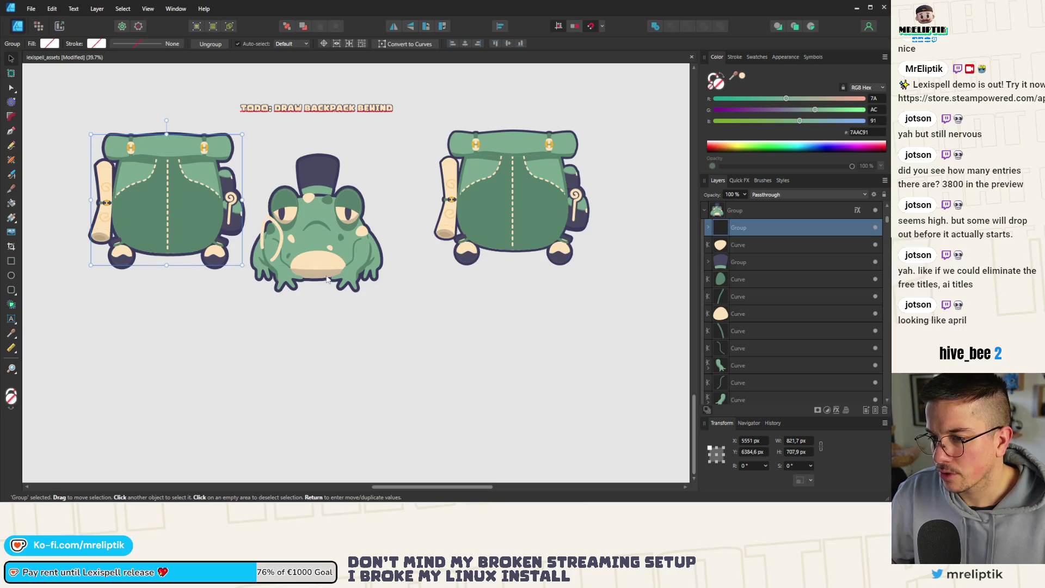
In Layers, drag the inner backpack group out of its parent group
{"action": "left_click", "coordinate": [326, 256]}
{"action": "scroll", "coordinate": [747, 267], "scroll_direction": "up", "scroll_amount": 5}
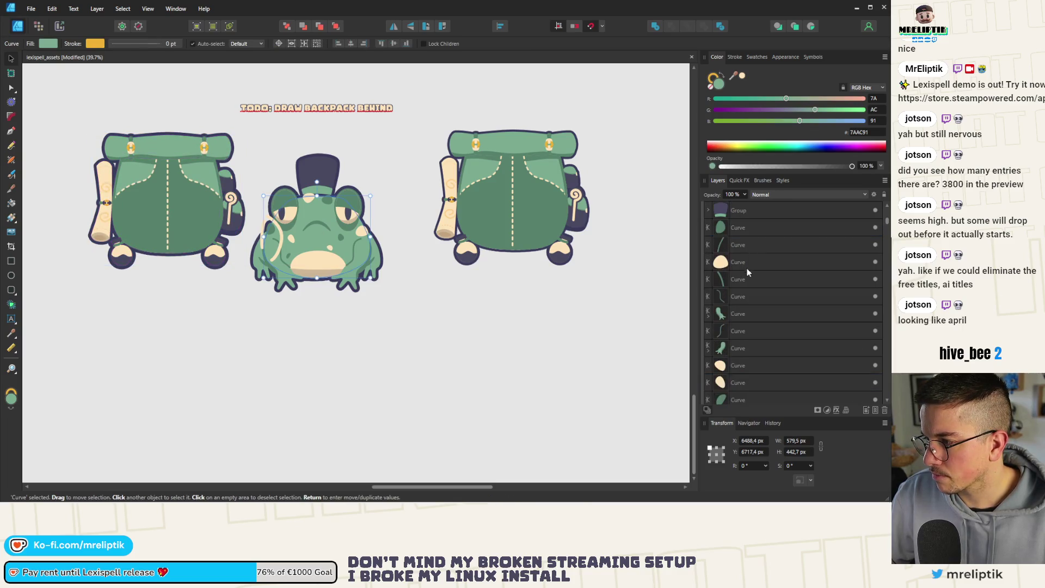
{"action": "left_click", "coordinate": [739, 280]}
{"action": "left_click", "coordinate": [736, 267]}
{"action": "left_click", "coordinate": [738, 280]}
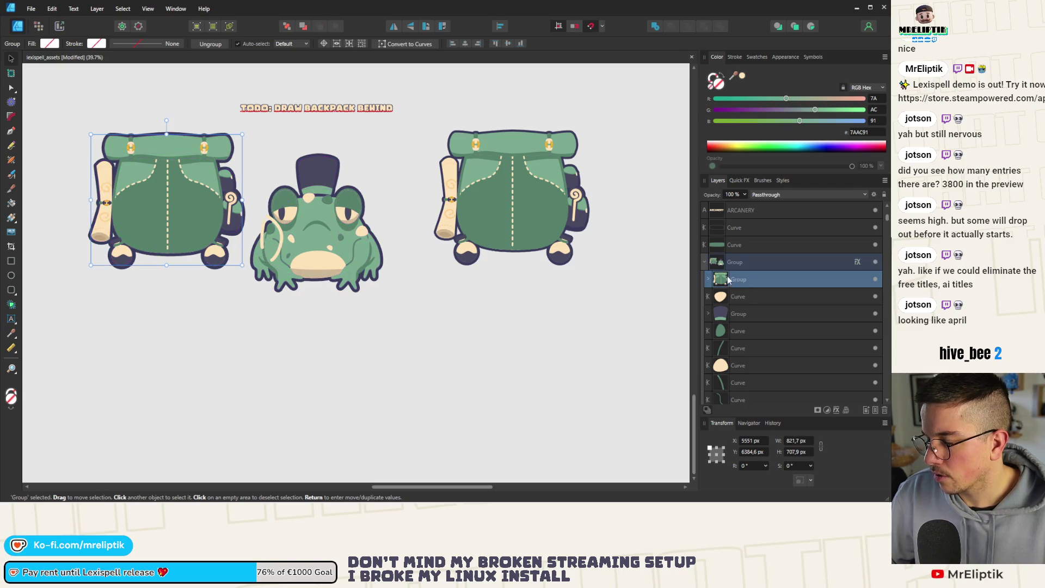
{"action": "left_click_drag", "start_coordinate": [741, 255], "coordinate": [743, 256]}
Place the backpack on the frog, send it to back, and group both with Ctrl+G
{"action": "left_click_drag", "start_coordinate": [169, 205], "coordinate": [320, 196]}
{"action": "left_click", "coordinate": [286, 26]}
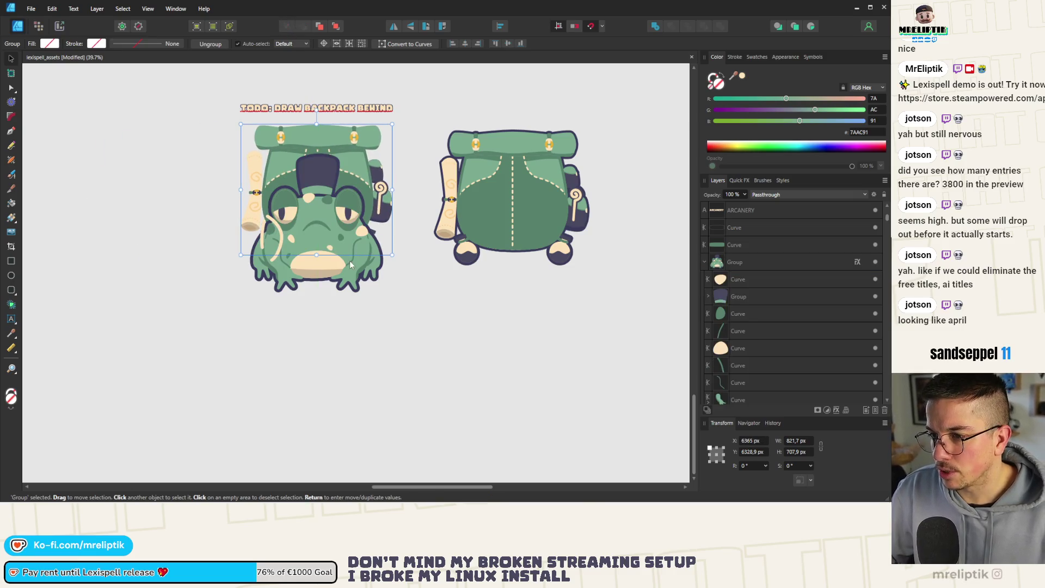
{"action": "left_click", "coordinate": [328, 246], "text": "shift"}
{"action": "key", "text": "ctrl+g"}
{"action": "left_click_drag", "start_coordinate": [362, 165], "coordinate": [346, 183]}
{"action": "double_click", "coordinate": [354, 177]}
{"action": "left_click", "coordinate": [768, 349]}
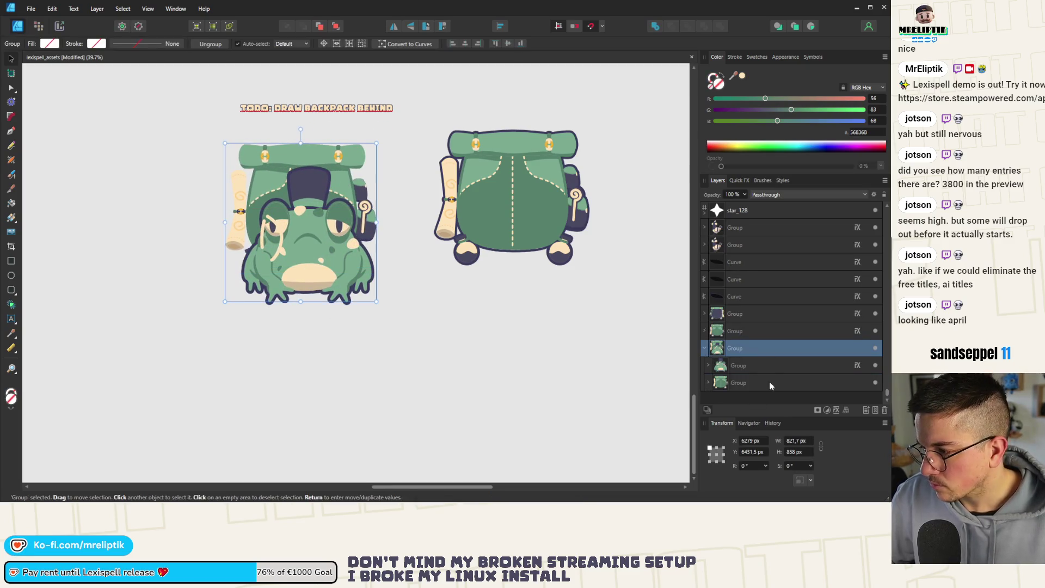
Turn on a dark 12 px Quick FX Outline for the frog-and-backpack group
{"action": "left_click", "coordinate": [738, 369]}
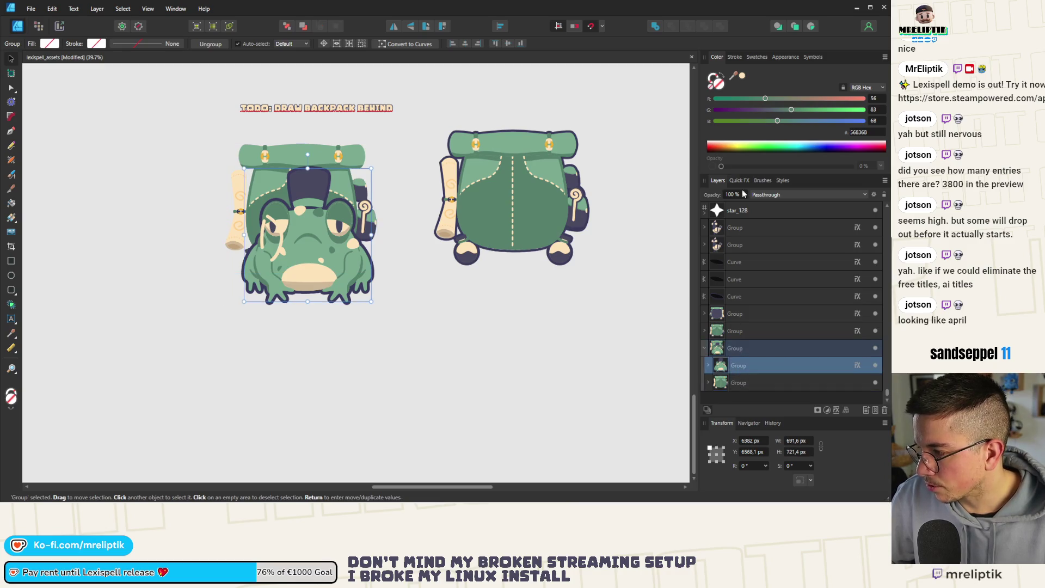
{"action": "left_click", "coordinate": [736, 181]}
{"action": "left_click", "coordinate": [707, 226]}
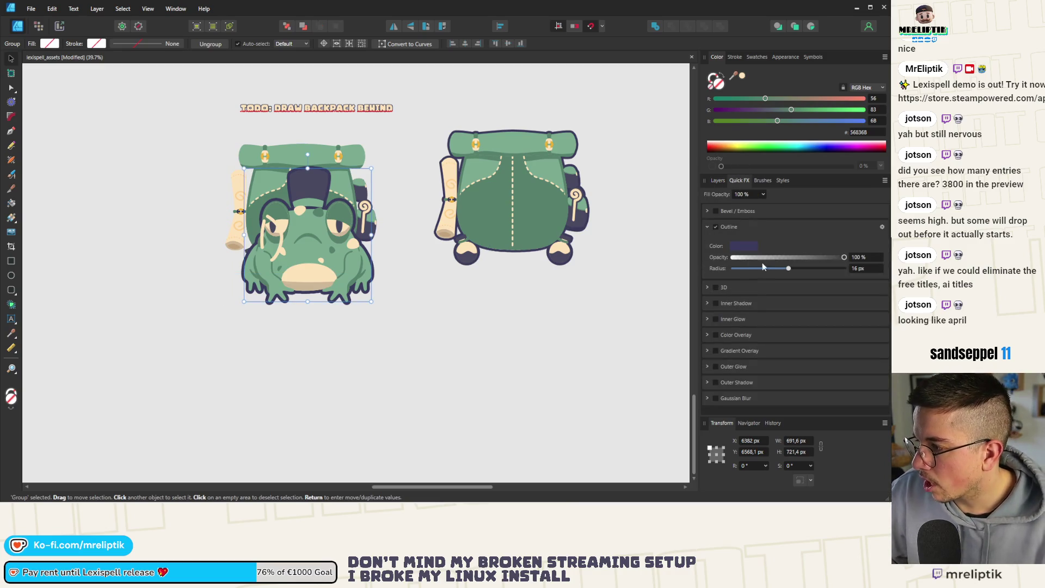
{"action": "left_click", "coordinate": [707, 226]}
{"action": "scroll", "coordinate": [347, 244], "scroll_direction": "up", "scroll_amount": 2}
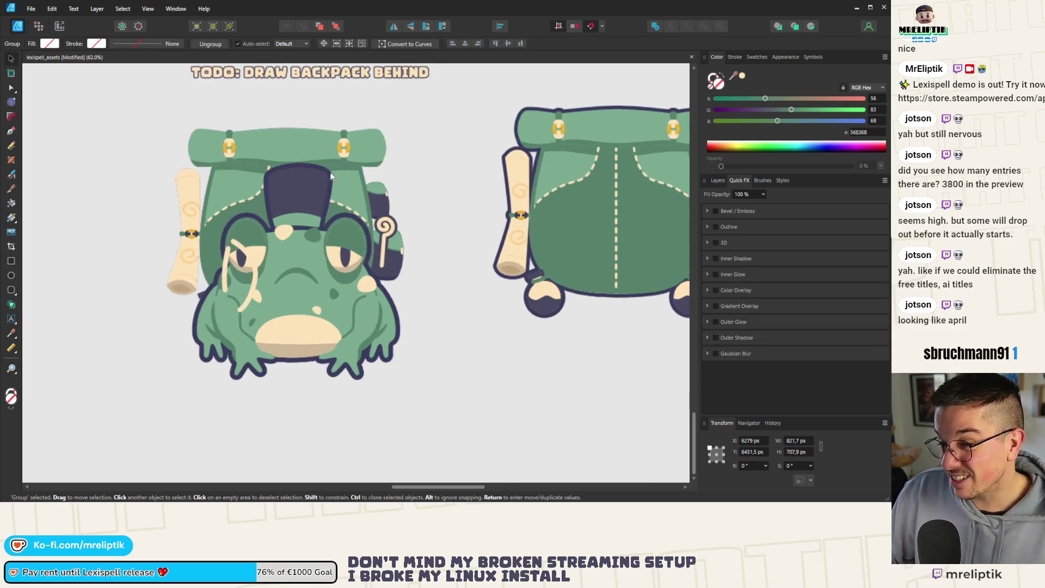
{"action": "left_click", "coordinate": [715, 227]}
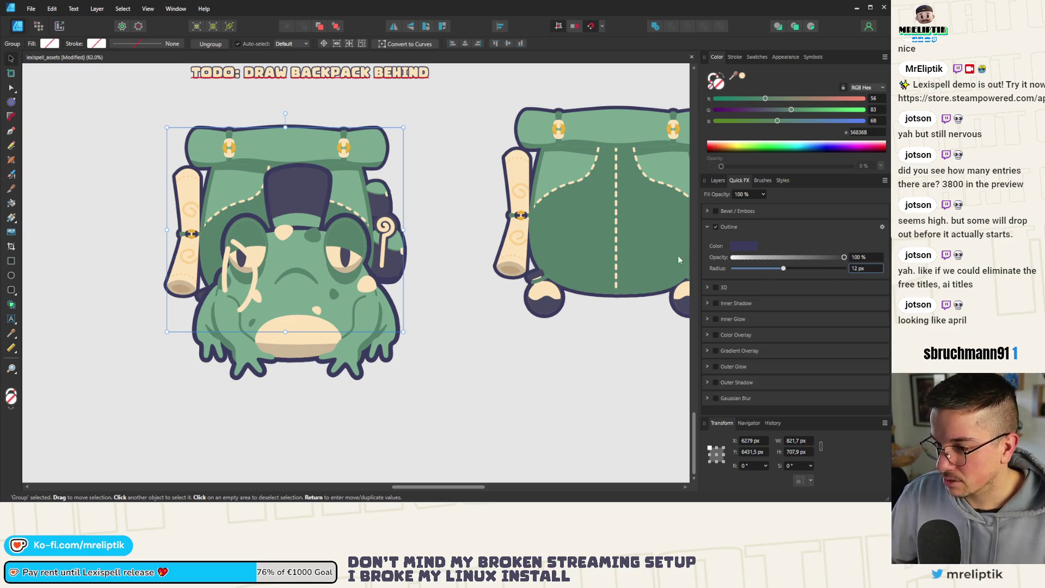
{"action": "scroll", "coordinate": [270, 233], "scroll_direction": "down", "scroll_amount": 6}
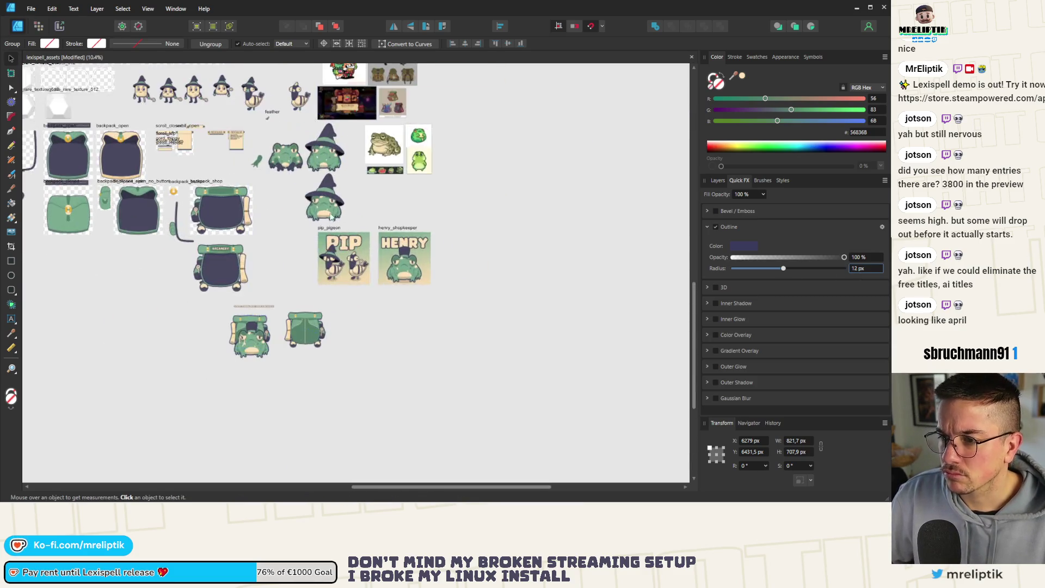
{"action": "scroll", "coordinate": [329, 217], "scroll_direction": "up", "scroll_amount": 5}
Look over the sprite sheet and the duck sprite, then zoom back in and select the frog group
{"action": "scroll", "coordinate": [314, 187], "scroll_direction": "down", "scroll_amount": 2}
{"action": "scroll", "coordinate": [315, 187], "scroll_direction": "up", "scroll_amount": 3}
{"action": "left_click", "coordinate": [310, 218]}
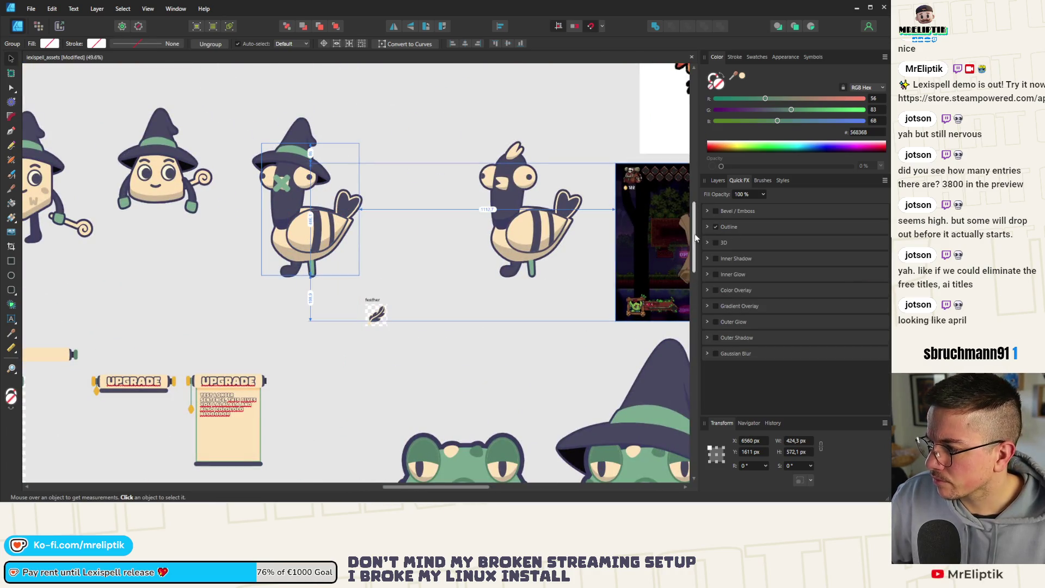
{"action": "scroll", "coordinate": [341, 204], "scroll_direction": "down", "scroll_amount": 7}
{"action": "scroll", "coordinate": [341, 202], "scroll_direction": "up", "scroll_amount": 5}
{"action": "scroll", "coordinate": [318, 365], "scroll_direction": "down", "scroll_amount": 2}
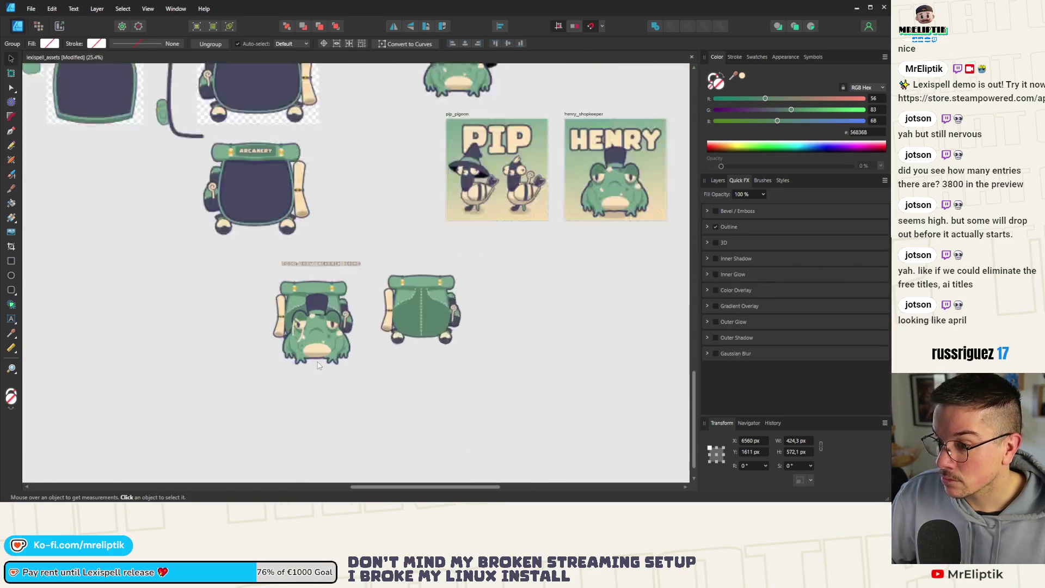
{"action": "scroll", "coordinate": [319, 365], "scroll_direction": "up", "scroll_amount": 2}
{"action": "left_click", "coordinate": [343, 266]}
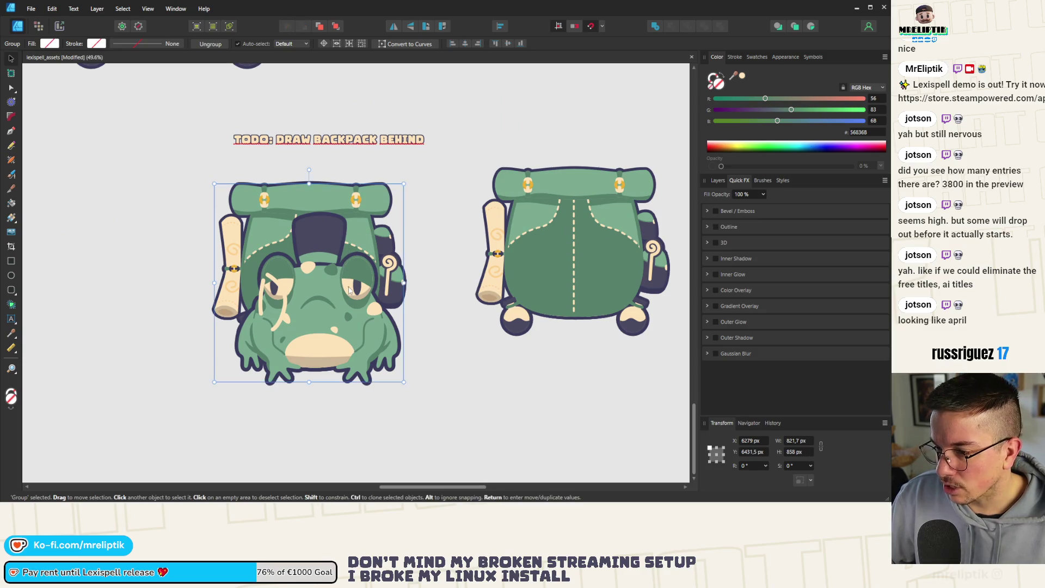
Set the frog's outline radius to 9 px
{"action": "left_click", "coordinate": [709, 230]}
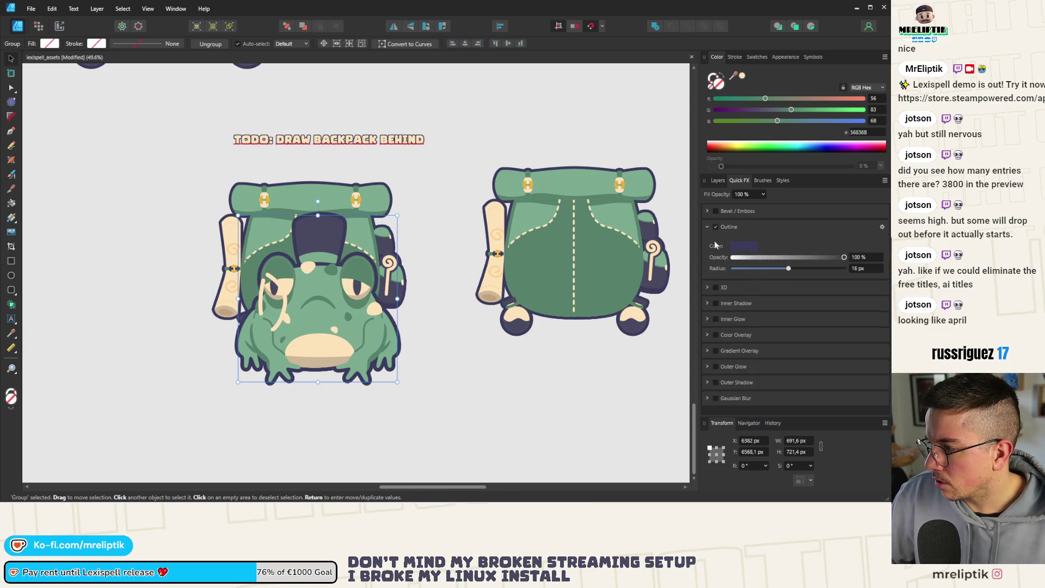
{"action": "type", "text": "9"}
{"action": "key", "text": "Return"}
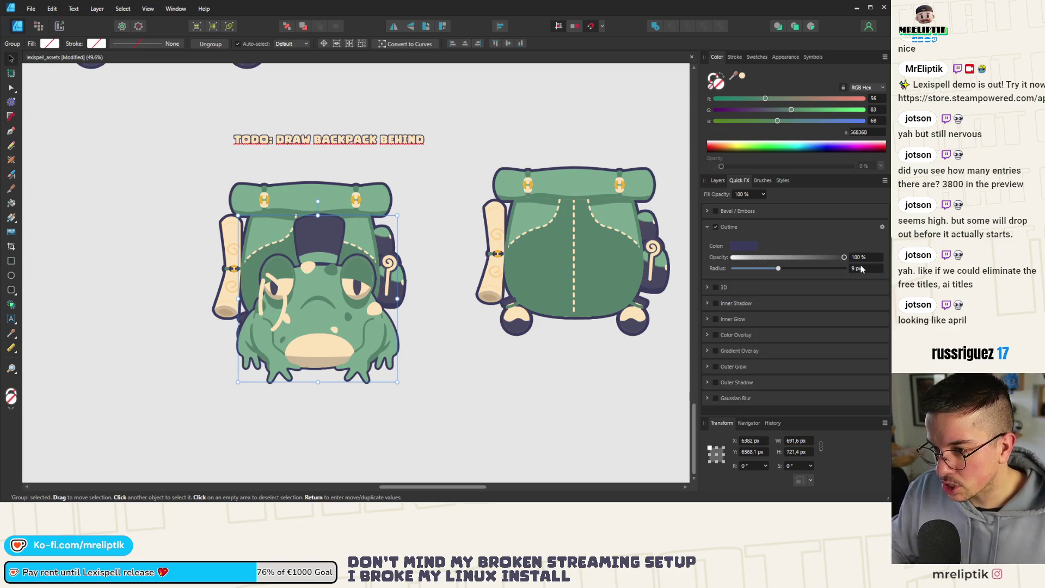
Reposition the backpack behind the frog, shifting it right and down, then slightly back up-left
{"action": "left_click", "coordinate": [382, 247]}
{"action": "left_click_drag", "start_coordinate": [368, 231], "coordinate": [382, 241]}
{"action": "left_click_drag", "start_coordinate": [399, 272], "coordinate": [375, 249]}
Turn off the outline effect on the inner frog group
{"action": "left_click", "coordinate": [720, 181]}
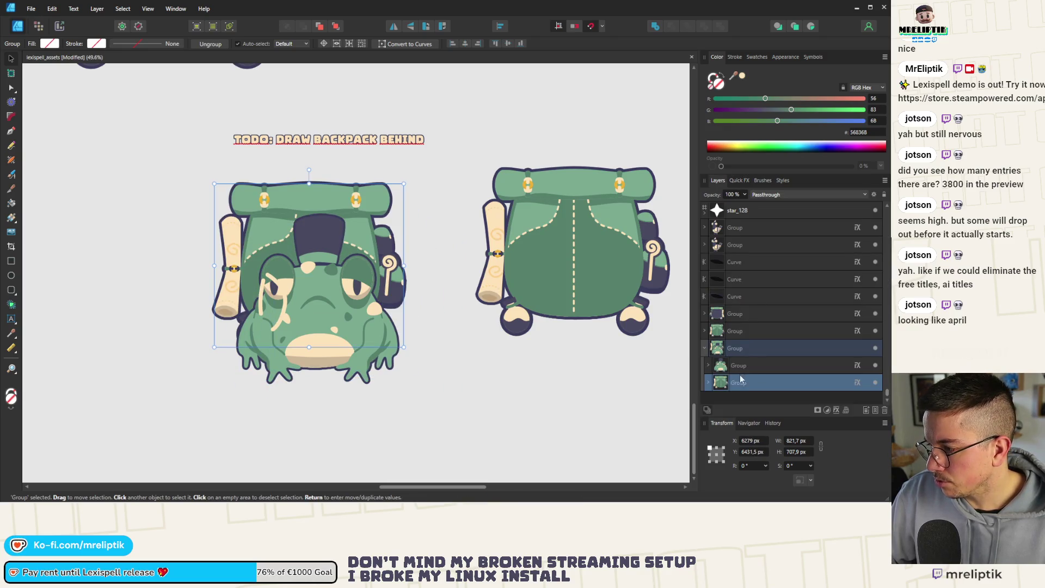
{"action": "left_click", "coordinate": [748, 344]}
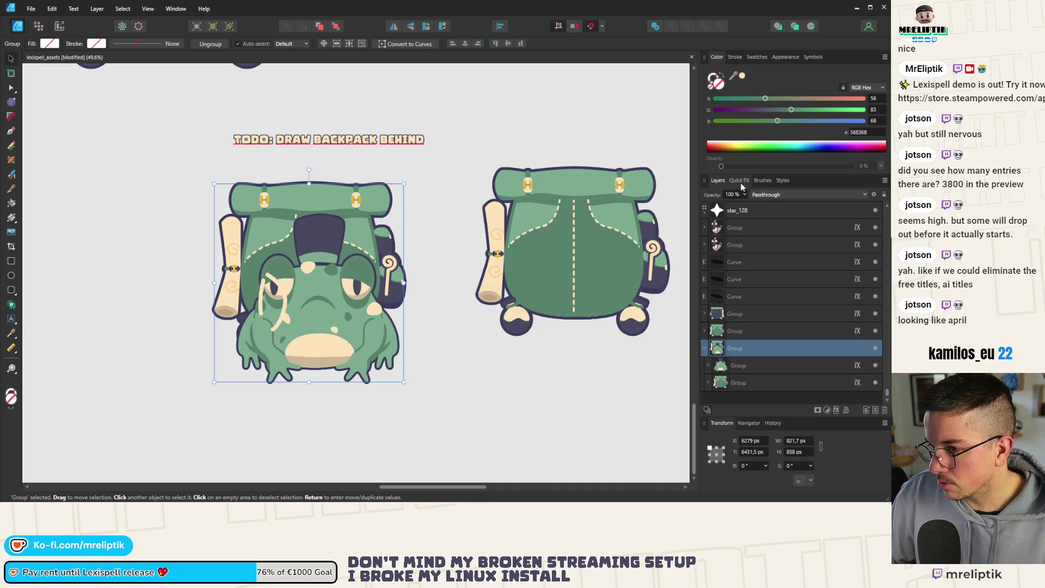
{"action": "left_click", "coordinate": [753, 383]}
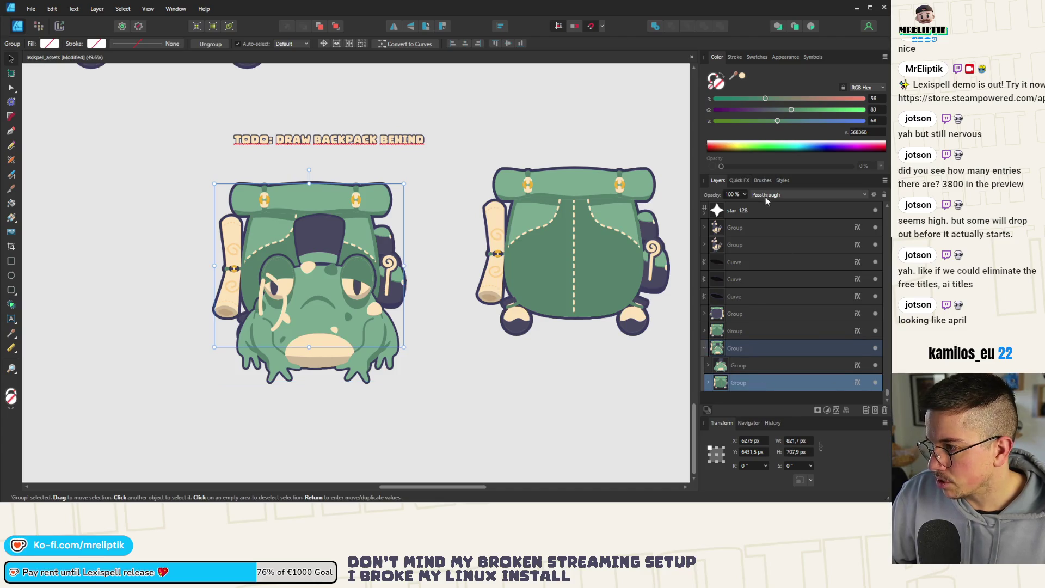
{"action": "left_click", "coordinate": [749, 182]}
{"action": "left_click", "coordinate": [715, 226]}
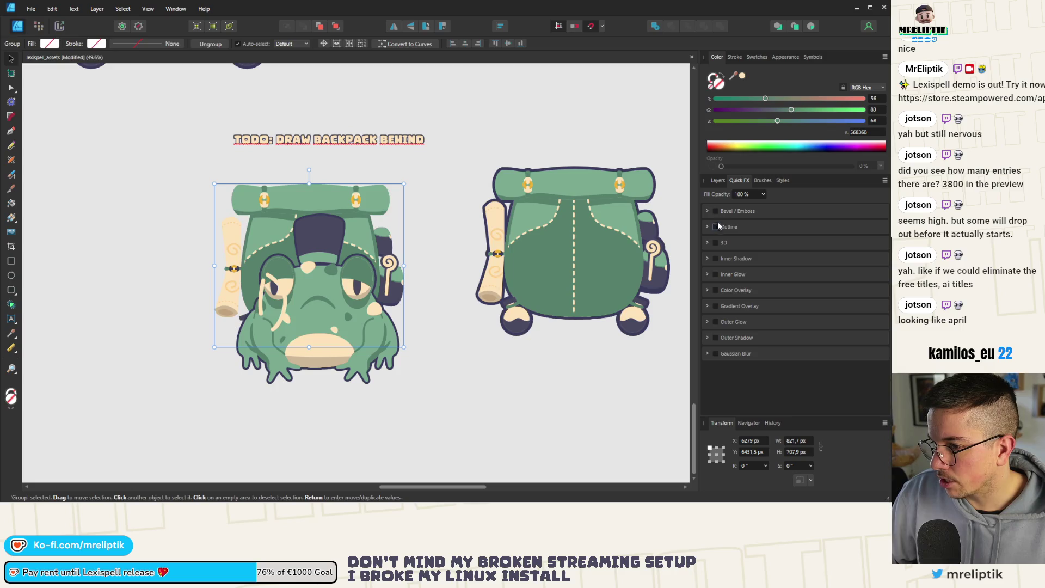
Give the parent frog group a 9 px outline in a dark purple sampled from the artwork
{"action": "left_click", "coordinate": [719, 180]}
{"action": "left_click", "coordinate": [768, 348]}
{"action": "left_click", "coordinate": [740, 181]}
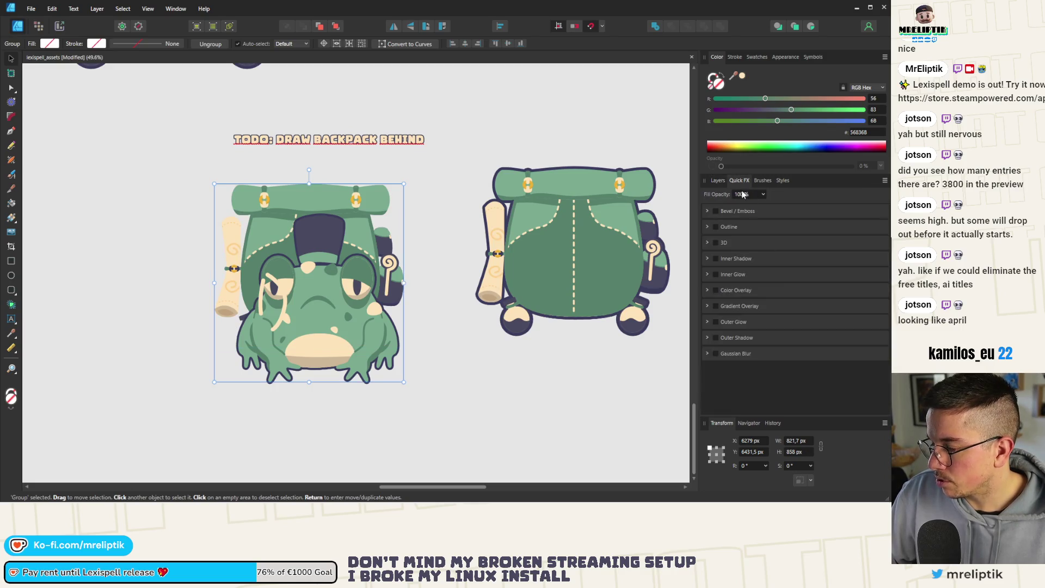
{"action": "left_click", "coordinate": [715, 227]}
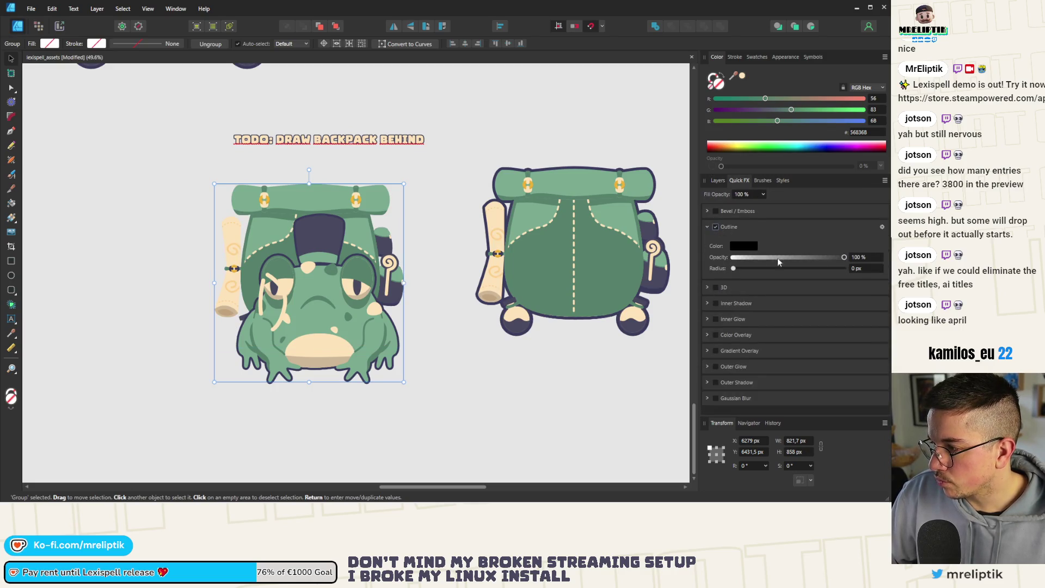
{"action": "left_click", "coordinate": [858, 269]}
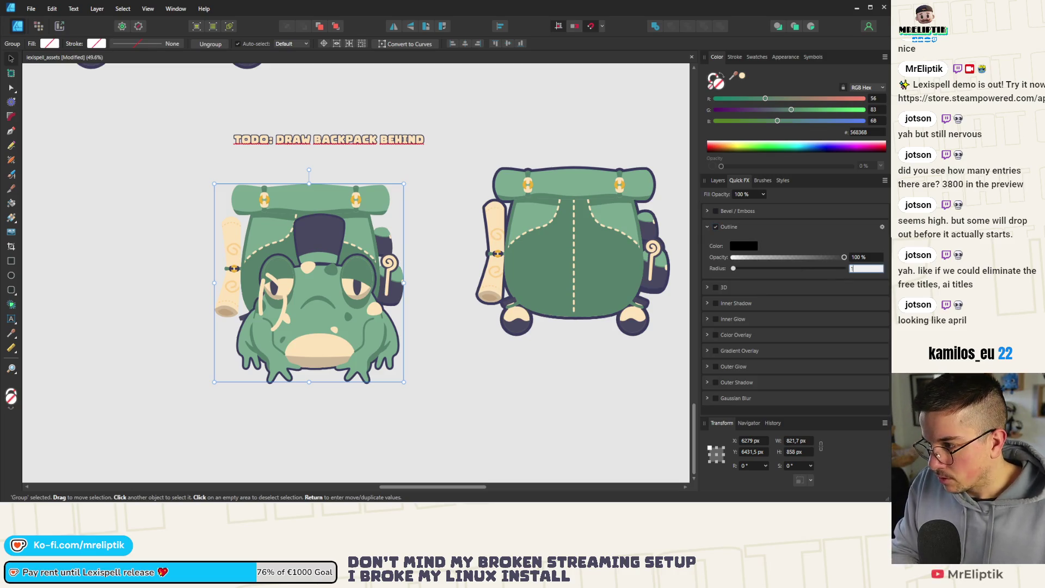
{"action": "type", "text": "9"}
{"action": "key", "text": "Return"}
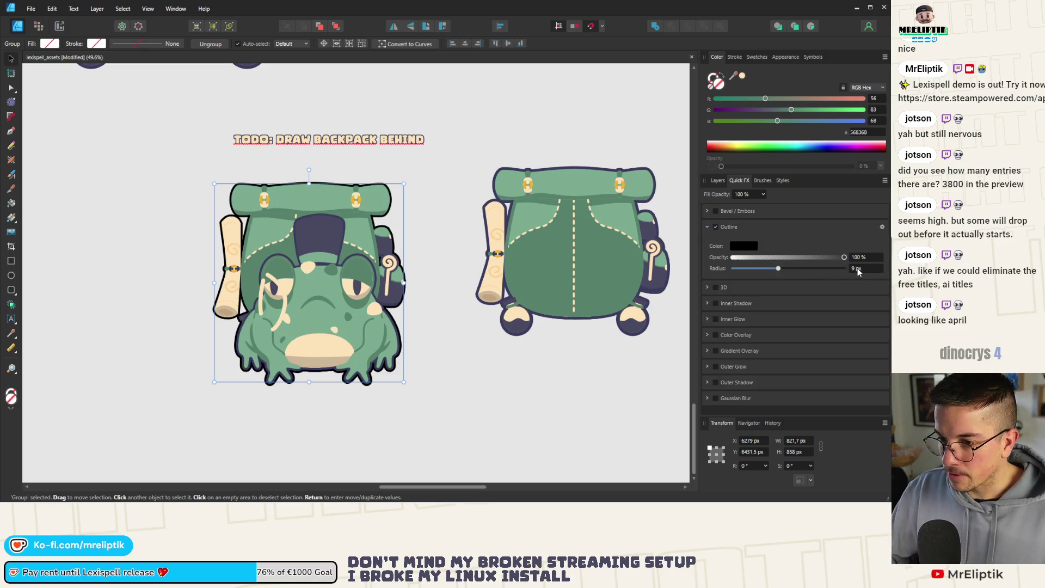
{"action": "left_click", "coordinate": [743, 246]}
{"action": "mouse_move", "coordinate": [789, 264]}
{"action": "left_mouse_down"}
{"action": "mouse_move", "coordinate": [650, 300]}
{"action": "mouse_move", "coordinate": [661, 275]}
{"action": "left_mouse_up"}
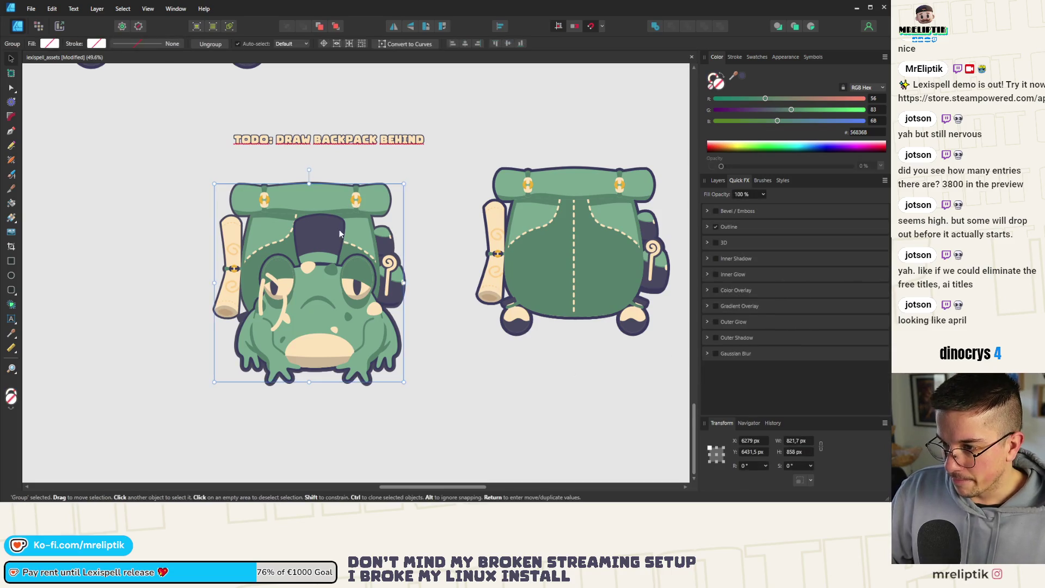
Undo back to the earlier frog drawing
{"action": "scroll", "coordinate": [381, 227], "scroll_direction": "up", "scroll_amount": 3}
{"action": "key", "text": "ctrl+z"}
{"action": "key", "text": "ctrl+z"}
{"action": "key", "text": "ctrl+z"}
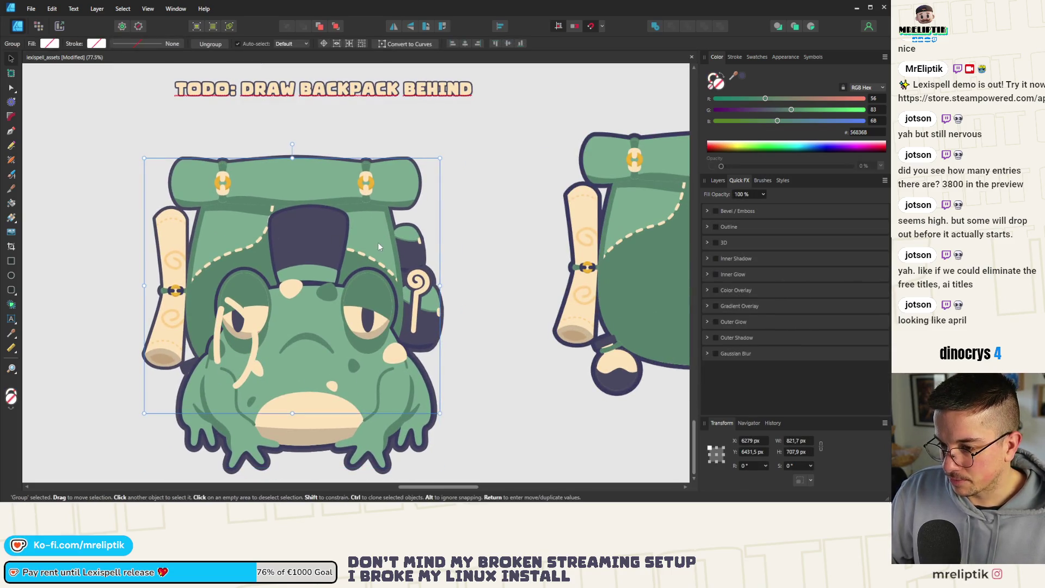
{"action": "key", "text": "ctrl+z"}
{"action": "key", "text": "ctrl+z"}
{"action": "key", "text": "ctrl+z"}
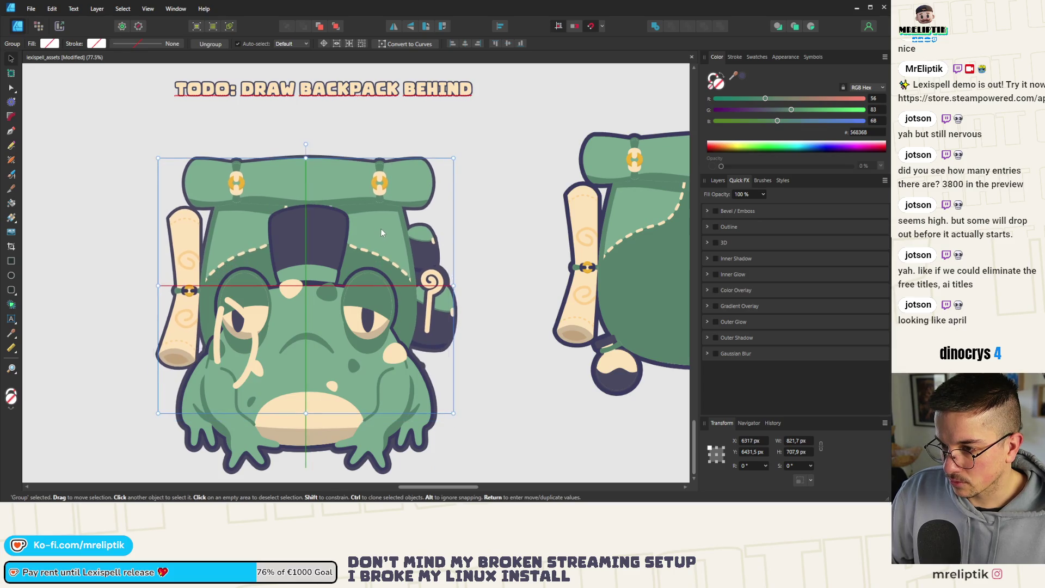
Drag the frog group down-right against the centre guide, then nudge it right two pixels
{"action": "left_click_drag", "start_coordinate": [381, 243], "coordinate": [384, 241]}
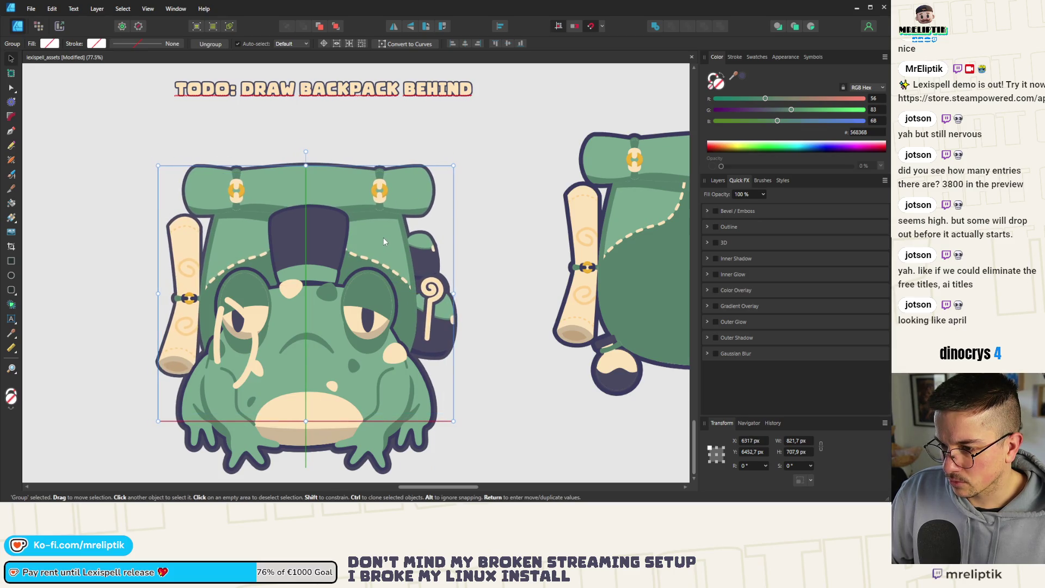
{"action": "key", "text": "ctrl+z"}
{"action": "key", "text": "ctrl+z"}
{"action": "mouse_move", "coordinate": [375, 247]}
{"action": "left_mouse_down"}
{"action": "mouse_move", "coordinate": [391, 243]}
{"action": "mouse_move", "coordinate": [392, 207]}
{"action": "mouse_move", "coordinate": [396, 228]}
{"action": "left_mouse_up"}
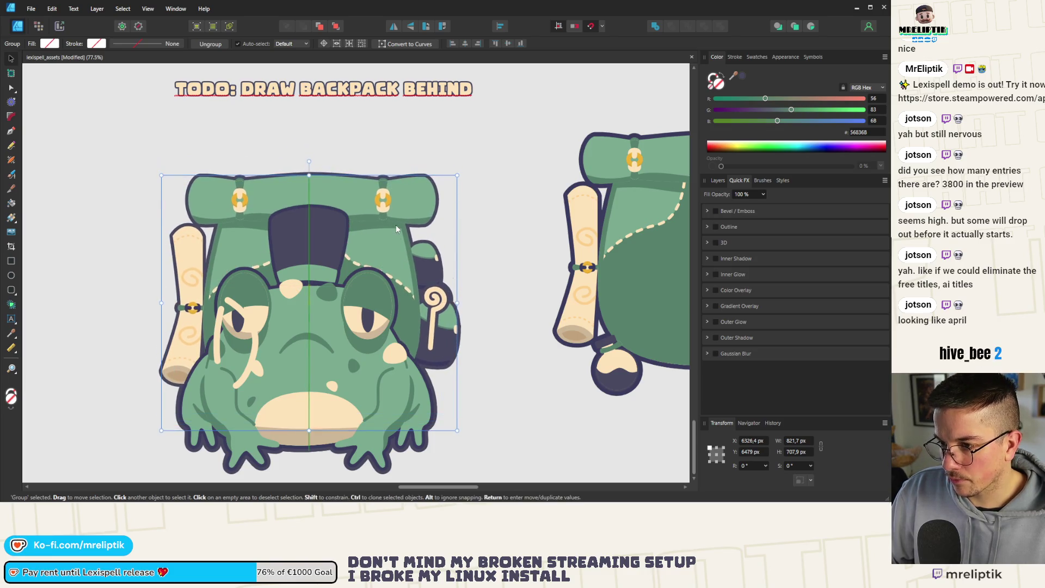
{"action": "scroll", "coordinate": [397, 229], "scroll_direction": "down", "scroll_amount": 3}
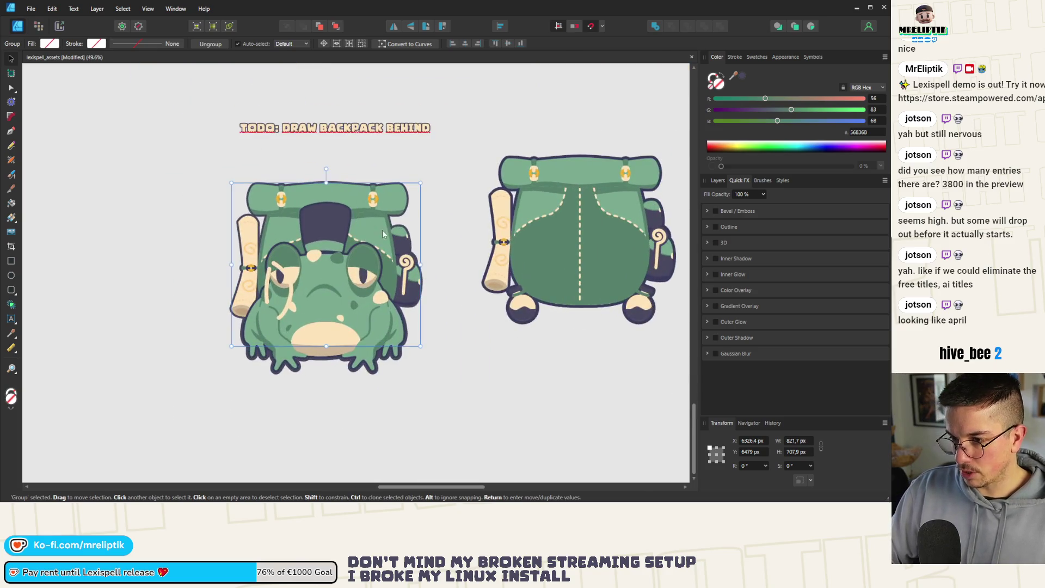
{"action": "left_click_drag", "start_coordinate": [379, 240], "coordinate": [375, 241]}
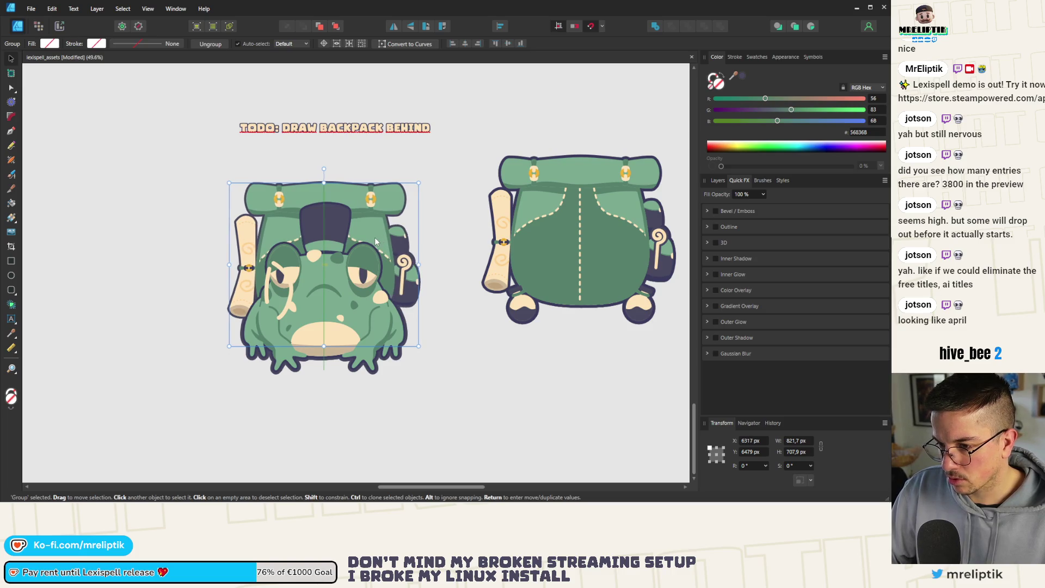
{"action": "scroll", "coordinate": [372, 241], "scroll_direction": "up", "scroll_amount": 4}
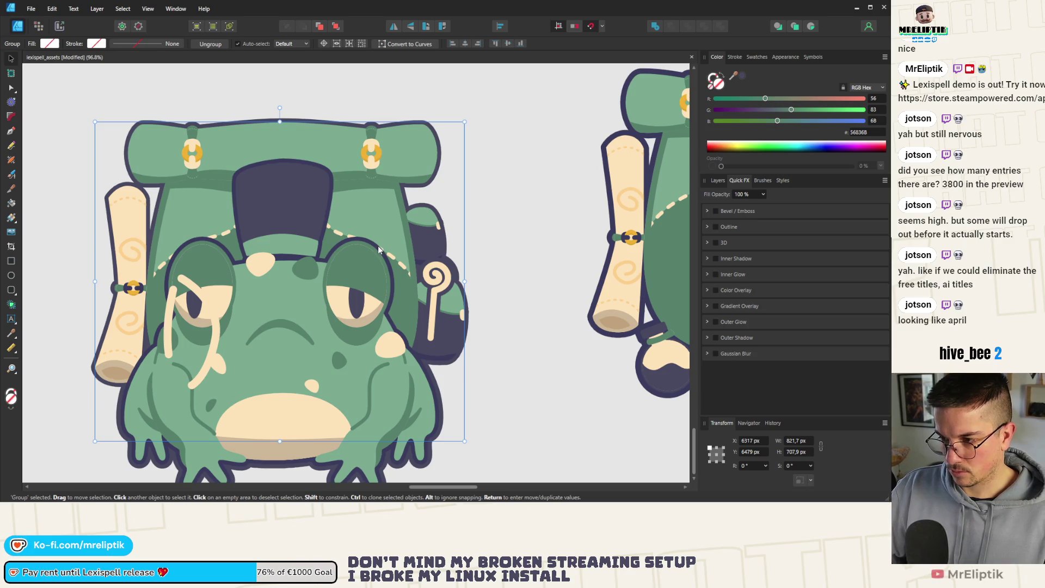
{"action": "mouse_move", "coordinate": [375, 246]}
{"action": "left_mouse_down"}
{"action": "mouse_move", "coordinate": [402, 228]}
{"action": "mouse_move", "coordinate": [390, 227]}
{"action": "left_mouse_up"}
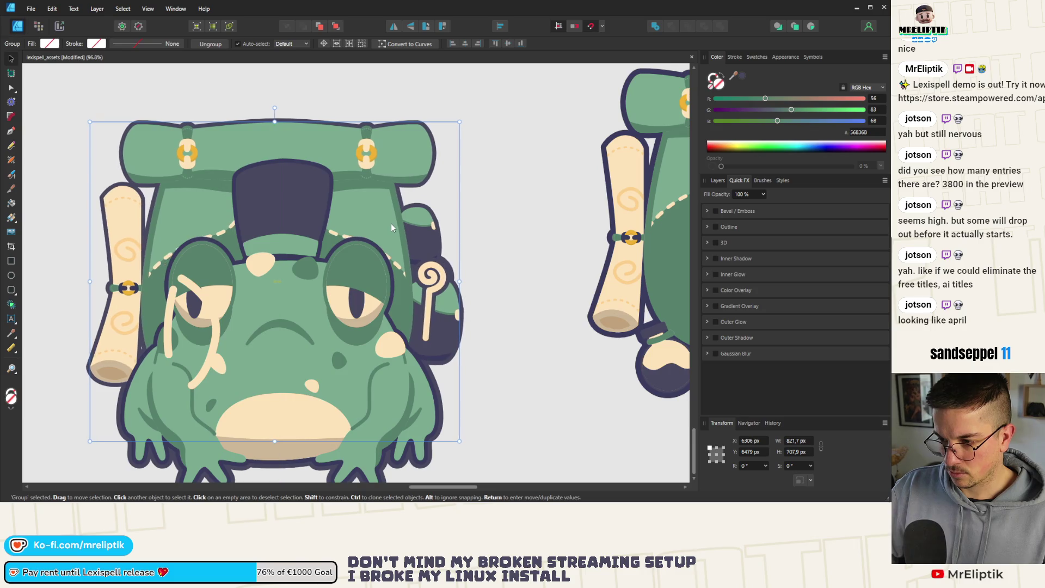
{"action": "key", "text": "Right"}
{"action": "key", "text": "Right"}
{"action": "key", "text": "Right"}
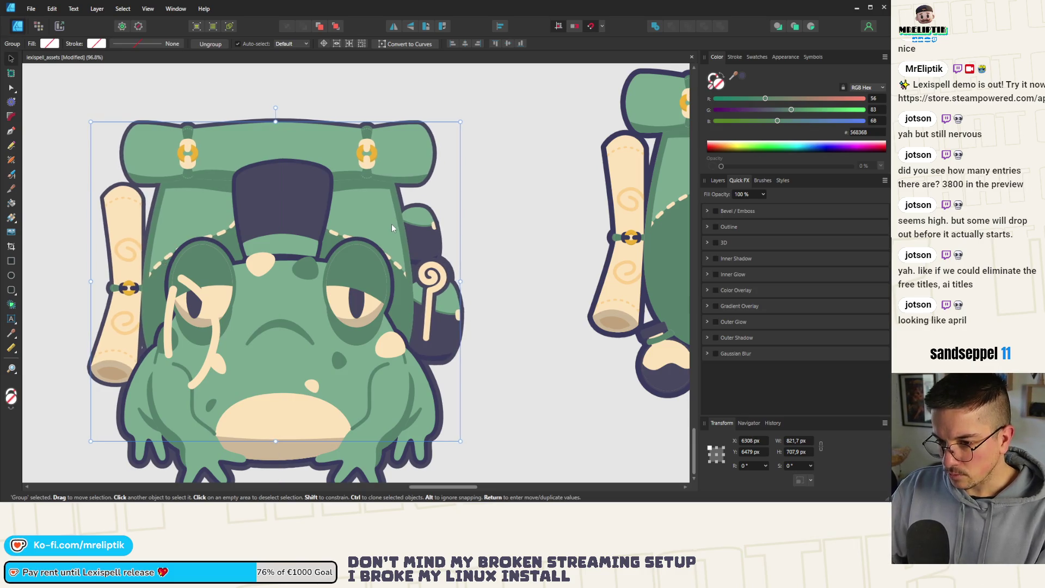
{"action": "key", "text": "Right"}
{"action": "key", "text": "Right"}
{"action": "scroll", "coordinate": [305, 169], "scroll_direction": "down", "scroll_amount": 2}
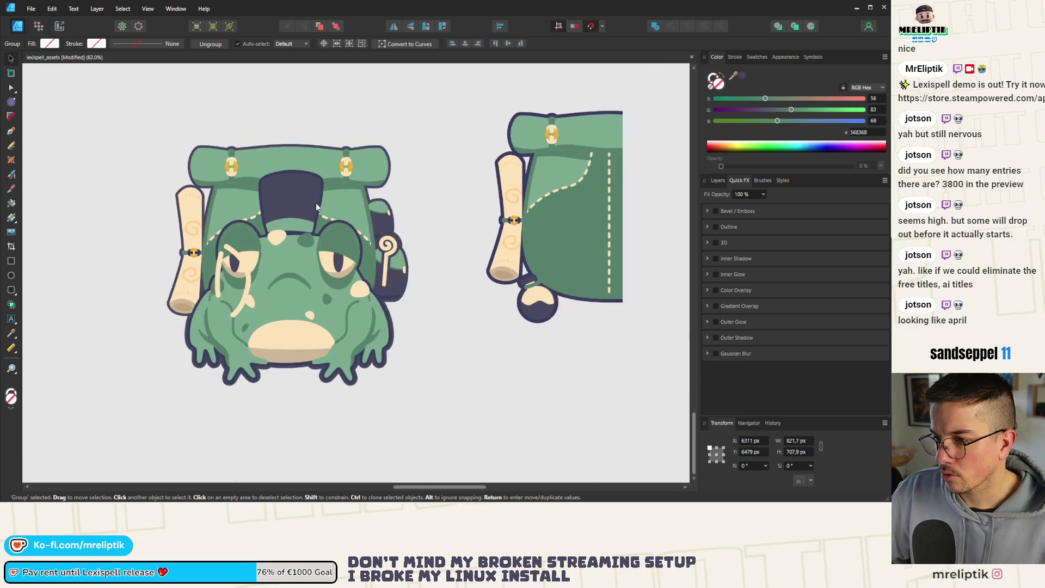
Check the right backpack's outline effect, keeping its blend mode at Normal
{"action": "left_click", "coordinate": [717, 180]}
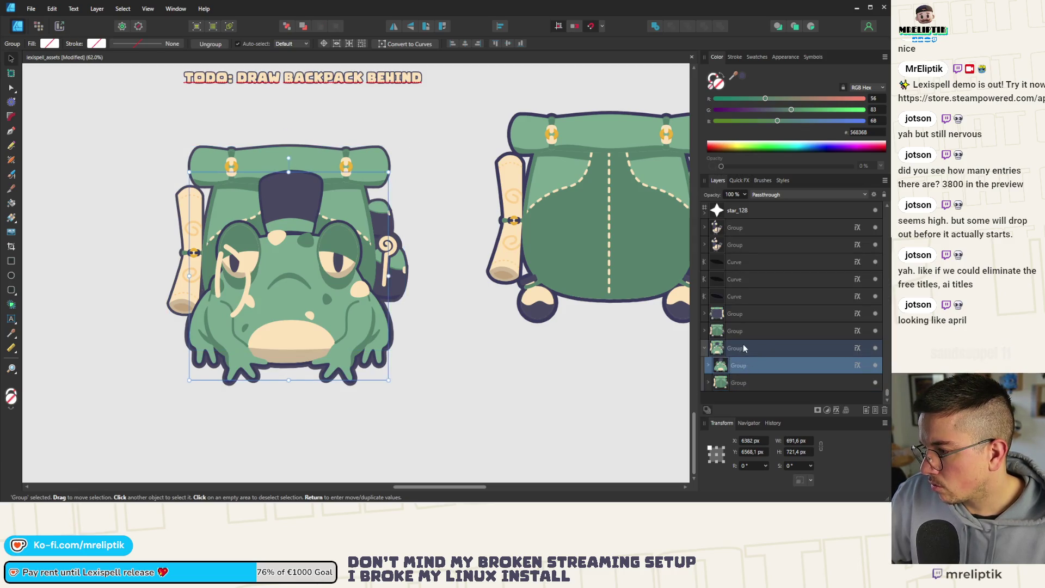
{"action": "left_click", "coordinate": [740, 330]}
{"action": "left_click", "coordinate": [747, 179]}
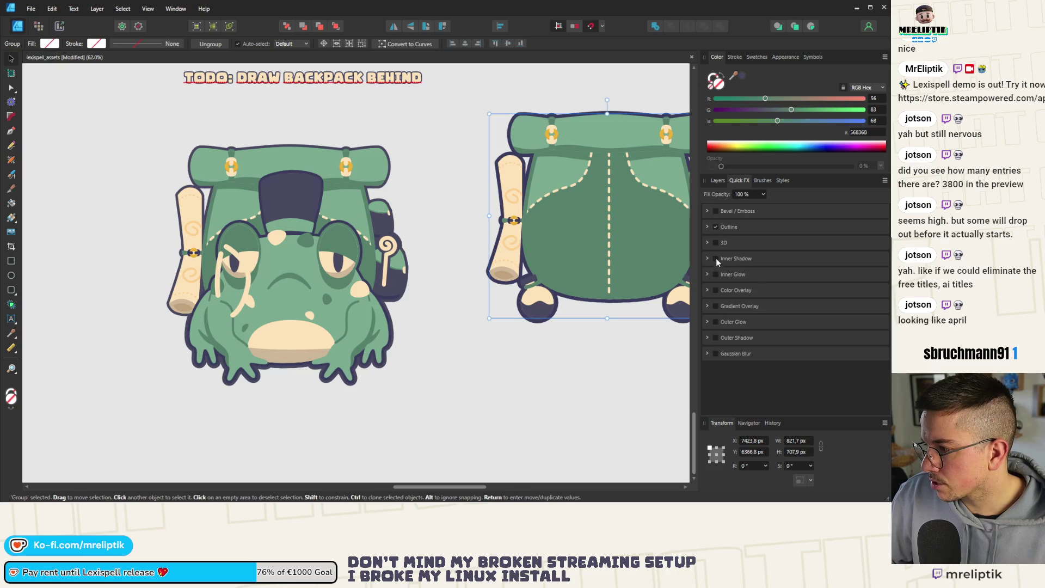
{"action": "left_click", "coordinate": [708, 227]}
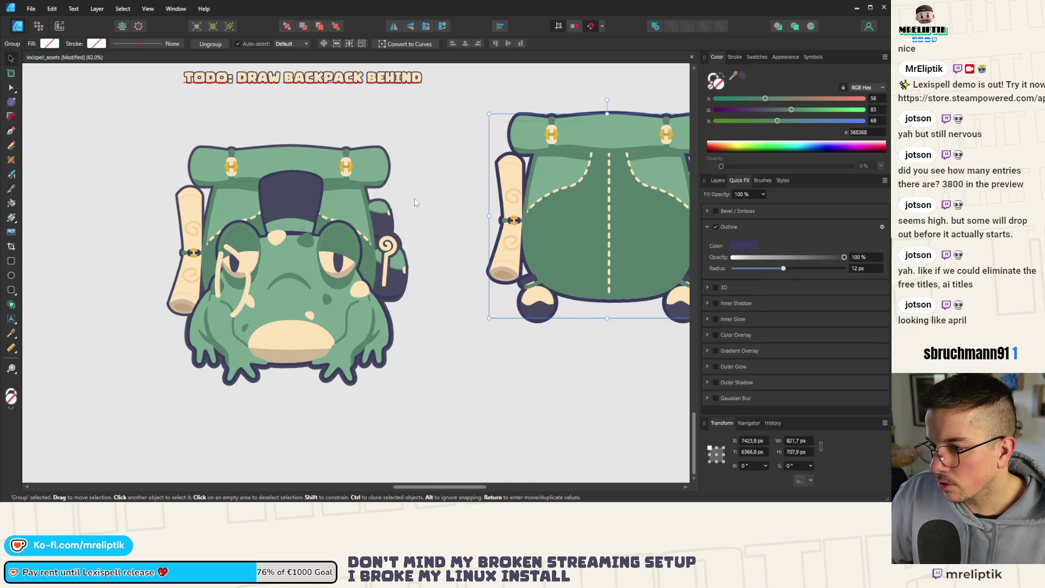
{"action": "left_click", "coordinate": [882, 226]}
{"action": "left_click", "coordinate": [457, 142]}
{"action": "left_click", "coordinate": [457, 143]}
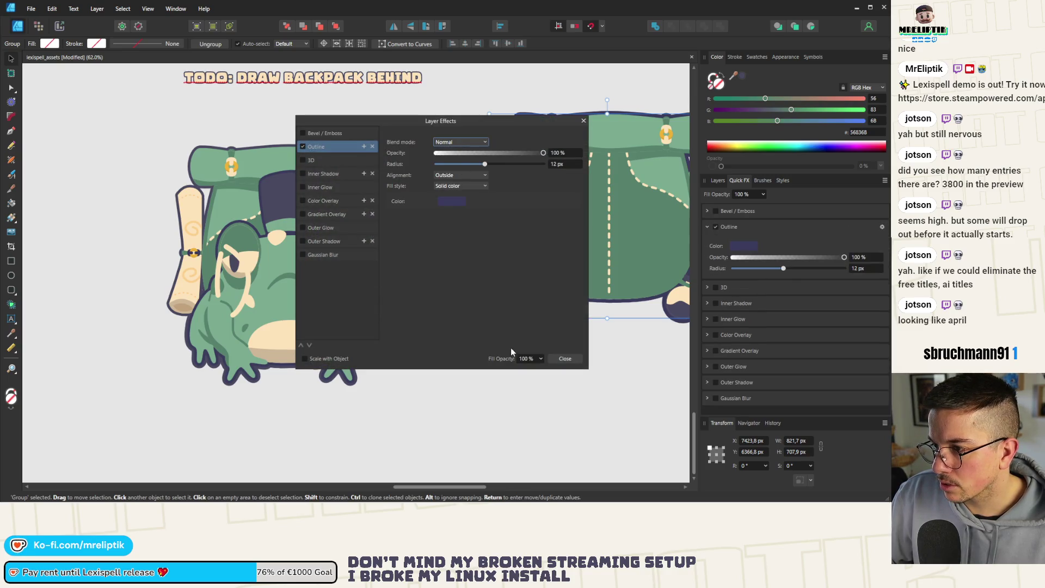
{"action": "left_click", "coordinate": [565, 359]}
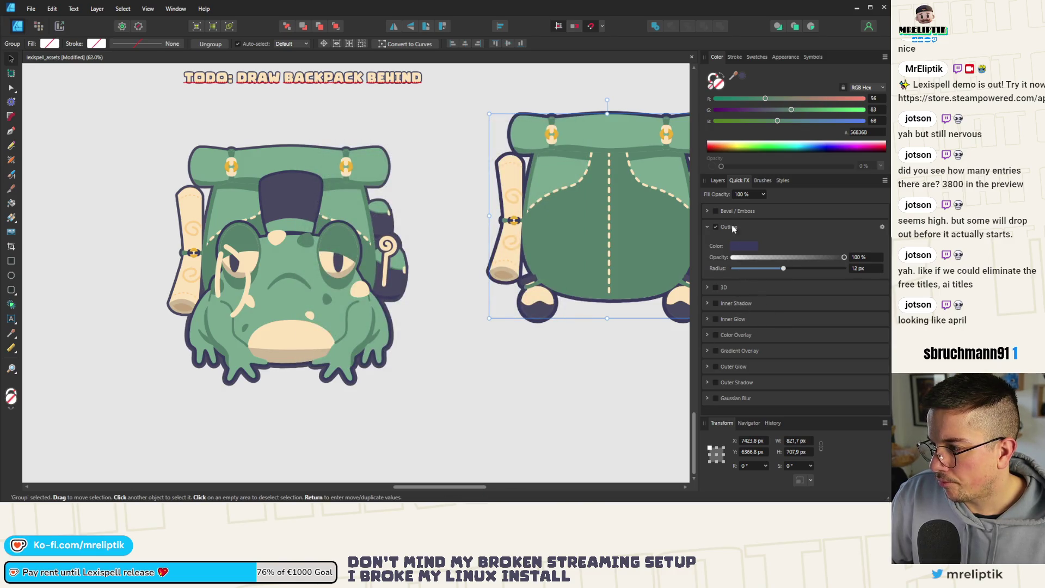
Select the left frog-and-backpack group and open its full Outline effect settings
{"action": "left_click", "coordinate": [718, 180]}
{"action": "left_click", "coordinate": [738, 313]}
{"action": "left_click", "coordinate": [735, 331]}
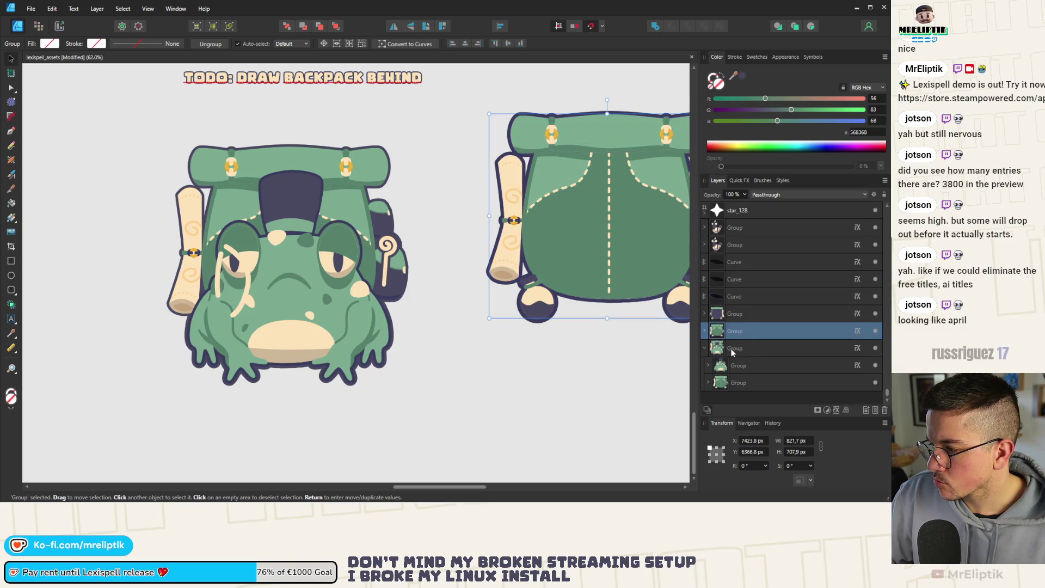
{"action": "left_click", "coordinate": [732, 351]}
{"action": "left_click", "coordinate": [739, 180]}
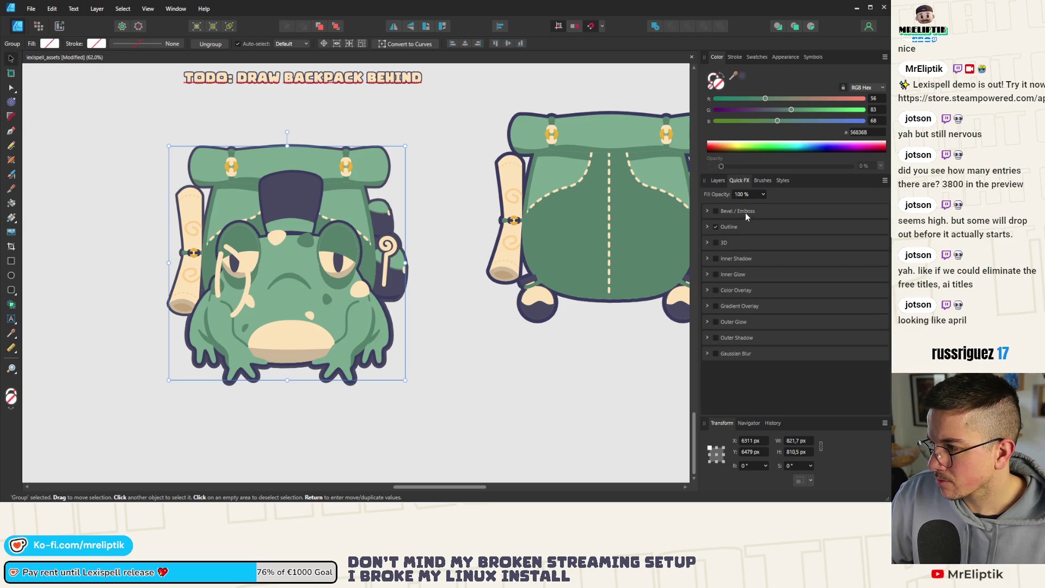
{"action": "left_click", "coordinate": [707, 227]}
{"action": "left_click", "coordinate": [745, 249]}
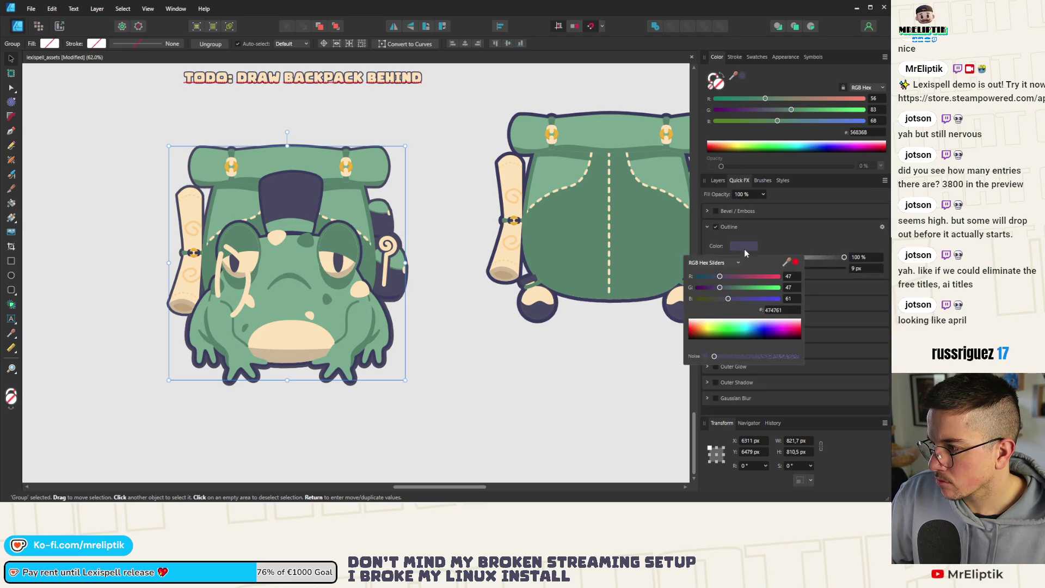
{"action": "left_click", "coordinate": [877, 227]}
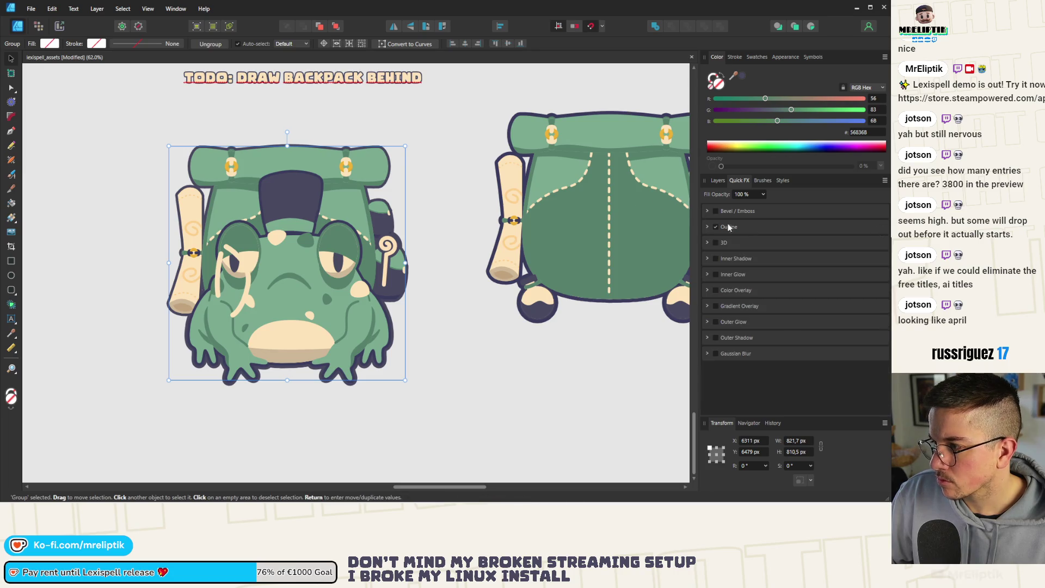
{"action": "left_click", "coordinate": [706, 228]}
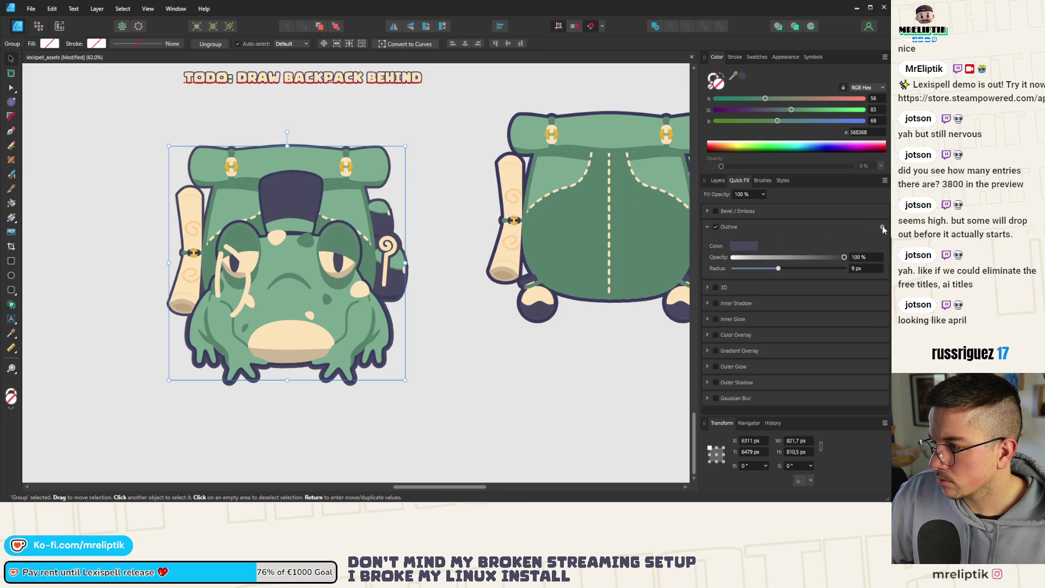
{"action": "left_click", "coordinate": [882, 227]}
{"action": "mouse_move", "coordinate": [462, 121]}
{"action": "left_mouse_down"}
{"action": "mouse_move", "coordinate": [534, 221]}
{"action": "mouse_move", "coordinate": [523, 214]}
{"action": "left_mouse_up"}
Recolour the outline to the hat's deep purple #38395F and close Layer Effects
{"action": "mouse_move", "coordinate": [605, 247]}
{"action": "left_mouse_down"}
{"action": "mouse_move", "coordinate": [477, 248]}
{"action": "mouse_move", "coordinate": [680, 249]}
{"action": "left_mouse_up"}
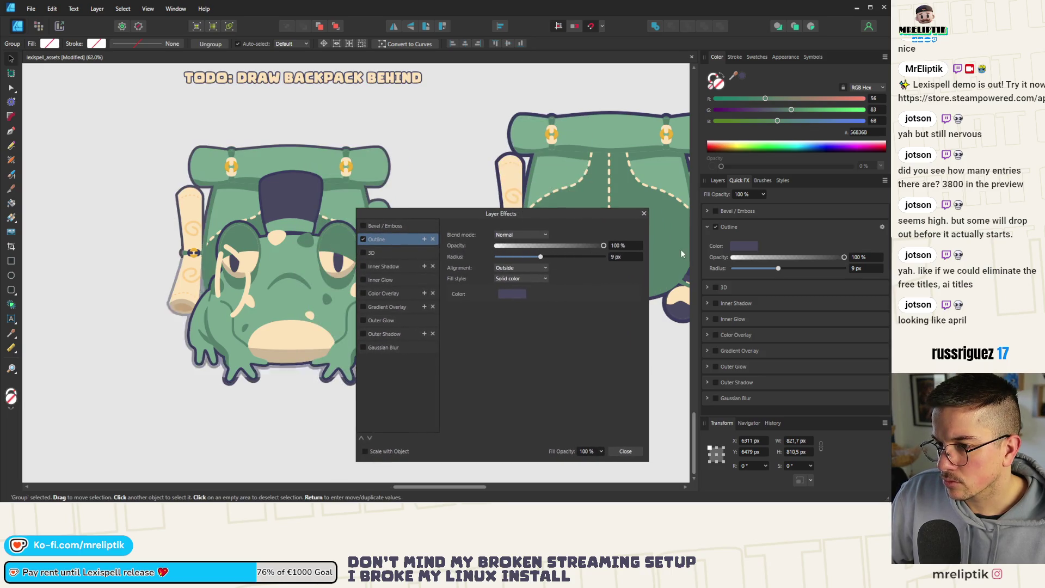
{"action": "left_click", "coordinate": [502, 296]}
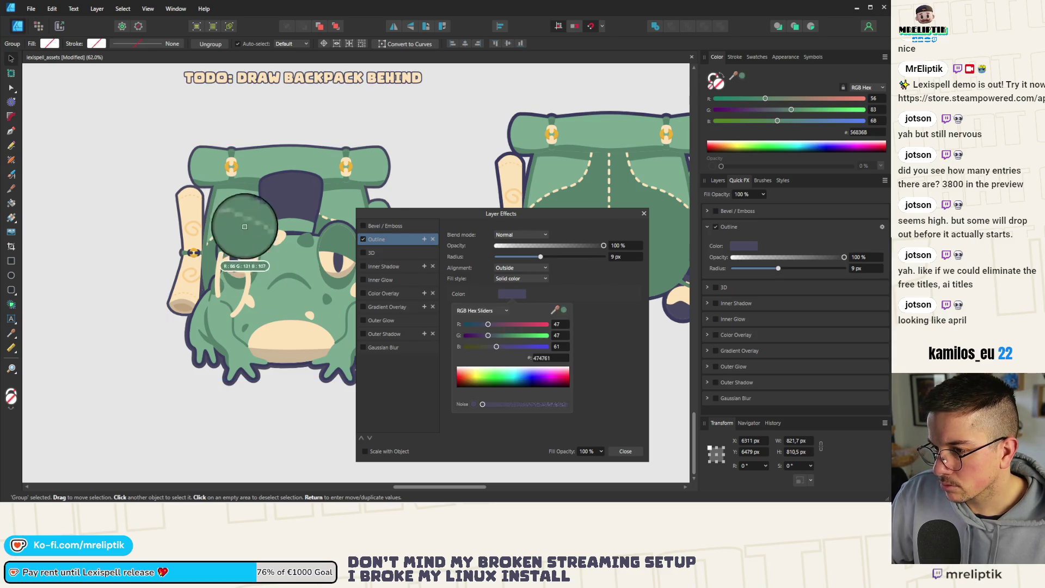
{"action": "scroll", "coordinate": [259, 178], "scroll_direction": "up", "scroll_amount": 4}
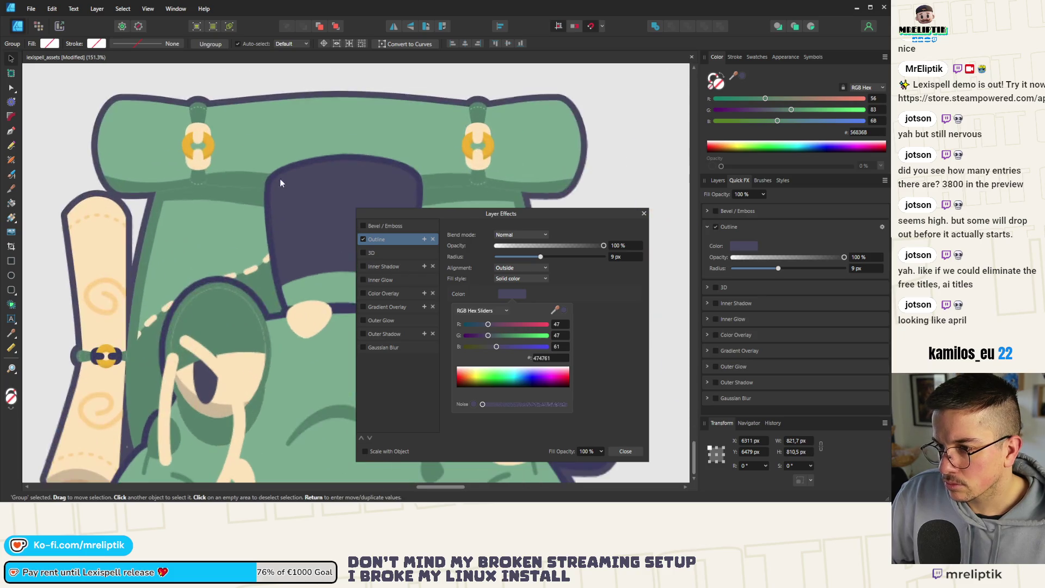
{"action": "left_click", "coordinate": [348, 166]}
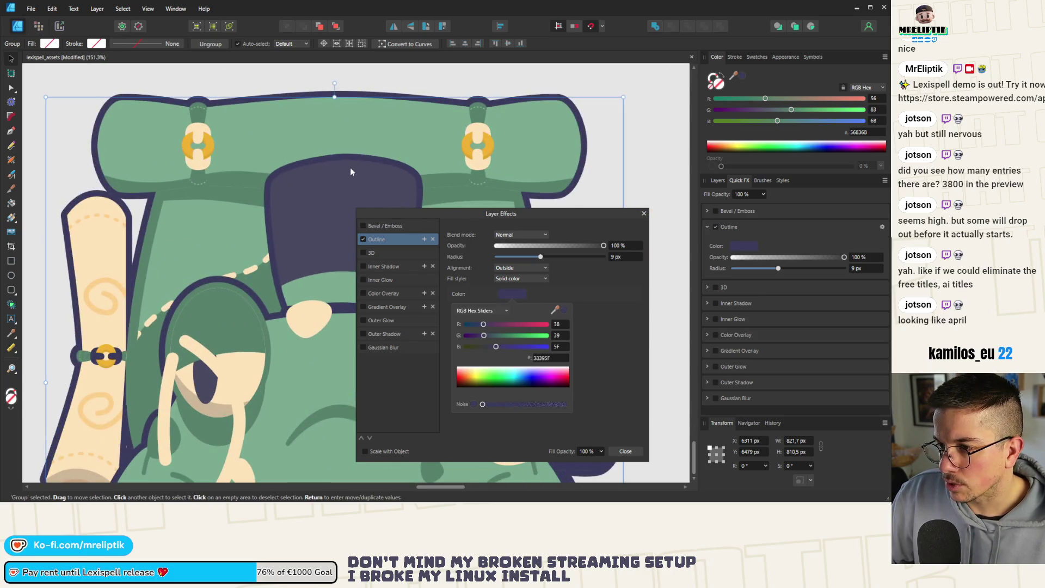
{"action": "scroll", "coordinate": [245, 171], "scroll_direction": "down", "scroll_amount": 4}
{"action": "scroll", "coordinate": [265, 296], "scroll_direction": "down", "scroll_amount": 2}
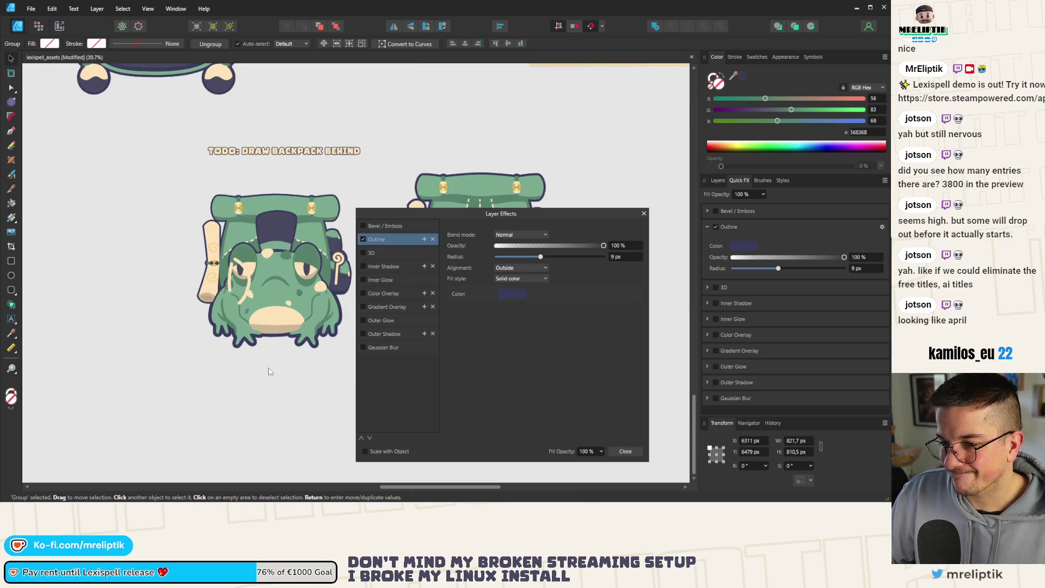
{"action": "left_click", "coordinate": [292, 378]}
{"action": "left_click", "coordinate": [624, 451]}
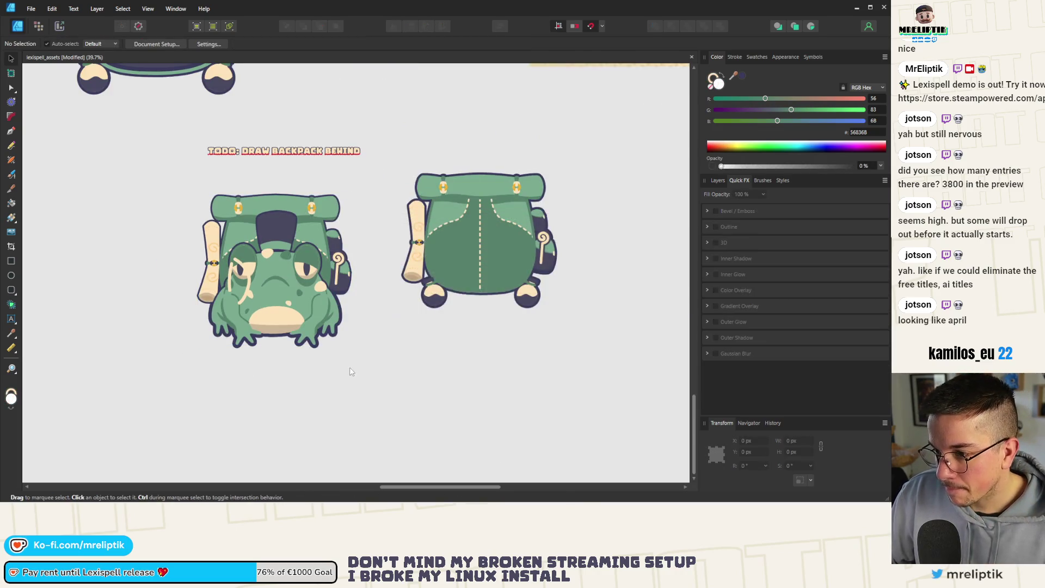
Zoom in on the frog, select its group, then undo
{"action": "scroll", "coordinate": [248, 266], "scroll_direction": "down", "scroll_amount": 1}
{"action": "scroll", "coordinate": [247, 266], "scroll_direction": "up", "scroll_amount": 2}
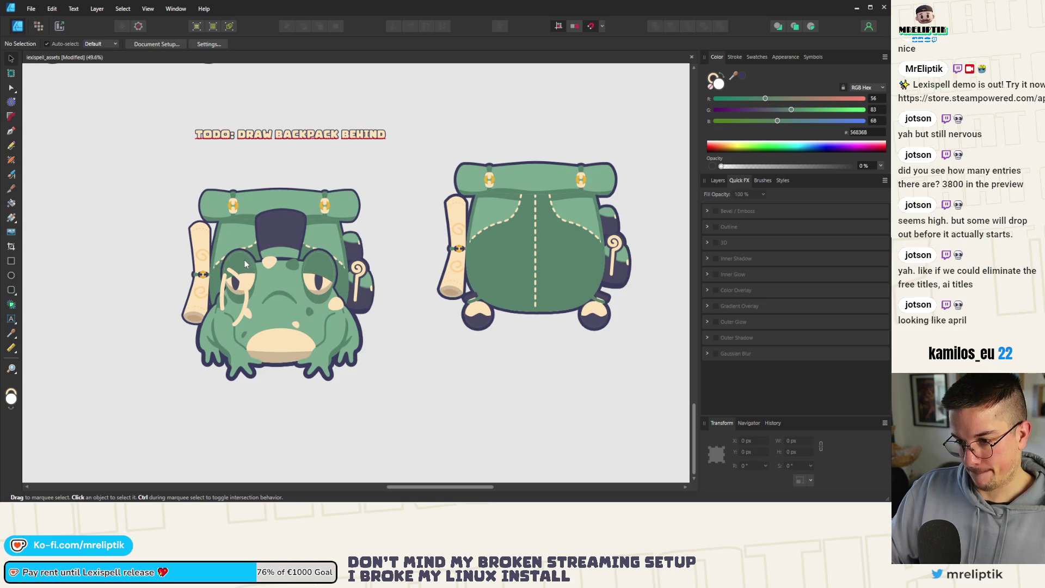
{"action": "scroll", "coordinate": [245, 262], "scroll_direction": "up", "scroll_amount": 2}
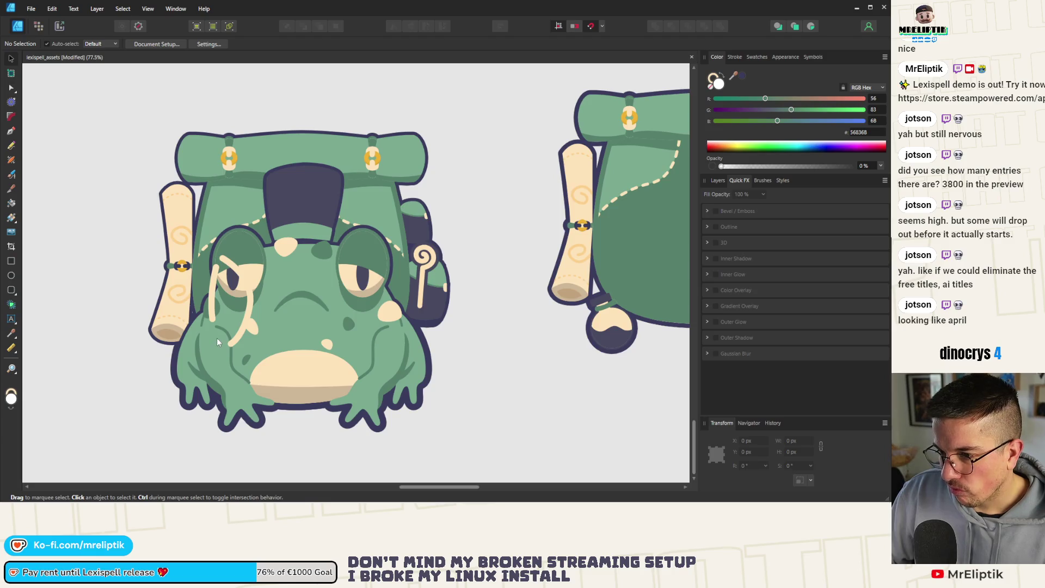
{"action": "scroll", "coordinate": [217, 337], "scroll_direction": "up", "scroll_amount": 1}
{"action": "left_click", "coordinate": [302, 254]}
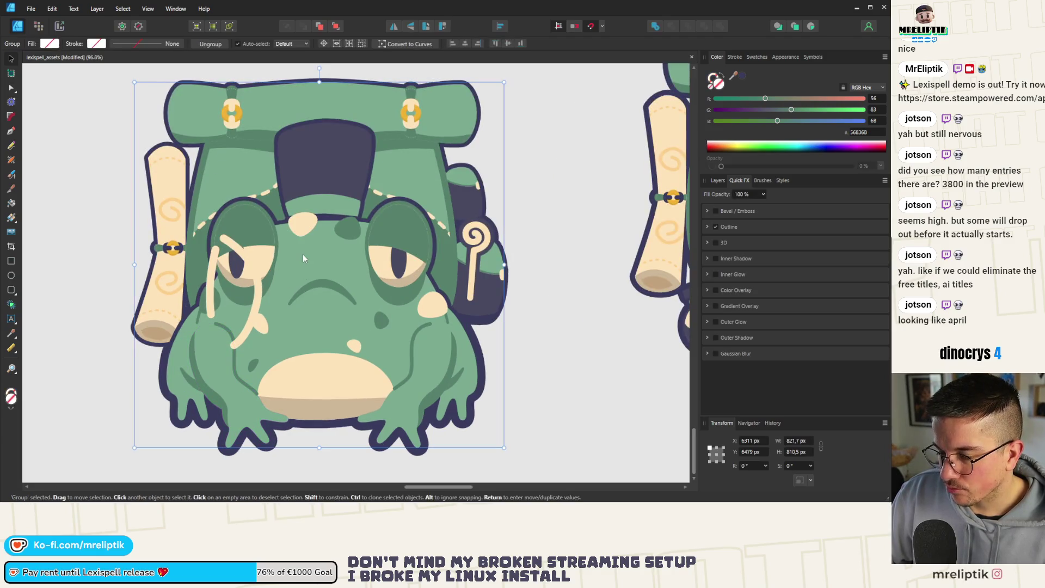
{"action": "key", "text": "ctrl+z"}
Fill the strap curves behind the frog with the backpack's sampled dark navy #474761
{"action": "double_click", "coordinate": [192, 256]}
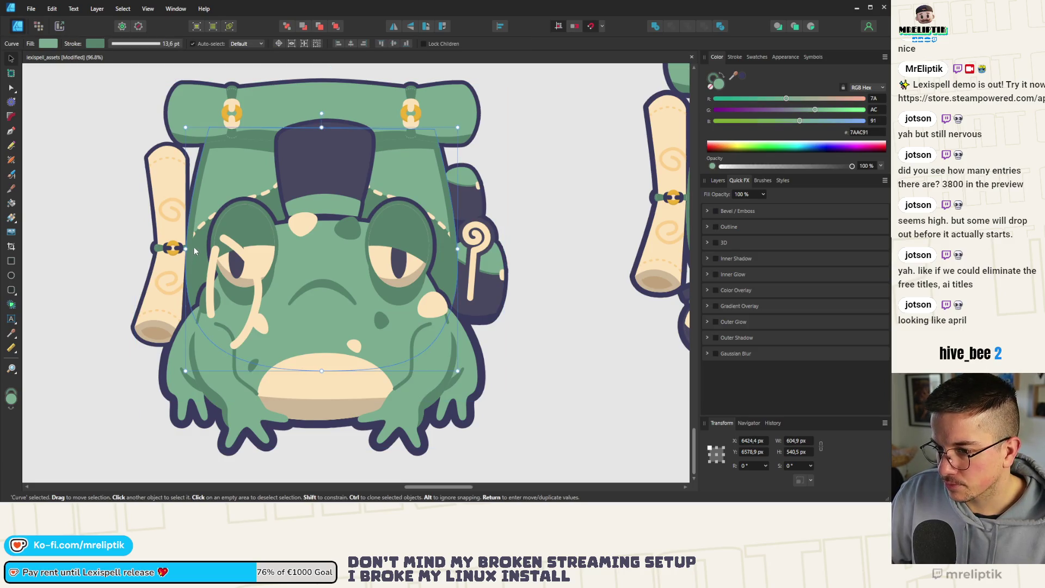
{"action": "scroll", "coordinate": [195, 236], "scroll_direction": "up", "scroll_amount": 2}
{"action": "scroll", "coordinate": [195, 236], "scroll_direction": "down", "scroll_amount": 2}
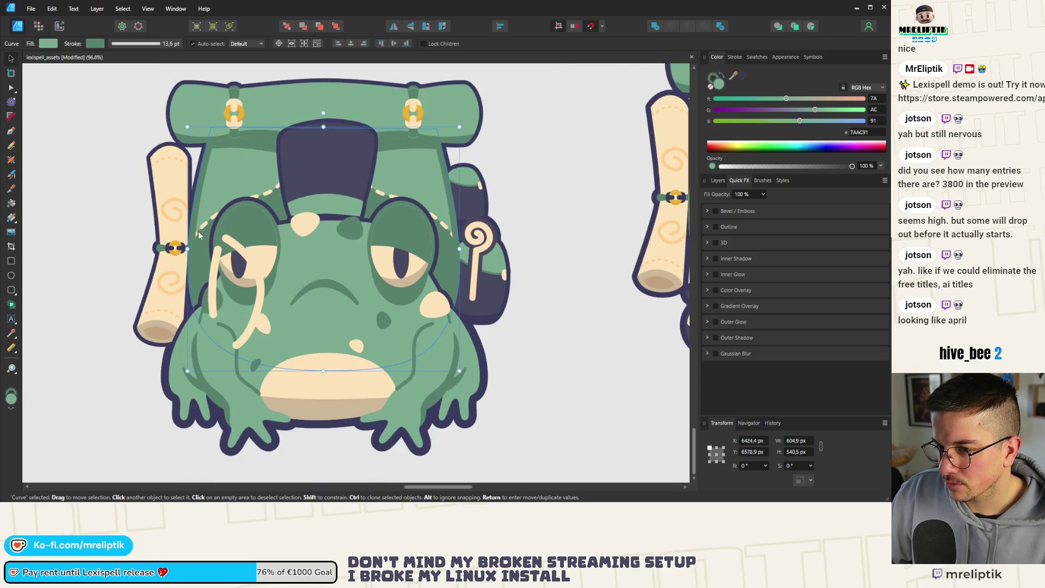
{"action": "key", "text": "a"}
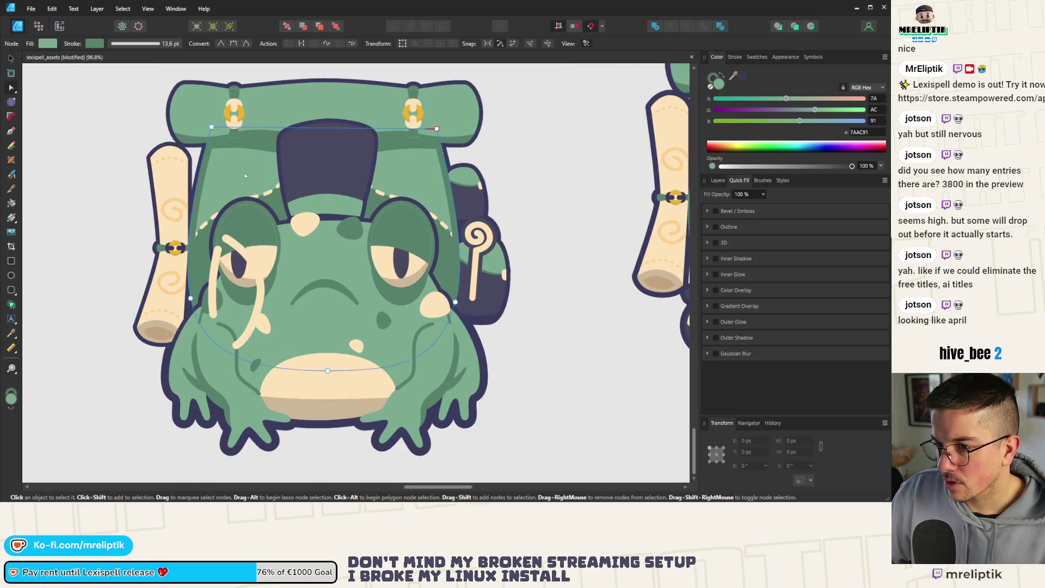
{"action": "scroll", "coordinate": [245, 173], "scroll_direction": "down", "scroll_amount": 2}
{"action": "left_click", "coordinate": [260, 198]}
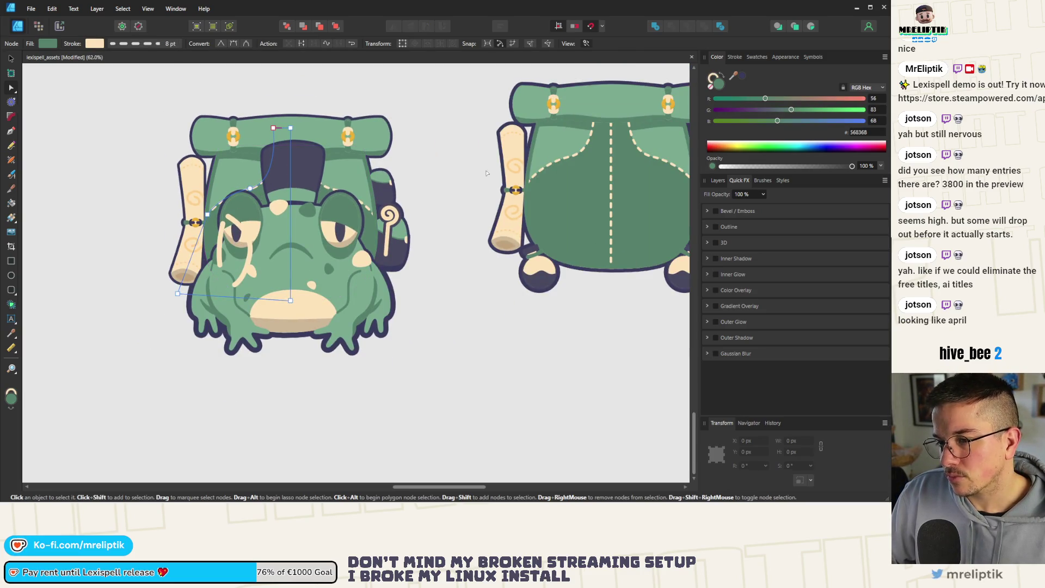
{"action": "mouse_move", "coordinate": [732, 78]}
{"action": "left_mouse_down"}
{"action": "mouse_move", "coordinate": [390, 248]}
{"action": "mouse_move", "coordinate": [392, 262]}
{"action": "left_mouse_up"}
{"action": "left_click", "coordinate": [329, 190]}
{"action": "left_click", "coordinate": [741, 80]}
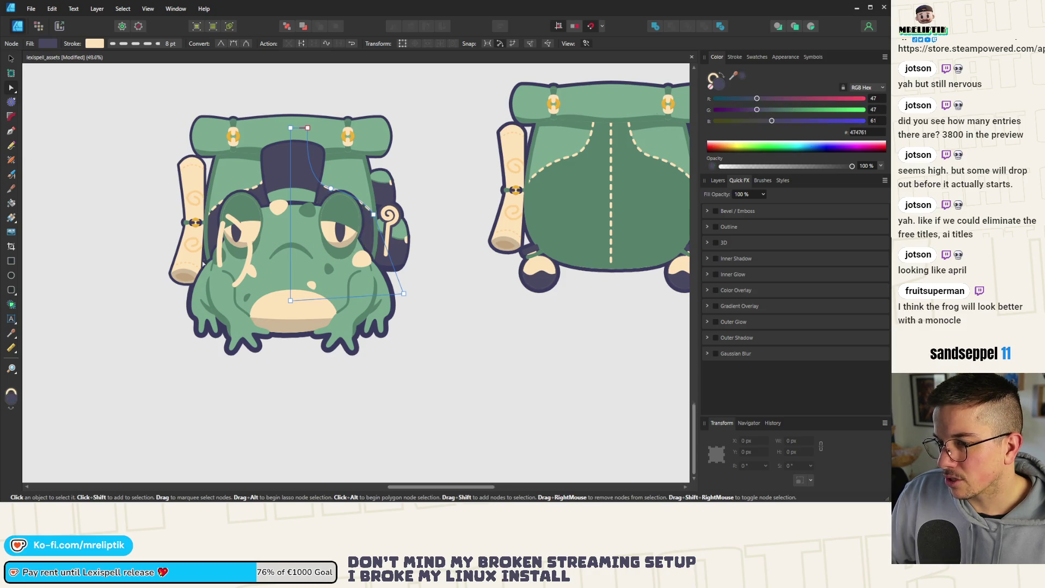
Inspect curves on the frog's backpack without changing them, then return to the Move Tool
{"action": "scroll", "coordinate": [272, 230], "scroll_direction": "down", "scroll_amount": 5}
{"action": "scroll", "coordinate": [239, 196], "scroll_direction": "up", "scroll_amount": 3}
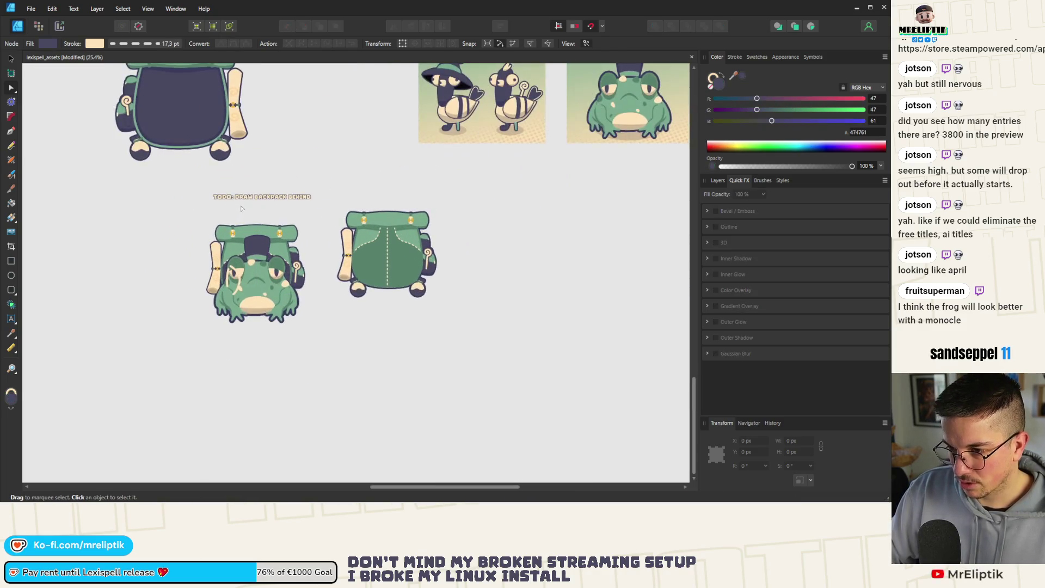
{"action": "scroll", "coordinate": [246, 206], "scroll_direction": "down", "scroll_amount": 1}
{"action": "left_click", "coordinate": [249, 218]}
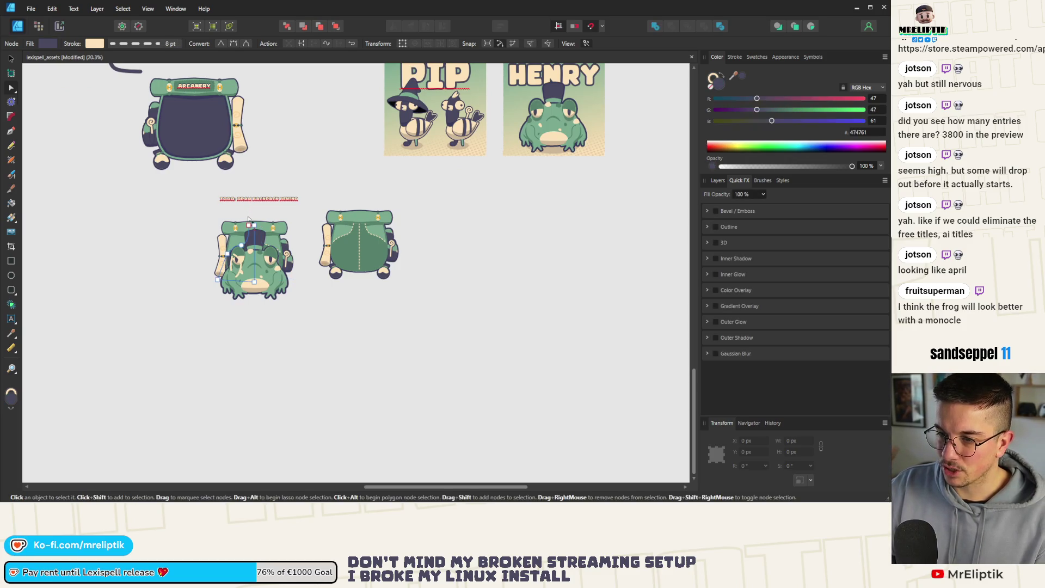
{"action": "key", "text": "Escape"}
{"action": "scroll", "coordinate": [248, 219], "scroll_direction": "up", "scroll_amount": 4}
{"action": "scroll", "coordinate": [249, 240], "scroll_direction": "up", "scroll_amount": 2}
{"action": "left_click", "coordinate": [250, 239]}
{"action": "scroll", "coordinate": [250, 239], "scroll_direction": "down", "scroll_amount": 4}
{"action": "key", "text": "Escape"}
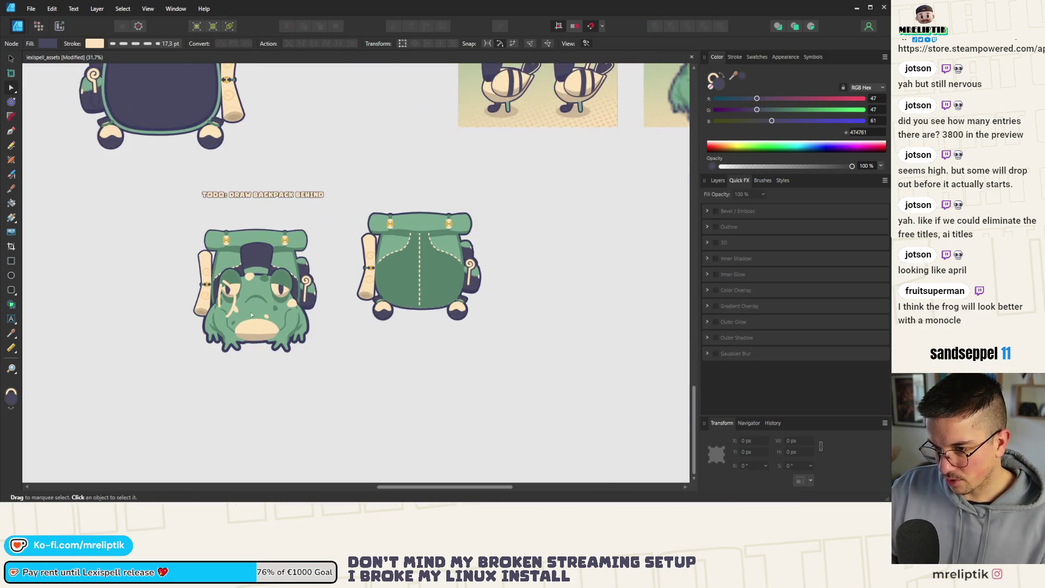
{"action": "scroll", "coordinate": [268, 303], "scroll_direction": "up", "scroll_amount": 3}
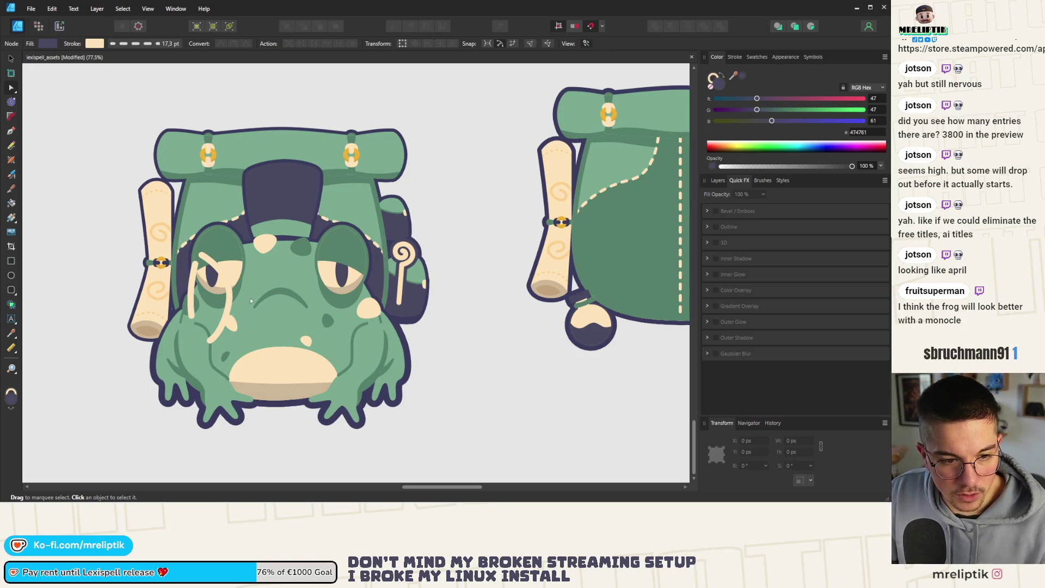
{"action": "left_click", "coordinate": [11, 58]}
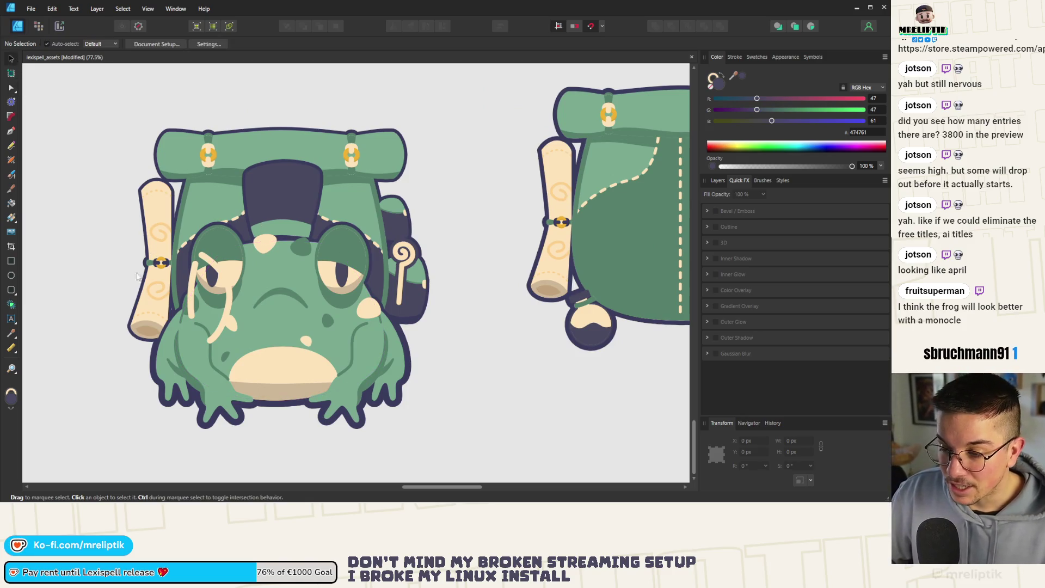
Move the cream line down-left and taper it wider at its top
{"action": "left_click_drag", "start_coordinate": [190, 293], "coordinate": [180, 305]}
{"action": "scroll", "coordinate": [180, 305], "scroll_direction": "up", "scroll_amount": 3}
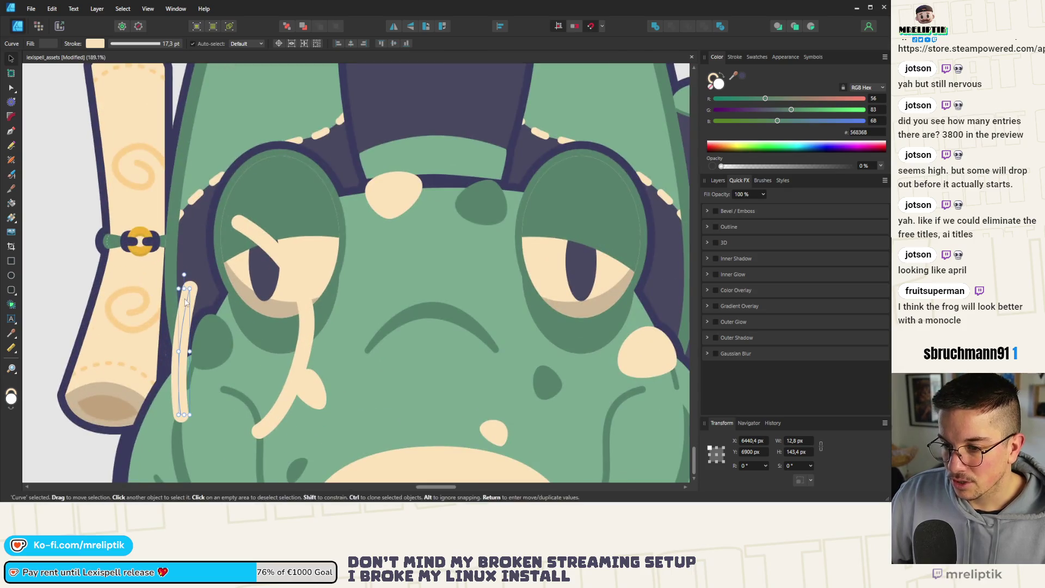
{"action": "left_click", "coordinate": [11, 159]}
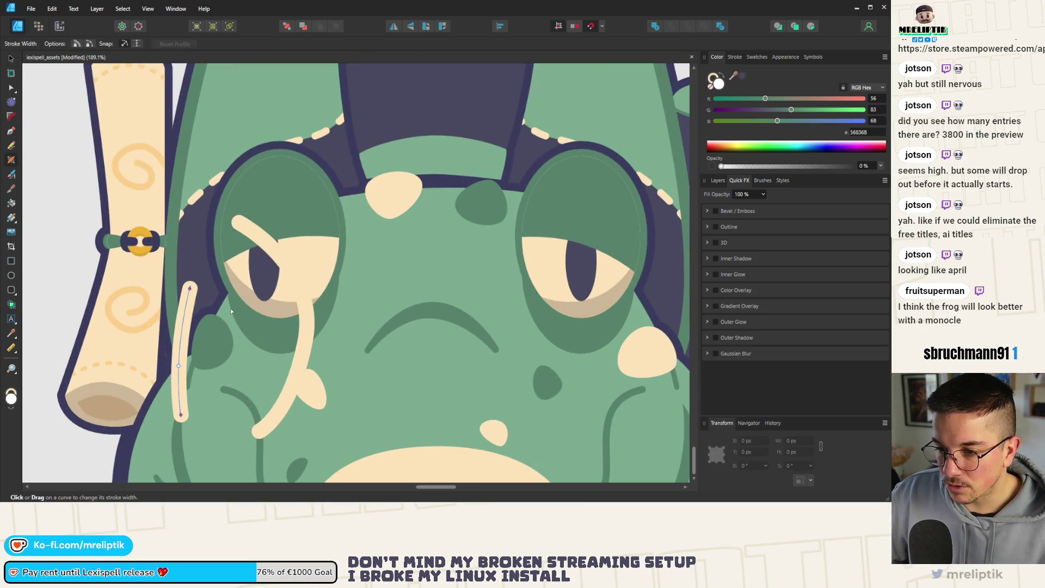
{"action": "left_click_drag", "start_coordinate": [201, 294], "coordinate": [188, 281]}
Reshape the cream line's nodes, raising the bottom, extending the lower end and bending it
{"action": "left_click", "coordinate": [13, 88]}
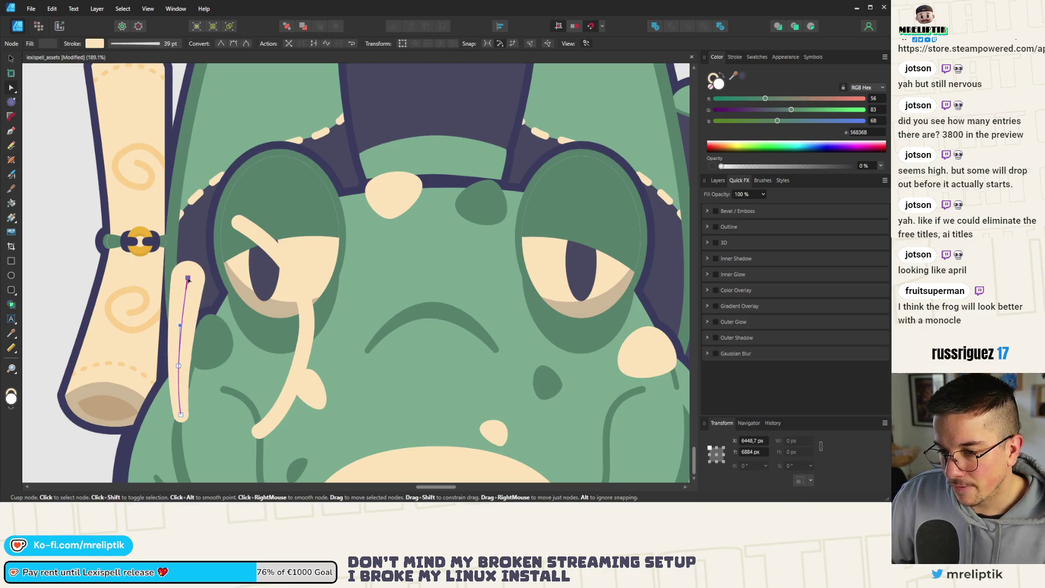
{"action": "scroll", "coordinate": [180, 354], "scroll_direction": "down", "scroll_amount": 2}
{"action": "left_click", "coordinate": [179, 400]}
{"action": "left_click_drag", "start_coordinate": [179, 400], "coordinate": [180, 393]}
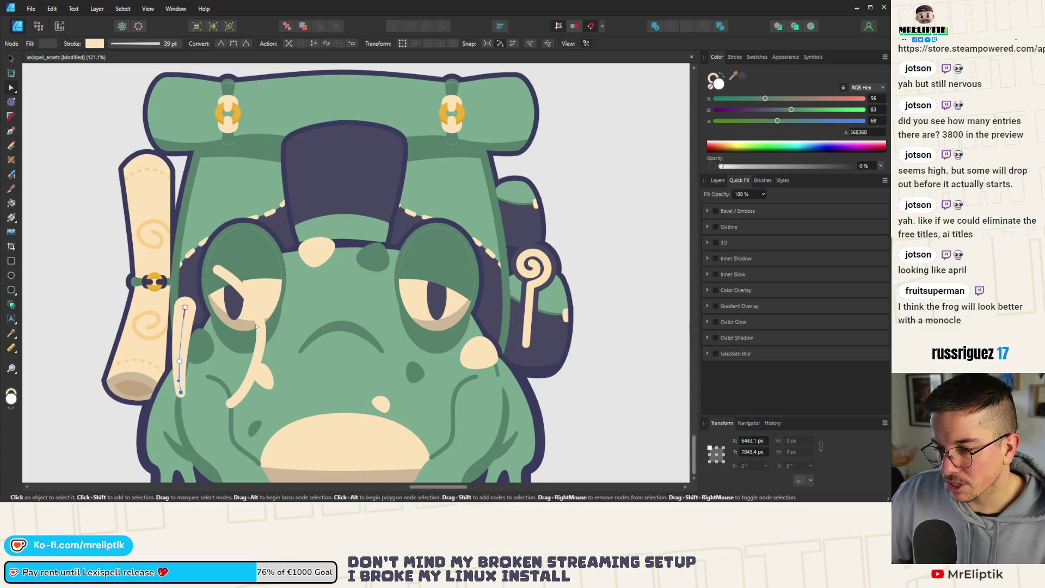
{"action": "scroll", "coordinate": [251, 325], "scroll_direction": "down", "scroll_amount": 5}
{"action": "scroll", "coordinate": [262, 296], "scroll_direction": "up", "scroll_amount": 4}
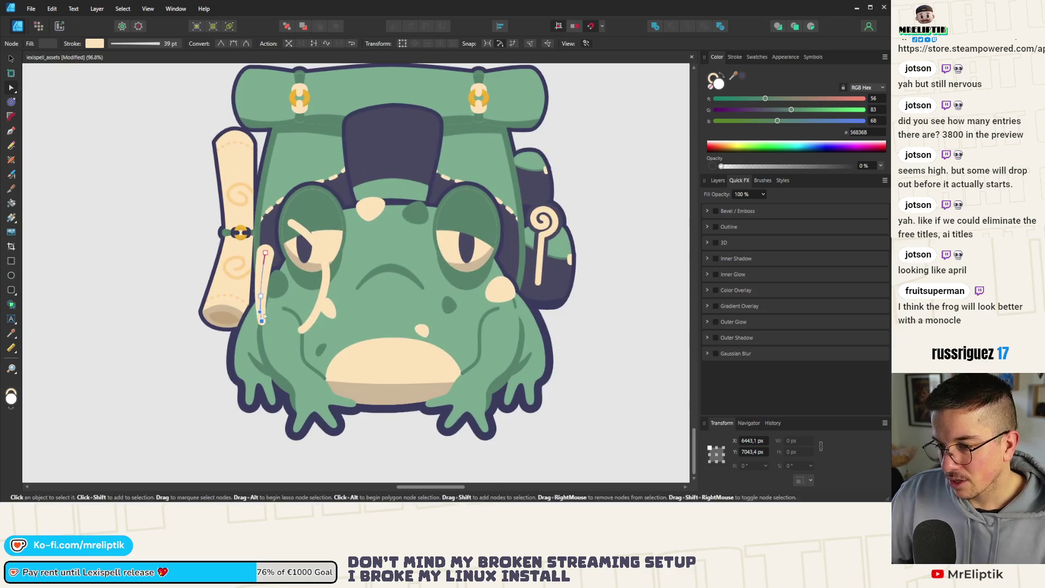
{"action": "left_click", "coordinate": [261, 296]}
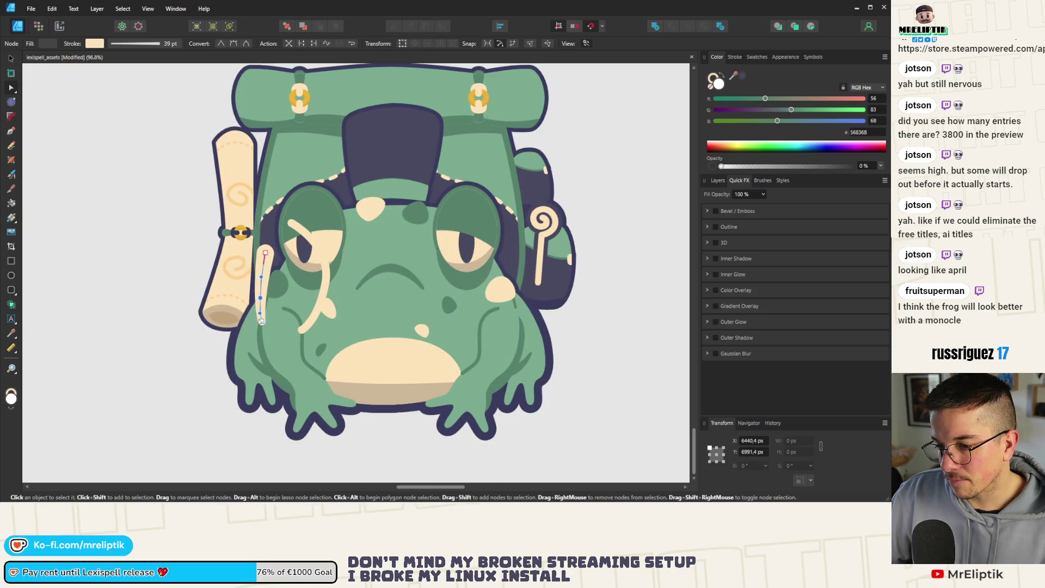
{"action": "left_click_drag", "start_coordinate": [262, 321], "coordinate": [259, 335]}
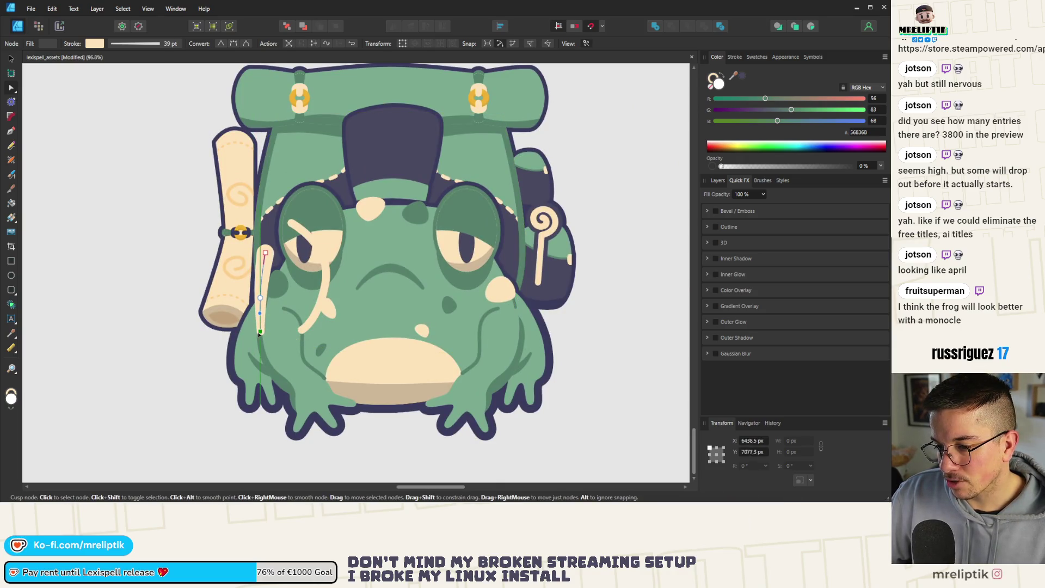
{"action": "scroll", "coordinate": [259, 331], "scroll_direction": "up", "scroll_amount": 5}
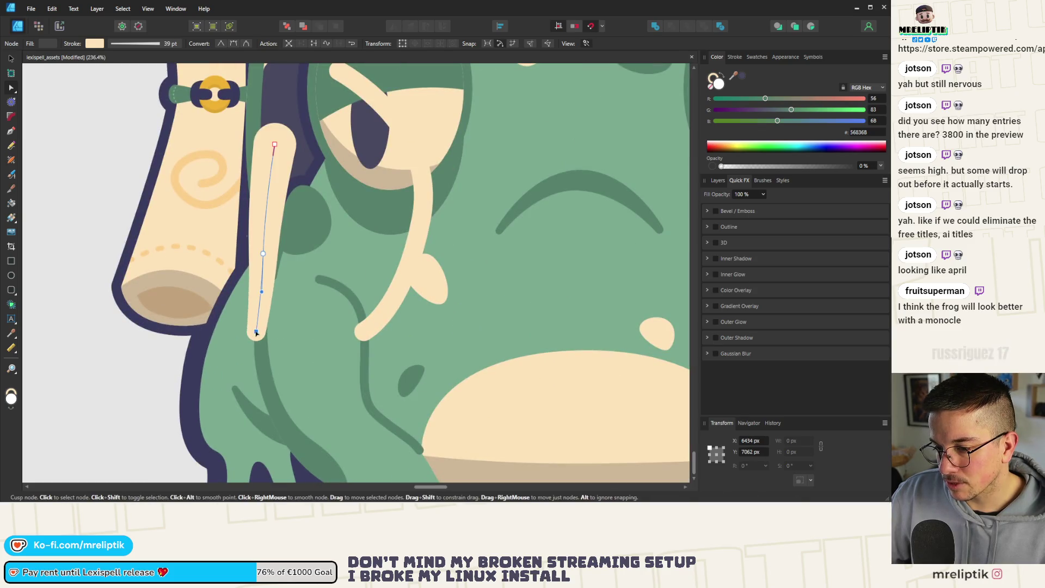
{"action": "left_click_drag", "start_coordinate": [263, 253], "coordinate": [277, 212]}
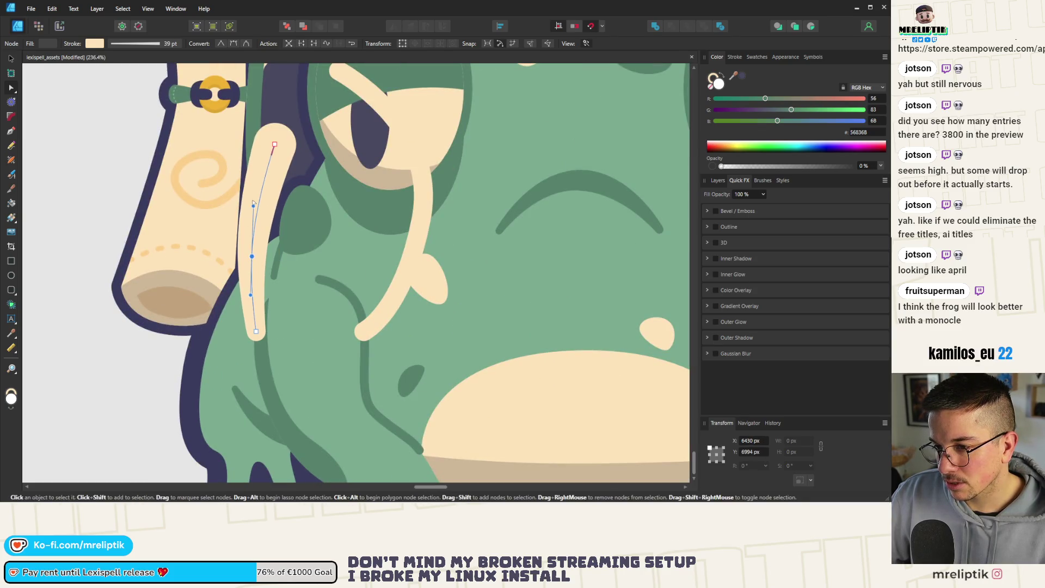
{"action": "scroll", "coordinate": [280, 207], "scroll_direction": "down", "scroll_amount": 5}
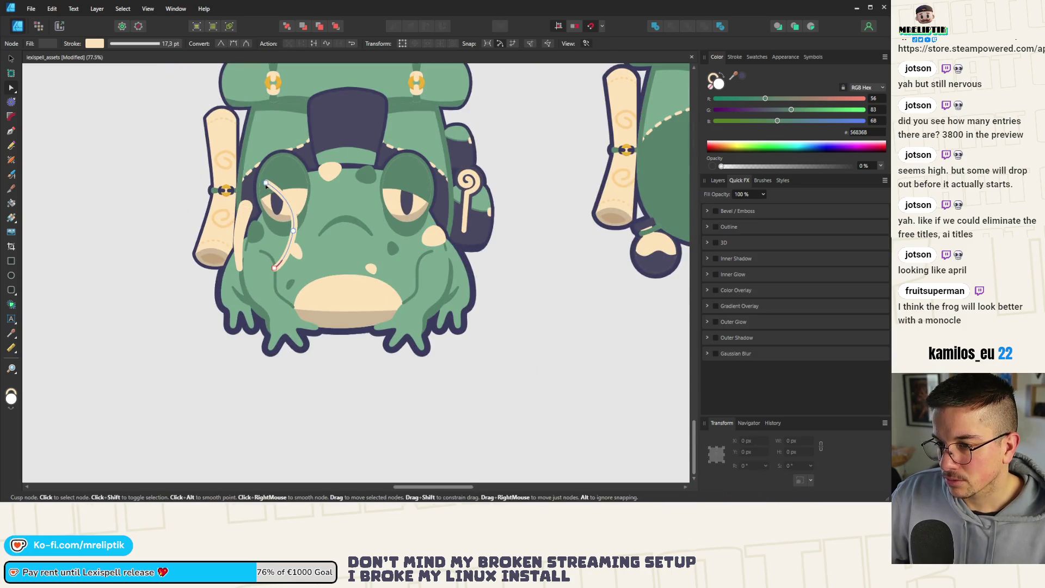
{"action": "scroll", "coordinate": [265, 186], "scroll_direction": "up", "scroll_amount": 3}
Reshape the monocle chain curve by moving its top end and middle node
{"action": "left_click", "coordinate": [261, 186]}
{"action": "left_click_drag", "start_coordinate": [266, 180], "coordinate": [226, 223]}
{"action": "left_click_drag", "start_coordinate": [319, 276], "coordinate": [259, 281]}
{"action": "mouse_move", "coordinate": [268, 226]}
{"action": "left_mouse_down"}
{"action": "mouse_move", "coordinate": [254, 259]}
{"action": "mouse_move", "coordinate": [256, 250]}
{"action": "left_mouse_up"}
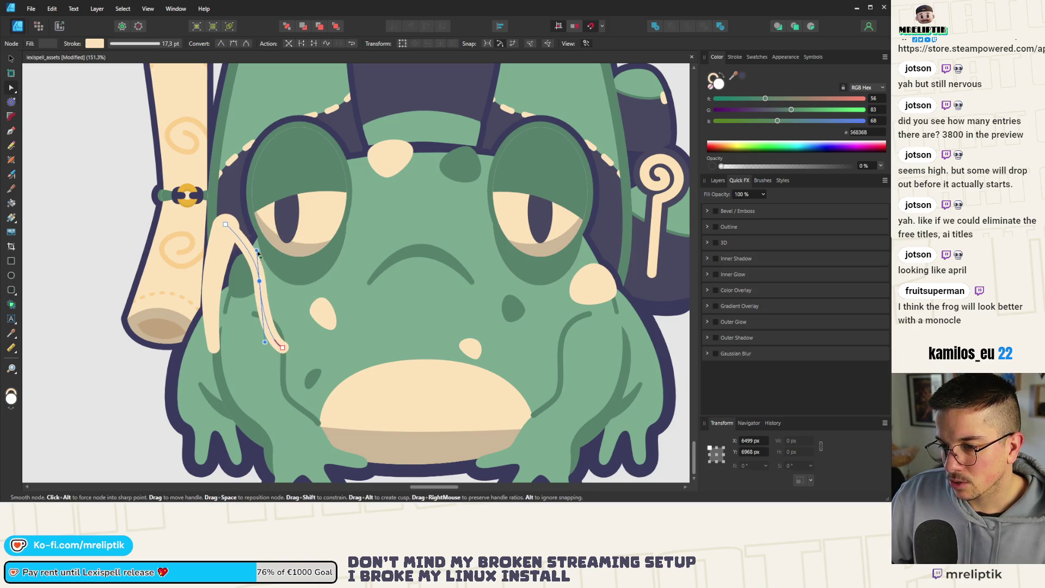
{"action": "left_click_drag", "start_coordinate": [276, 343], "coordinate": [271, 303]}
{"action": "left_click_drag", "start_coordinate": [264, 268], "coordinate": [265, 266]}
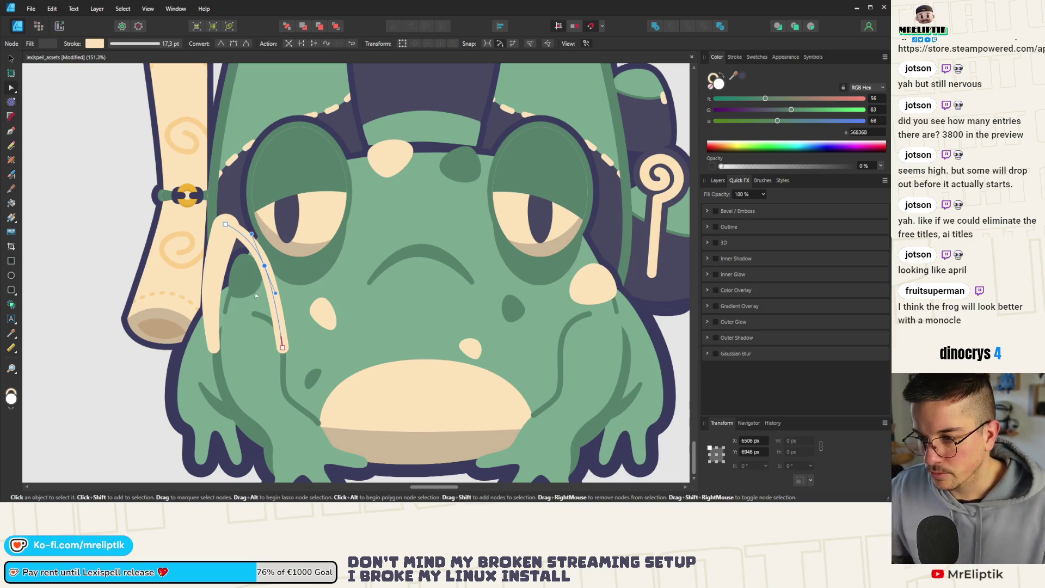
{"action": "left_click_drag", "start_coordinate": [264, 266], "coordinate": [265, 260]}
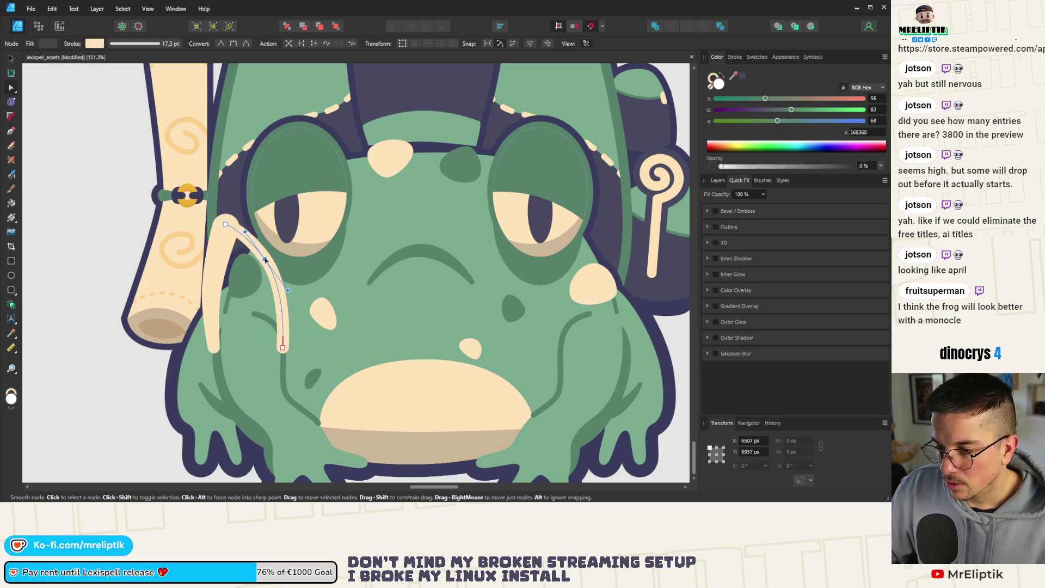
Select the cream line details beside the eye with the Move Tool
{"action": "left_click", "coordinate": [11, 160]}
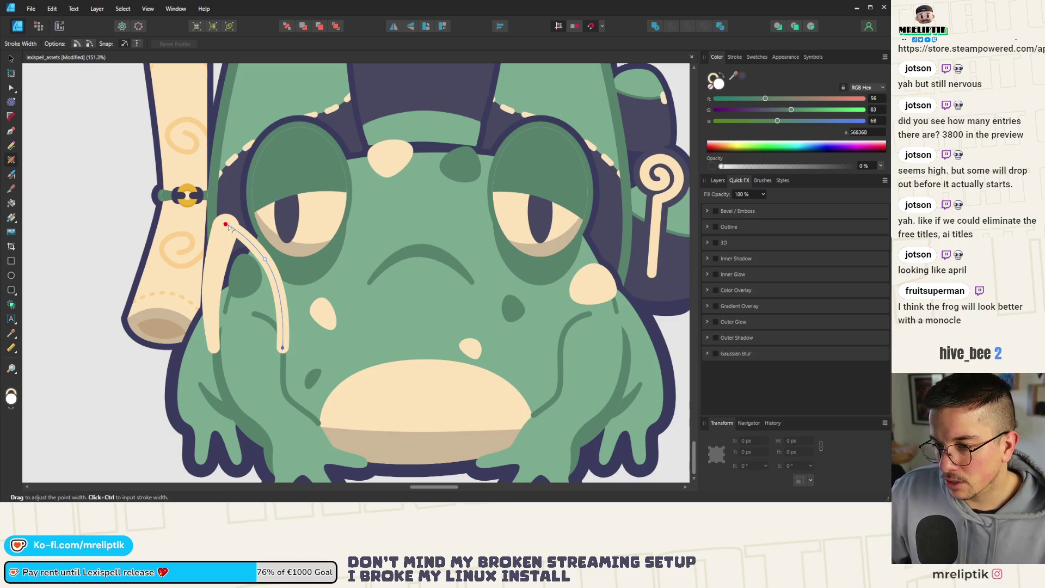
{"action": "scroll", "coordinate": [230, 217], "scroll_direction": "down", "scroll_amount": 8}
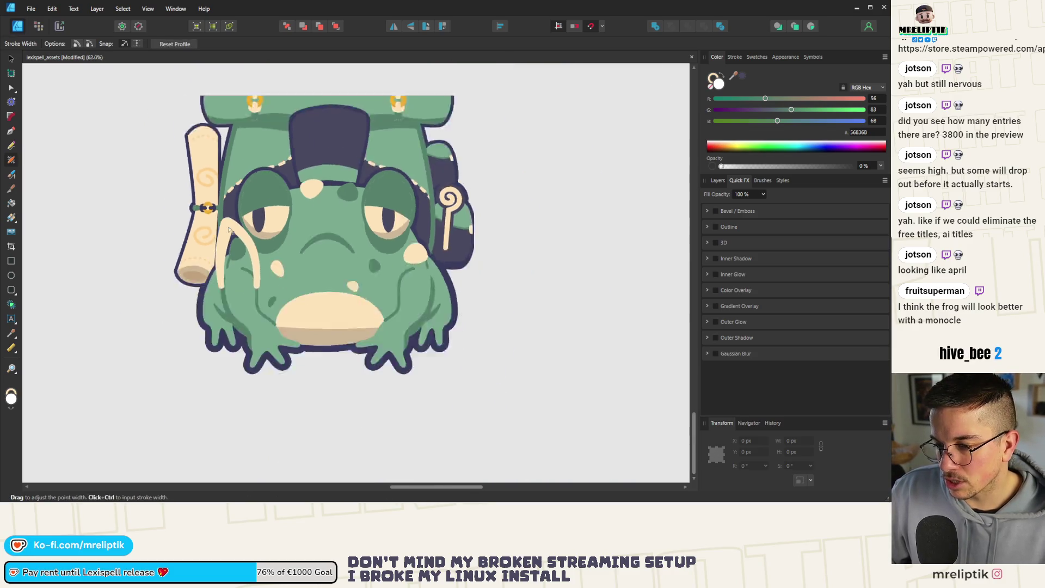
{"action": "scroll", "coordinate": [241, 256], "scroll_direction": "up", "scroll_amount": 4}
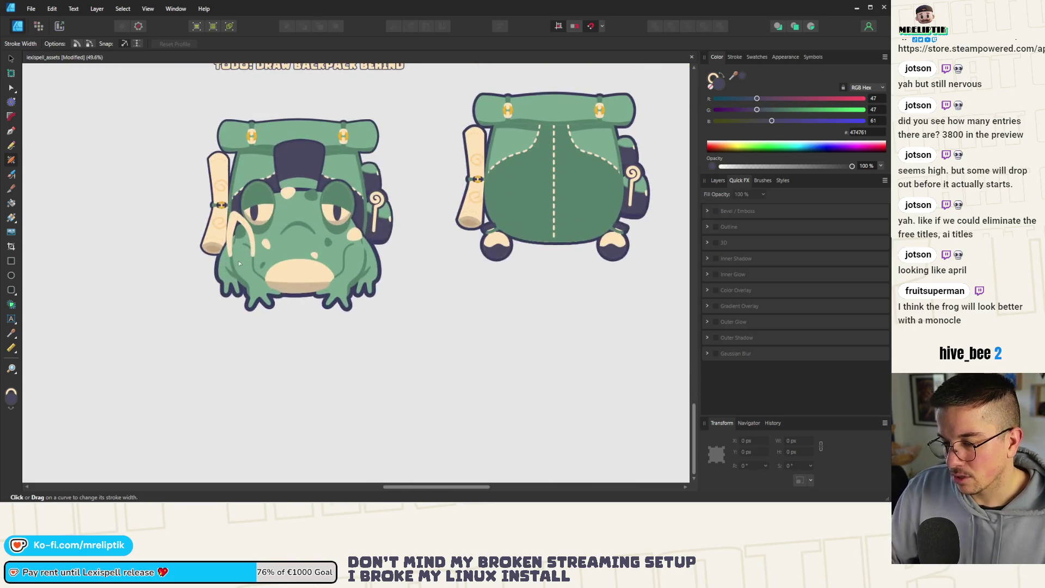
{"action": "scroll", "coordinate": [237, 260], "scroll_direction": "down", "scroll_amount": 2}
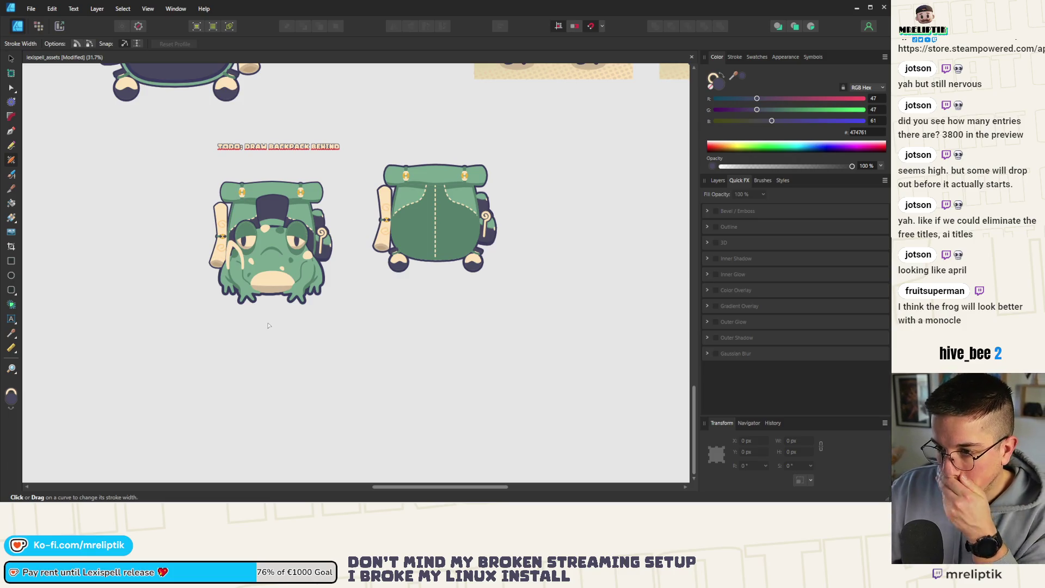
{"action": "left_click", "coordinate": [11, 59]}
{"action": "scroll", "coordinate": [176, 236], "scroll_direction": "up", "scroll_amount": 5}
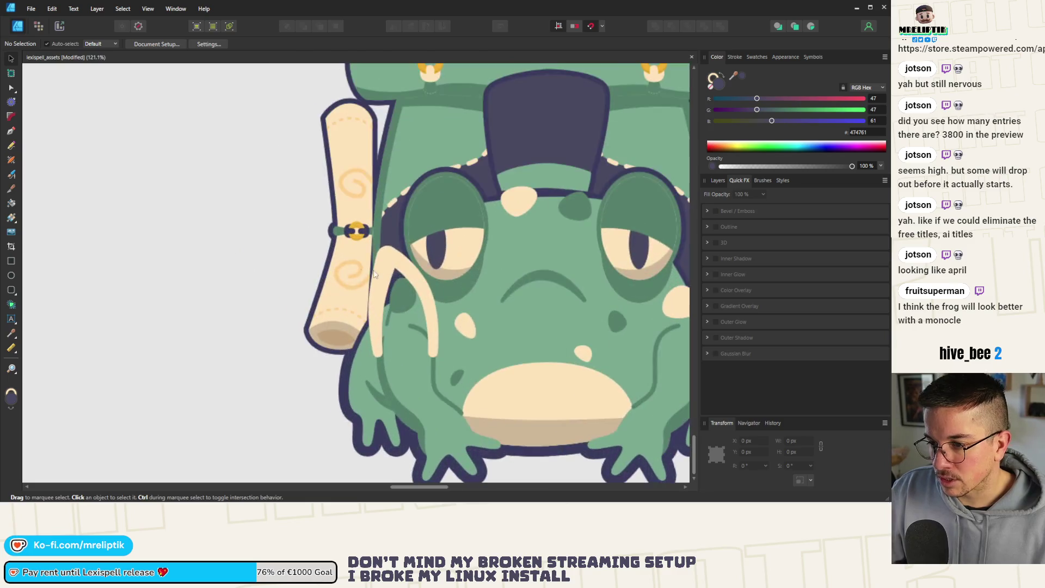
{"action": "left_click", "coordinate": [382, 287]}
{"action": "scroll", "coordinate": [253, 292], "scroll_direction": "down", "scroll_amount": 3}
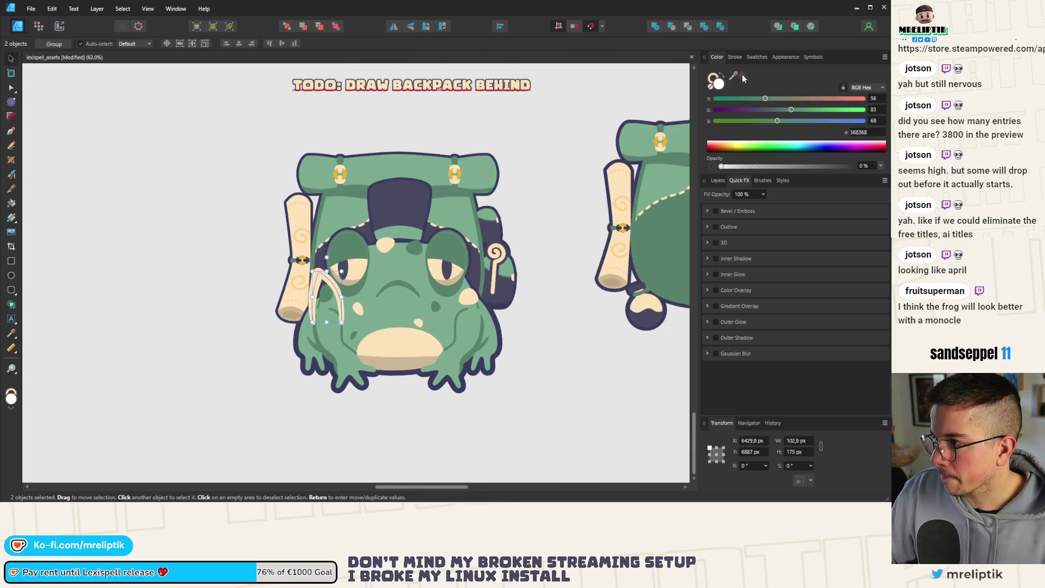
Recolour the shoulder strap curves to the hat's dark purple, after briefly trying the toad's green
{"action": "key", "text": "ctrl+d"}
{"action": "scroll", "coordinate": [233, 283], "scroll_direction": "down", "scroll_amount": 4}
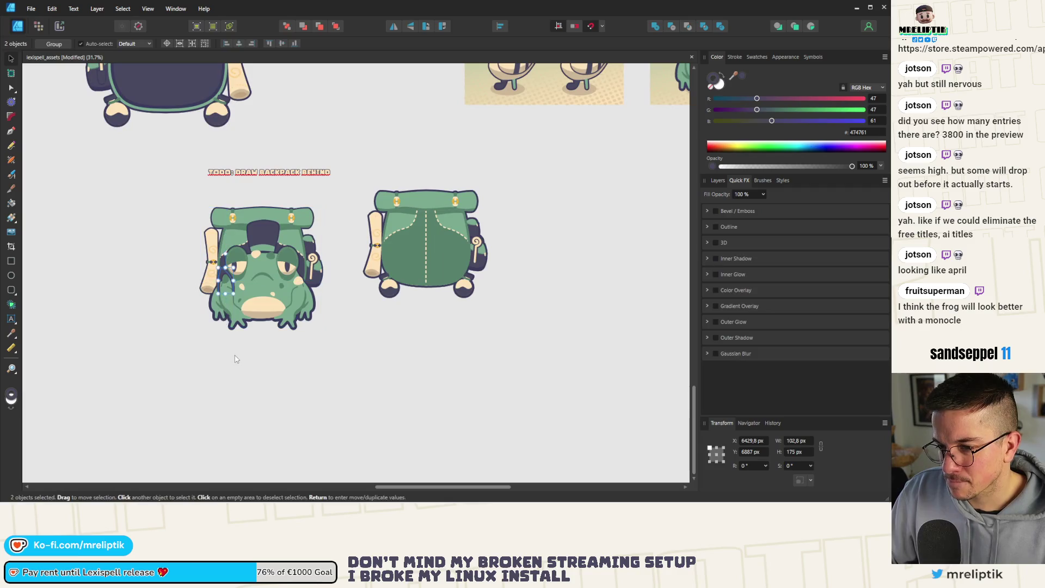
{"action": "scroll", "coordinate": [234, 283], "scroll_direction": "up", "scroll_amount": 6}
{"action": "left_click", "coordinate": [172, 266]}
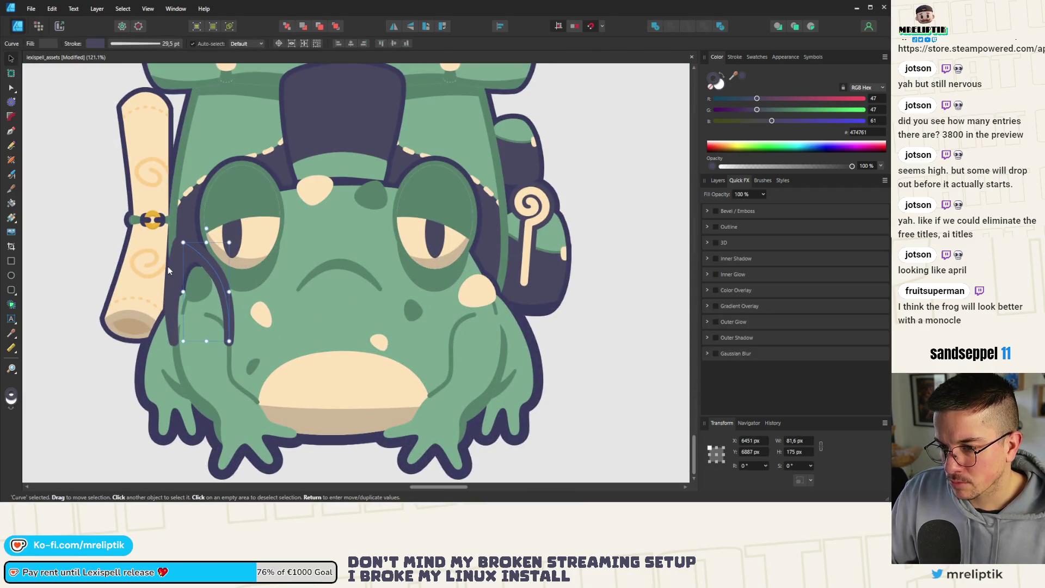
{"action": "mouse_move", "coordinate": [739, 76]}
{"action": "left_mouse_down"}
{"action": "mouse_move", "coordinate": [362, 112]}
{"action": "mouse_move", "coordinate": [279, 87]}
{"action": "mouse_move", "coordinate": [289, 90]}
{"action": "left_mouse_up"}
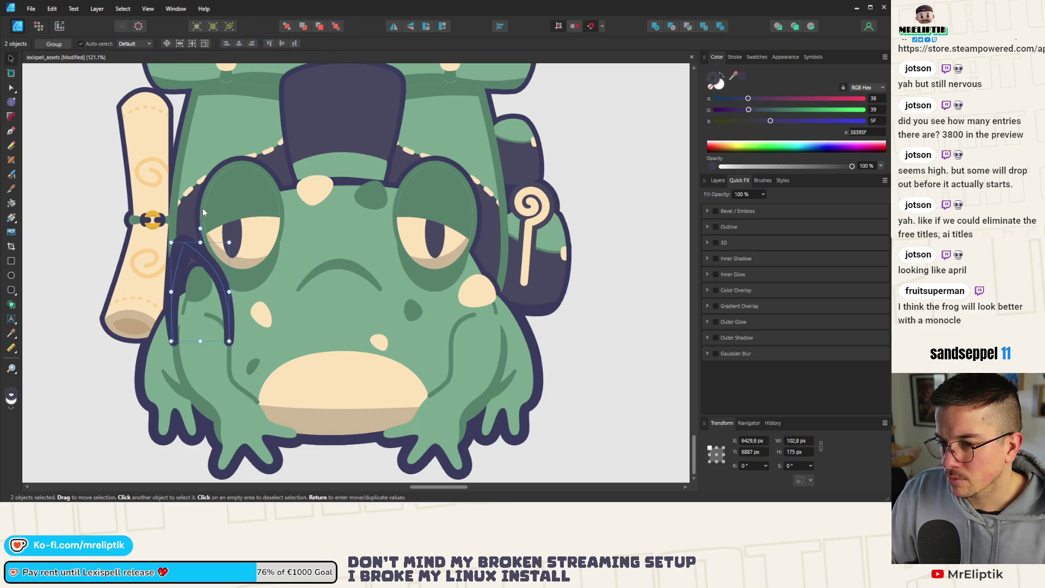
{"action": "scroll", "coordinate": [203, 212], "scroll_direction": "down", "scroll_amount": 1}
{"action": "mouse_move", "coordinate": [733, 75]}
{"action": "left_mouse_down"}
{"action": "mouse_move", "coordinate": [429, 163]}
{"action": "mouse_move", "coordinate": [427, 131]}
{"action": "left_mouse_up"}
{"action": "scroll", "coordinate": [226, 226], "scroll_direction": "down", "scroll_amount": 3}
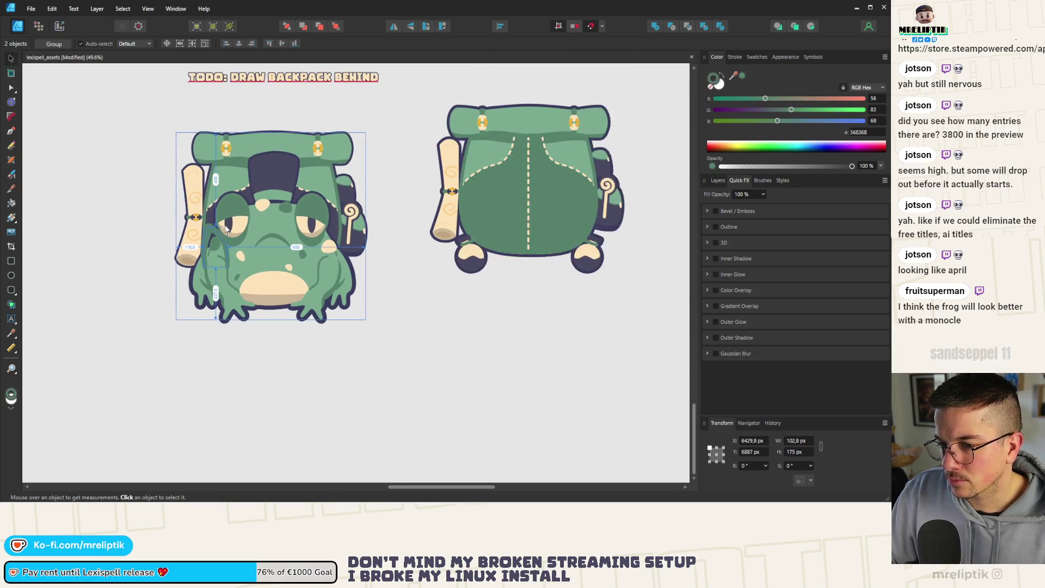
{"action": "scroll", "coordinate": [226, 225], "scroll_direction": "up", "scroll_amount": 3}
{"action": "mouse_move", "coordinate": [735, 77]}
{"action": "left_mouse_down"}
{"action": "mouse_move", "coordinate": [326, 110]}
{"action": "mouse_move", "coordinate": [365, 122]}
{"action": "left_mouse_up"}
{"action": "scroll", "coordinate": [264, 174], "scroll_direction": "down", "scroll_amount": 3}
With the Node tool, drag one strap's top node upward toward the left eye's rim
{"action": "key", "text": "Escape"}
{"action": "scroll", "coordinate": [258, 223], "scroll_direction": "down", "scroll_amount": 2}
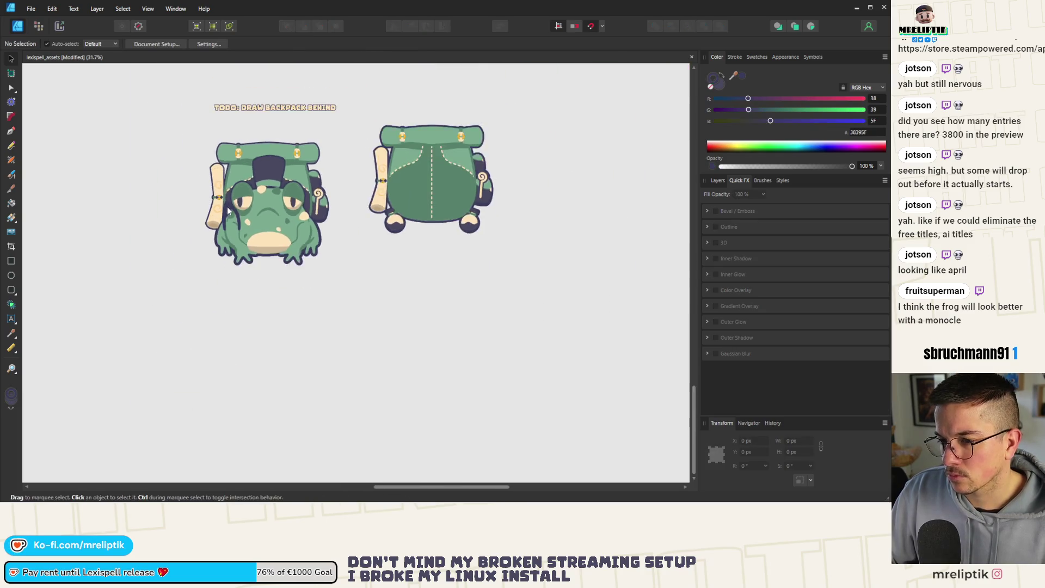
{"action": "scroll", "coordinate": [258, 223], "scroll_direction": "up", "scroll_amount": 5}
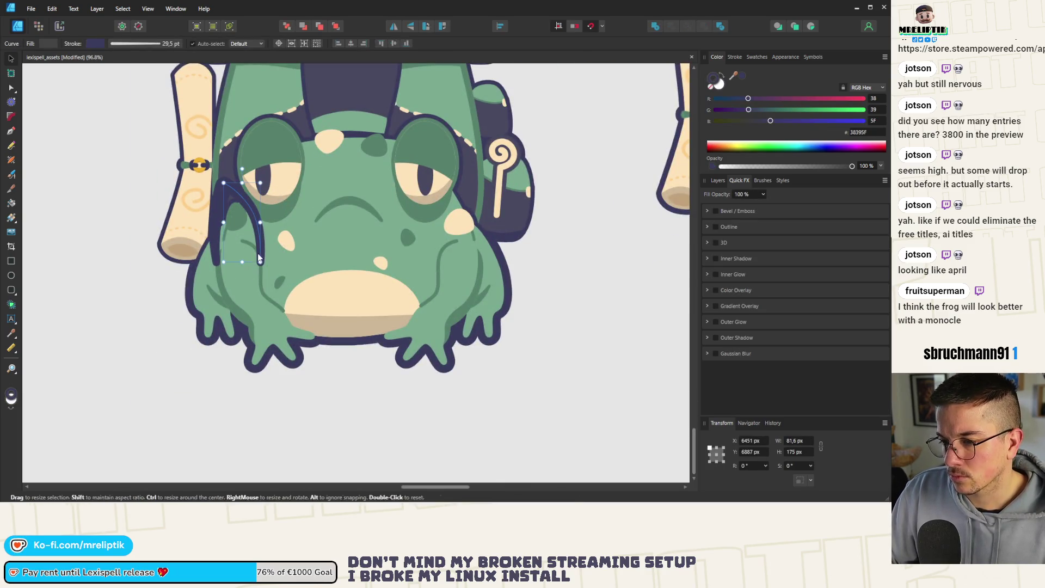
{"action": "scroll", "coordinate": [226, 267], "scroll_direction": "down", "scroll_amount": 2}
{"action": "scroll", "coordinate": [225, 265], "scroll_direction": "down", "scroll_amount": 4}
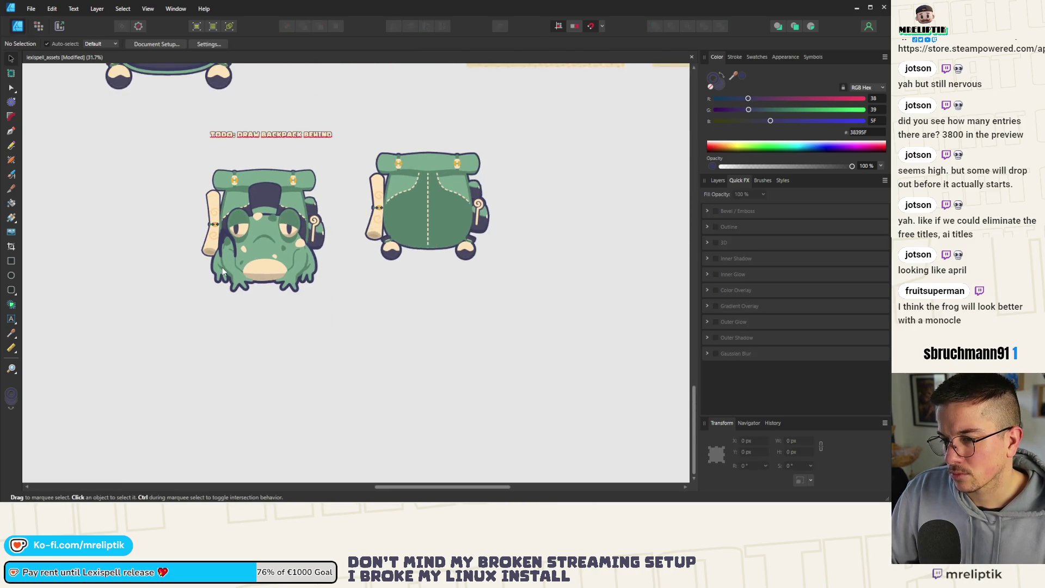
{"action": "scroll", "coordinate": [230, 245], "scroll_direction": "up", "scroll_amount": 7}
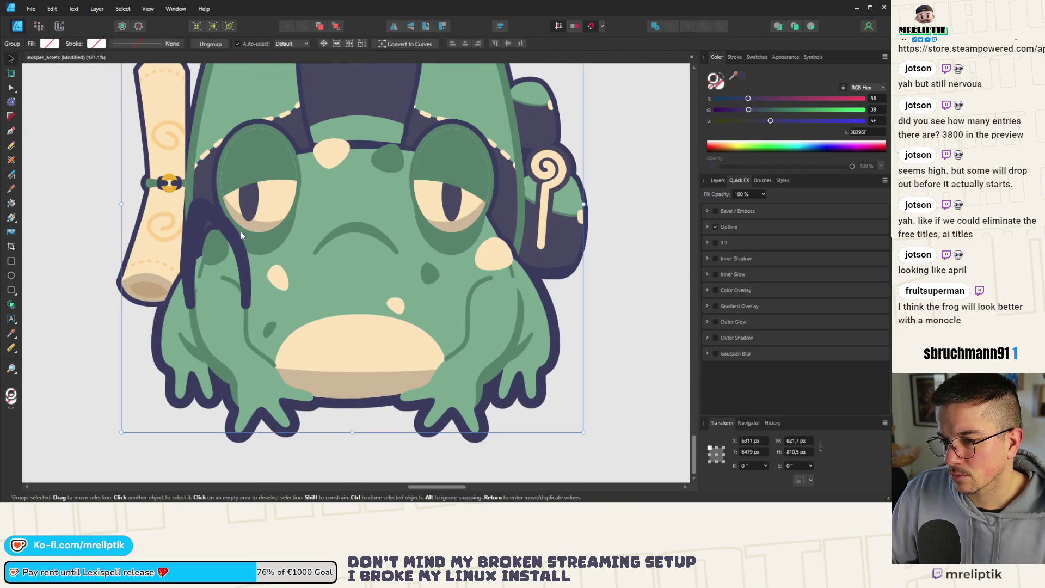
{"action": "left_click", "coordinate": [241, 231]}
{"action": "left_click", "coordinate": [11, 87]}
{"action": "scroll", "coordinate": [164, 182], "scroll_direction": "up", "scroll_amount": 3}
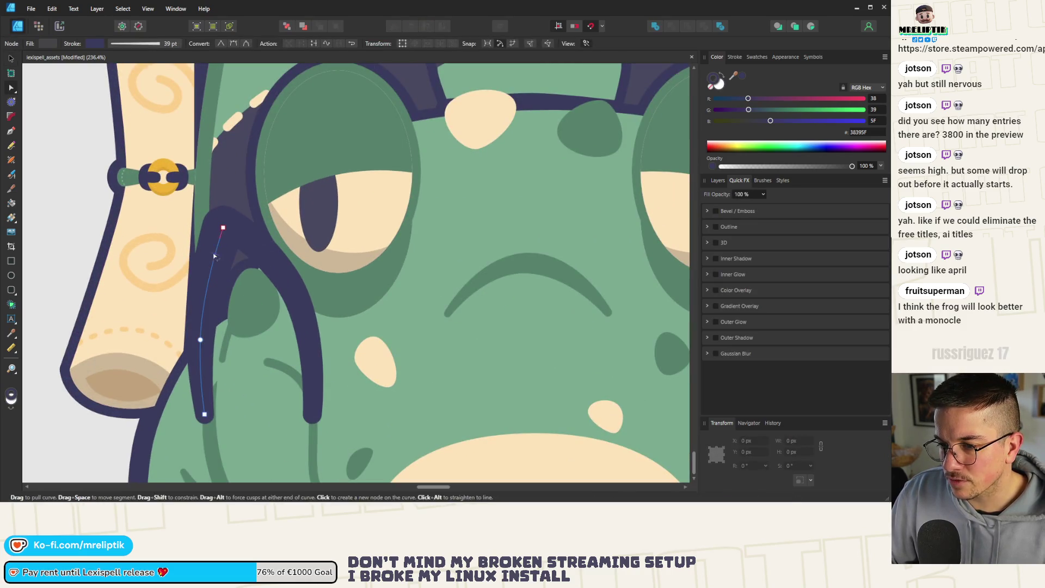
{"action": "left_click_drag", "start_coordinate": [222, 228], "coordinate": [222, 219]}
{"action": "scroll", "coordinate": [195, 182], "scroll_direction": "down", "scroll_amount": 8}
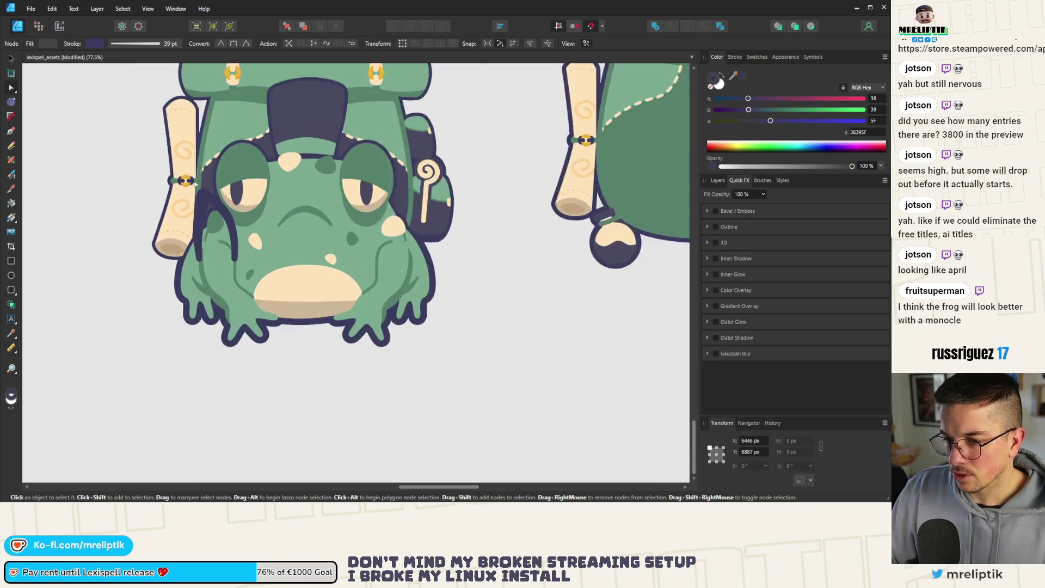
{"action": "left_click", "coordinate": [203, 287]}
{"action": "scroll", "coordinate": [194, 195], "scroll_direction": "up", "scroll_amount": 6}
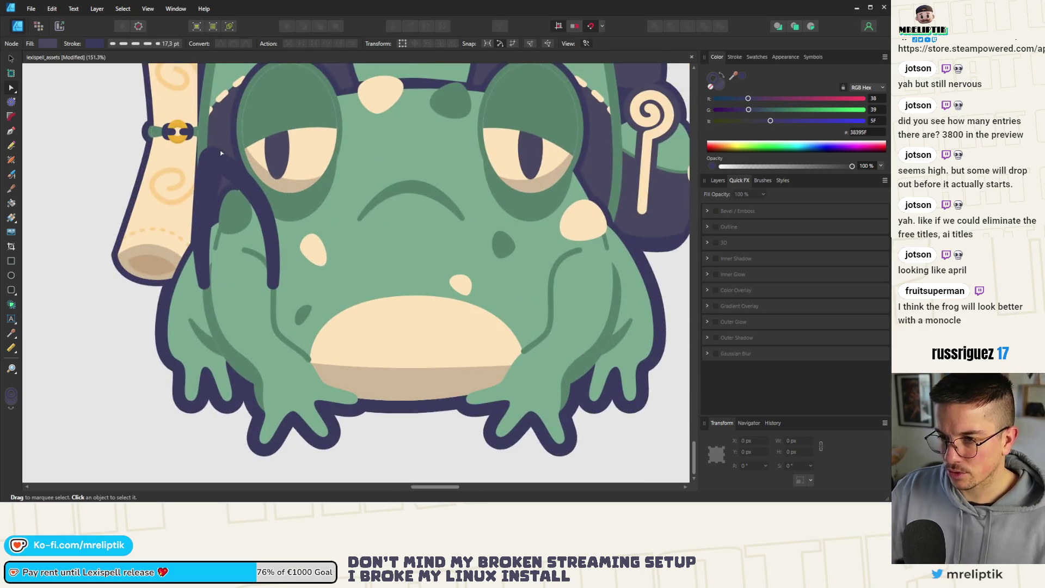
{"action": "scroll", "coordinate": [164, 179], "scroll_direction": "down", "scroll_amount": 6}
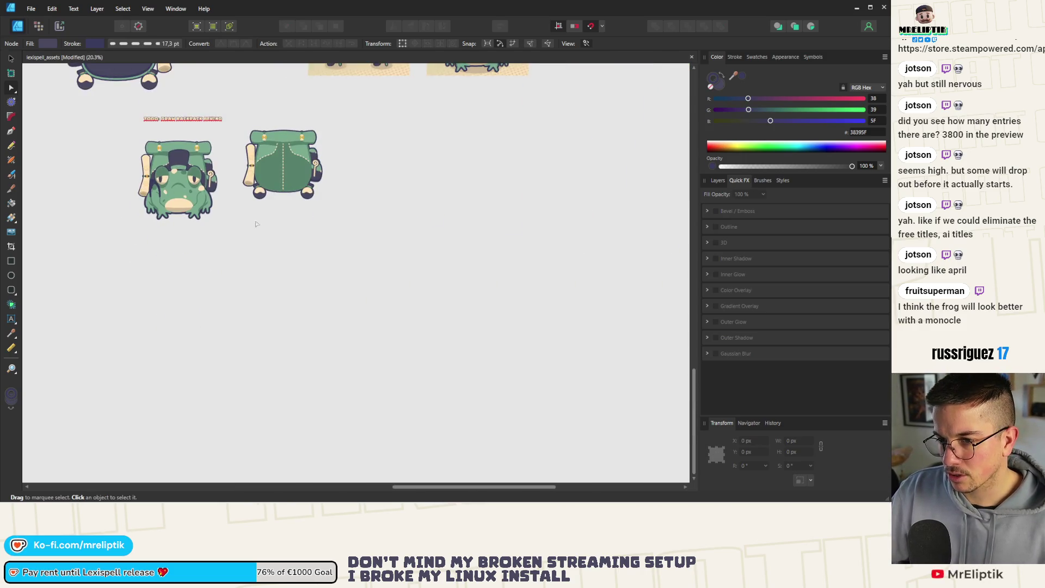
Bring the toad's inner leg line forward in front of its shading with Ctrl+]
{"action": "scroll", "coordinate": [216, 152], "scroll_direction": "down", "scroll_amount": 3}
{"action": "scroll", "coordinate": [216, 152], "scroll_direction": "up", "scroll_amount": 2}
{"action": "scroll", "coordinate": [217, 152], "scroll_direction": "up", "scroll_amount": 4}
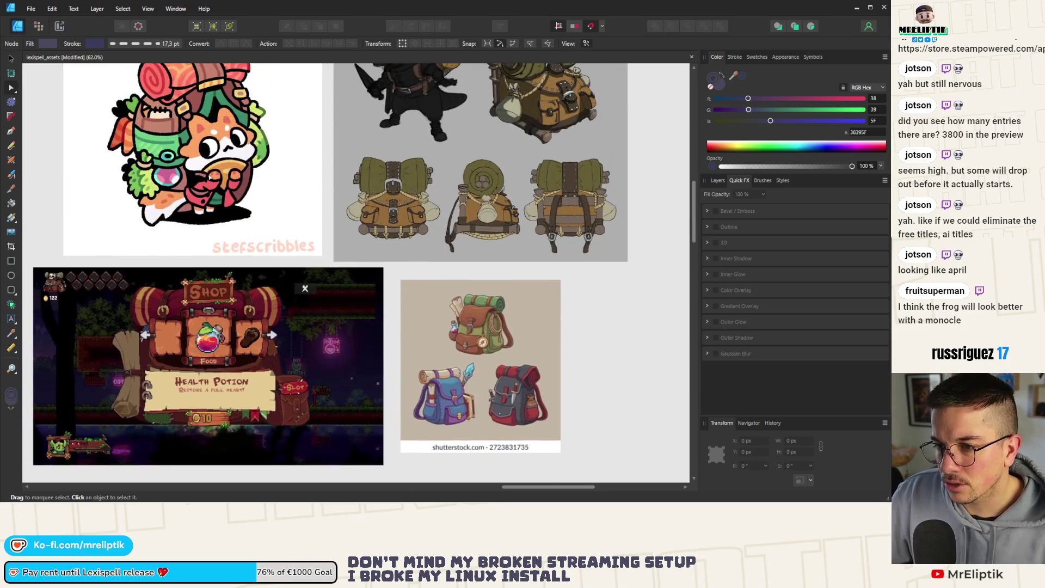
{"action": "scroll", "coordinate": [206, 186], "scroll_direction": "down", "scroll_amount": 5}
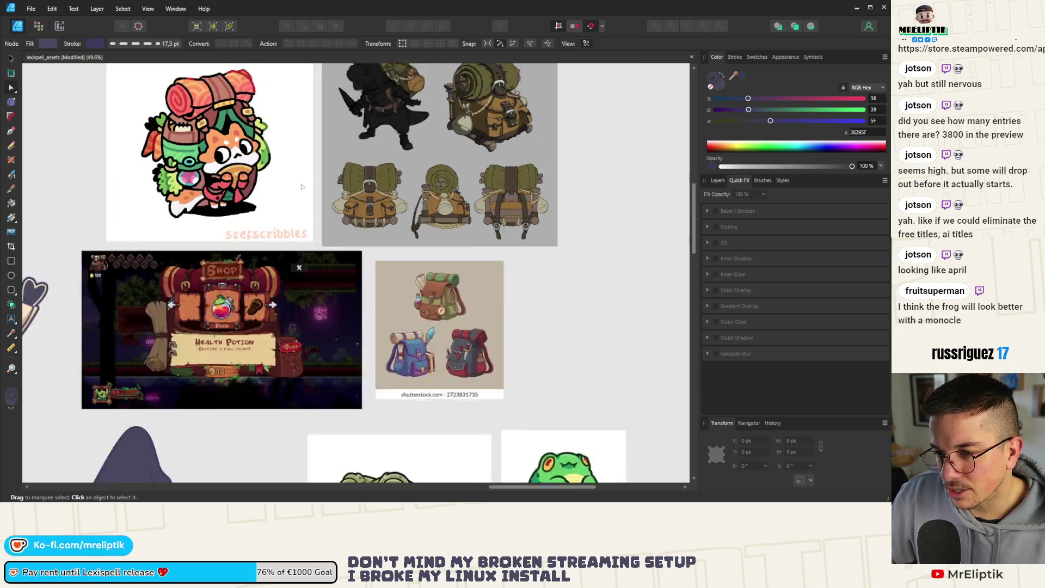
{"action": "scroll", "coordinate": [253, 270], "scroll_direction": "up", "scroll_amount": 4}
{"action": "scroll", "coordinate": [253, 271], "scroll_direction": "up", "scroll_amount": 3}
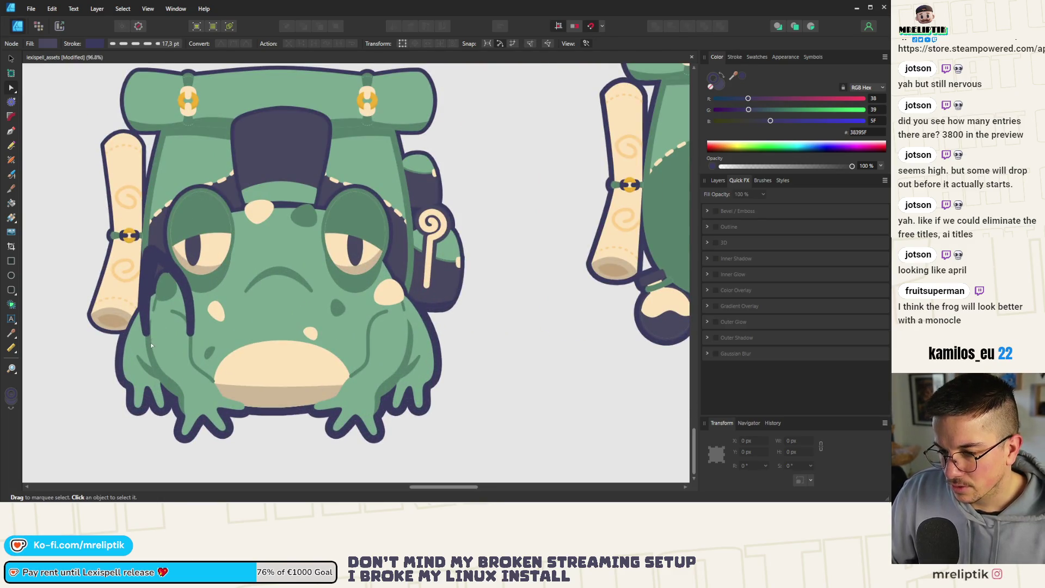
{"action": "left_click", "coordinate": [148, 335]}
{"action": "key", "text": "v"}
{"action": "left_click", "coordinate": [162, 331]}
{"action": "key", "text": "ctrl+bracketright"}
{"action": "key", "text": "ctrl+bracketright"}
{"action": "key", "text": "ctrl+bracketright"}
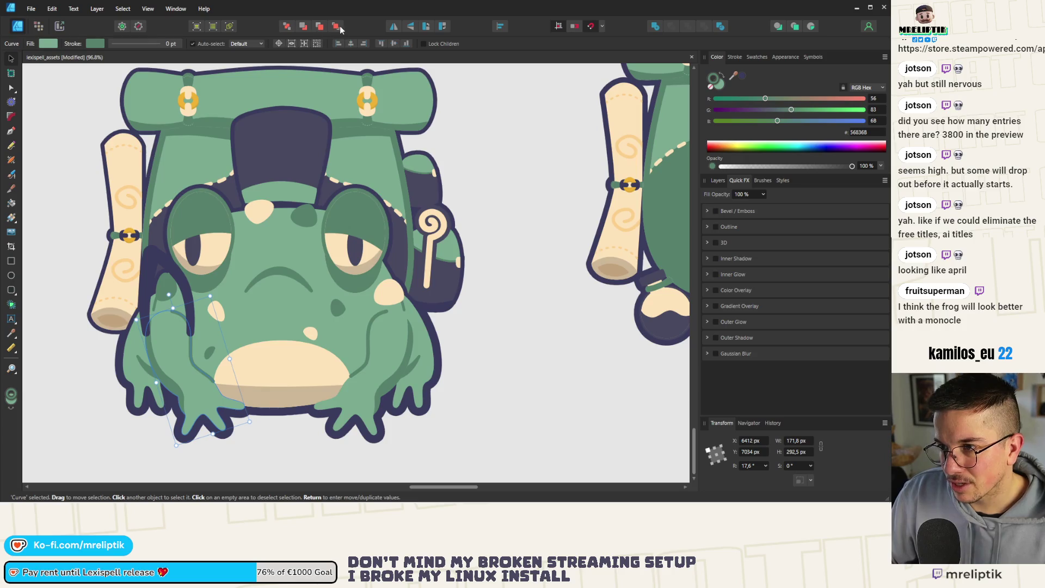
Select both strap curves and show the Layers panel
{"action": "left_click", "coordinate": [144, 272]}
{"action": "left_click", "coordinate": [142, 276], "text": "shift"}
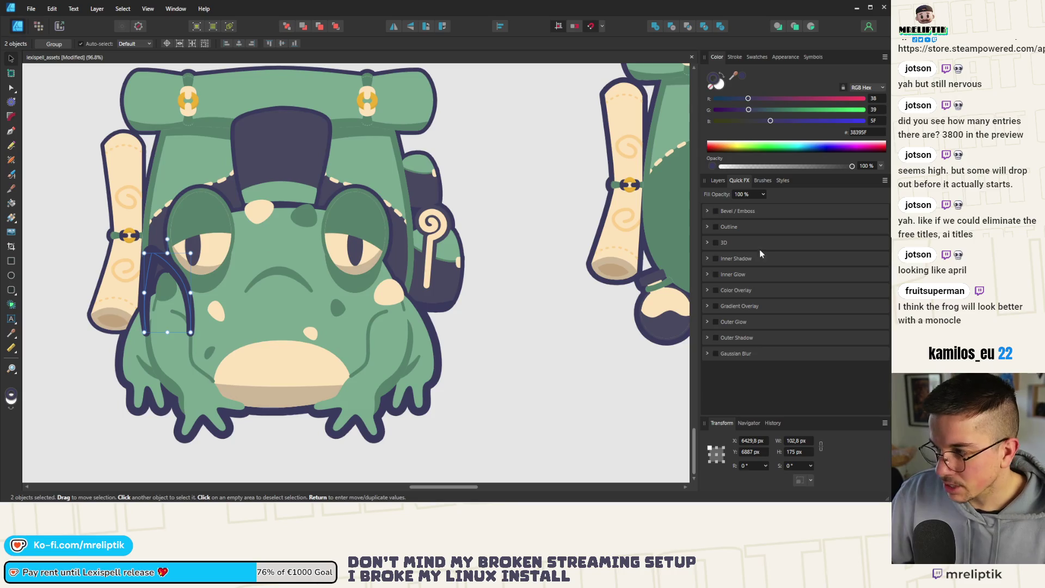
{"action": "left_click", "coordinate": [716, 181]}
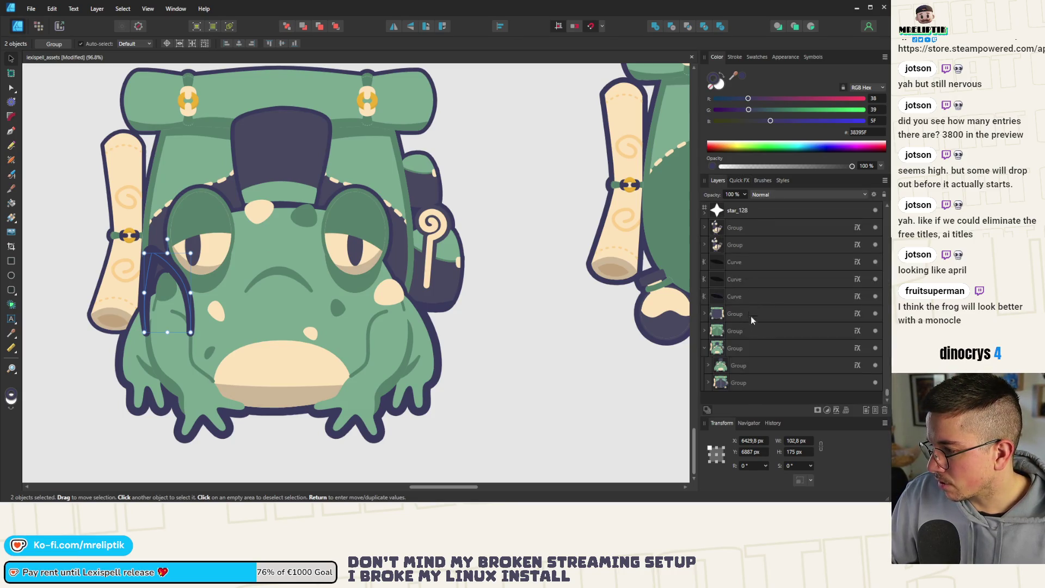
Within the toad group, move the two shoulder straps slightly lower
{"action": "left_click", "coordinate": [165, 299]}
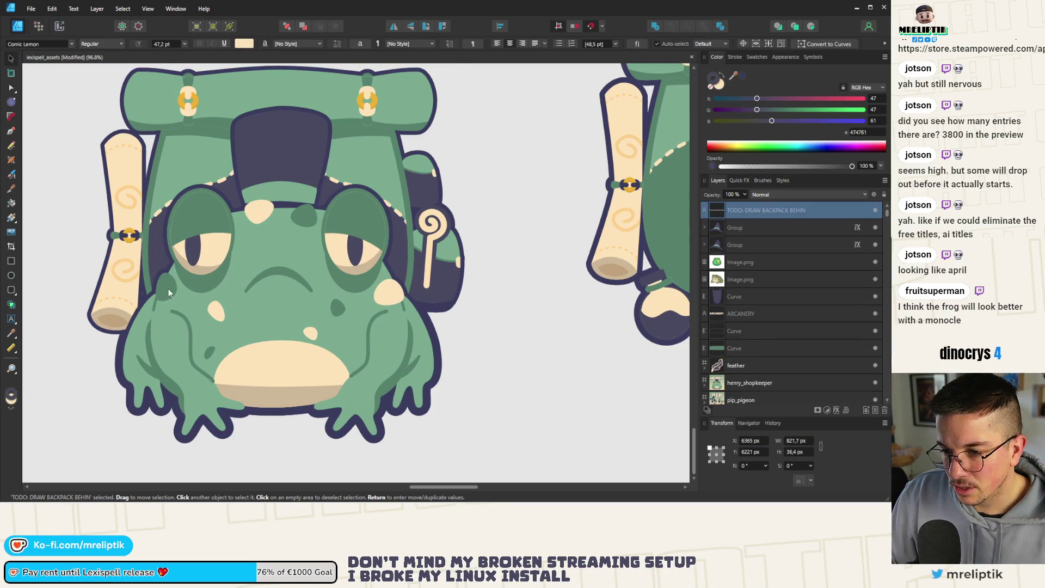
{"action": "left_click", "coordinate": [168, 281]}
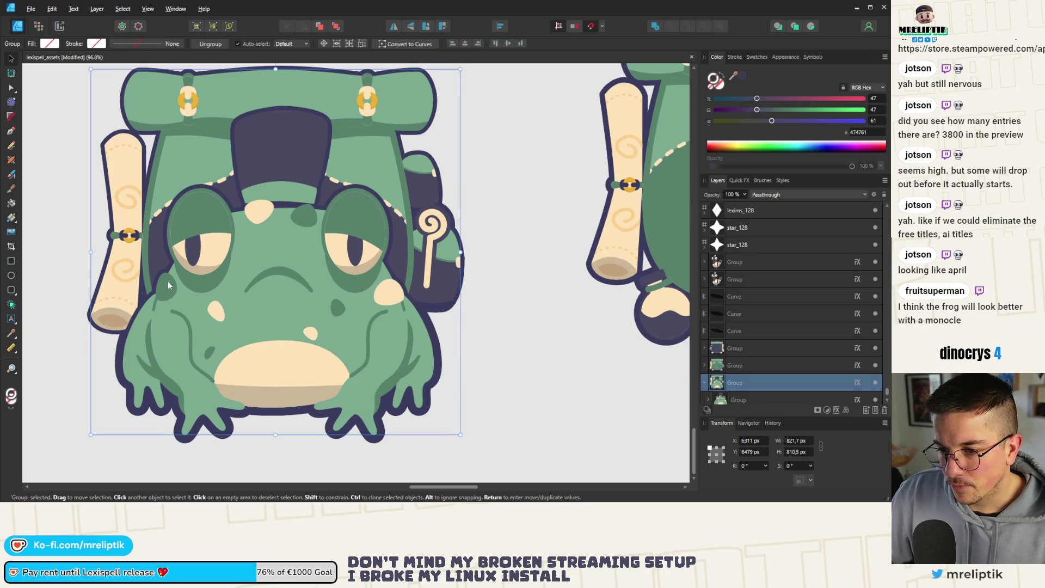
{"action": "double_click", "coordinate": [167, 281]}
{"action": "left_click_drag", "start_coordinate": [155, 237], "coordinate": [155, 273]}
{"action": "scroll", "coordinate": [145, 302], "scroll_direction": "down", "scroll_amount": 2}
{"action": "scroll", "coordinate": [155, 295], "scroll_direction": "up", "scroll_amount": 4}
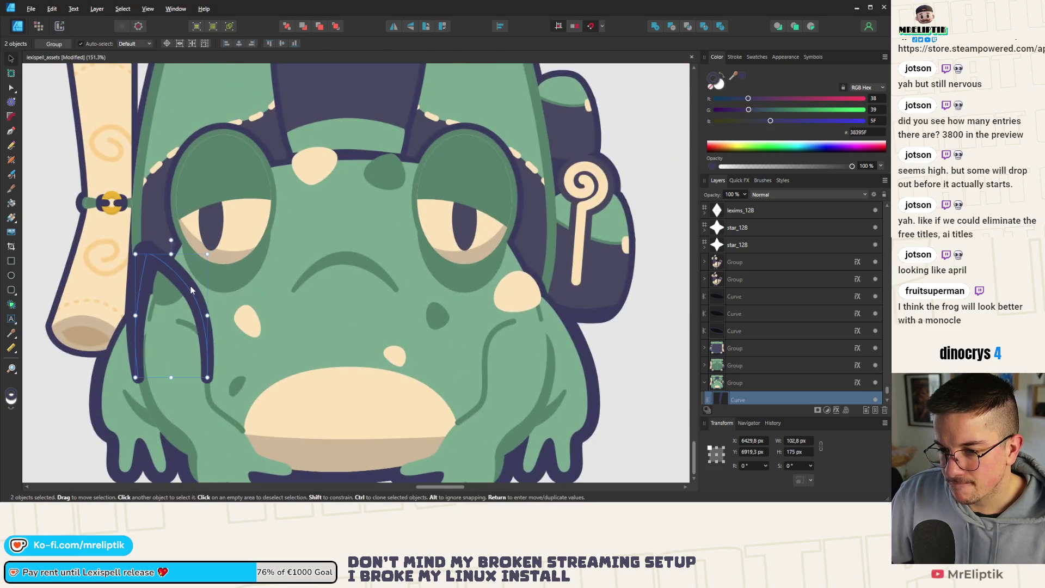
In the Layers panel, move both strap curves into the toad's group just above its body
{"action": "left_click", "coordinate": [190, 286]}
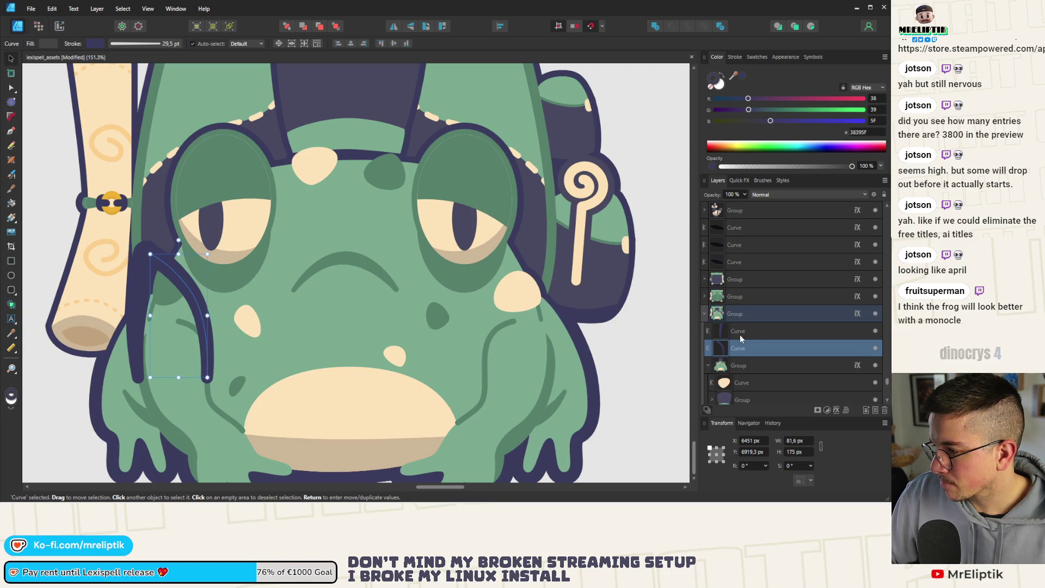
{"action": "scroll", "coordinate": [739, 334], "scroll_direction": "down", "scroll_amount": 3}
{"action": "left_click", "coordinate": [750, 228], "text": "shift"}
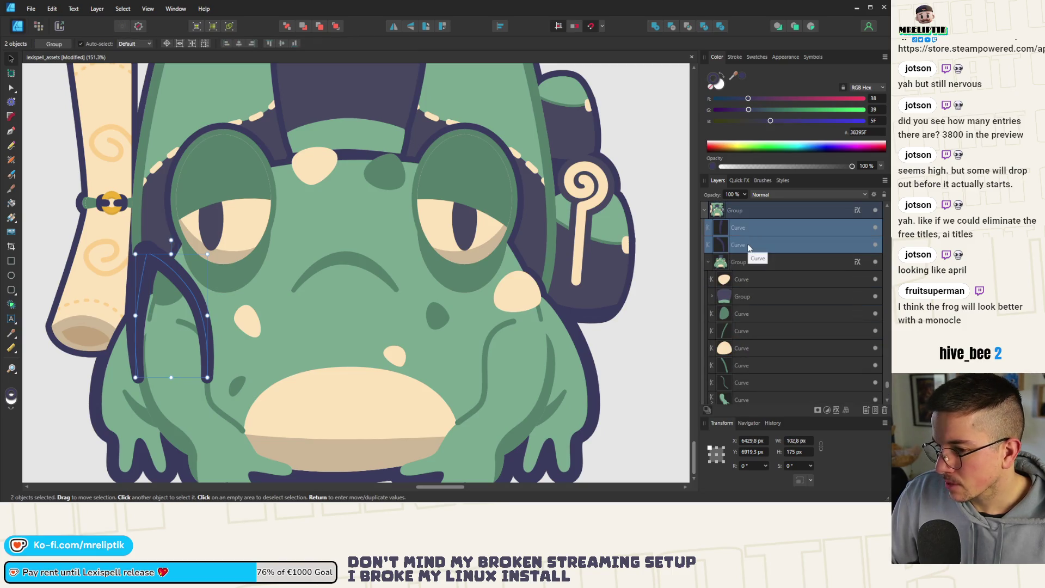
{"action": "left_click_drag", "start_coordinate": [751, 255], "coordinate": [756, 269]}
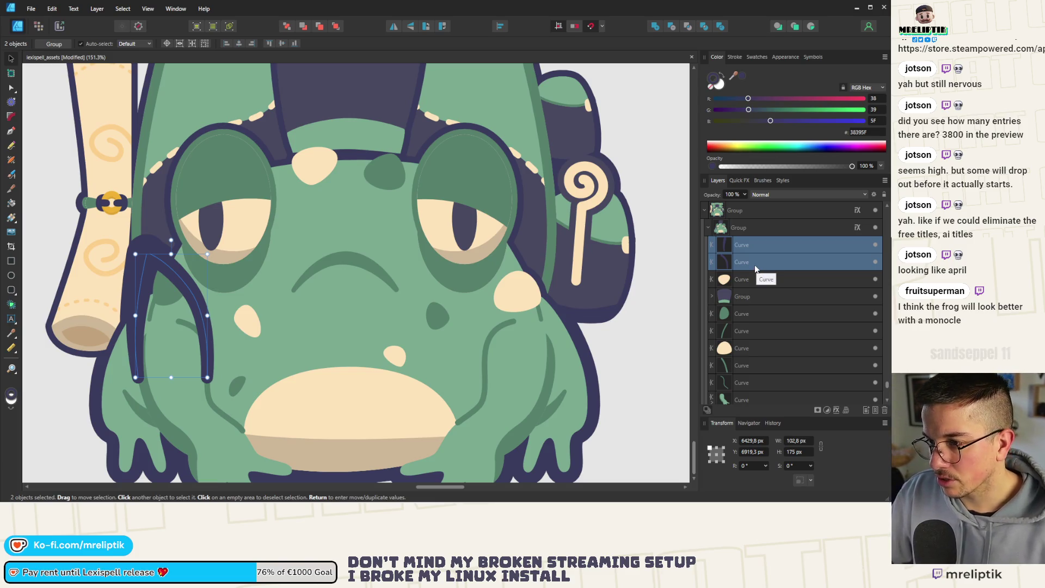
{"action": "left_click_drag", "start_coordinate": [742, 264], "coordinate": [724, 250]}
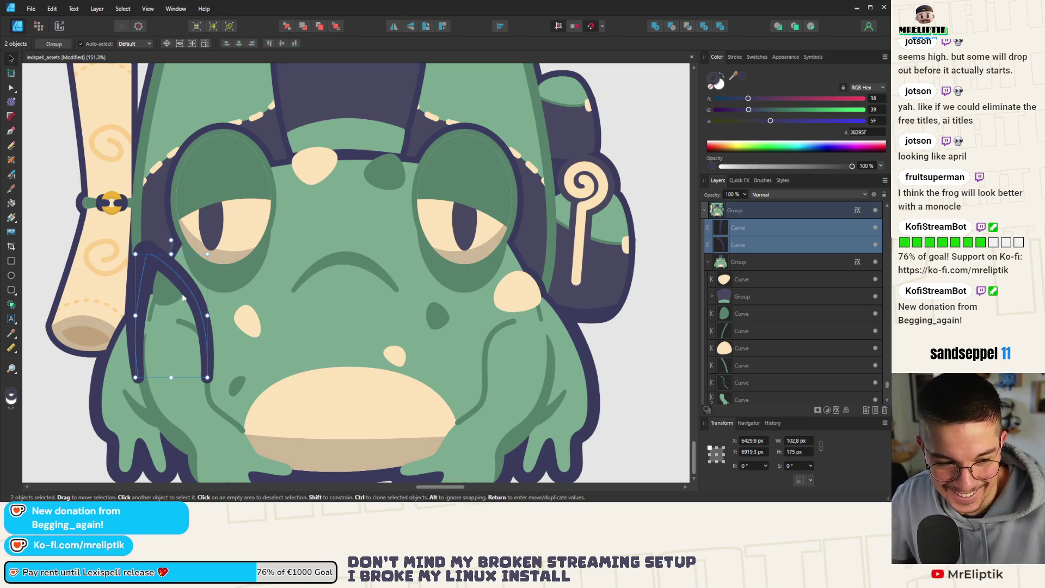
Ungroup the straps and reshape the left strap by nudging its bottom node down
{"action": "key", "text": "ctrl+shift+g"}
{"action": "key", "text": "a"}
{"action": "left_click", "coordinate": [136, 301]}
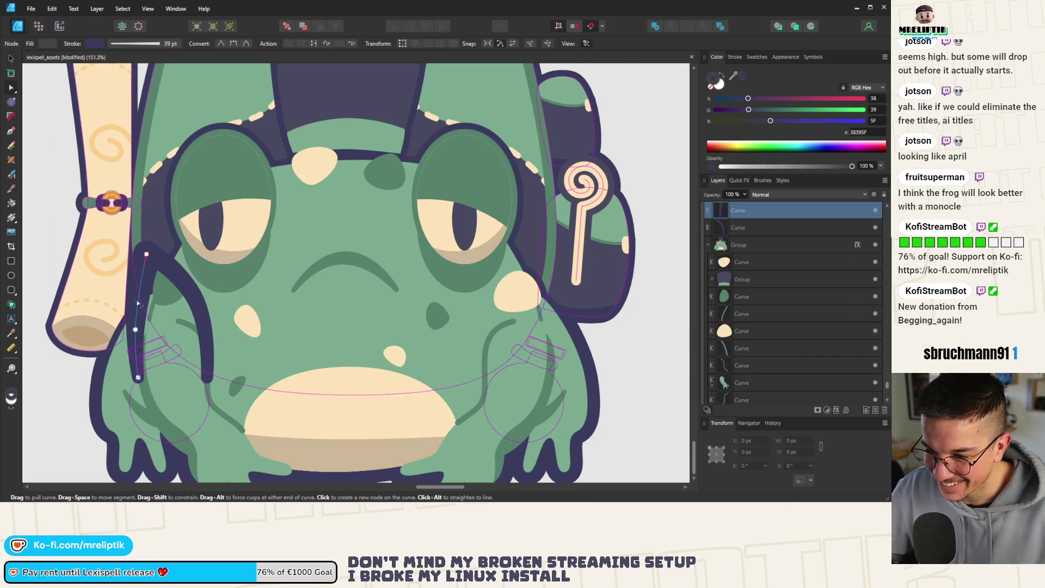
{"action": "scroll", "coordinate": [143, 315], "scroll_direction": "down", "scroll_amount": 3}
{"action": "scroll", "coordinate": [142, 315], "scroll_direction": "up", "scroll_amount": 5}
{"action": "left_click", "coordinate": [240, 272]}
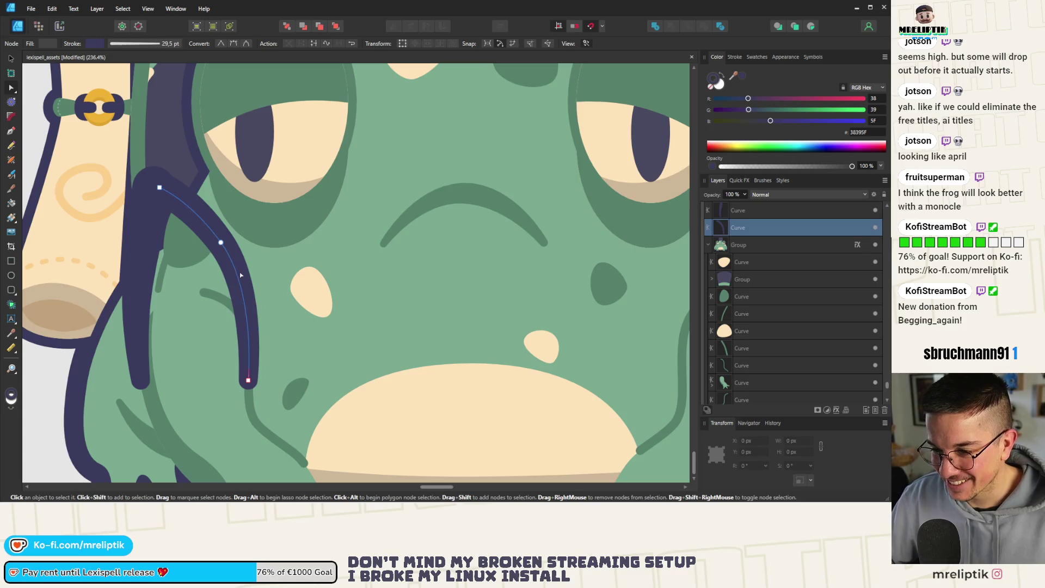
{"action": "left_click", "coordinate": [146, 291]}
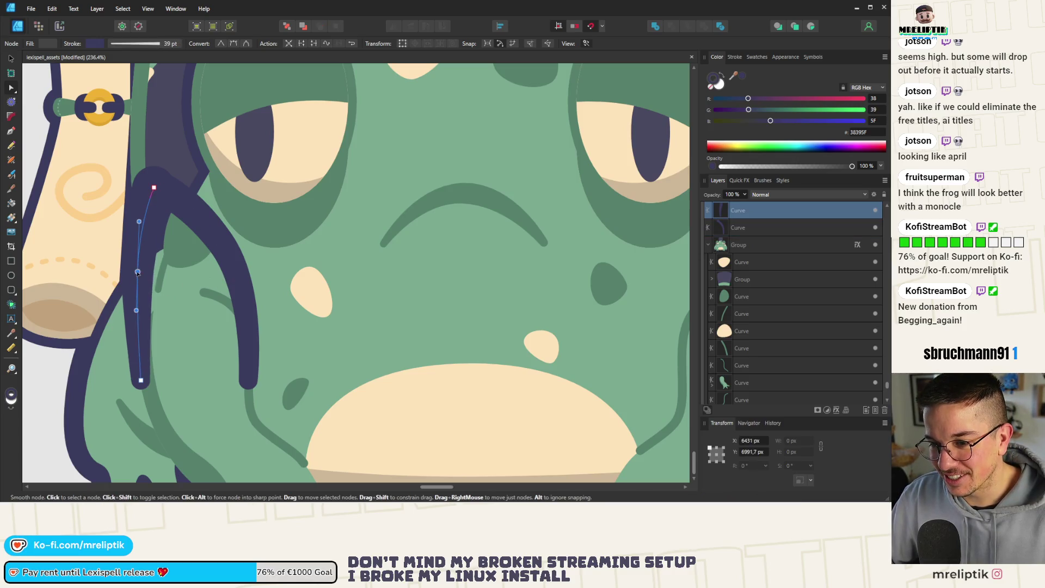
{"action": "scroll", "coordinate": [141, 381], "scroll_direction": "down", "scroll_amount": 2}
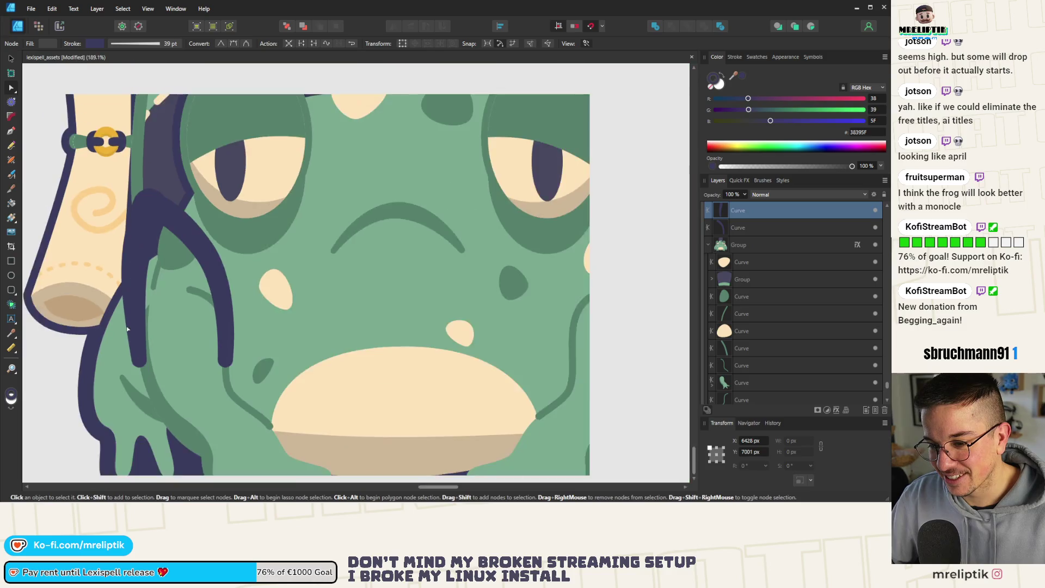
{"action": "scroll", "coordinate": [140, 381], "scroll_direction": "up", "scroll_amount": 4}
{"action": "left_click_drag", "start_coordinate": [140, 362], "coordinate": [141, 363]}
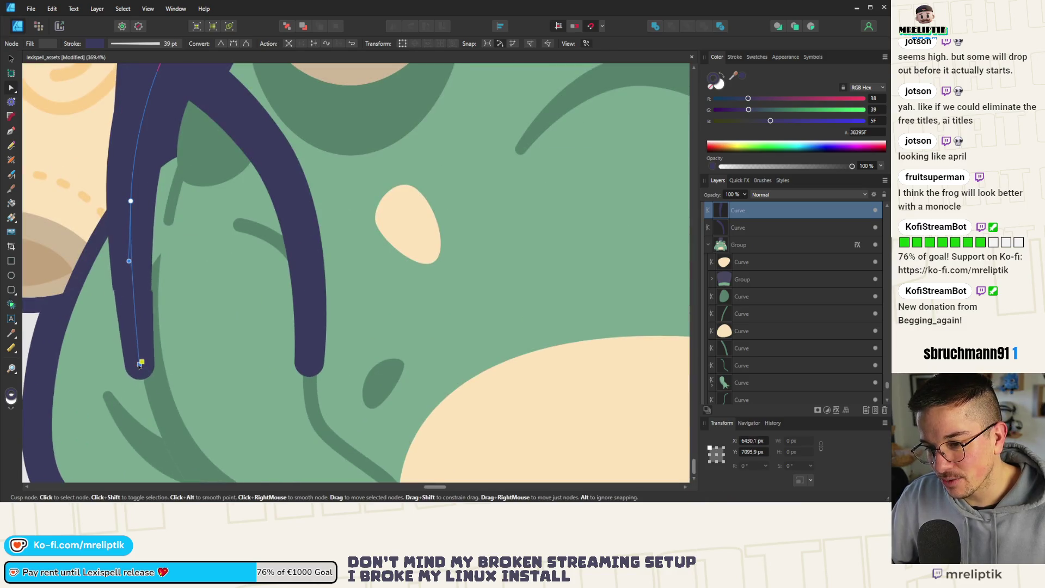
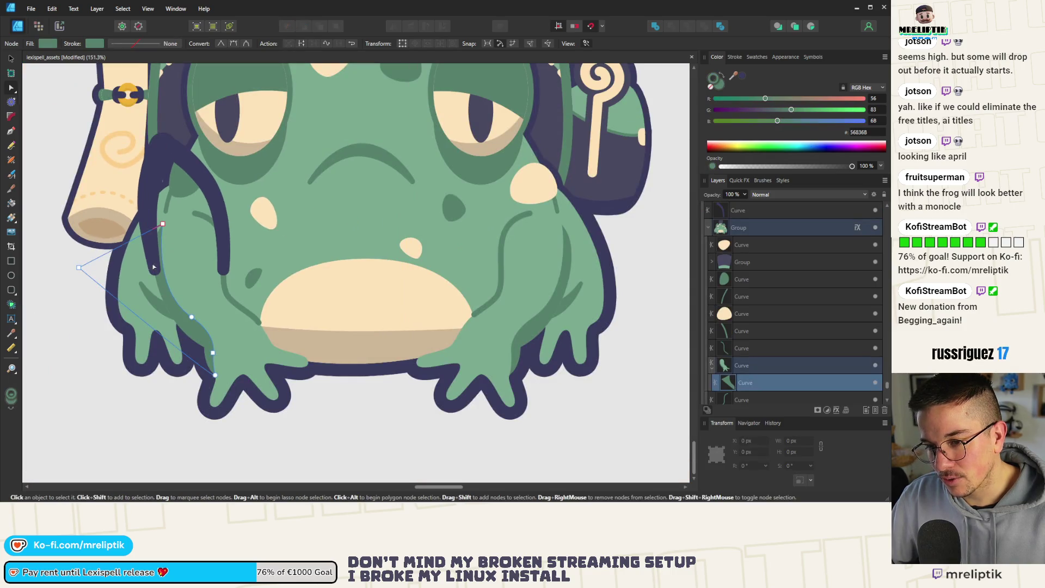
Duplicate the frog's left-arm curve and drag the copy into the other frog group's layers
{"action": "scroll", "coordinate": [165, 296], "scroll_direction": "up", "scroll_amount": 1}
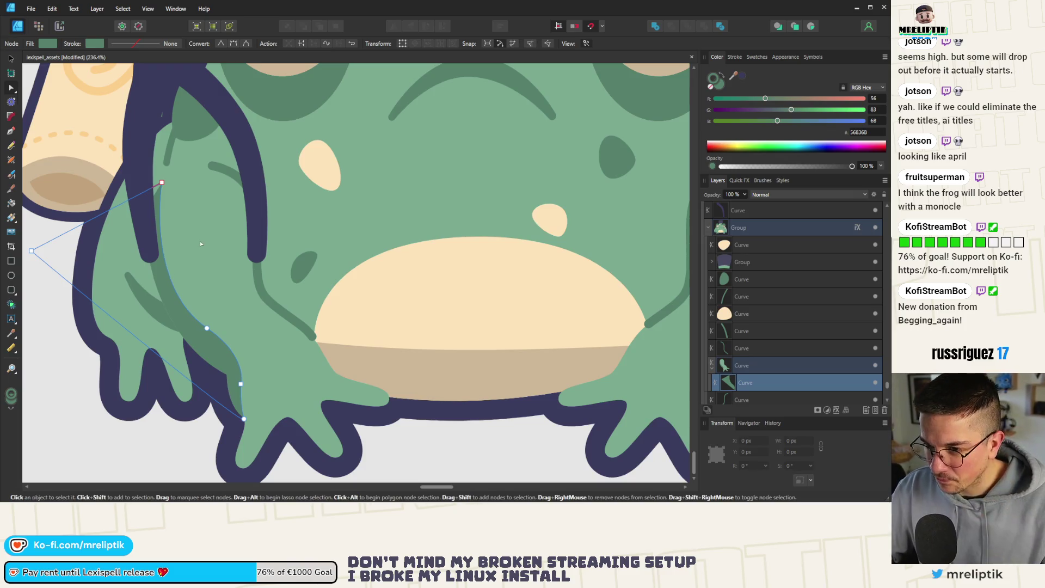
{"action": "left_click", "coordinate": [772, 366]}
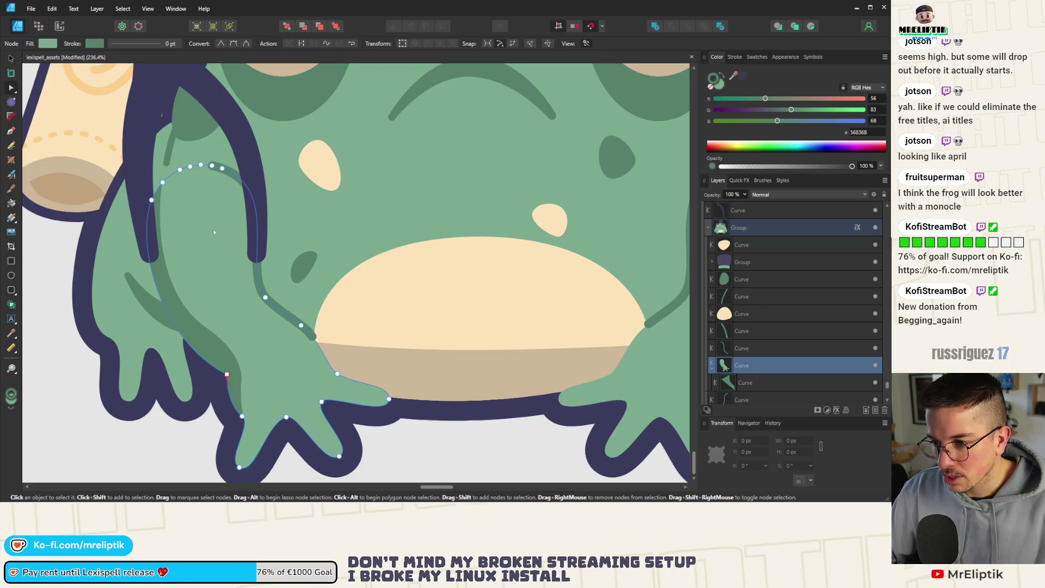
{"action": "scroll", "coordinate": [260, 228], "scroll_direction": "down", "scroll_amount": 2}
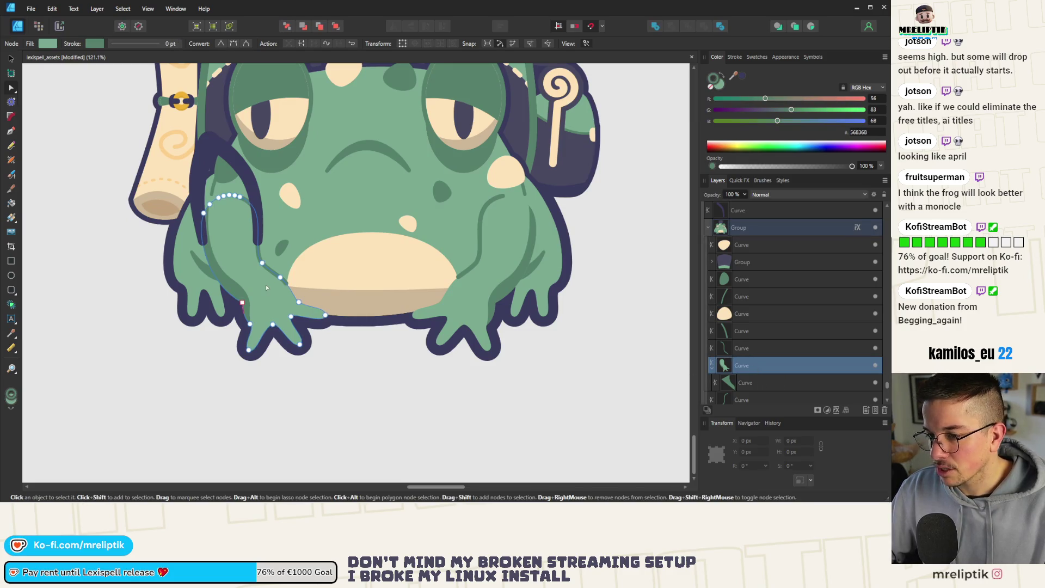
{"action": "key", "text": "ctrl+j"}
{"action": "left_click", "coordinate": [12, 58]}
{"action": "scroll", "coordinate": [278, 245], "scroll_direction": "up", "scroll_amount": 2}
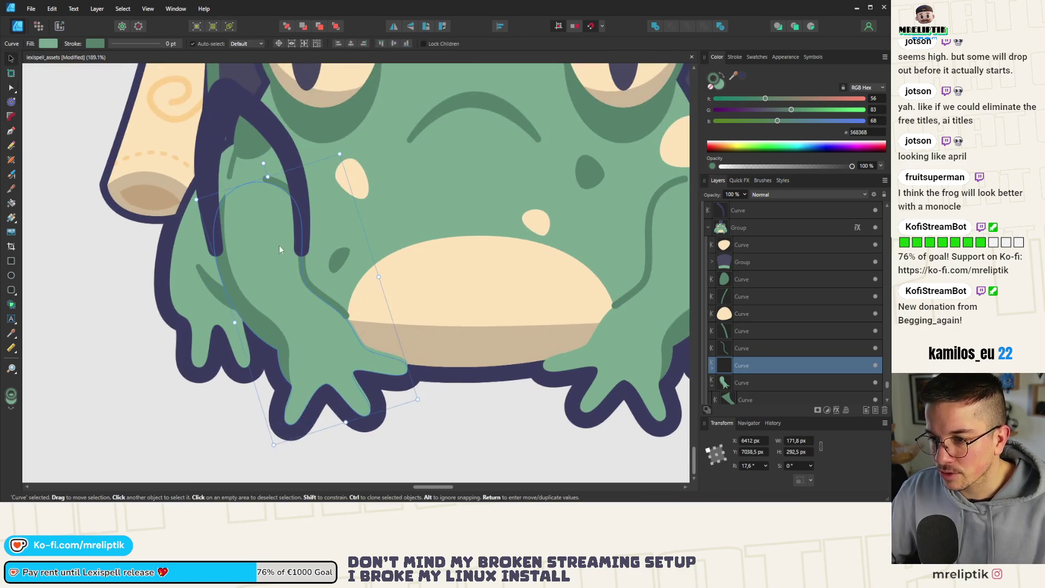
{"action": "scroll", "coordinate": [242, 252], "scroll_direction": "down", "scroll_amount": 2}
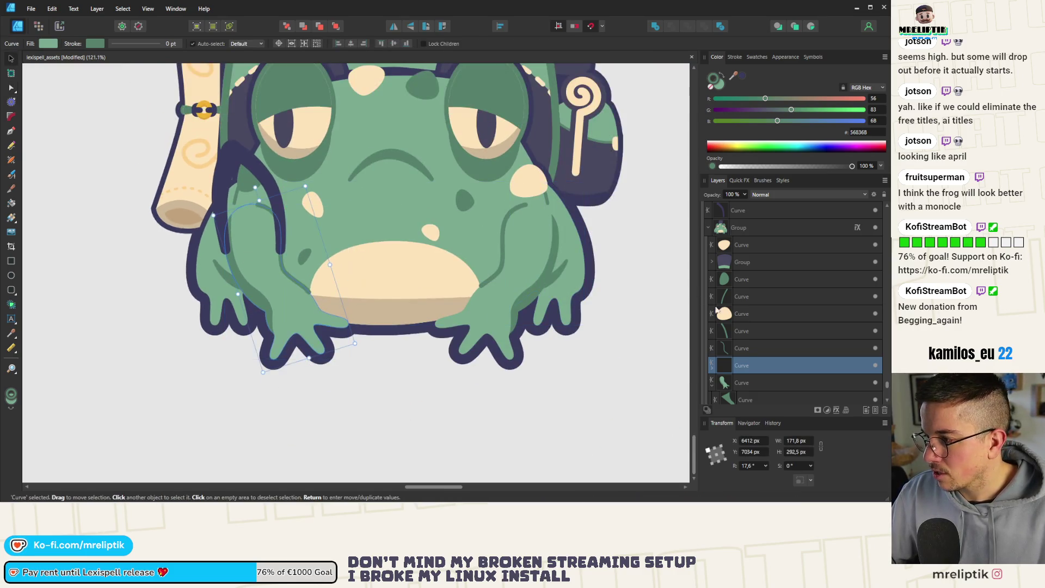
{"action": "scroll", "coordinate": [747, 305], "scroll_direction": "up", "scroll_amount": 4}
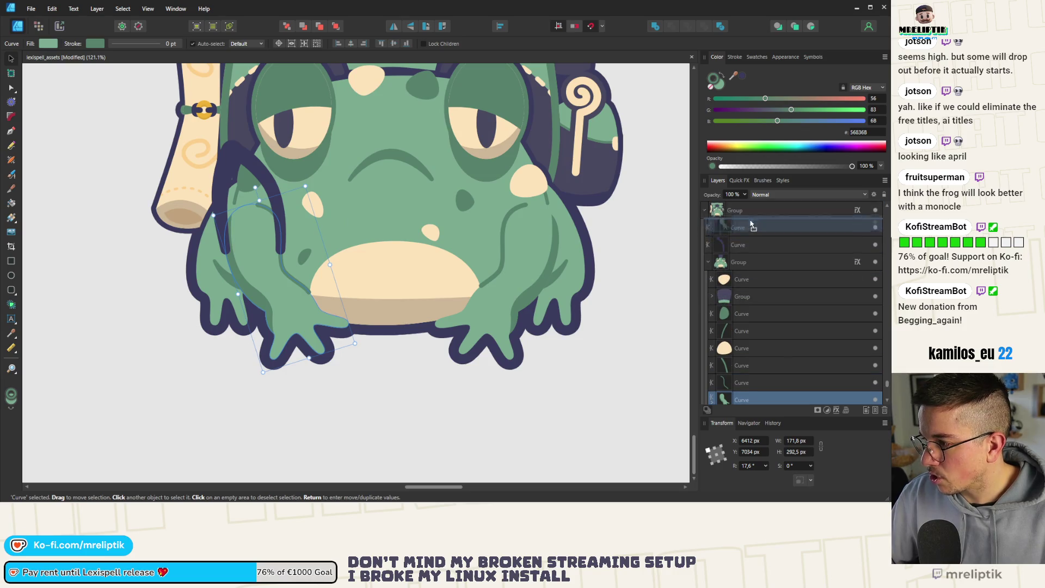
{"action": "left_click_drag", "start_coordinate": [750, 251], "coordinate": [749, 254]}
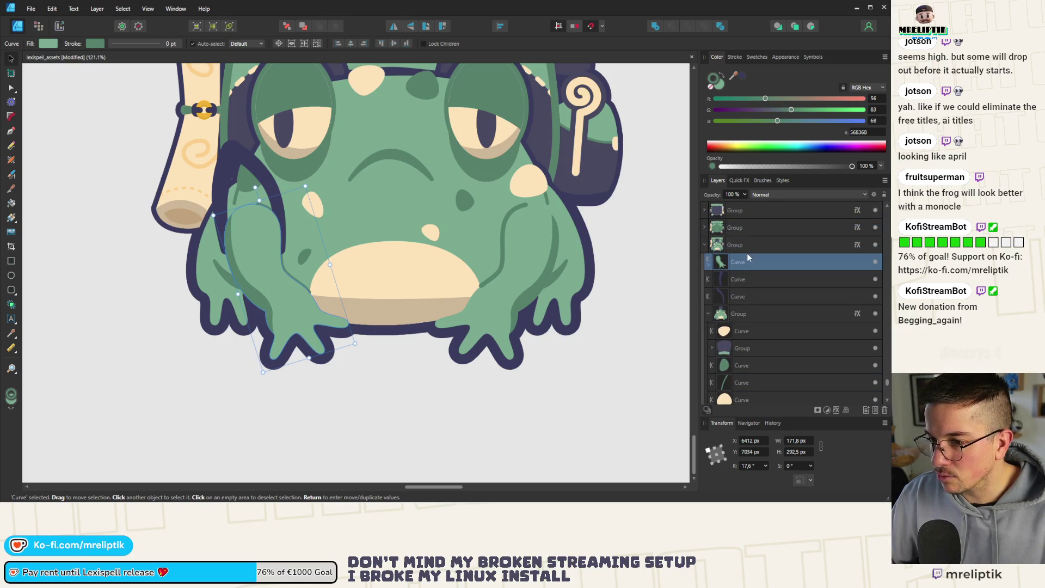
{"action": "left_click", "coordinate": [189, 390]}
{"action": "scroll", "coordinate": [164, 347], "scroll_direction": "down", "scroll_amount": 4}
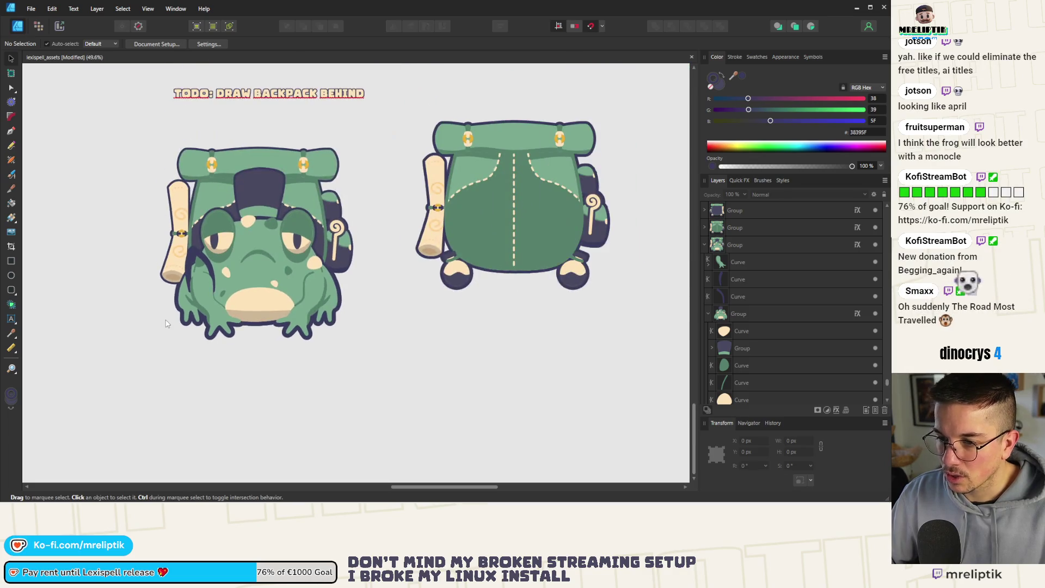
With the Node tool, bend the shoulder strap around the body and extend the thin strap down the leg
{"action": "scroll", "coordinate": [211, 247], "scroll_direction": "up", "scroll_amount": 5}
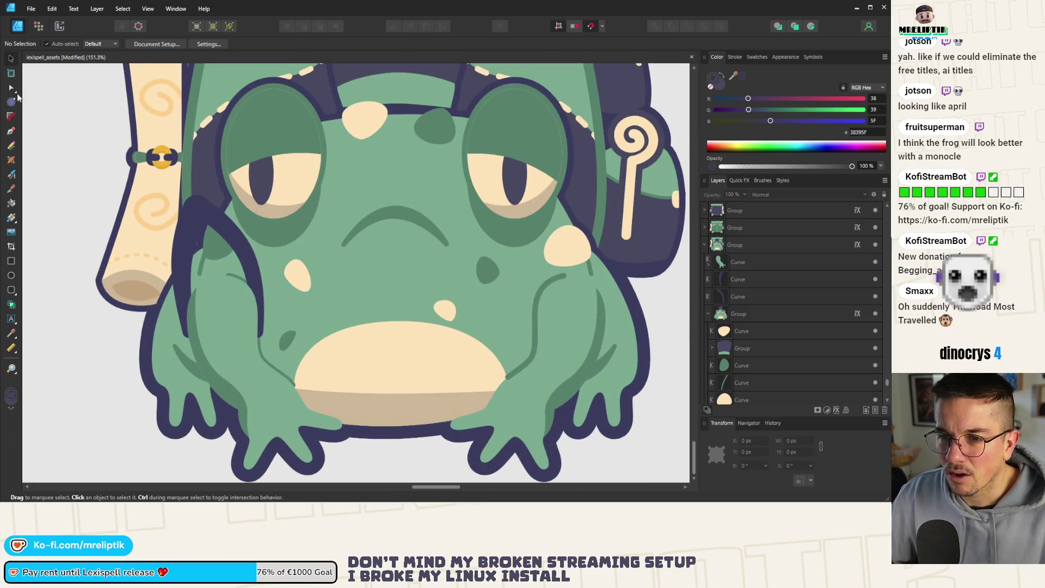
{"action": "key", "text": "a"}
{"action": "left_click", "coordinate": [251, 260]}
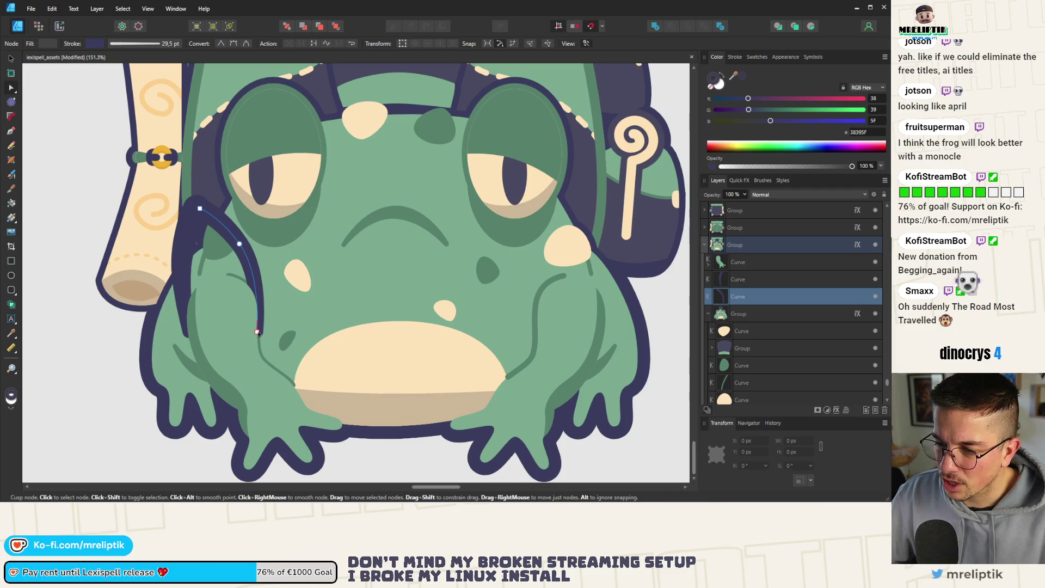
{"action": "left_click_drag", "start_coordinate": [262, 278], "coordinate": [287, 302]}
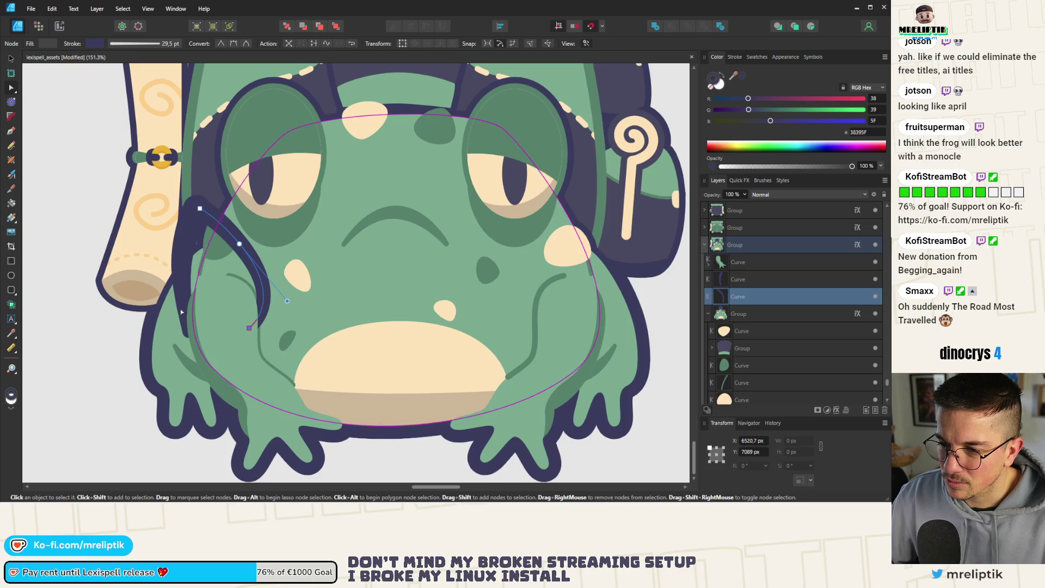
{"action": "left_click", "coordinate": [182, 275]}
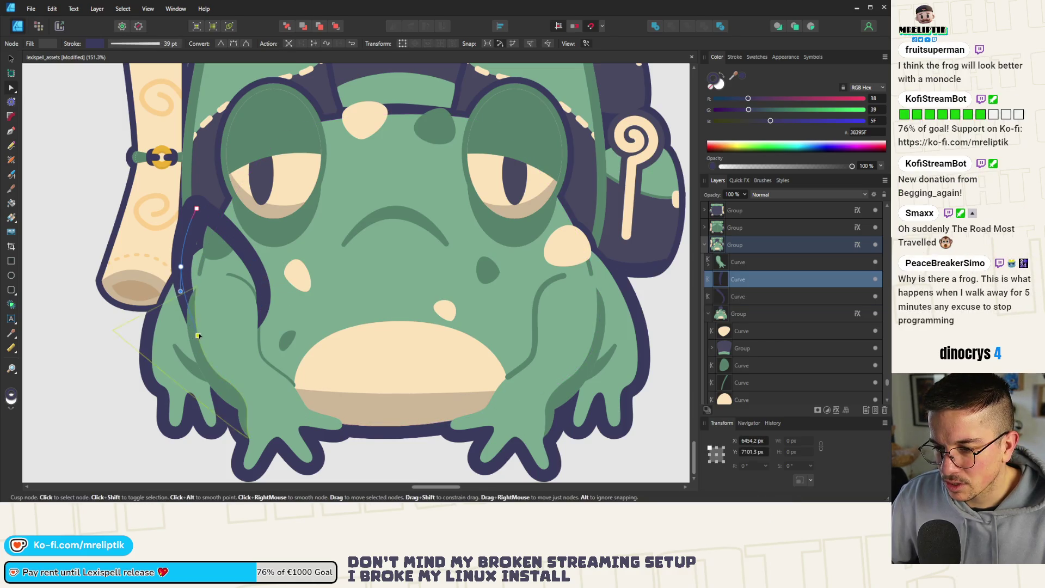
{"action": "left_click_drag", "start_coordinate": [181, 290], "coordinate": [178, 310]}
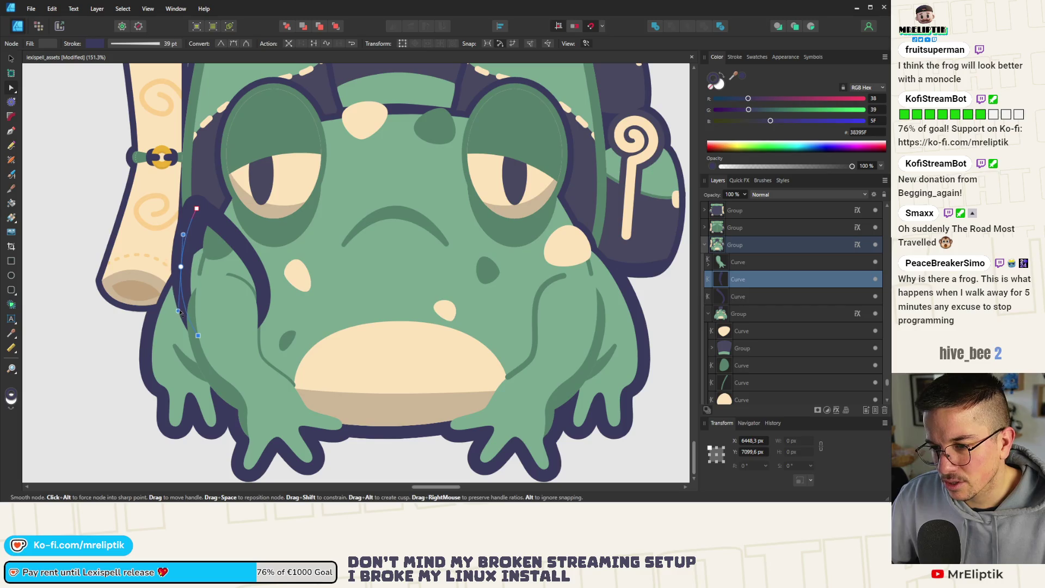
{"action": "scroll", "coordinate": [136, 269], "scroll_direction": "down", "scroll_amount": 5}
{"action": "left_click", "coordinate": [177, 383]}
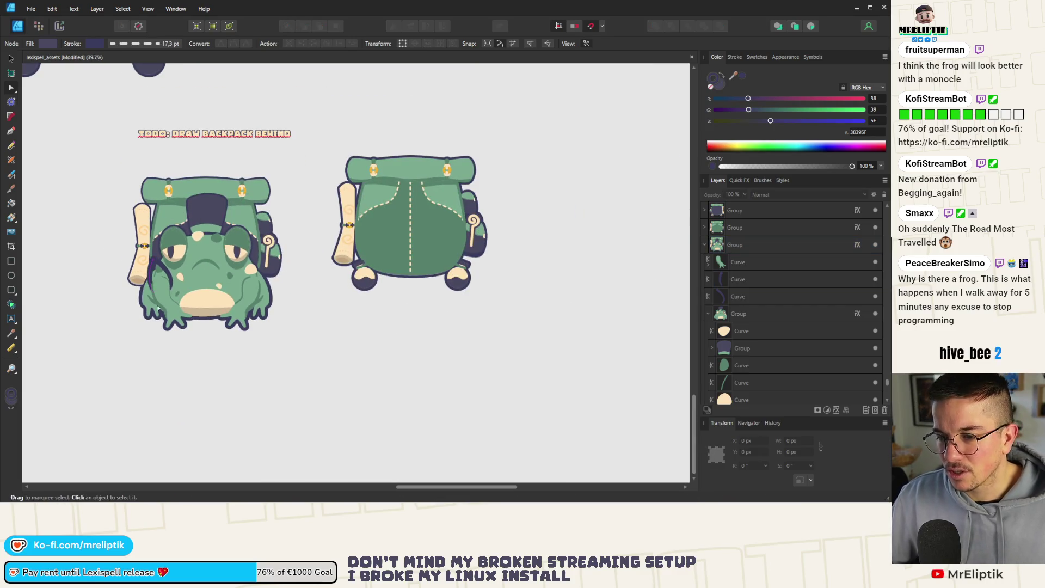
Pull the lower strap curve's end up toward the shoulder and adjust the neighbouring strap's top node
{"action": "scroll", "coordinate": [139, 276], "scroll_direction": "up", "scroll_amount": 3}
{"action": "scroll", "coordinate": [172, 393], "scroll_direction": "up", "scroll_amount": 6}
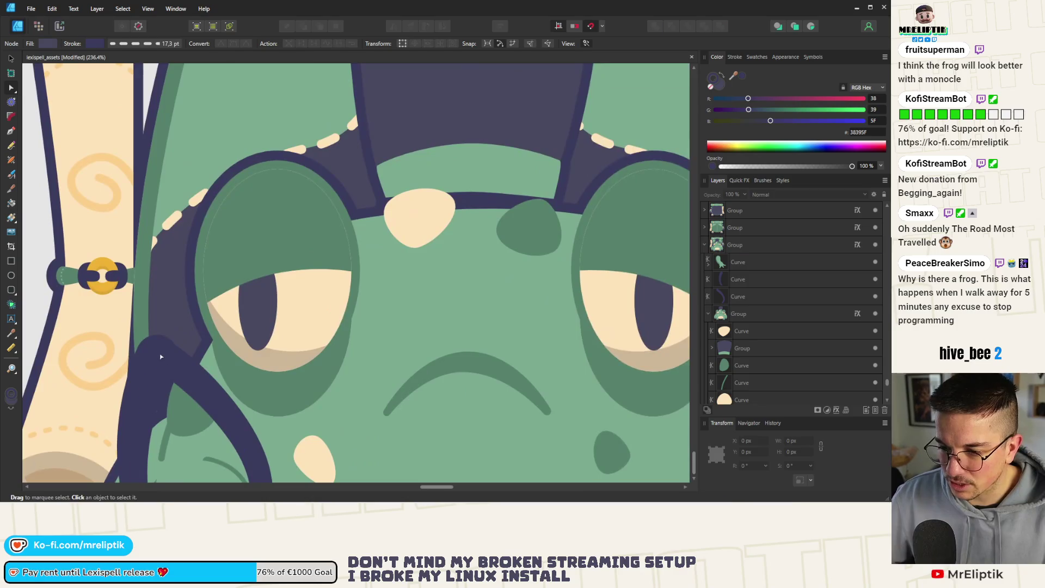
{"action": "left_click", "coordinate": [158, 355]}
{"action": "left_click", "coordinate": [163, 356]}
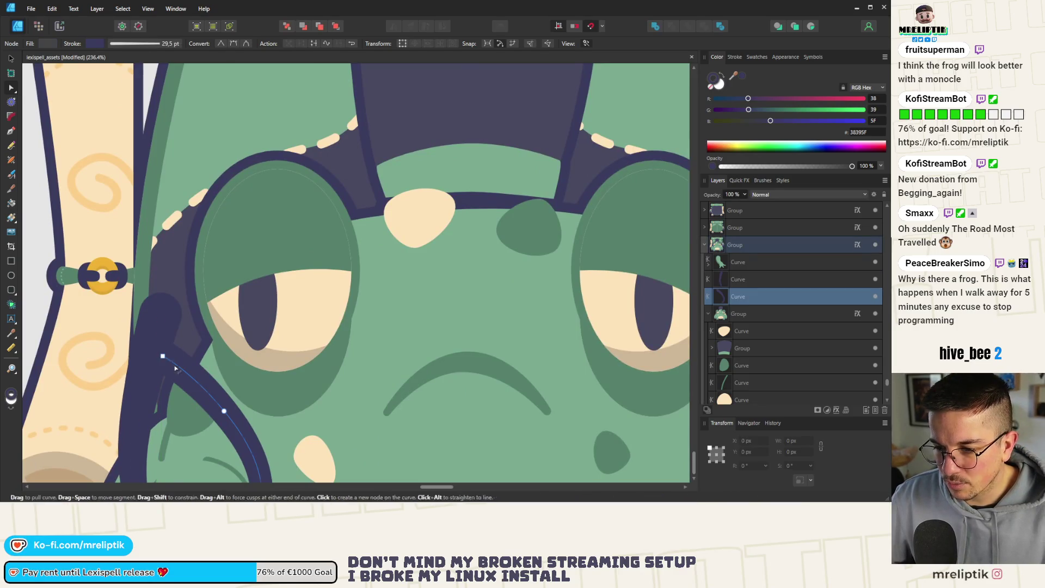
{"action": "left_click_drag", "start_coordinate": [162, 355], "coordinate": [158, 319]}
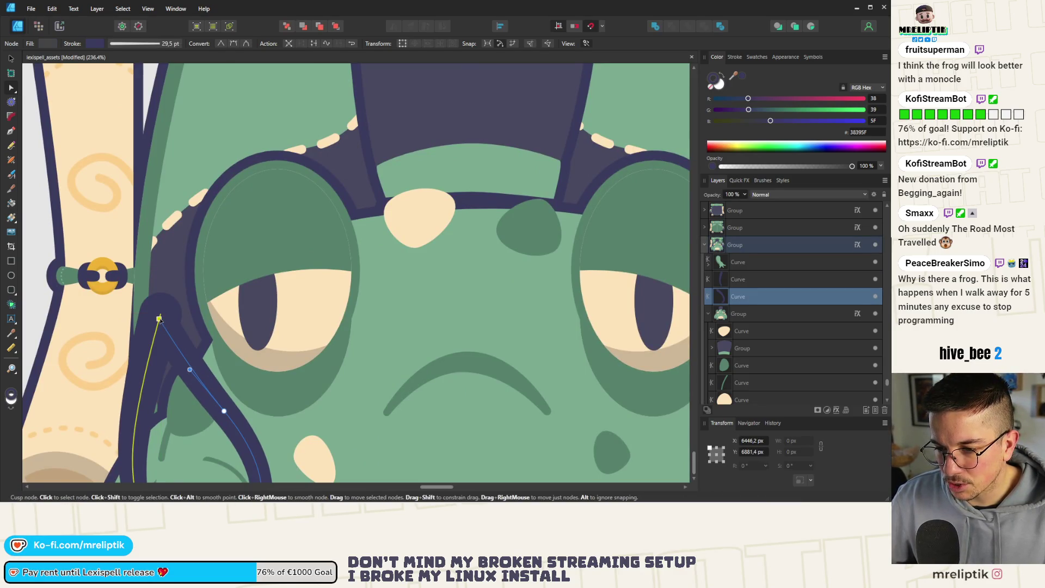
{"action": "left_click", "coordinate": [161, 318]}
{"action": "left_click", "coordinate": [161, 319]}
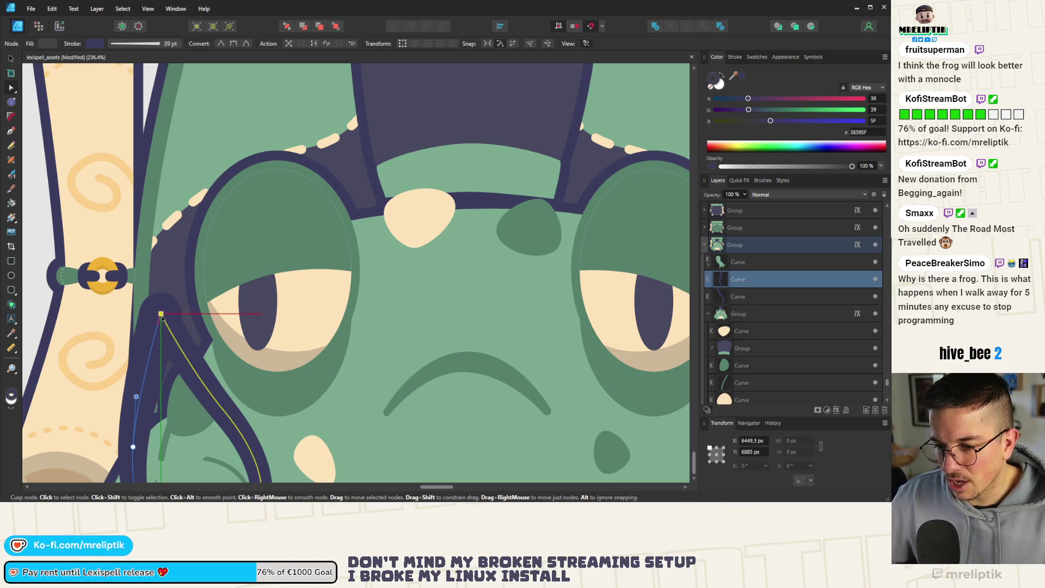
{"action": "scroll", "coordinate": [162, 322], "scroll_direction": "down", "scroll_amount": 10}
{"action": "left_click", "coordinate": [130, 325]}
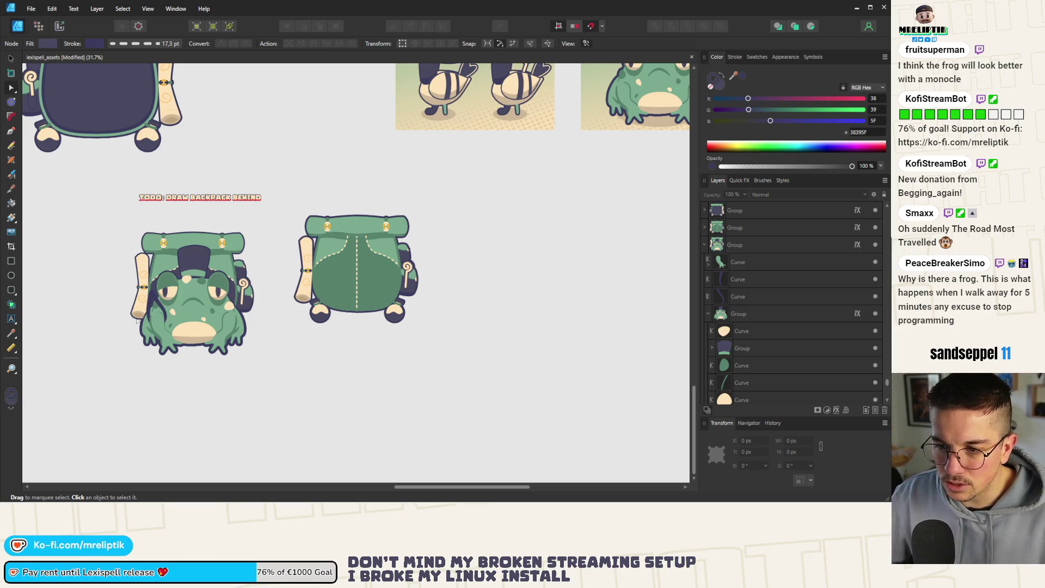
{"action": "scroll", "coordinate": [220, 247], "scroll_direction": "up", "scroll_amount": 8}
{"action": "scroll", "coordinate": [192, 217], "scroll_direction": "down", "scroll_amount": 3}
{"action": "left_click", "coordinate": [191, 216]}
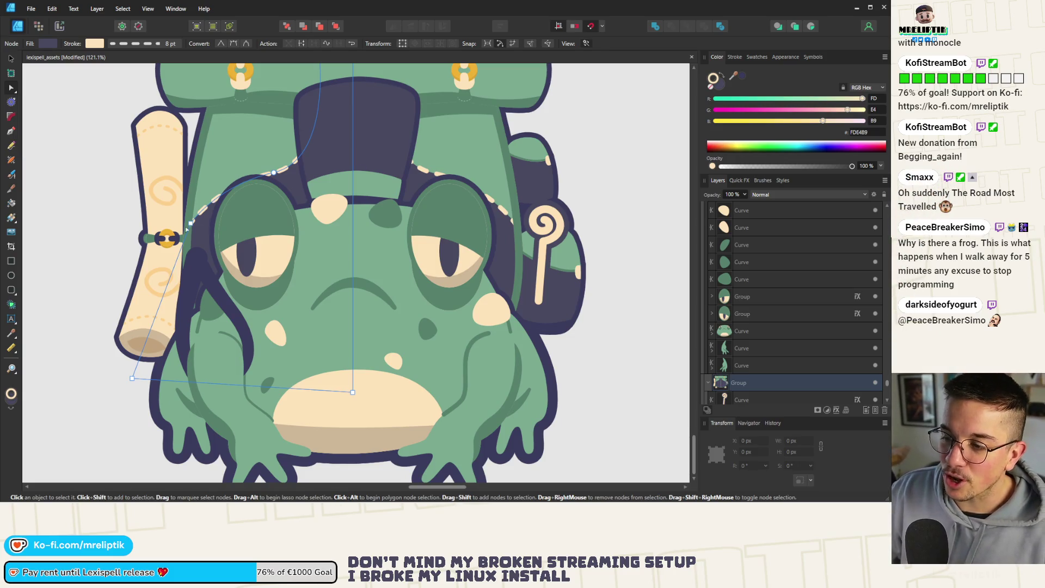
{"action": "scroll", "coordinate": [187, 229], "scroll_direction": "down", "scroll_amount": 8}
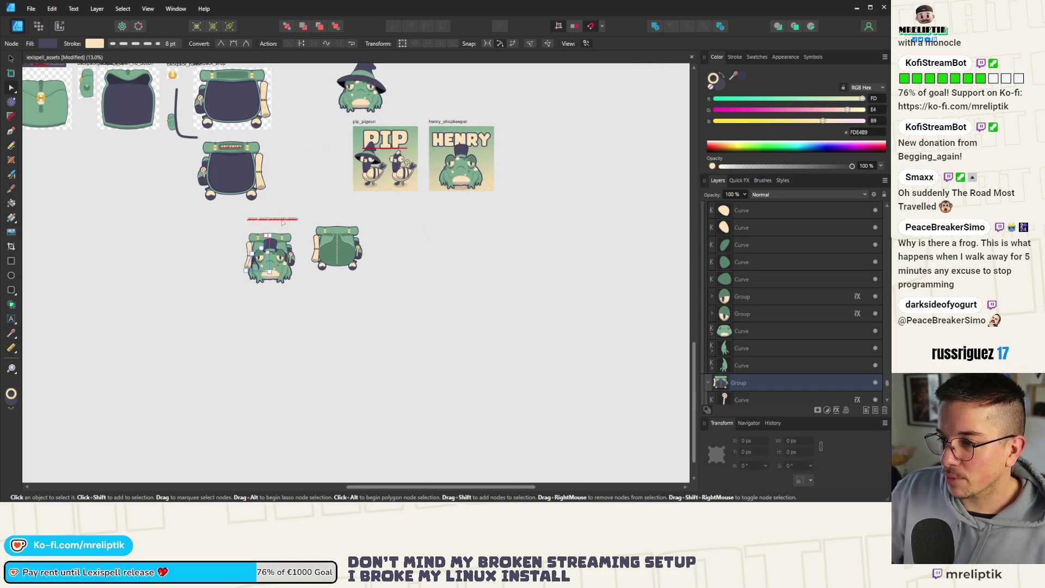
{"action": "scroll", "coordinate": [272, 245], "scroll_direction": "up", "scroll_amount": 8}
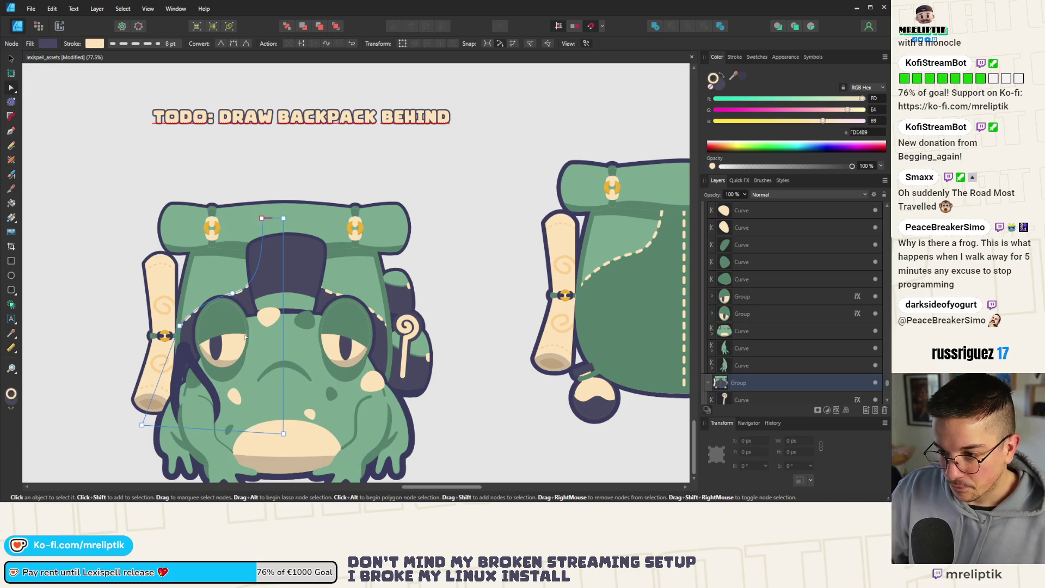
{"action": "left_click", "coordinate": [180, 326]}
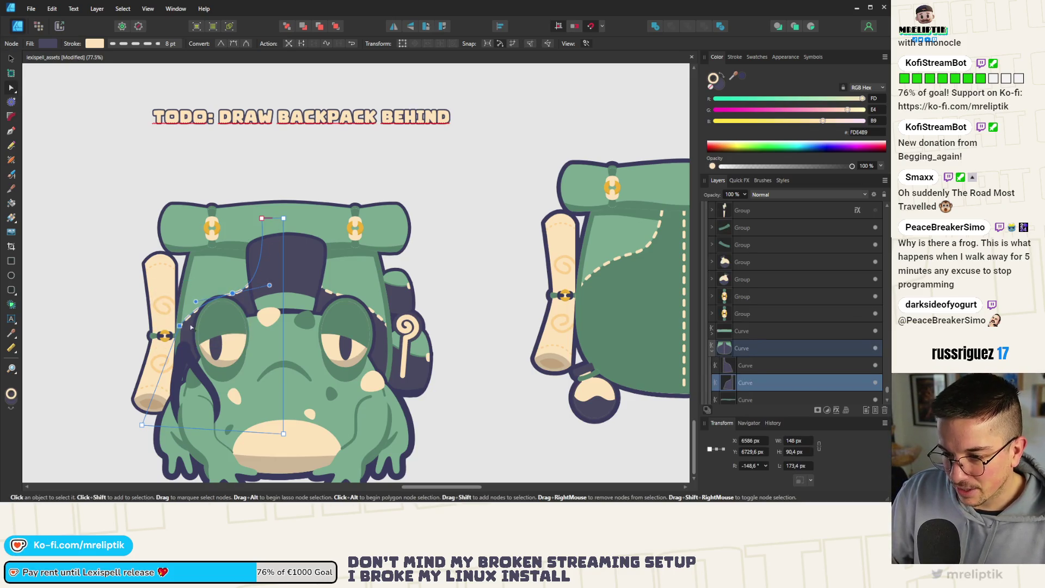
{"action": "left_click_drag", "start_coordinate": [181, 326], "coordinate": [181, 315]}
{"action": "left_click", "coordinate": [327, 296]}
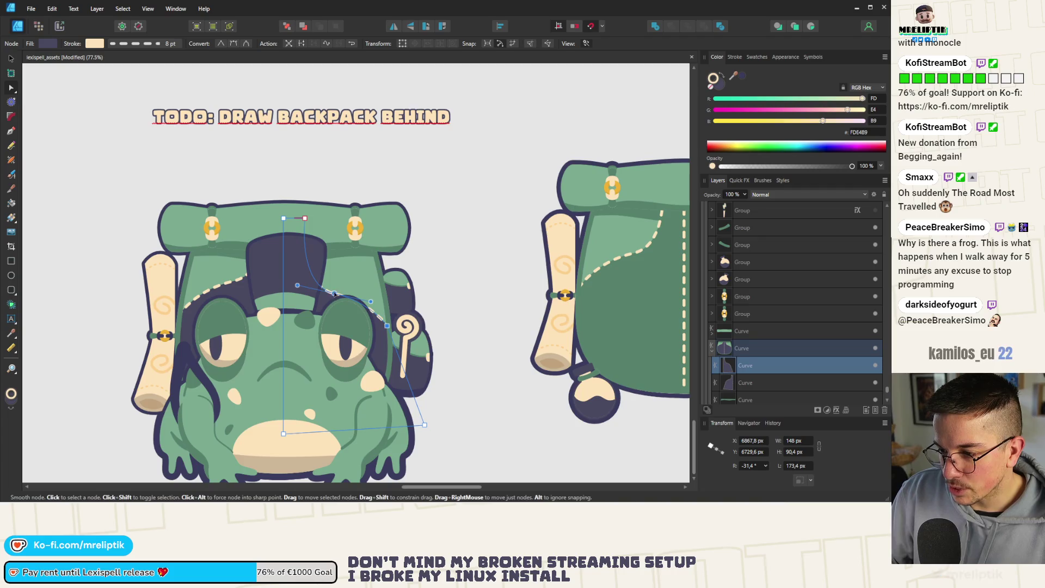
{"action": "left_click_drag", "start_coordinate": [334, 293], "coordinate": [334, 280]}
{"action": "key", "text": "Escape"}
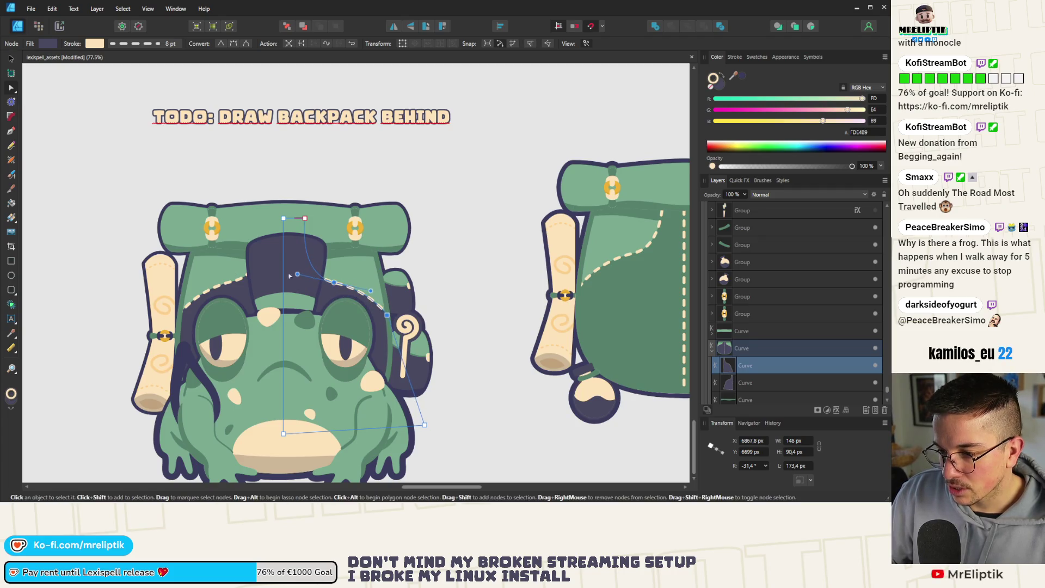
{"action": "scroll", "coordinate": [244, 279], "scroll_direction": "down", "scroll_amount": 5}
{"action": "scroll", "coordinate": [243, 279], "scroll_direction": "up", "scroll_amount": 2}
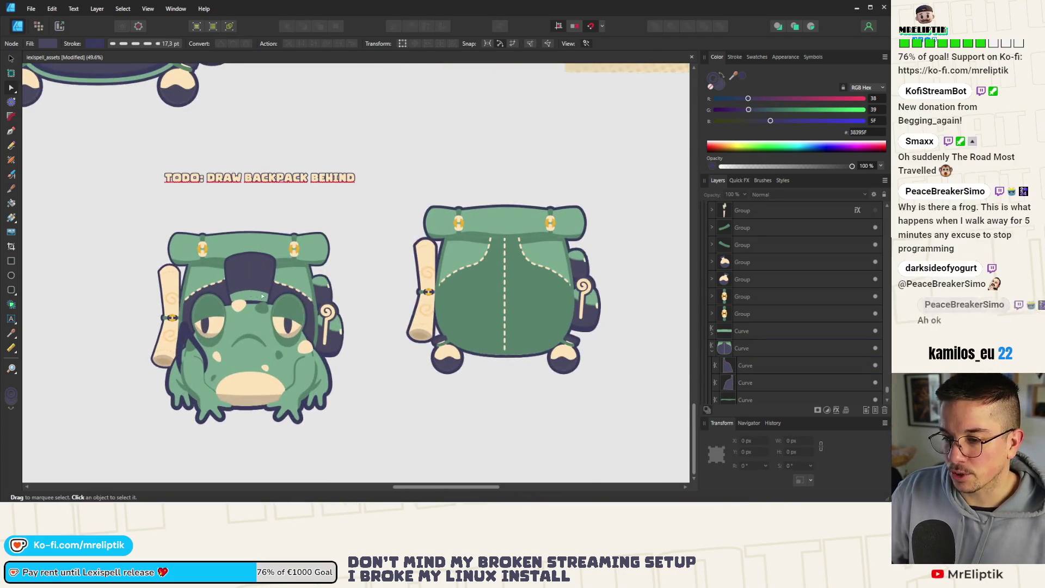
{"action": "scroll", "coordinate": [281, 319], "scroll_direction": "up", "scroll_amount": 2}
{"action": "scroll", "coordinate": [281, 318], "scroll_direction": "up", "scroll_amount": 3}
{"action": "left_click", "coordinate": [289, 304]}
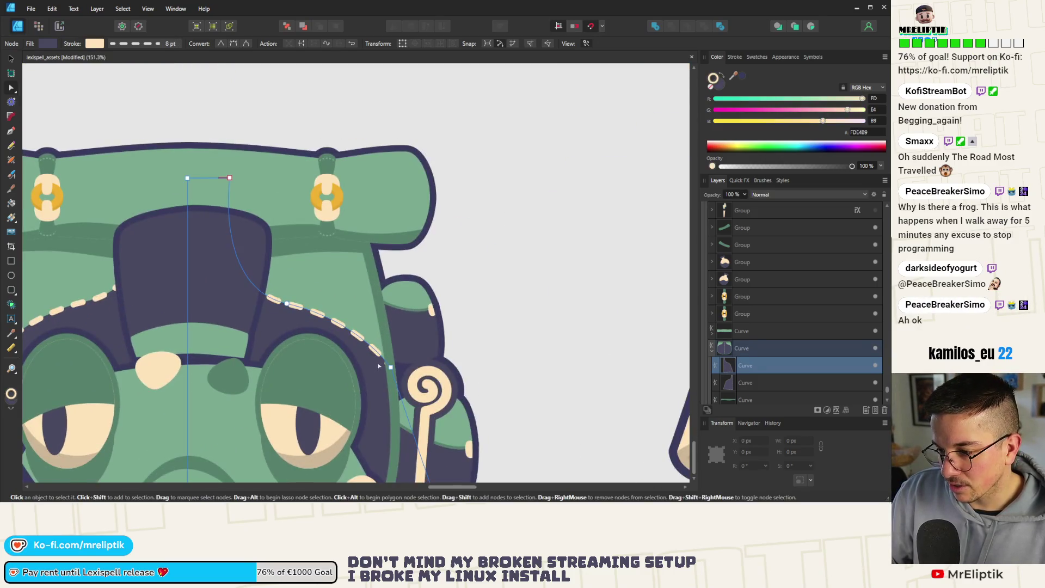
{"action": "left_click_drag", "start_coordinate": [391, 368], "coordinate": [391, 381]}
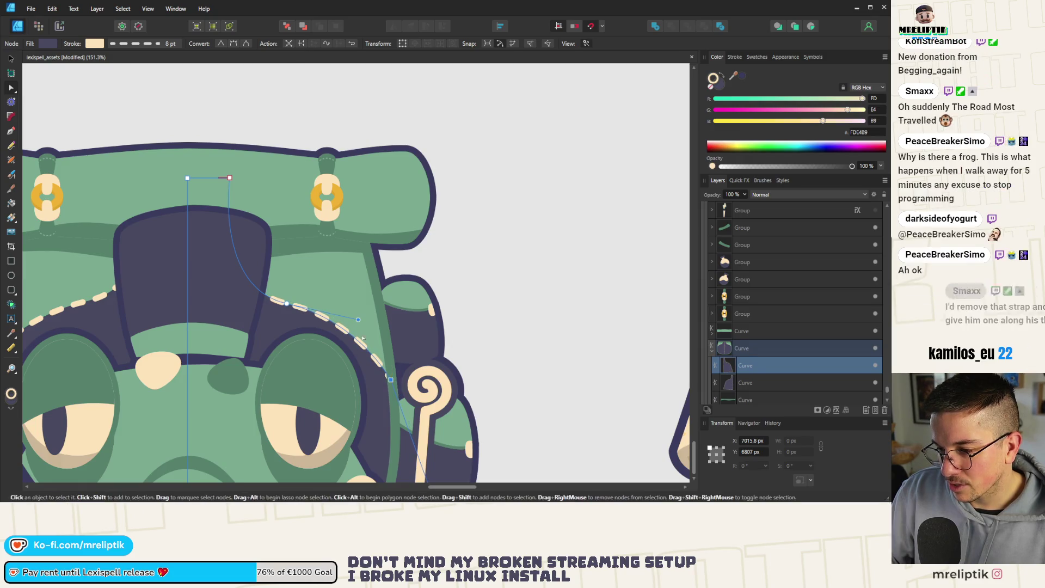
{"action": "scroll", "coordinate": [234, 305], "scroll_direction": "down", "scroll_amount": 3}
{"action": "scroll", "coordinate": [136, 305], "scroll_direction": "up", "scroll_amount": 2}
{"action": "left_click", "coordinate": [167, 354]}
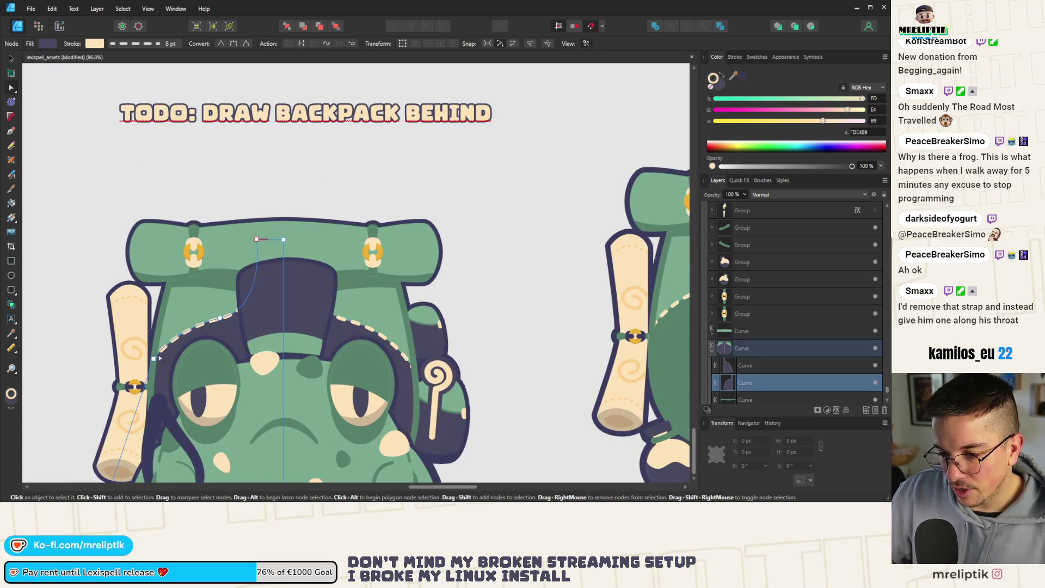
{"action": "left_click", "coordinate": [155, 358]}
{"action": "scroll", "coordinate": [185, 310], "scroll_direction": "down", "scroll_amount": 2}
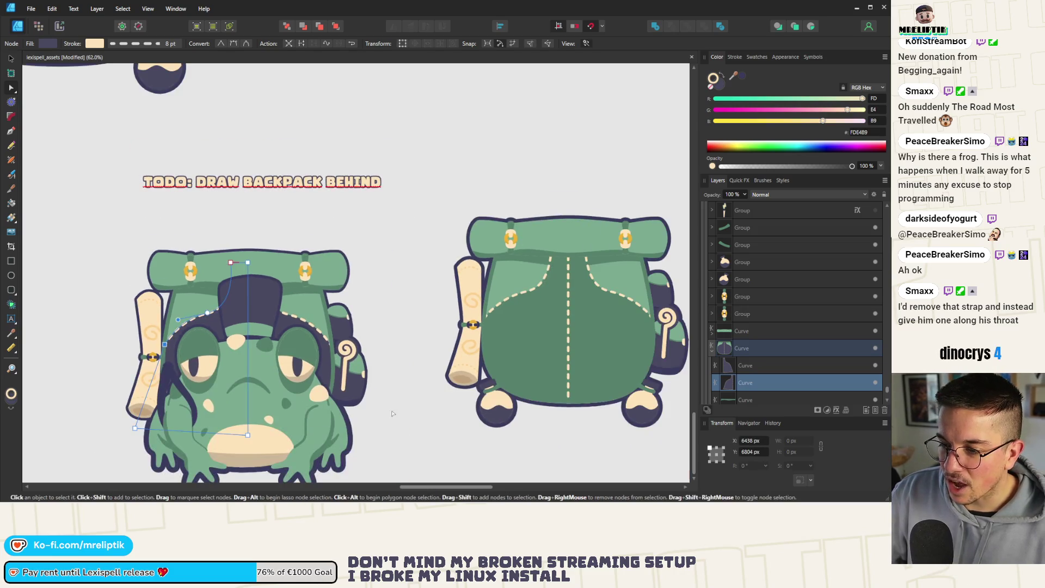
{"action": "left_click", "coordinate": [288, 317]}
{"action": "scroll", "coordinate": [288, 317], "scroll_direction": "up", "scroll_amount": 2}
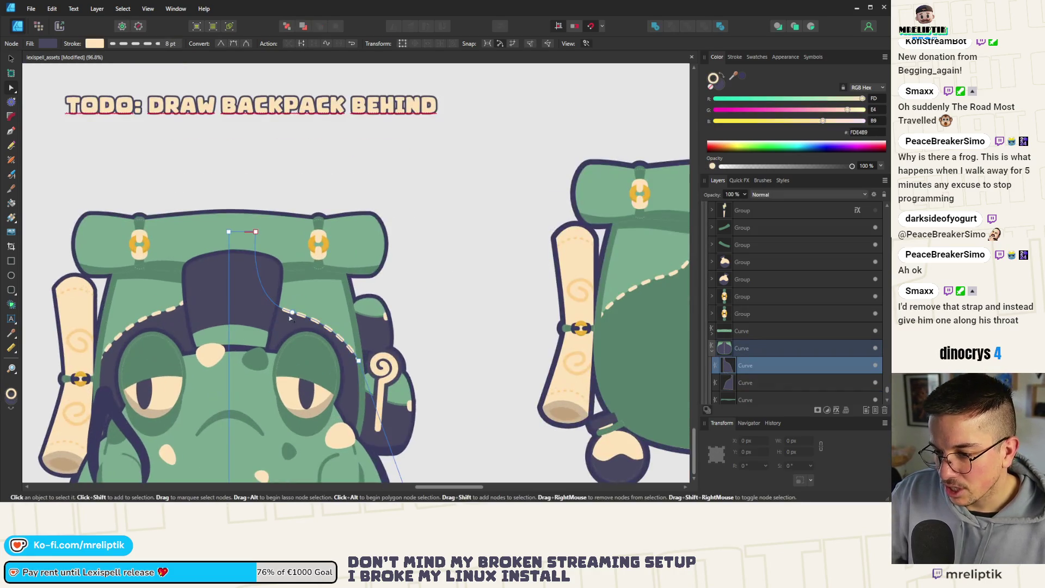
{"action": "left_click", "coordinate": [291, 314]}
{"action": "scroll", "coordinate": [242, 296], "scroll_direction": "down", "scroll_amount": 2}
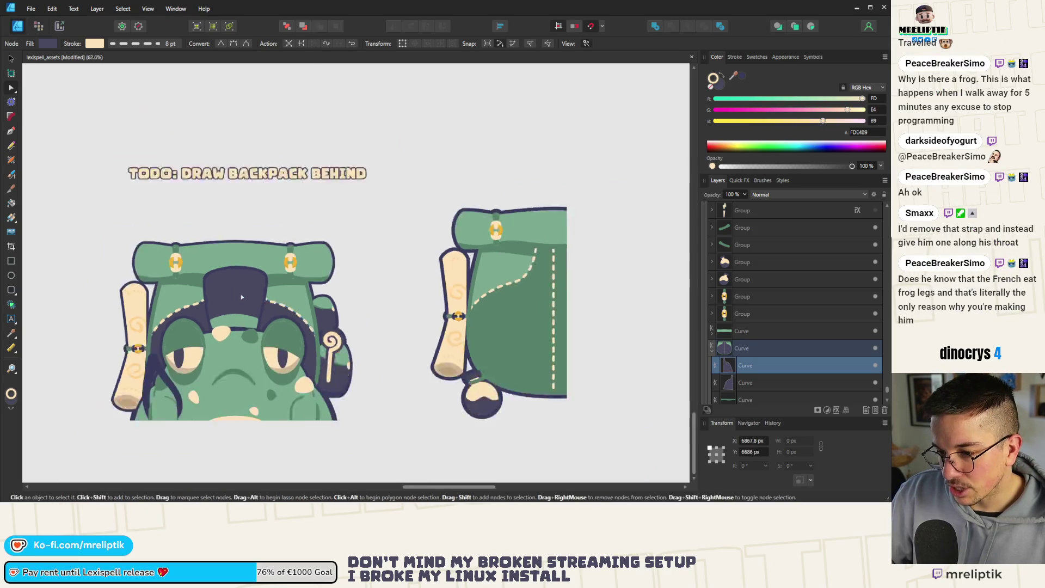
{"action": "scroll", "coordinate": [241, 296], "scroll_direction": "down", "scroll_amount": 2}
{"action": "left_click", "coordinate": [366, 401]}
{"action": "scroll", "coordinate": [275, 363], "scroll_direction": "down", "scroll_amount": 2}
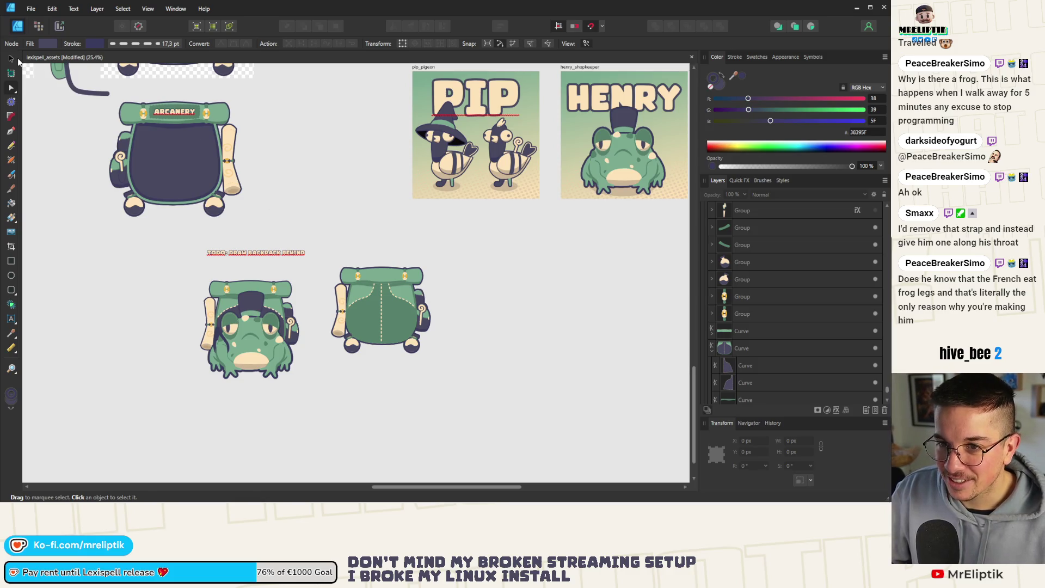
Drag the back-view backpack group left, beneath the top backpack and beside the frog
{"action": "left_click", "coordinate": [15, 59]}
{"action": "mouse_move", "coordinate": [384, 329]}
{"action": "left_mouse_down"}
{"action": "mouse_move", "coordinate": [283, 337]}
{"action": "mouse_move", "coordinate": [111, 301]}
{"action": "left_mouse_up"}
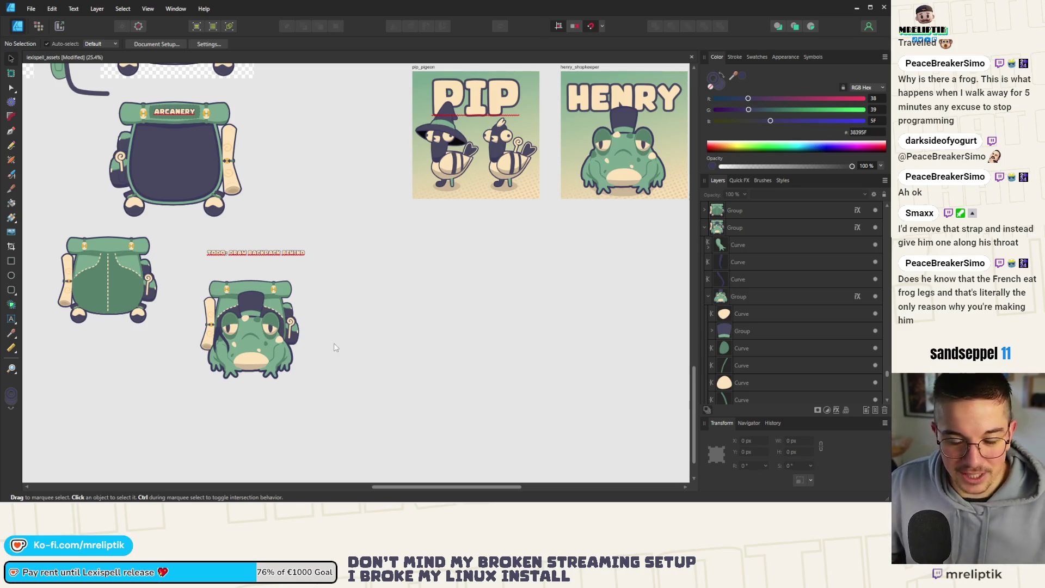
{"action": "scroll", "coordinate": [234, 335], "scroll_direction": "up", "scroll_amount": 6}
{"action": "left_click", "coordinate": [192, 318]}
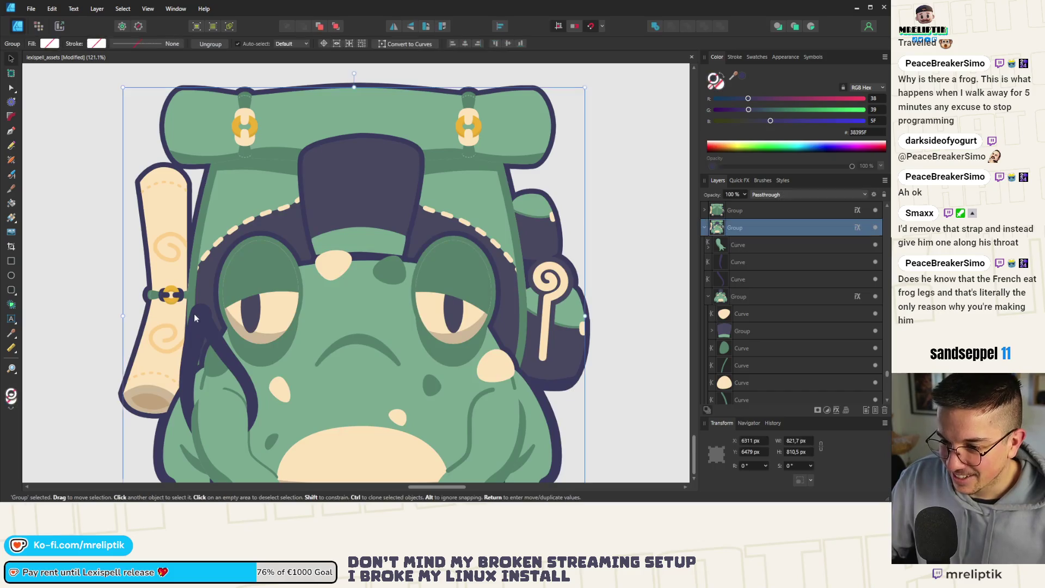
Draw a green oval on the strap by the left eye, remove its outline, and resize it
{"action": "left_click", "coordinate": [11, 275]}
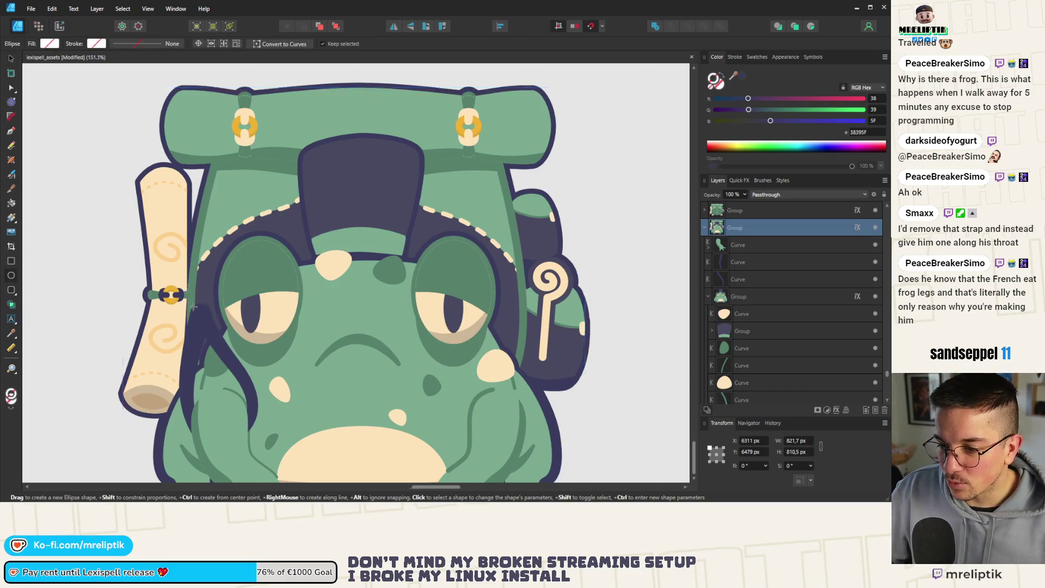
{"action": "scroll", "coordinate": [192, 307], "scroll_direction": "up", "scroll_amount": 3}
{"action": "left_click_drag", "start_coordinate": [194, 266], "coordinate": [241, 364]}
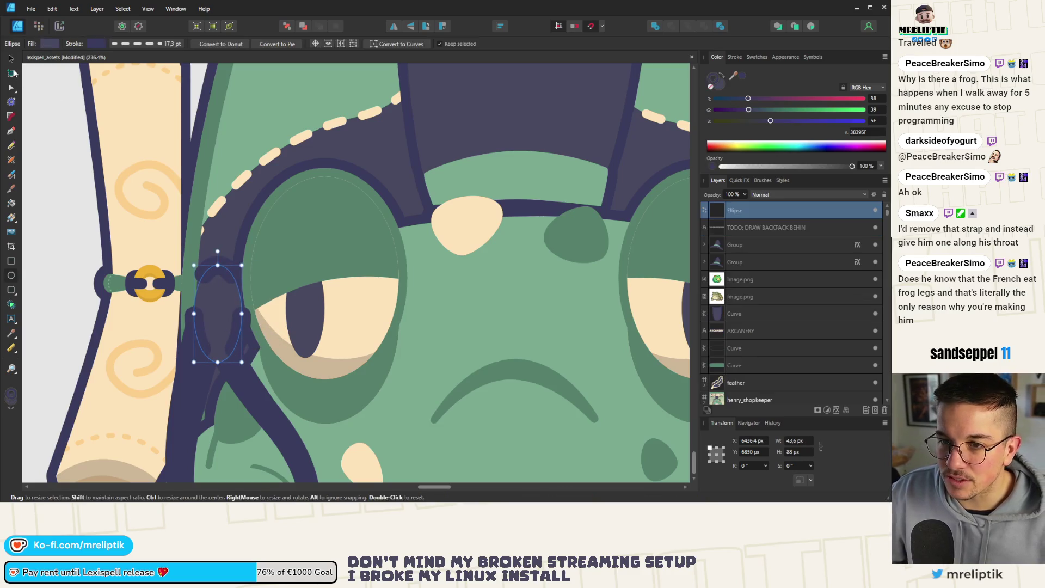
{"action": "key", "text": "v"}
{"action": "left_click_drag", "start_coordinate": [205, 283], "coordinate": [206, 283]}
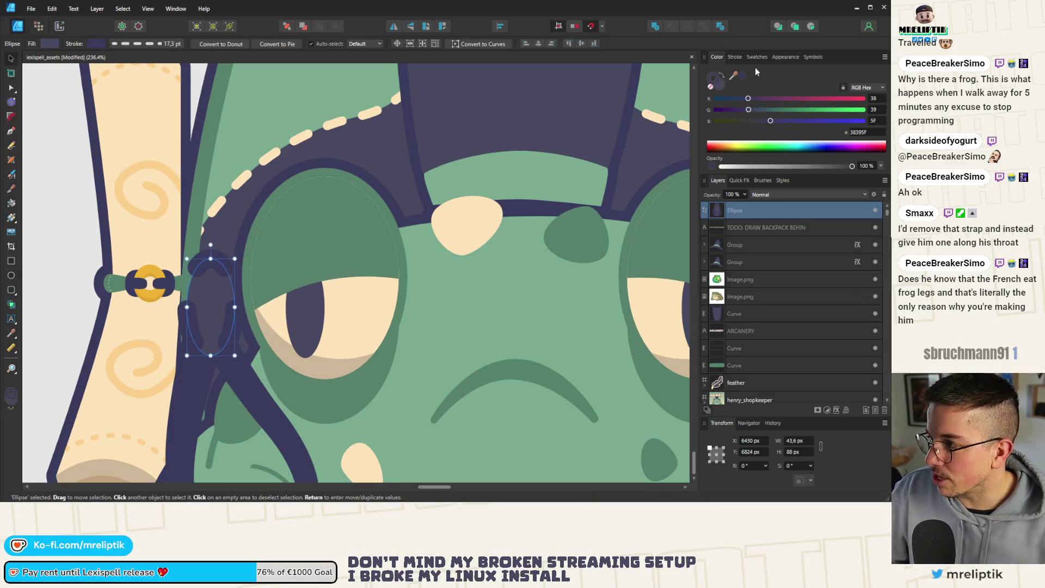
{"action": "left_click", "coordinate": [734, 56]}
{"action": "left_click", "coordinate": [747, 85]}
{"action": "mouse_move", "coordinate": [747, 85]}
{"action": "left_mouse_down"}
{"action": "mouse_move", "coordinate": [723, 86]}
{"action": "mouse_move", "coordinate": [401, 272]}
{"action": "mouse_move", "coordinate": [332, 223]}
{"action": "left_mouse_up"}
{"action": "left_click", "coordinate": [717, 56]}
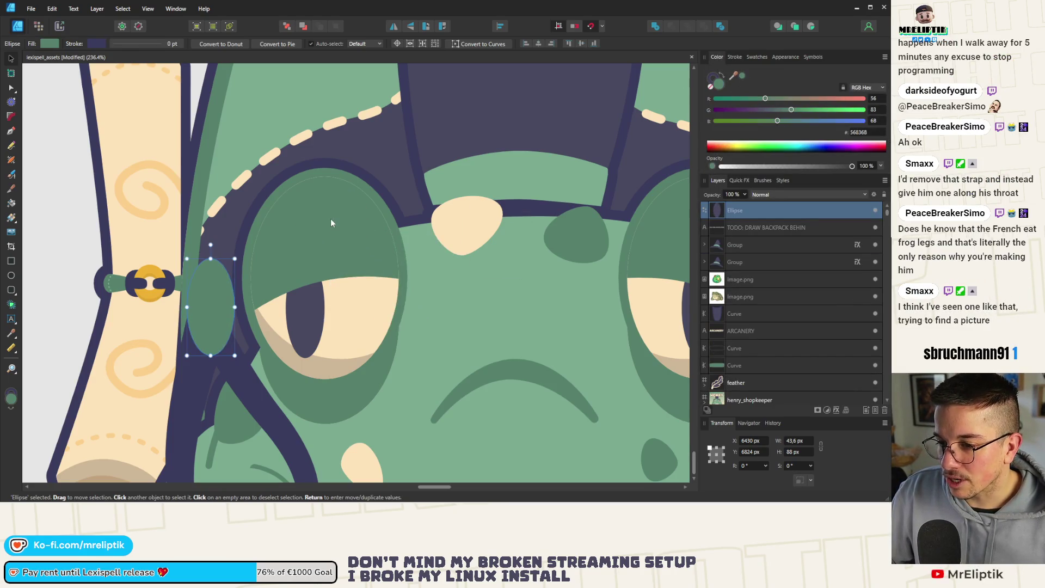
{"action": "scroll", "coordinate": [222, 245], "scroll_direction": "down", "scroll_amount": 6}
{"action": "left_click", "coordinate": [140, 301]}
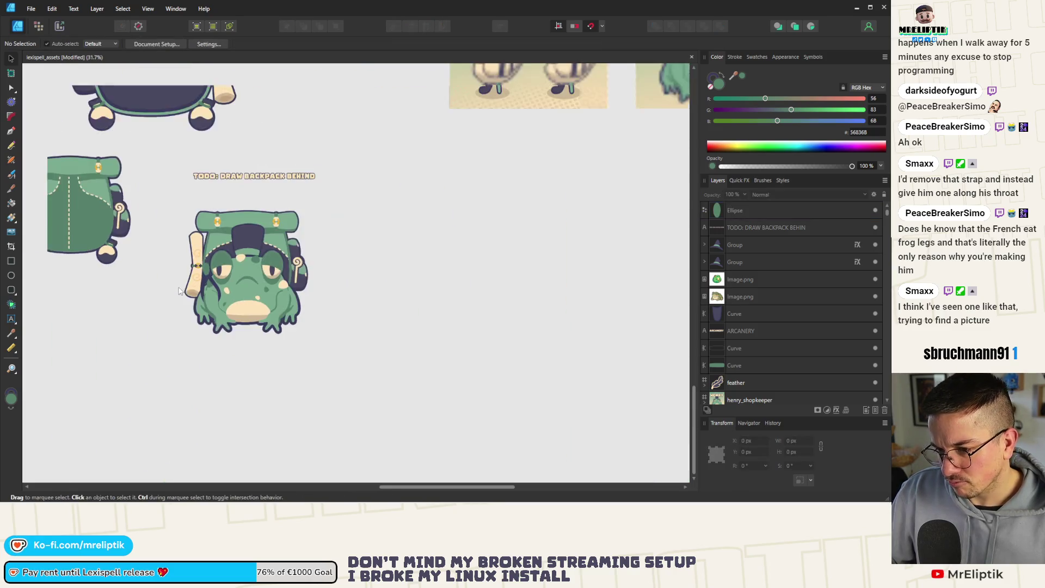
{"action": "scroll", "coordinate": [204, 271], "scroll_direction": "up", "scroll_amount": 3}
{"action": "left_click", "coordinate": [234, 276]}
{"action": "left_click_drag", "start_coordinate": [229, 283], "coordinate": [215, 283]}
{"action": "mouse_move", "coordinate": [237, 245]}
{"action": "left_mouse_down"}
{"action": "mouse_move", "coordinate": [239, 232]}
{"action": "mouse_move", "coordinate": [256, 246]}
{"action": "mouse_move", "coordinate": [248, 250]}
{"action": "left_mouse_up"}
Duplicate the oval as a slightly smaller inner centre filled with lighter green sampled from the frog's skin
{"action": "key", "text": "ctrl+j"}
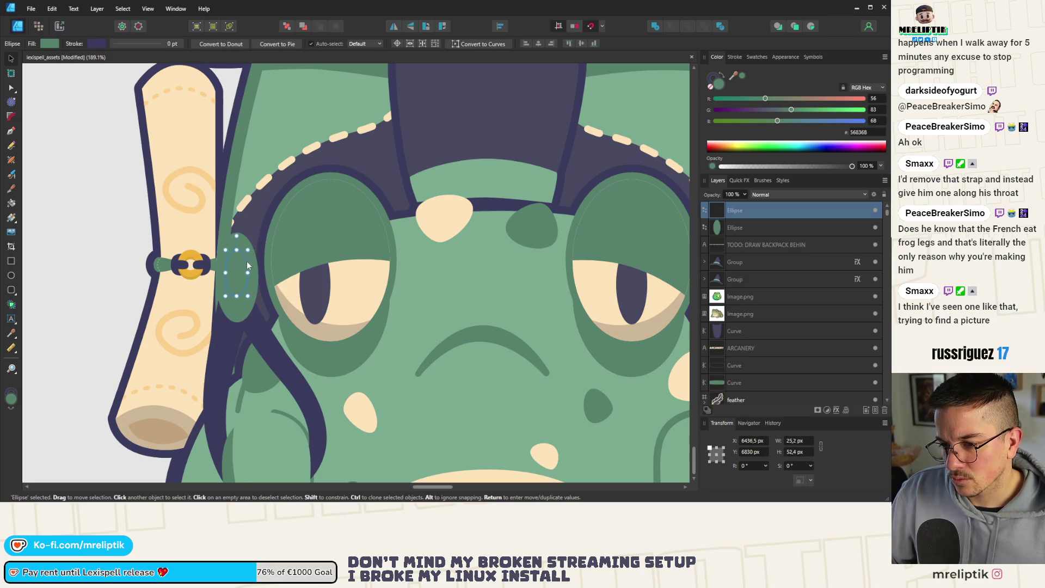
{"action": "left_click_drag", "start_coordinate": [734, 74], "coordinate": [328, 118]}
{"action": "key", "text": "ctrl+d"}
{"action": "scroll", "coordinate": [246, 263], "scroll_direction": "down", "scroll_amount": 5}
{"action": "scroll", "coordinate": [246, 262], "scroll_direction": "up", "scroll_amount": 4}
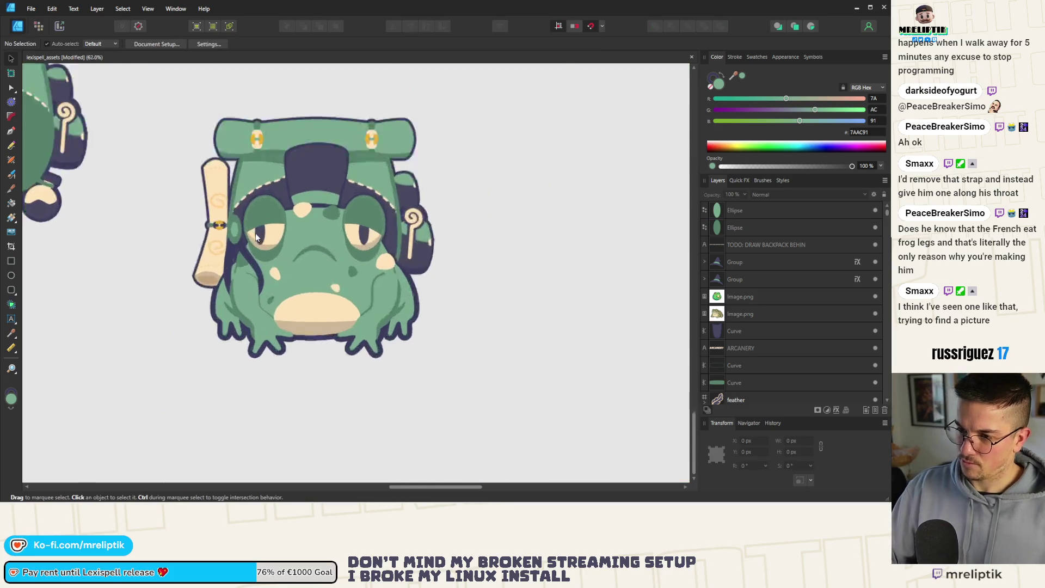
{"action": "left_click", "coordinate": [212, 234]}
{"action": "scroll", "coordinate": [212, 234], "scroll_direction": "up", "scroll_amount": 2}
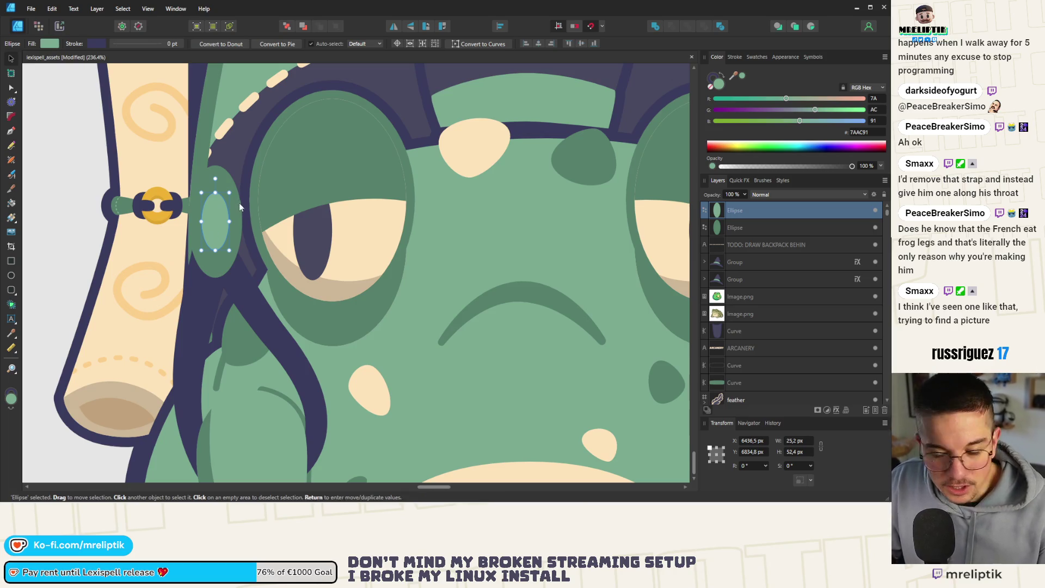
{"action": "scroll", "coordinate": [213, 234], "scroll_direction": "up", "scroll_amount": 1}
{"action": "left_click_drag", "start_coordinate": [228, 188], "coordinate": [232, 178]}
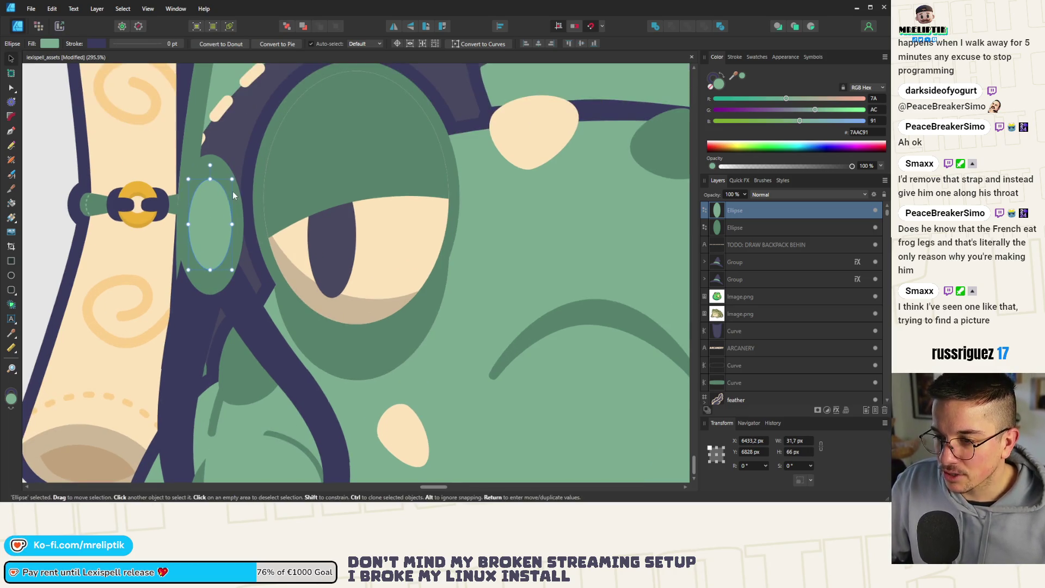
{"action": "left_click", "coordinate": [235, 199], "text": "shift"}
{"action": "scroll", "coordinate": [235, 201], "scroll_direction": "down", "scroll_amount": 3}
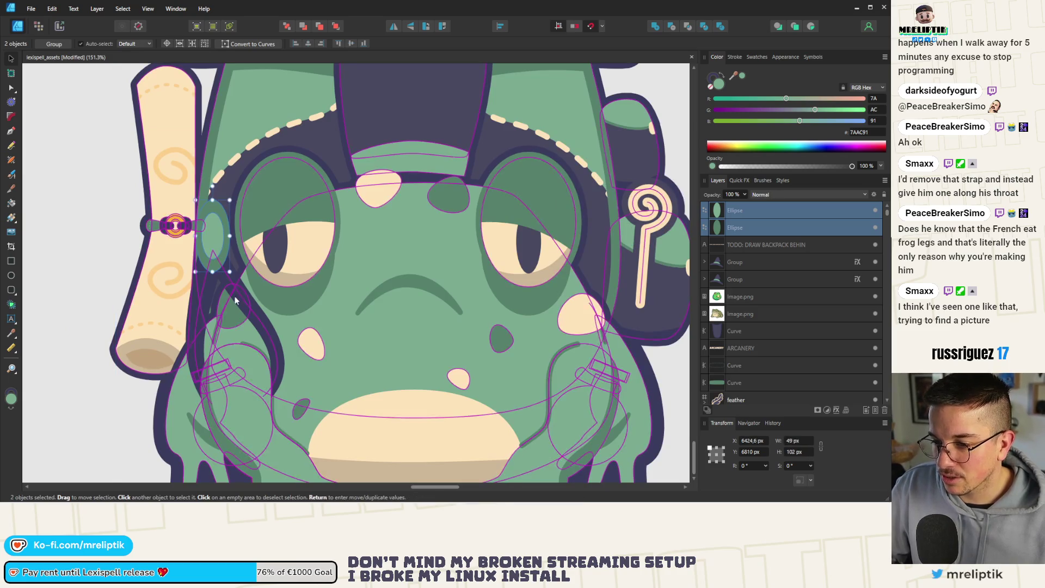
{"action": "left_click", "coordinate": [227, 229], "text": "shift"}
{"action": "scroll", "coordinate": [227, 228], "scroll_direction": "down", "scroll_amount": 3}
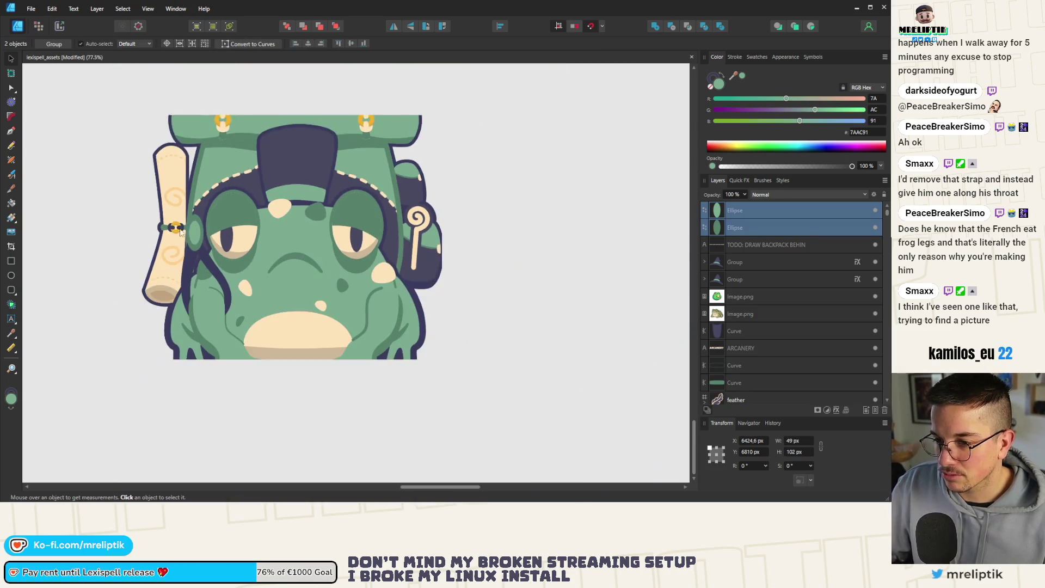
{"action": "key", "text": "ctrl+d"}
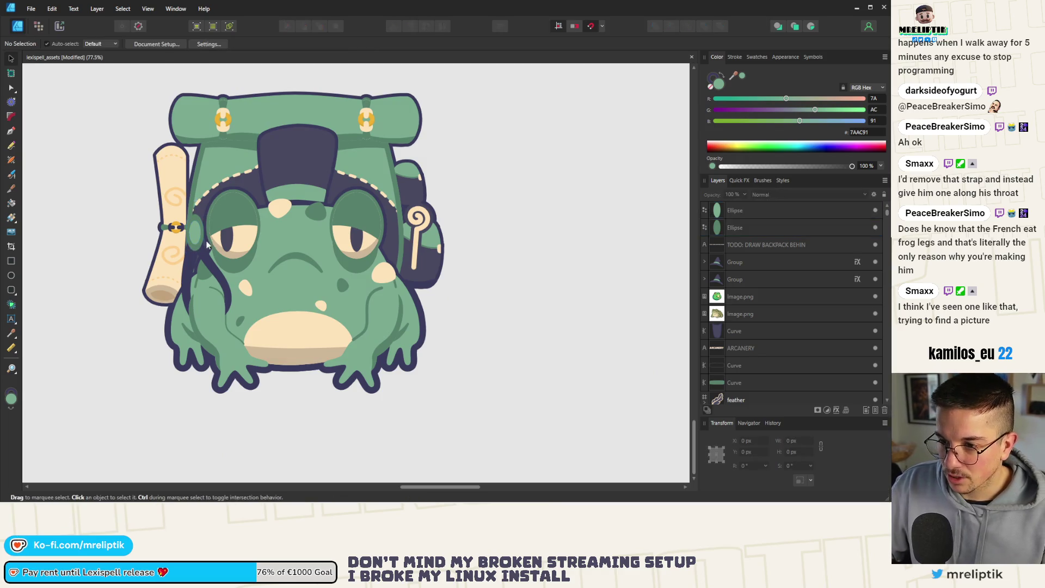
Copy both buckle ovals onto the right-hand strap and centre the inner oval inside the outer one
{"action": "left_click", "coordinate": [199, 235]}
{"action": "scroll", "coordinate": [200, 235], "scroll_direction": "up", "scroll_amount": 3}
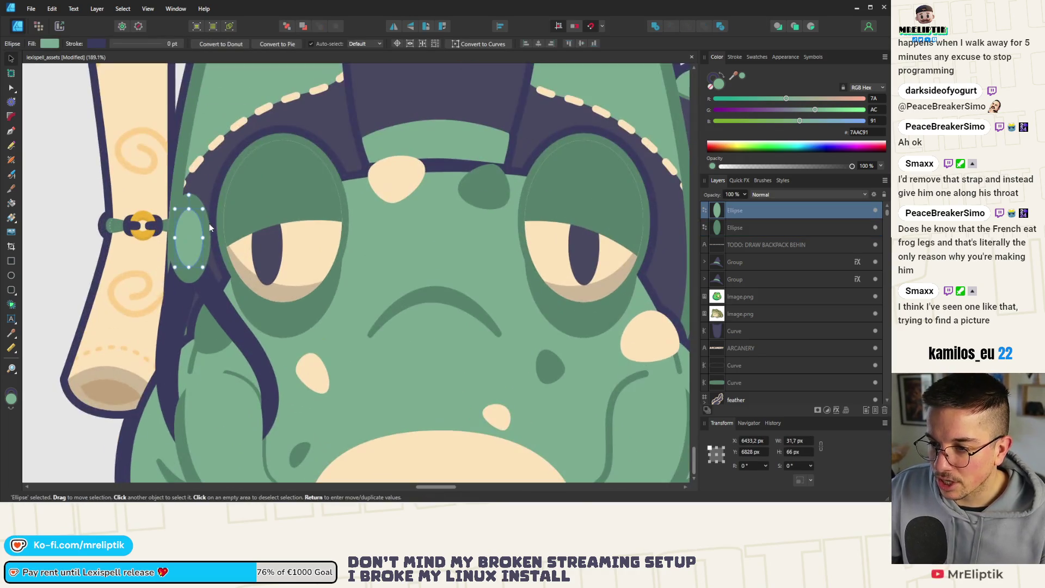
{"action": "left_click", "coordinate": [208, 228], "text": "shift"}
{"action": "scroll", "coordinate": [191, 237], "scroll_direction": "down", "scroll_amount": 2}
{"action": "mouse_move", "coordinate": [179, 245]}
{"action": "left_mouse_down"}
{"action": "mouse_move", "coordinate": [182, 257]}
{"action": "mouse_move", "coordinate": [182, 240]}
{"action": "mouse_move", "coordinate": [494, 243]}
{"action": "left_mouse_up"}
{"action": "left_click", "coordinate": [183, 265]}
{"action": "left_click", "coordinate": [183, 246], "text": "shift"}
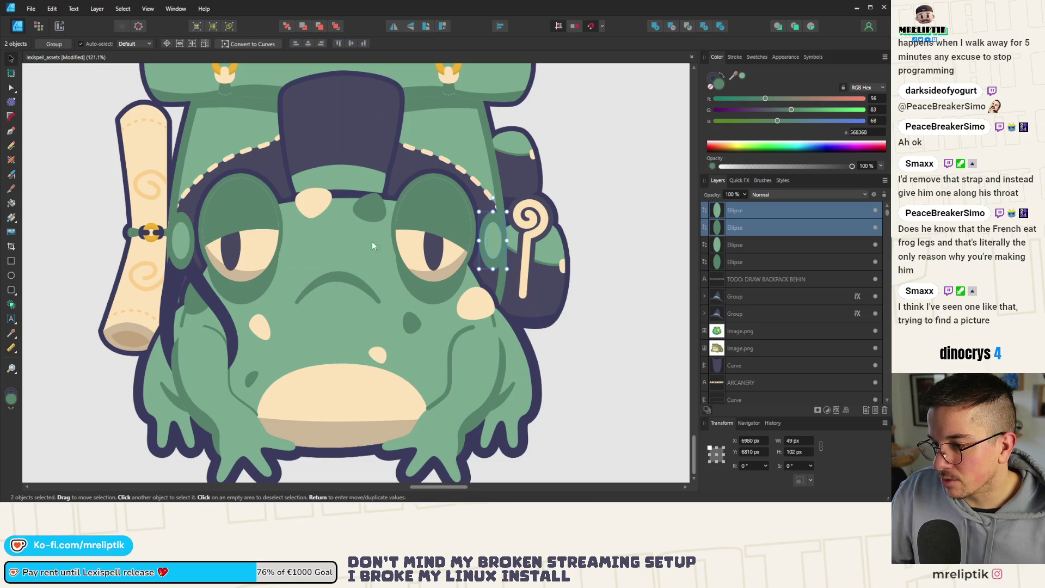
Move the two left strap curves and mirror them onto the frog's right side
{"action": "double_click", "coordinate": [164, 301]}
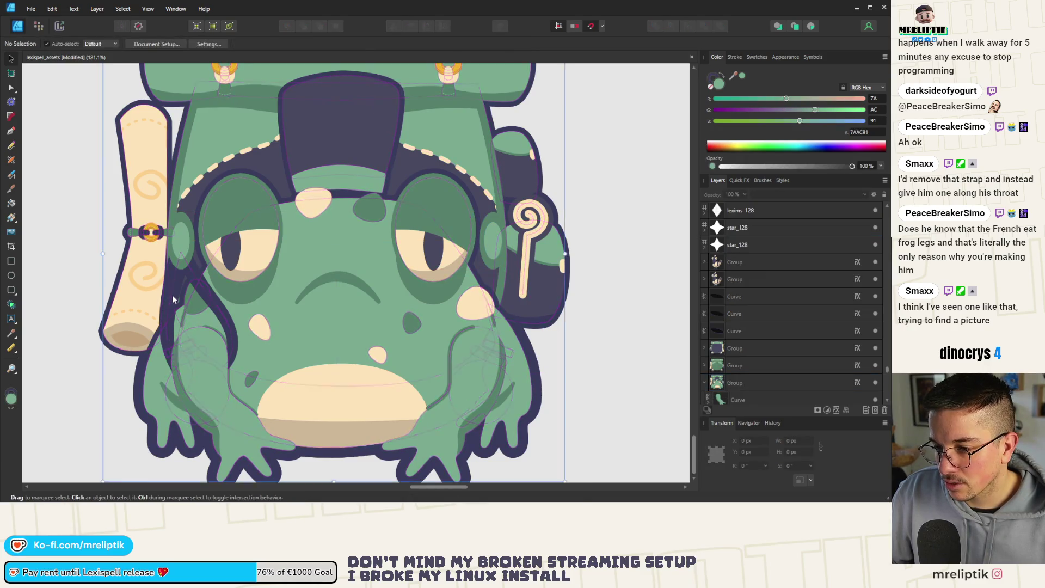
{"action": "left_click", "coordinate": [198, 240], "text": "shift"}
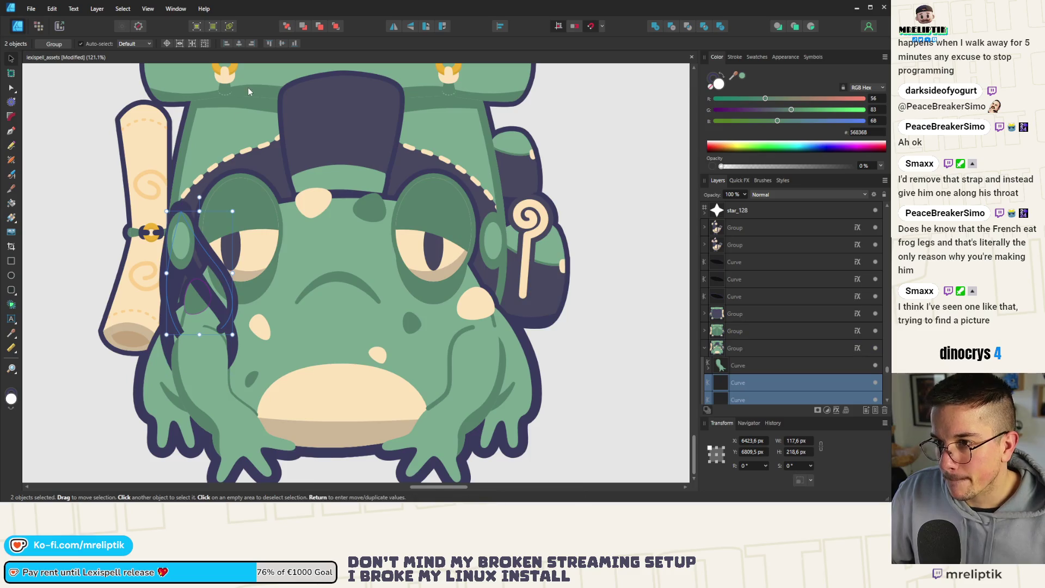
{"action": "mouse_move", "coordinate": [198, 240]}
{"action": "left_mouse_down"}
{"action": "mouse_move", "coordinate": [210, 288]}
{"action": "mouse_move", "coordinate": [517, 296]}
{"action": "mouse_move", "coordinate": [504, 299]}
{"action": "left_mouse_up"}
{"action": "left_click", "coordinate": [394, 26]}
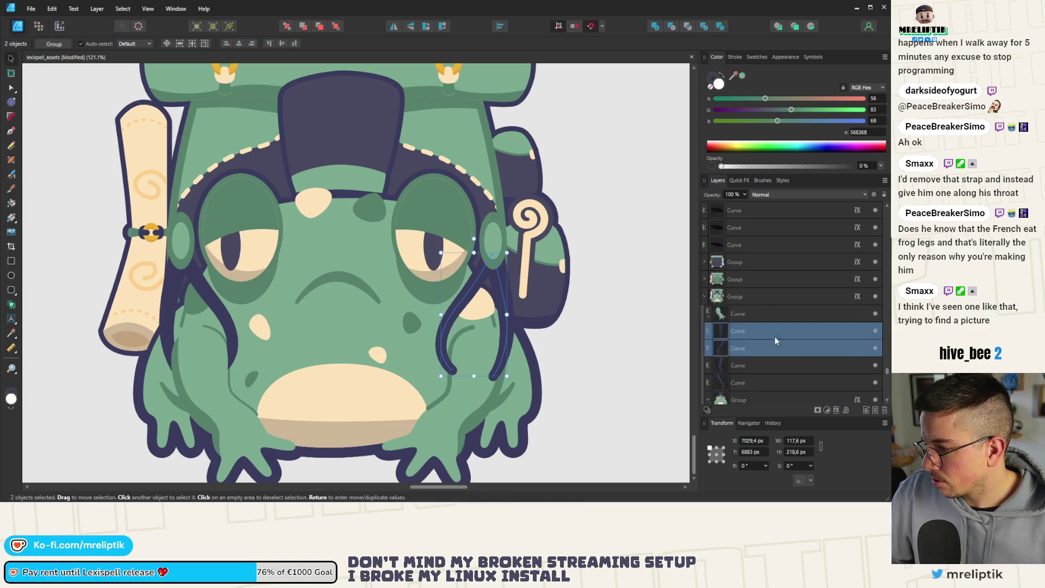
Undo the accidental arm move, restack the arm outline beside its fill layer, and select both
{"action": "scroll", "coordinate": [775, 336], "scroll_direction": "down", "scroll_amount": 3}
{"action": "left_click", "coordinate": [460, 360]}
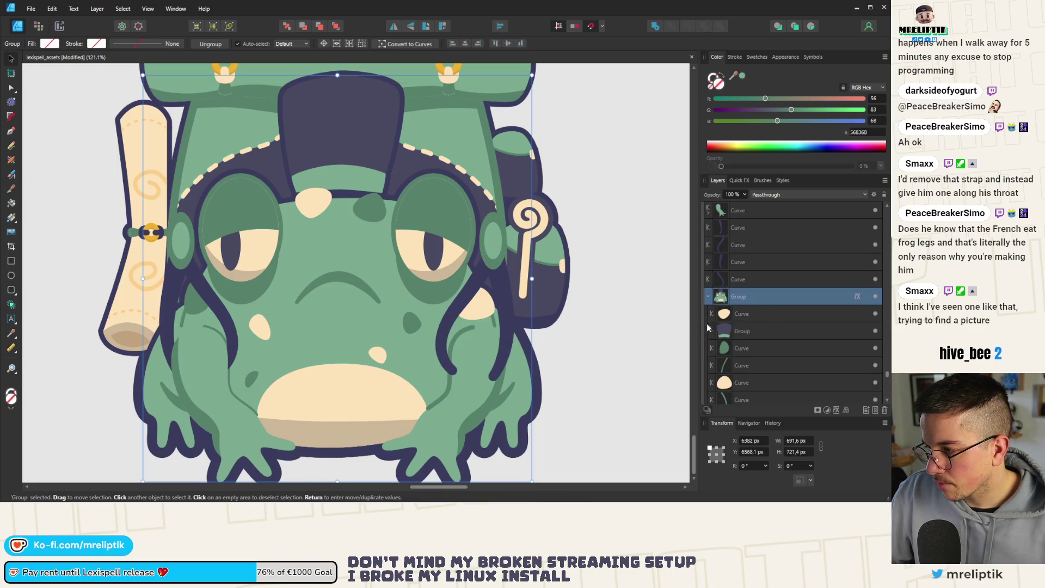
{"action": "double_click", "coordinate": [478, 400]}
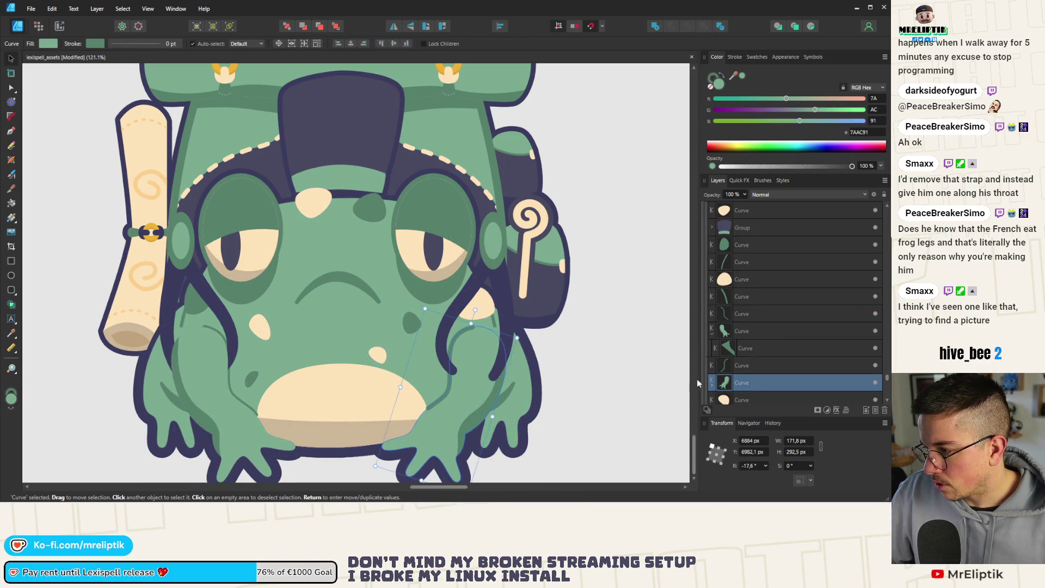
{"action": "left_click", "coordinate": [745, 367]}
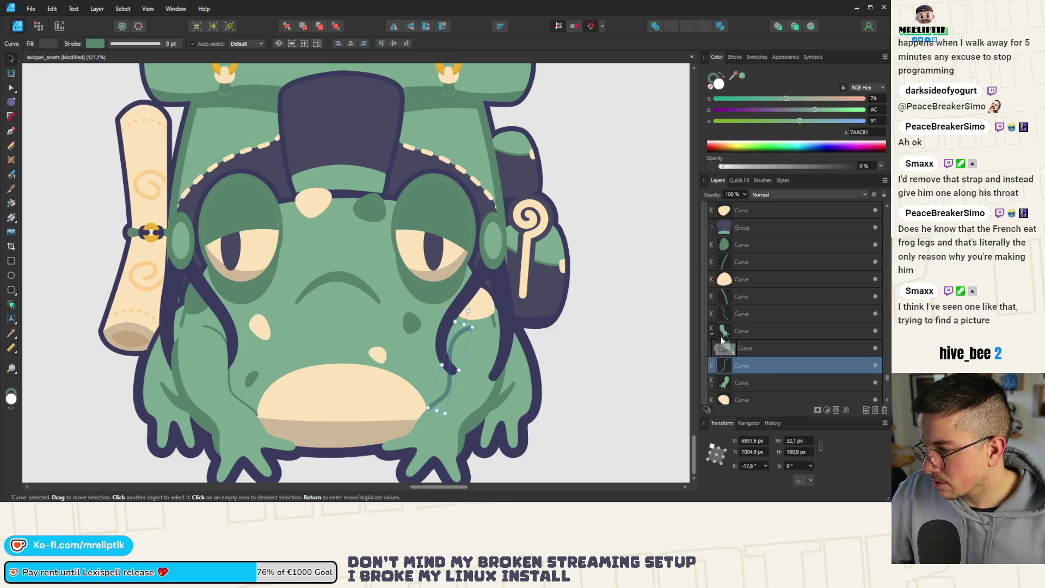
{"action": "left_click", "coordinate": [750, 338]}
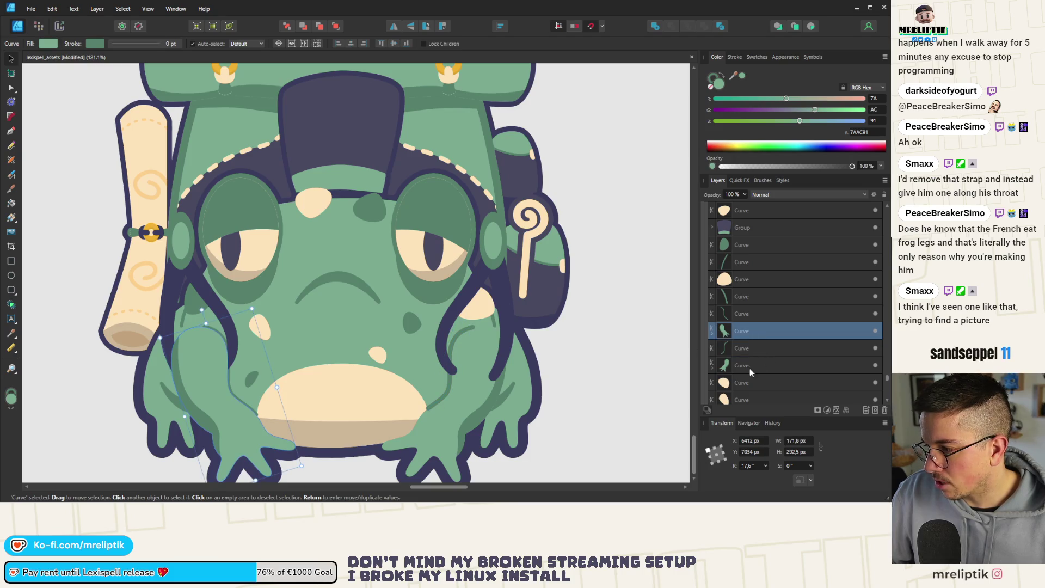
{"action": "left_click", "coordinate": [748, 367]}
{"action": "left_click", "coordinate": [748, 346]}
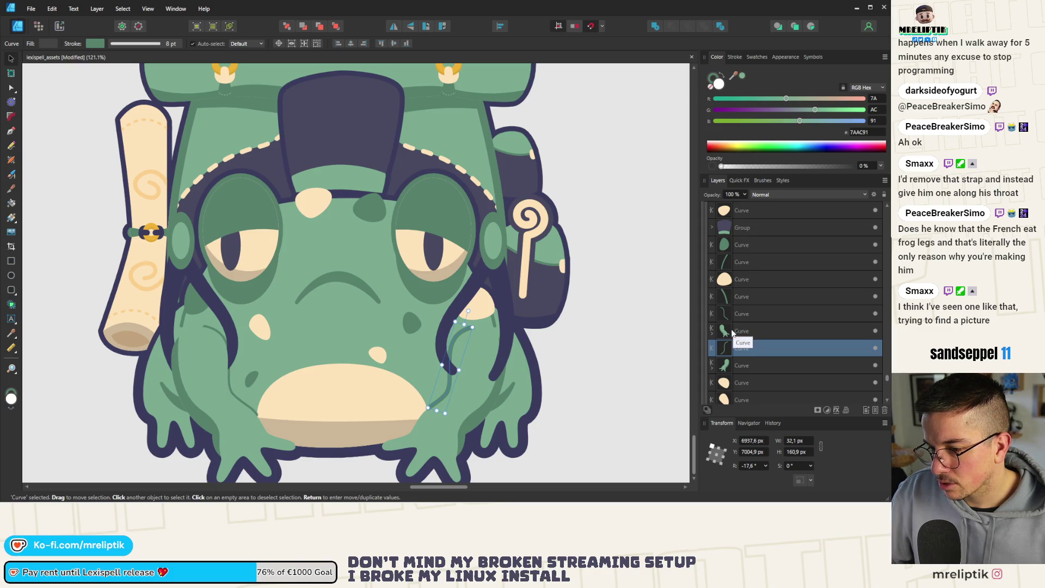
{"action": "left_click", "coordinate": [739, 317]}
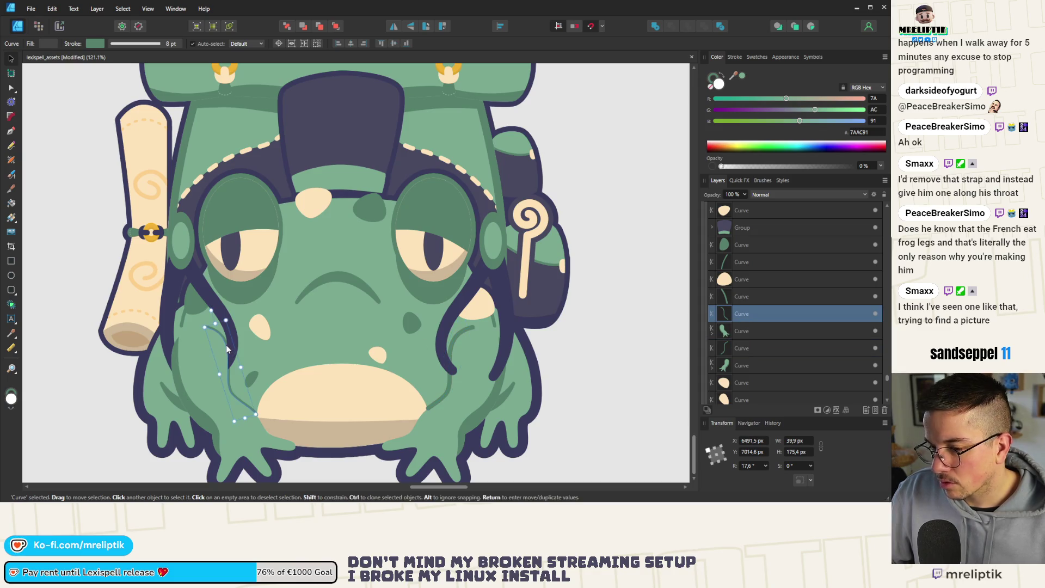
{"action": "left_click_drag", "start_coordinate": [228, 363], "coordinate": [227, 265]}
{"action": "key", "text": "ctrl+z"}
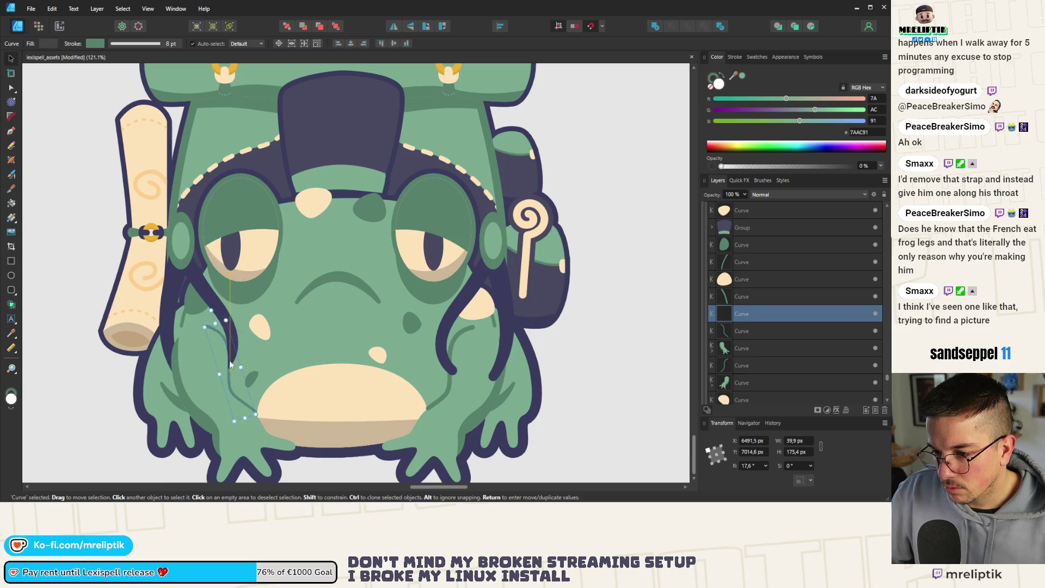
{"action": "mouse_move", "coordinate": [751, 314]}
{"action": "left_mouse_down"}
{"action": "mouse_move", "coordinate": [764, 276]}
{"action": "mouse_move", "coordinate": [741, 281]}
{"action": "left_mouse_up"}
{"action": "left_click", "coordinate": [738, 298], "text": "shift"}
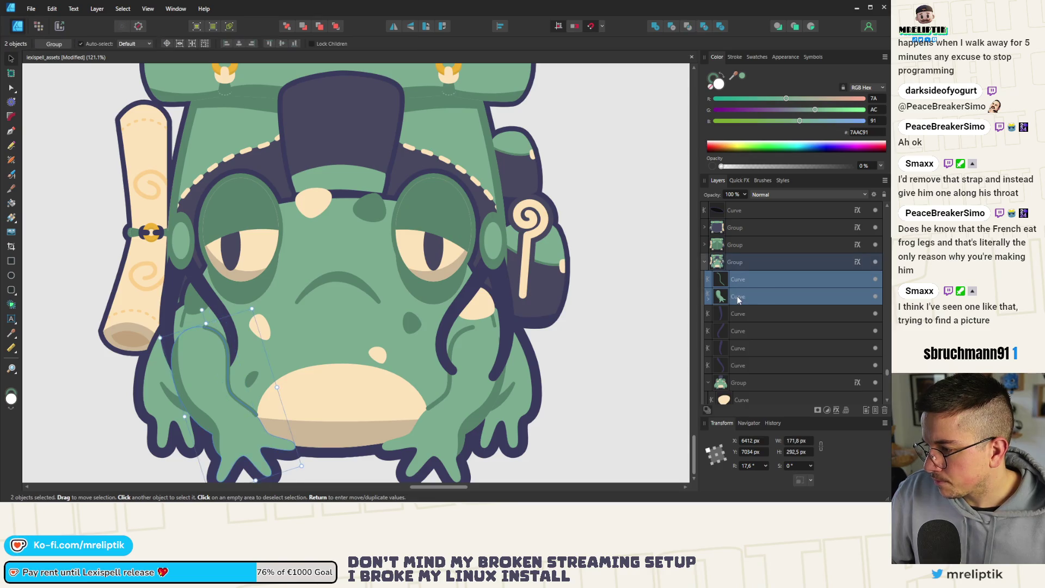
Group the left arm's outline and fill curves into their own group
{"action": "key", "text": "ctrl+g"}
{"action": "scroll", "coordinate": [231, 278], "scroll_direction": "down", "scroll_amount": 1}
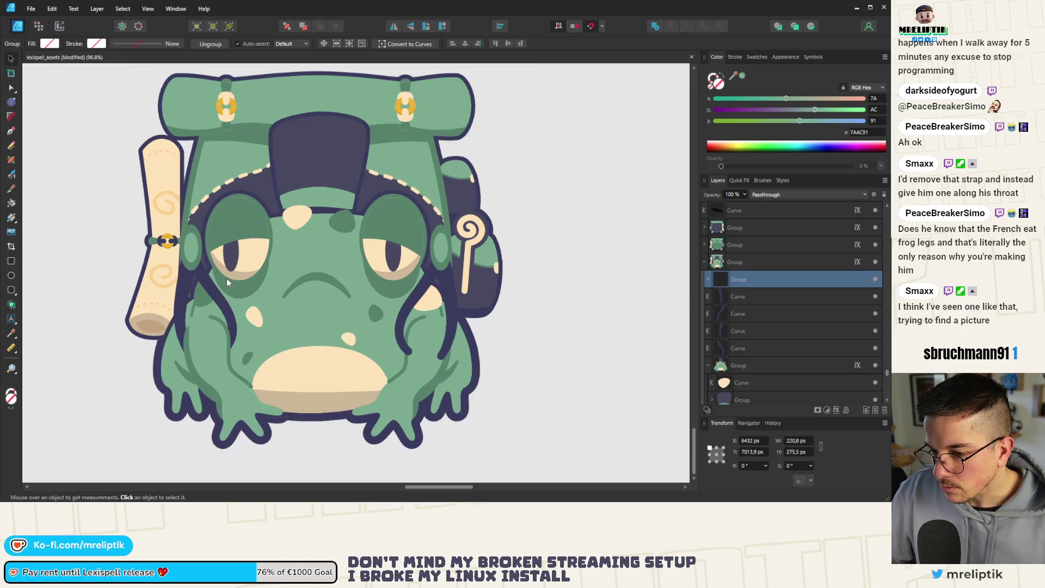
{"action": "left_click", "coordinate": [419, 335]}
{"action": "scroll", "coordinate": [752, 353], "scroll_direction": "down", "scroll_amount": 4}
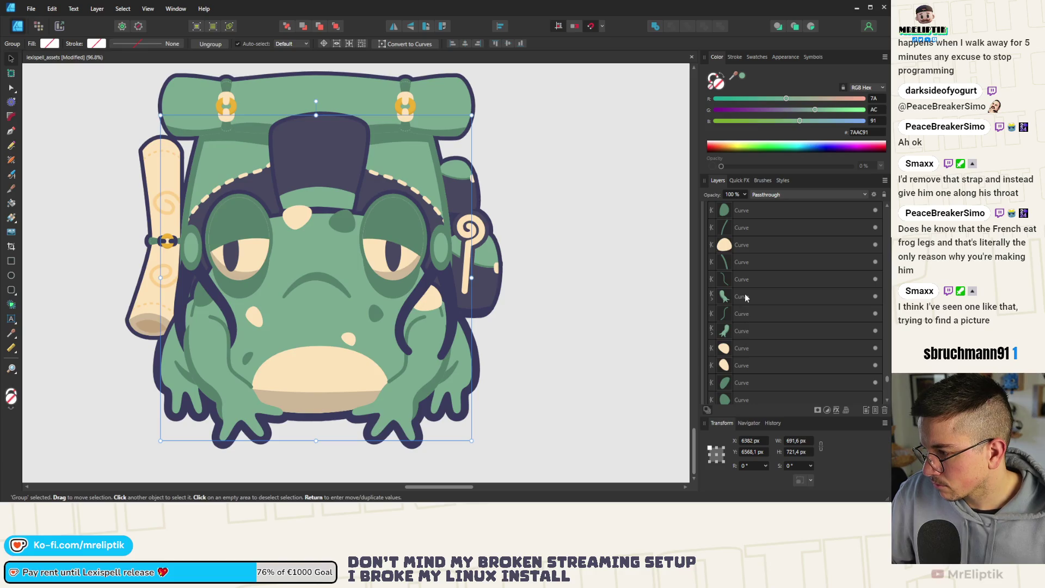
{"action": "left_click", "coordinate": [745, 296]}
{"action": "left_click", "coordinate": [742, 279]}
{"action": "left_click", "coordinate": [738, 298], "text": "shift"}
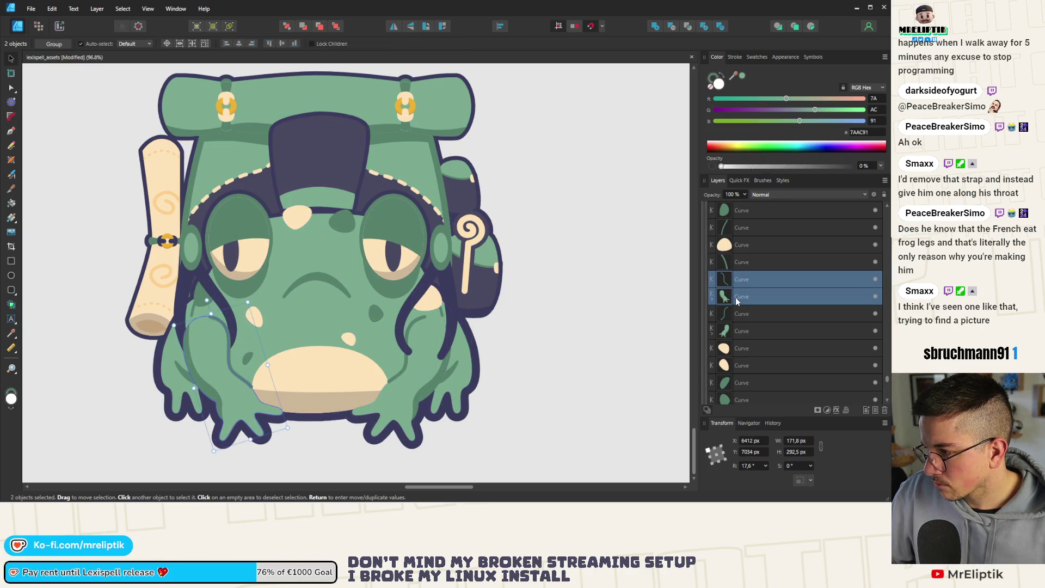
{"action": "key", "text": "ctrl+g"}
Group the right arm's outline and fill, restack the group, and move the arm down onto the body
{"action": "left_click", "coordinate": [745, 297]}
{"action": "left_click", "coordinate": [746, 313], "text": "shift"}
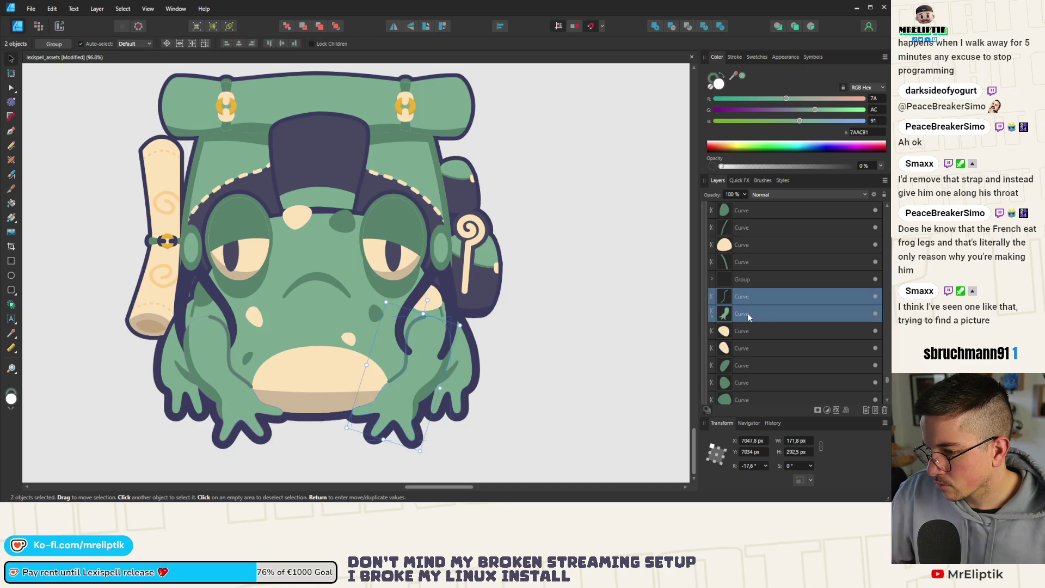
{"action": "key", "text": "ctrl+g"}
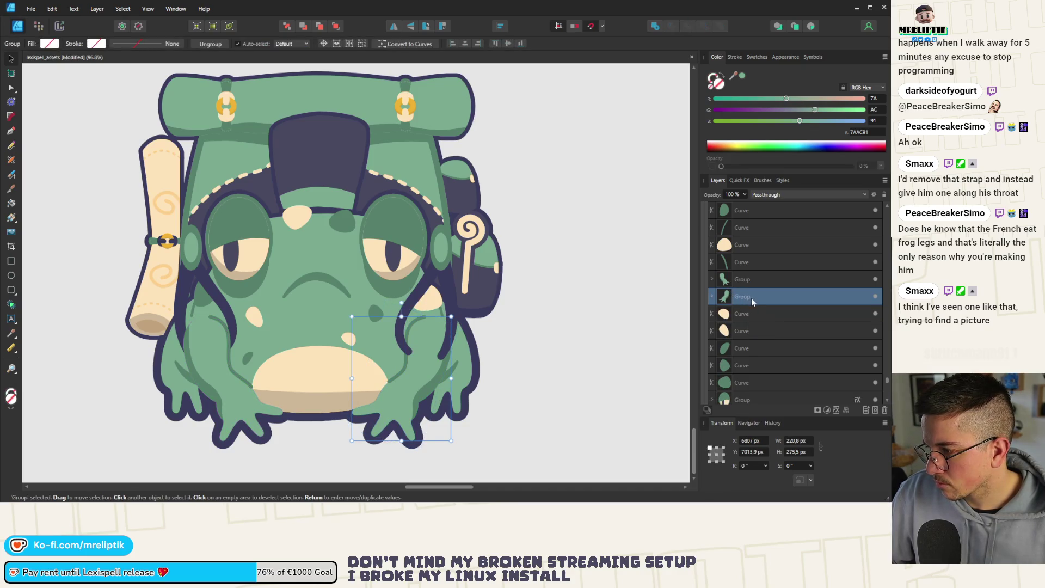
{"action": "left_click_drag", "start_coordinate": [756, 312], "coordinate": [753, 307]}
{"action": "left_click_drag", "start_coordinate": [436, 238], "coordinate": [436, 342]}
{"action": "mouse_move", "coordinate": [770, 262]}
{"action": "left_mouse_down"}
{"action": "mouse_move", "coordinate": [770, 217]}
{"action": "mouse_move", "coordinate": [767, 243]}
{"action": "left_mouse_up"}
{"action": "scroll", "coordinate": [277, 283], "scroll_direction": "down", "scroll_amount": 4}
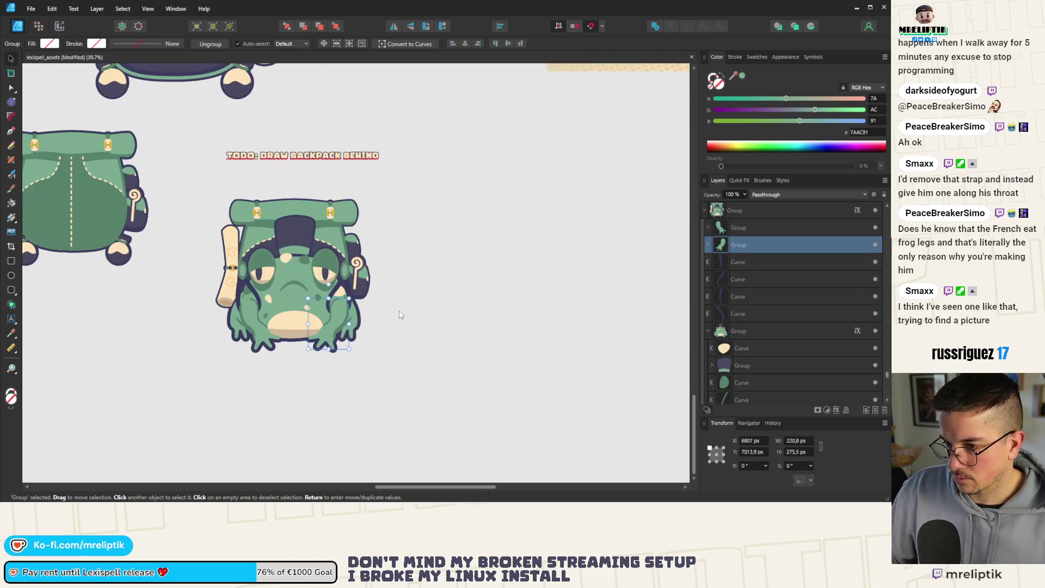
Pull a copy of the green backpack out of the frog group, placing it below the left backpack
{"action": "scroll", "coordinate": [400, 314], "scroll_direction": "down", "scroll_amount": 1}
{"action": "left_click", "coordinate": [419, 267]}
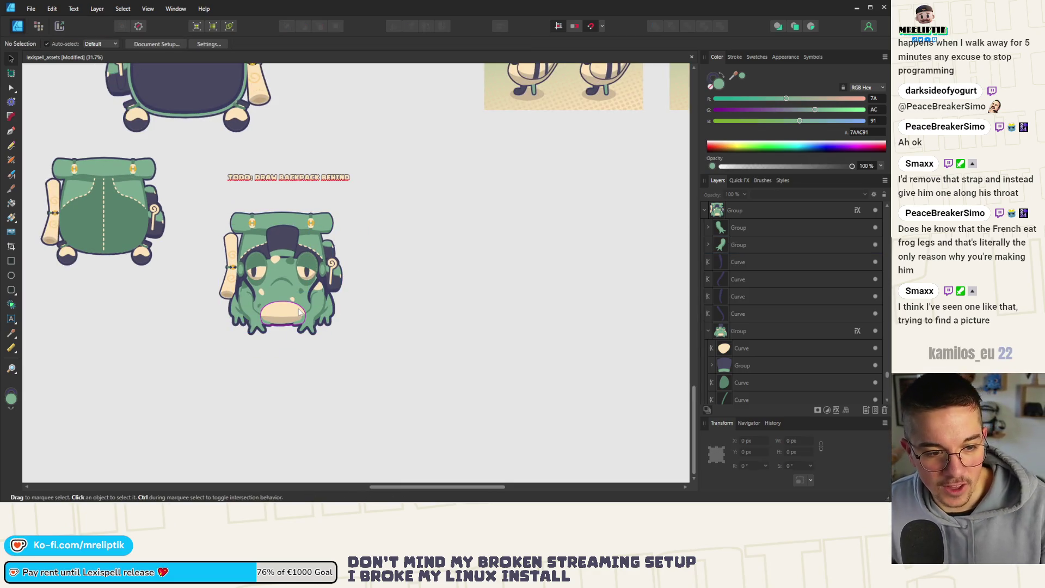
{"action": "scroll", "coordinate": [298, 312], "scroll_direction": "down", "scroll_amount": 1}
{"action": "scroll", "coordinate": [262, 273], "scroll_direction": "up", "scroll_amount": 4}
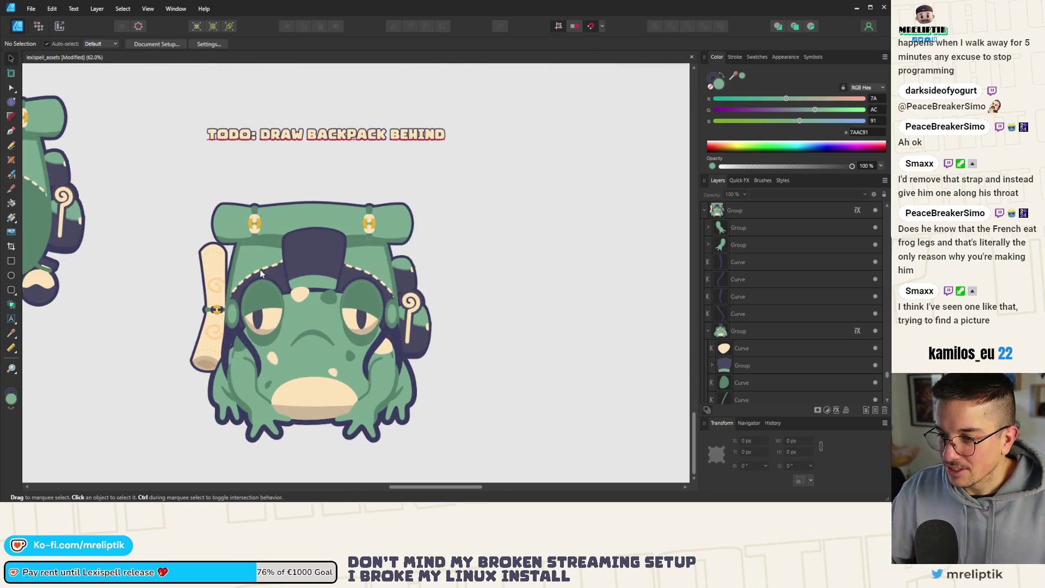
{"action": "scroll", "coordinate": [261, 273], "scroll_direction": "down", "scroll_amount": 2}
{"action": "scroll", "coordinate": [288, 284], "scroll_direction": "down", "scroll_amount": 2}
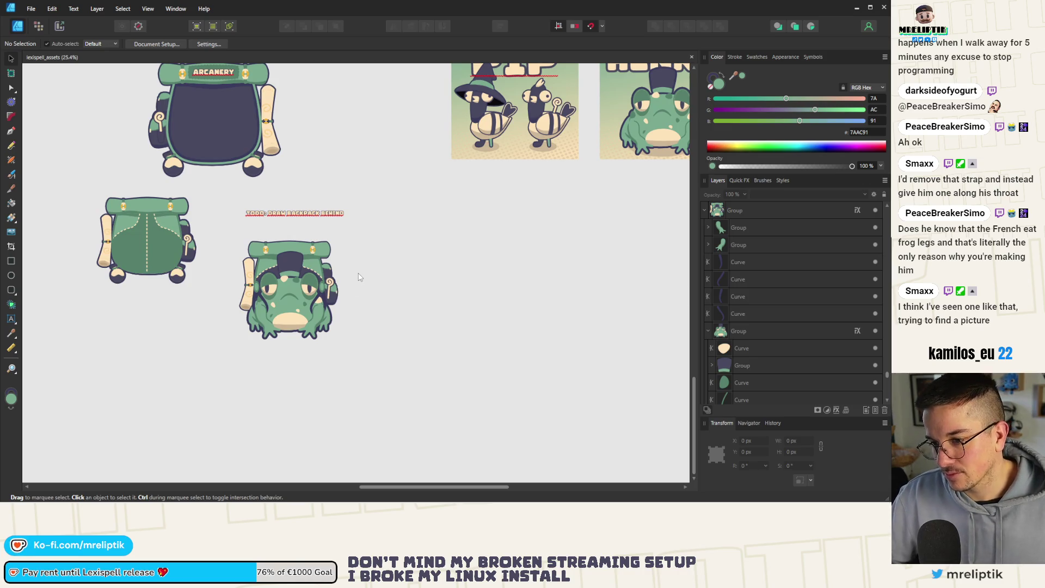
{"action": "left_click", "coordinate": [324, 257]}
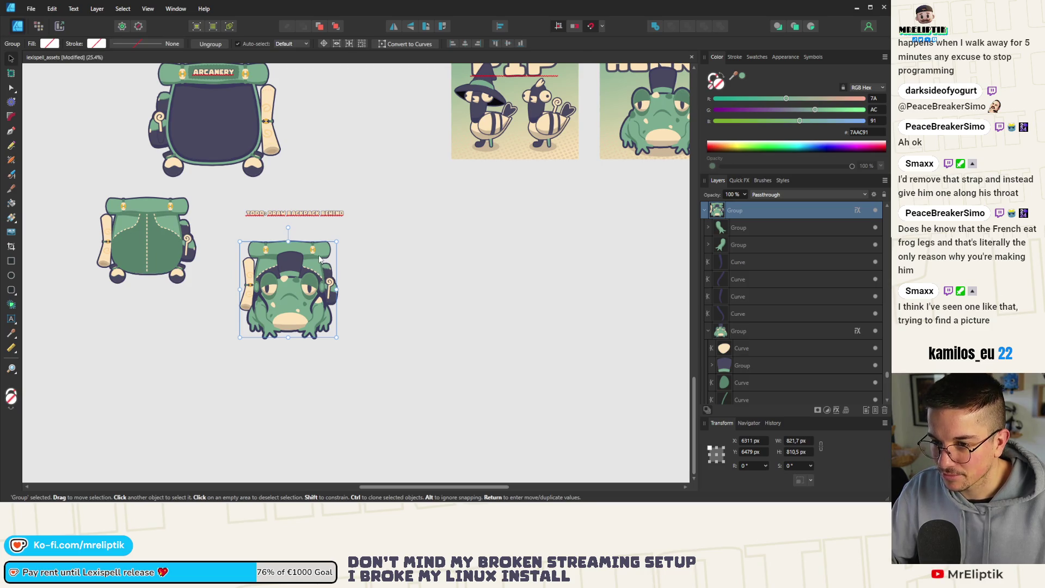
{"action": "double_click", "coordinate": [320, 259]}
{"action": "mouse_move", "coordinate": [319, 259]}
{"action": "left_mouse_down"}
{"action": "mouse_move", "coordinate": [175, 318]}
{"action": "mouse_move", "coordinate": [172, 310]}
{"action": "left_mouse_up"}
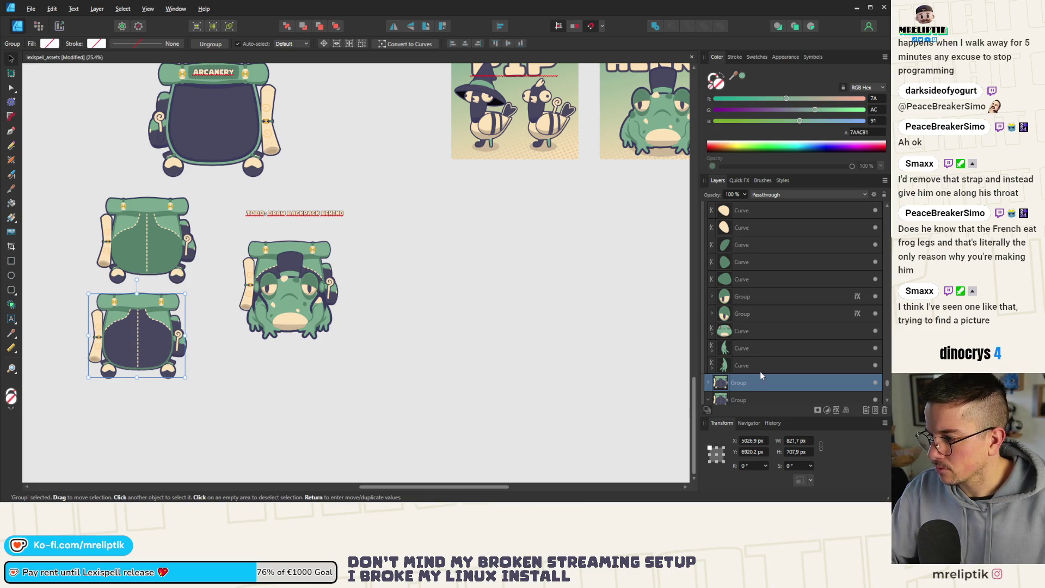
Collapse the expanded layer groups and move the backpack copy's layer higher in the stack
{"action": "scroll", "coordinate": [761, 376], "scroll_direction": "down", "scroll_amount": 3}
{"action": "left_click", "coordinate": [707, 297]}
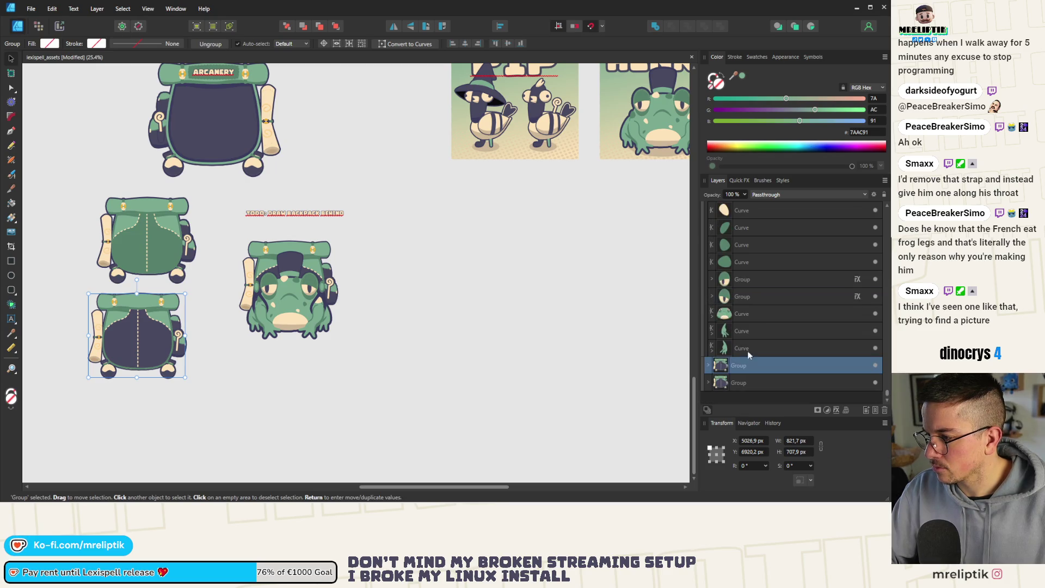
{"action": "scroll", "coordinate": [740, 337], "scroll_direction": "up", "scroll_amount": 4}
{"action": "scroll", "coordinate": [721, 272], "scroll_direction": "up", "scroll_amount": 4}
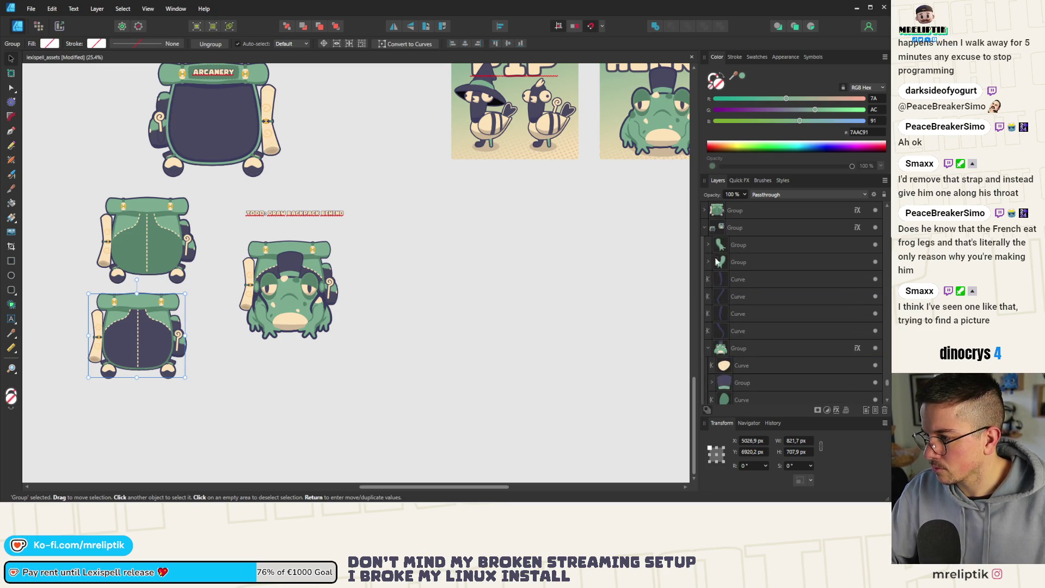
{"action": "left_click", "coordinate": [703, 227]}
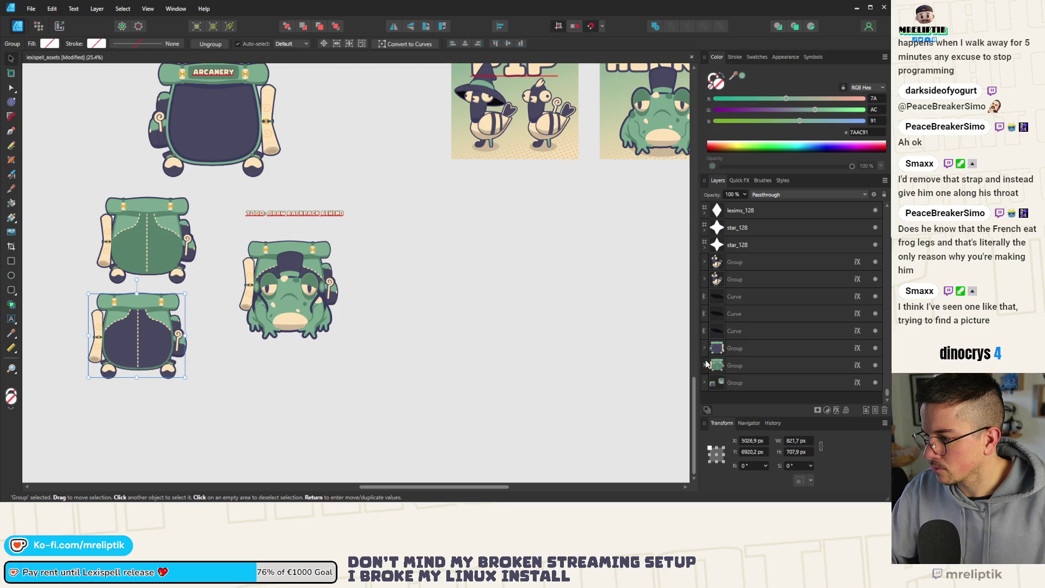
{"action": "scroll", "coordinate": [740, 361], "scroll_direction": "down", "scroll_amount": 3}
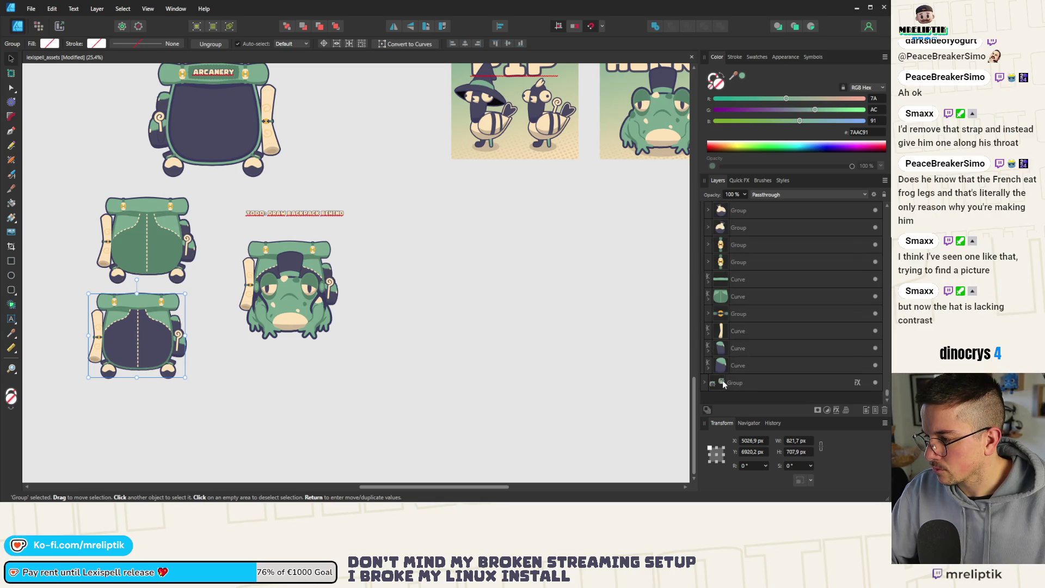
{"action": "left_click", "coordinate": [705, 383]}
{"action": "scroll", "coordinate": [752, 384], "scroll_direction": "down", "scroll_amount": 2}
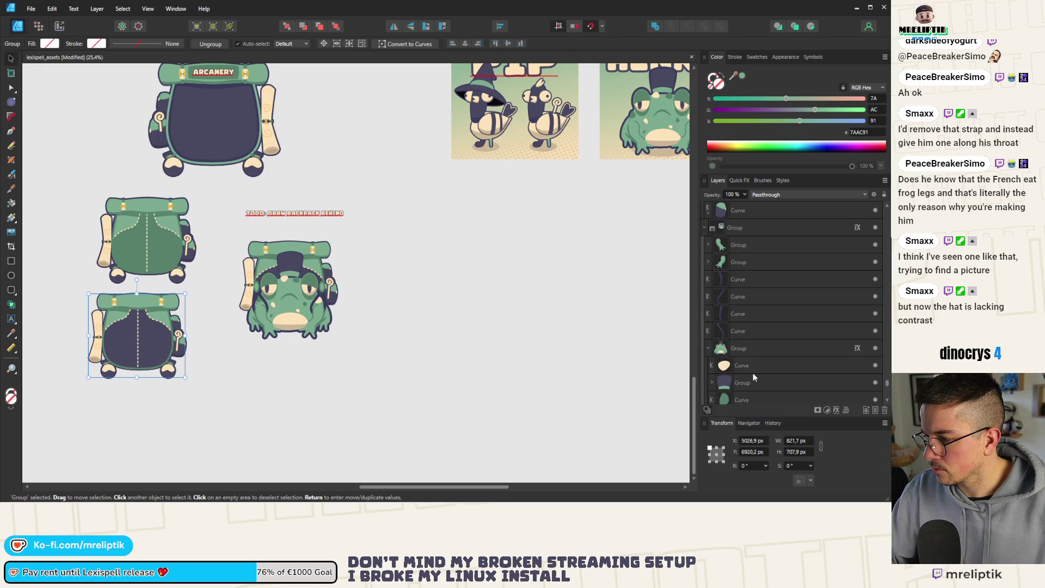
{"action": "left_click_drag", "start_coordinate": [734, 330], "coordinate": [766, 194]}
Drag the backpack copy's layer out of the frog group and nudge the copy up slightly
{"action": "scroll", "coordinate": [732, 234], "scroll_direction": "up", "scroll_amount": 3}
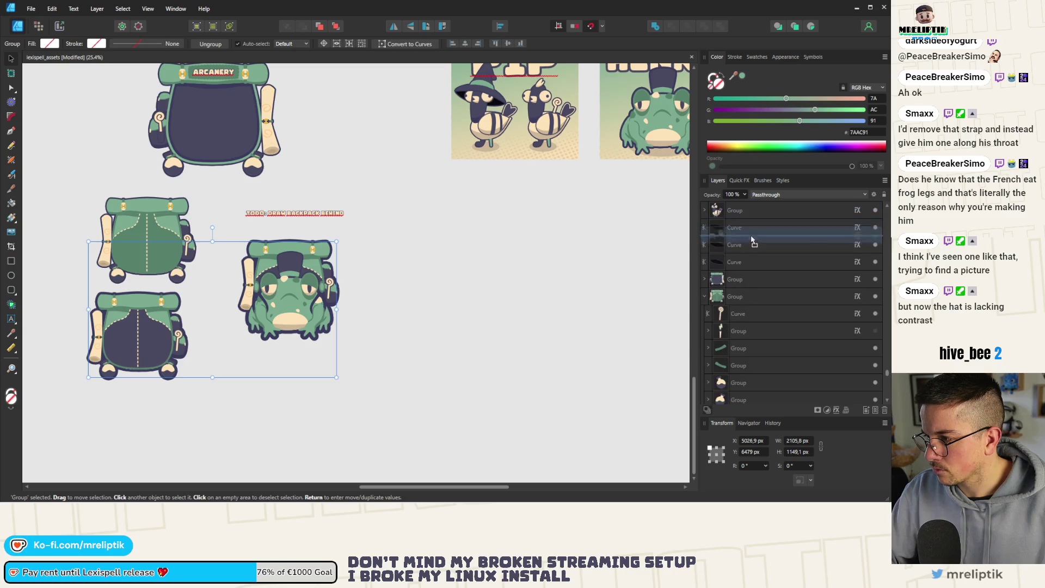
{"action": "left_click", "coordinate": [185, 404]}
{"action": "left_click", "coordinate": [152, 339]}
{"action": "double_click", "coordinate": [741, 295]}
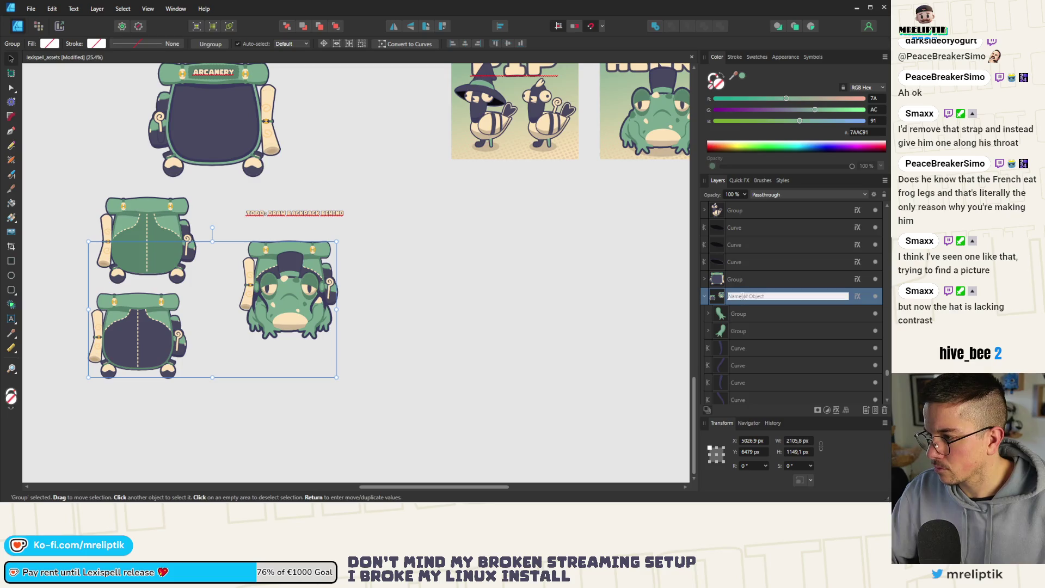
{"action": "left_click", "coordinate": [735, 313]}
{"action": "scroll", "coordinate": [749, 360], "scroll_direction": "up", "scroll_amount": 2}
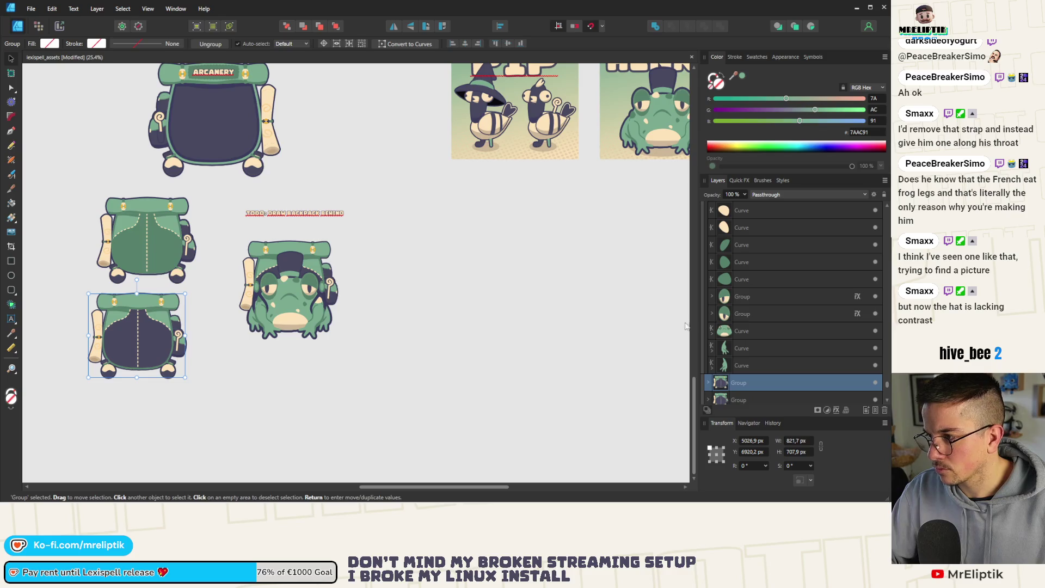
{"action": "mouse_move", "coordinate": [751, 390]}
{"action": "left_mouse_down"}
{"action": "mouse_move", "coordinate": [782, 210]}
{"action": "mouse_move", "coordinate": [781, 245]}
{"action": "mouse_move", "coordinate": [745, 277]}
{"action": "left_mouse_up"}
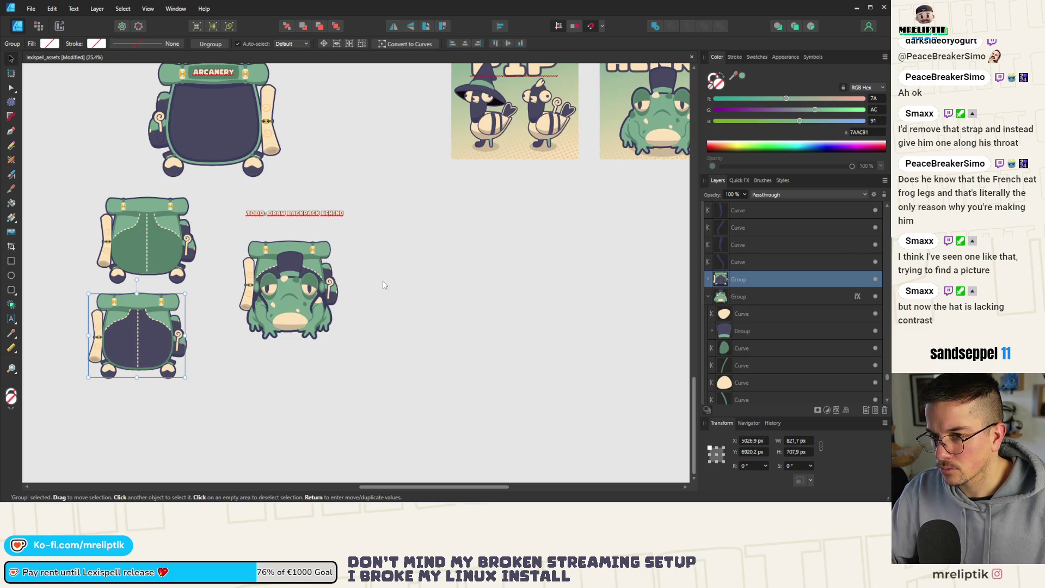
{"action": "scroll", "coordinate": [733, 285], "scroll_direction": "up", "scroll_amount": 3}
{"action": "mouse_move", "coordinate": [744, 331]}
{"action": "left_mouse_down"}
{"action": "mouse_move", "coordinate": [748, 217]}
{"action": "mouse_move", "coordinate": [742, 255]}
{"action": "left_mouse_up"}
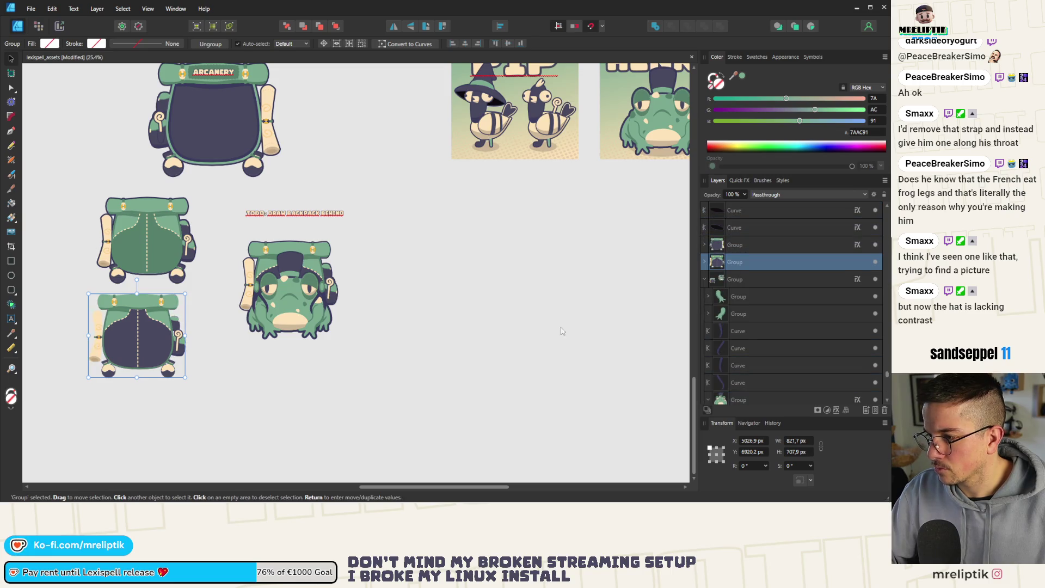
{"action": "left_click", "coordinate": [415, 345]}
{"action": "left_click", "coordinate": [139, 340]}
{"action": "left_click_drag", "start_coordinate": [148, 353], "coordinate": [148, 348]}
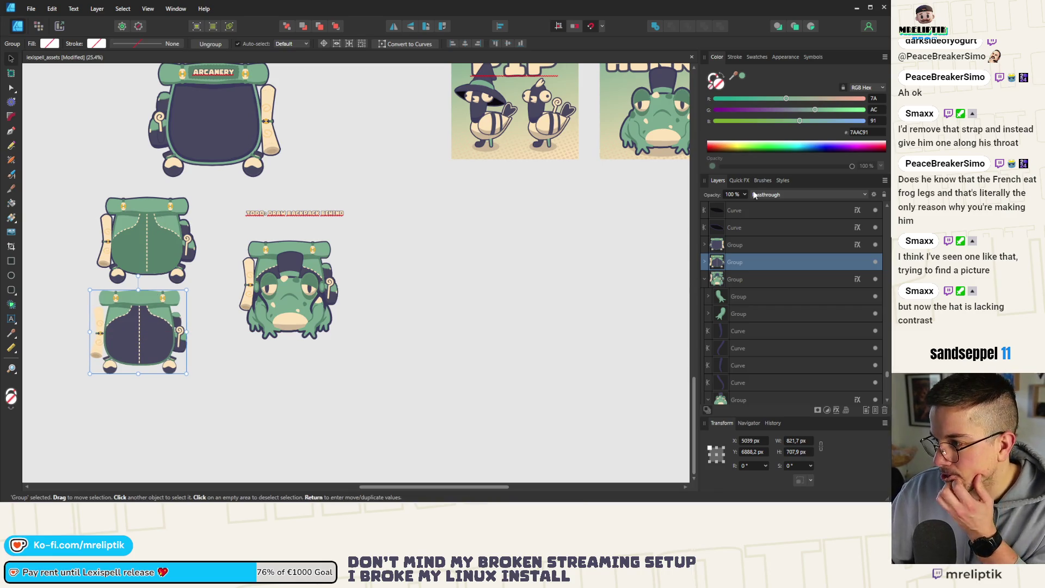
Give the backpack copy a dark Outline effect from Quick FX
{"action": "left_click", "coordinate": [739, 180]}
{"action": "left_click", "coordinate": [714, 227]}
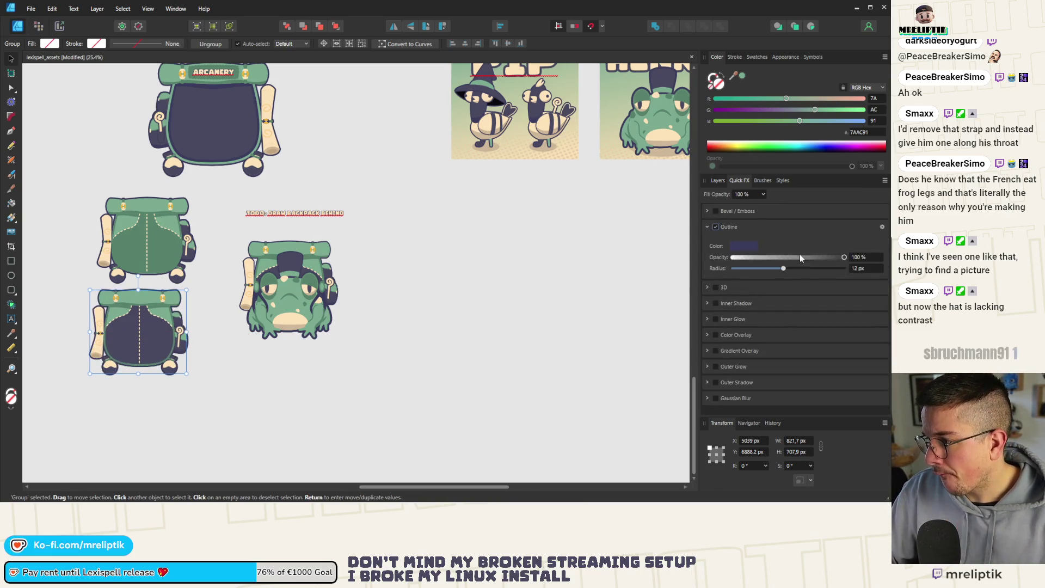
{"action": "left_click", "coordinate": [218, 407]}
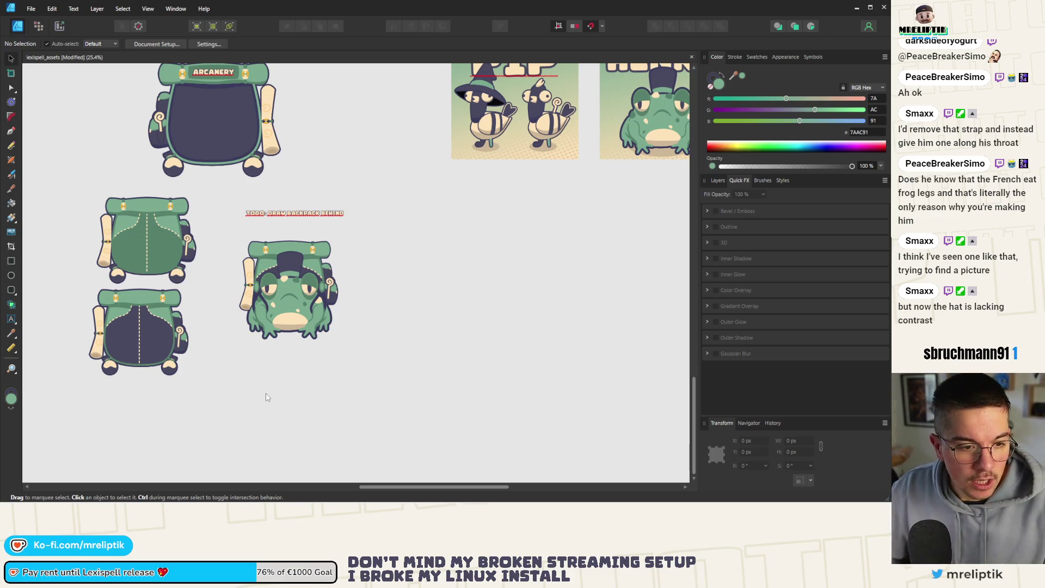
Nudge the frog's dark hat shape down slightly
{"action": "scroll", "coordinate": [289, 275], "scroll_direction": "up", "scroll_amount": 5, "text": "ctrl"}
{"action": "left_click", "coordinate": [290, 275]}
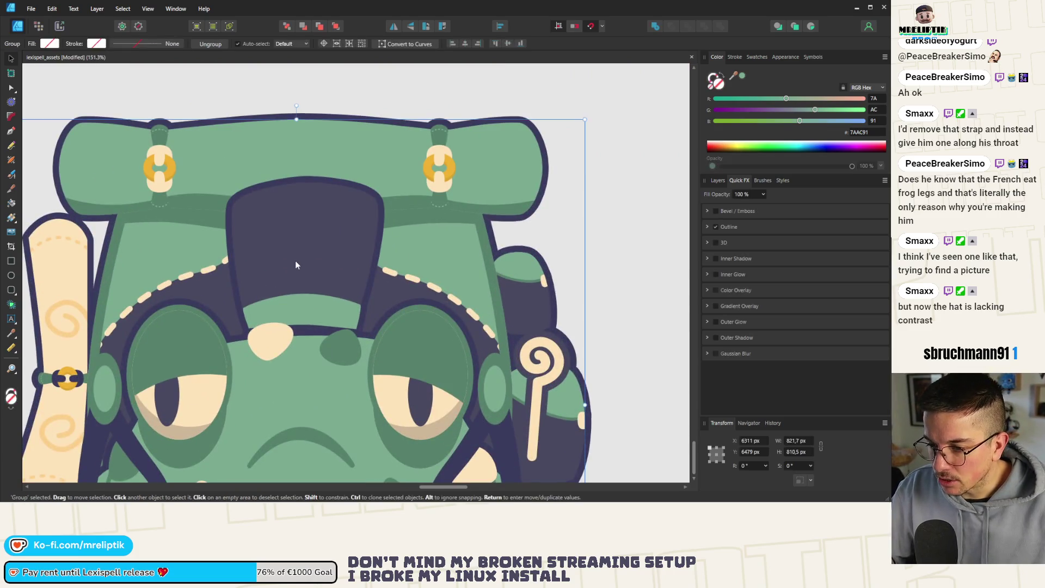
{"action": "left_click", "coordinate": [291, 269]}
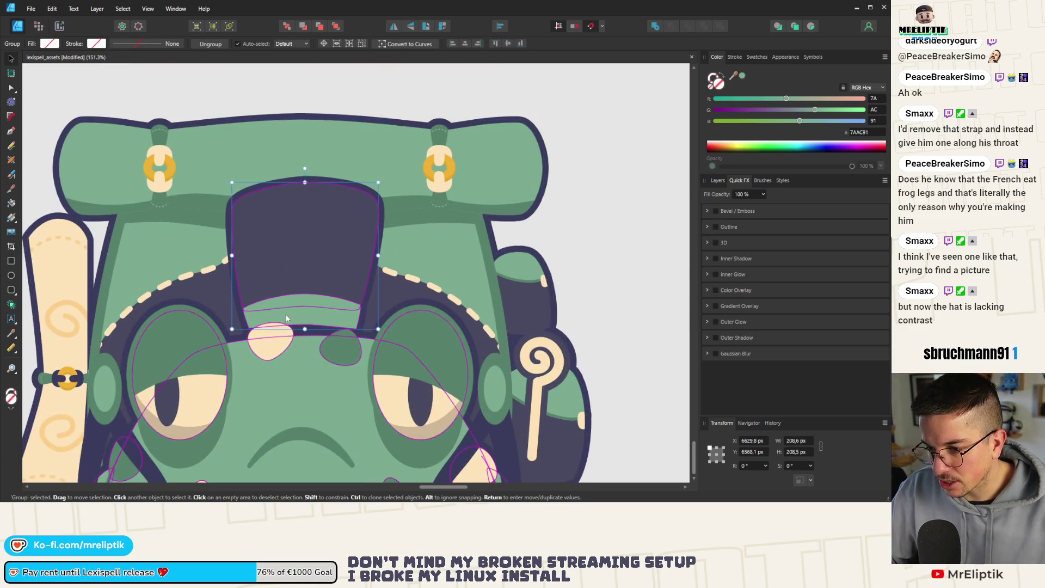
{"action": "scroll", "coordinate": [294, 299], "scroll_direction": "up", "scroll_amount": 2, "text": "ctrl"}
{"action": "left_click_drag", "start_coordinate": [308, 294], "coordinate": [308, 297]}
{"action": "scroll", "coordinate": [262, 276], "scroll_direction": "down", "scroll_amount": 6, "text": "ctrl"}
{"action": "scroll", "coordinate": [305, 306], "scroll_direction": "up", "scroll_amount": 5, "text": "ctrl"}
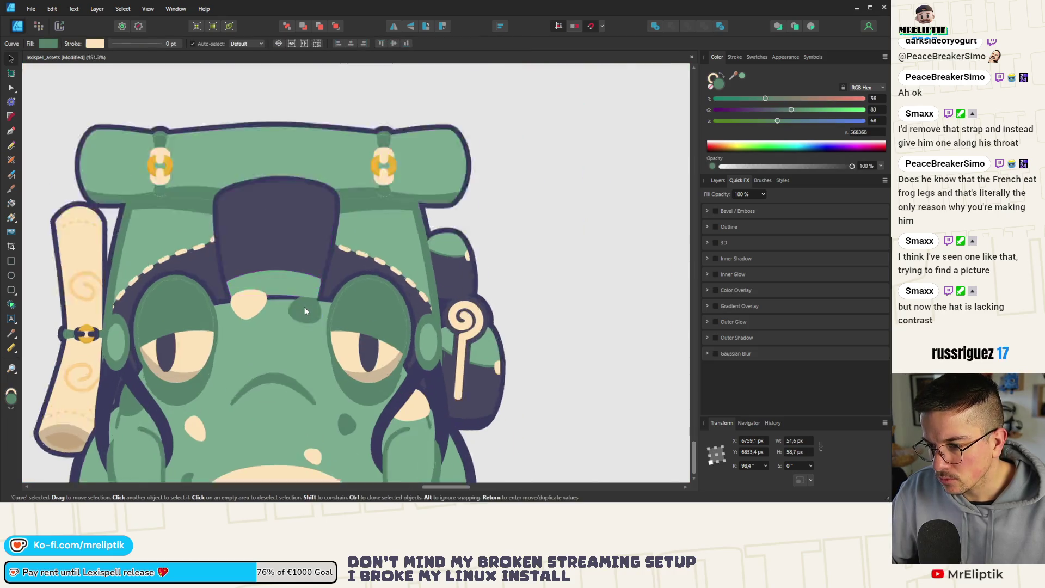
Move the dark green forehead spot's layer into the frog group in the Layers panel
{"action": "left_click", "coordinate": [305, 308]}
{"action": "left_click", "coordinate": [718, 180]}
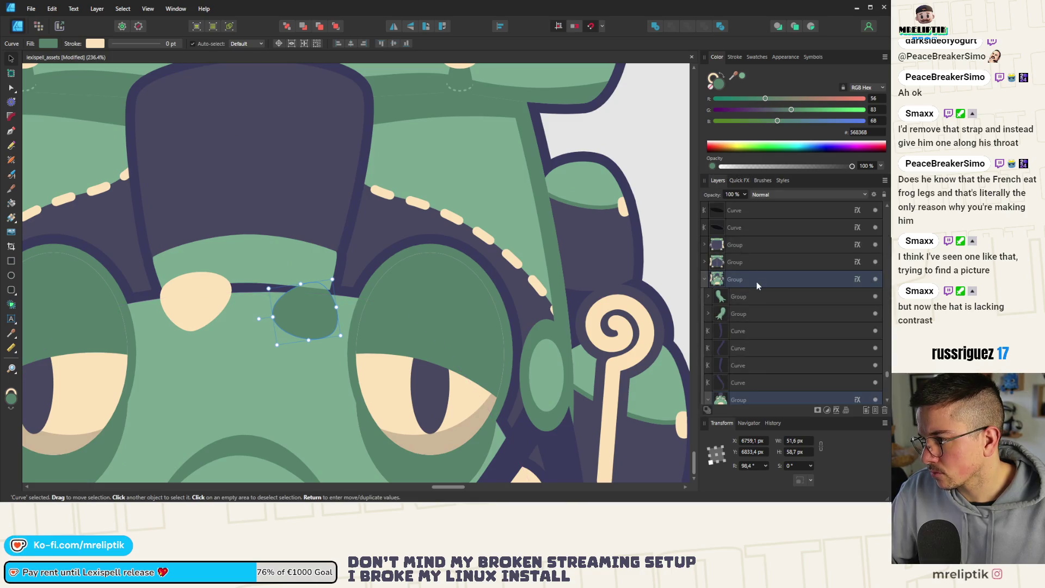
{"action": "scroll", "coordinate": [735, 310], "scroll_direction": "down", "scroll_amount": 3}
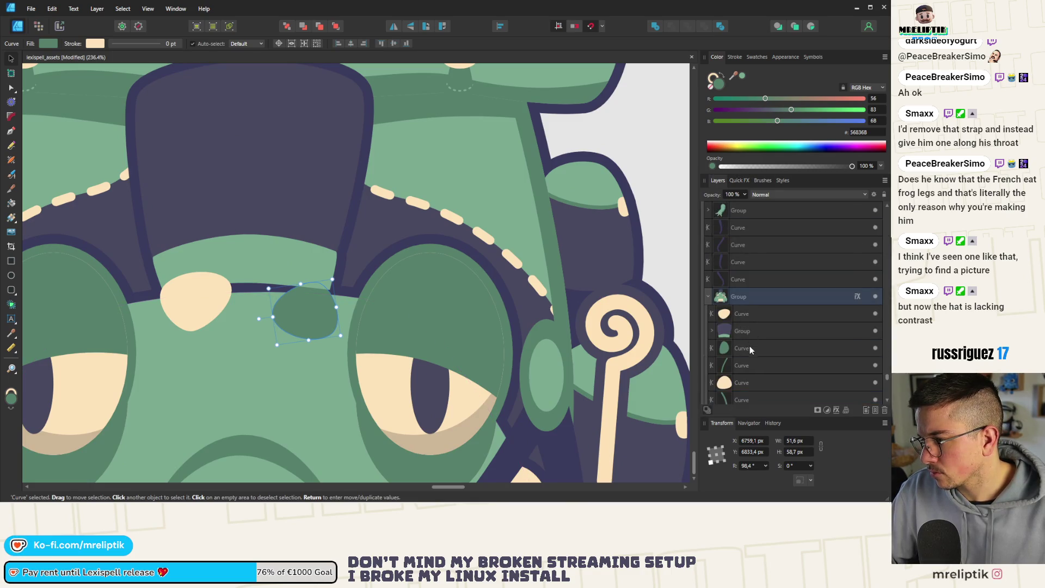
{"action": "left_click", "coordinate": [743, 332]}
{"action": "left_click_drag", "start_coordinate": [745, 351], "coordinate": [749, 351]}
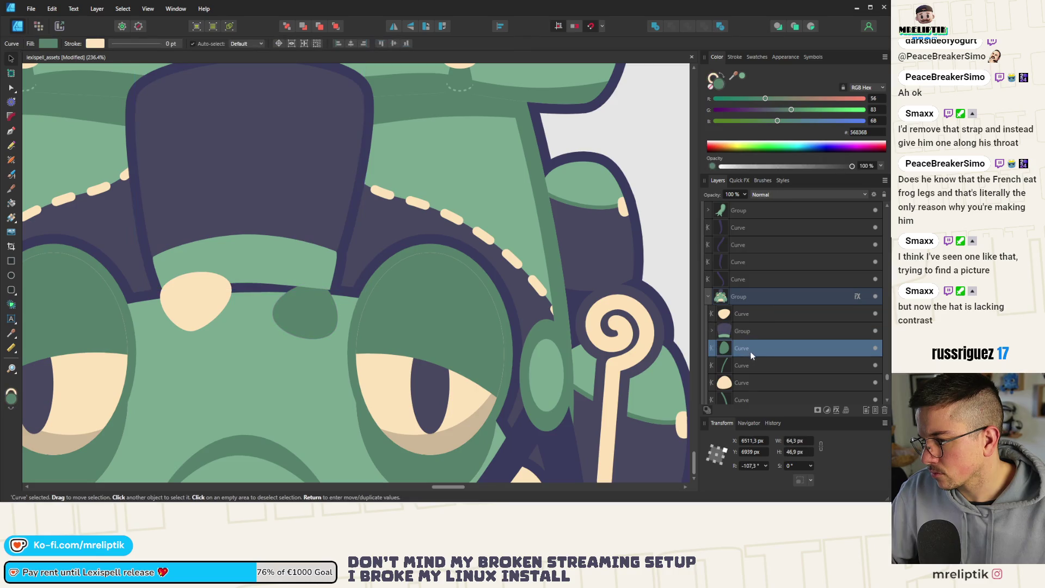
{"action": "left_click", "coordinate": [748, 327]}
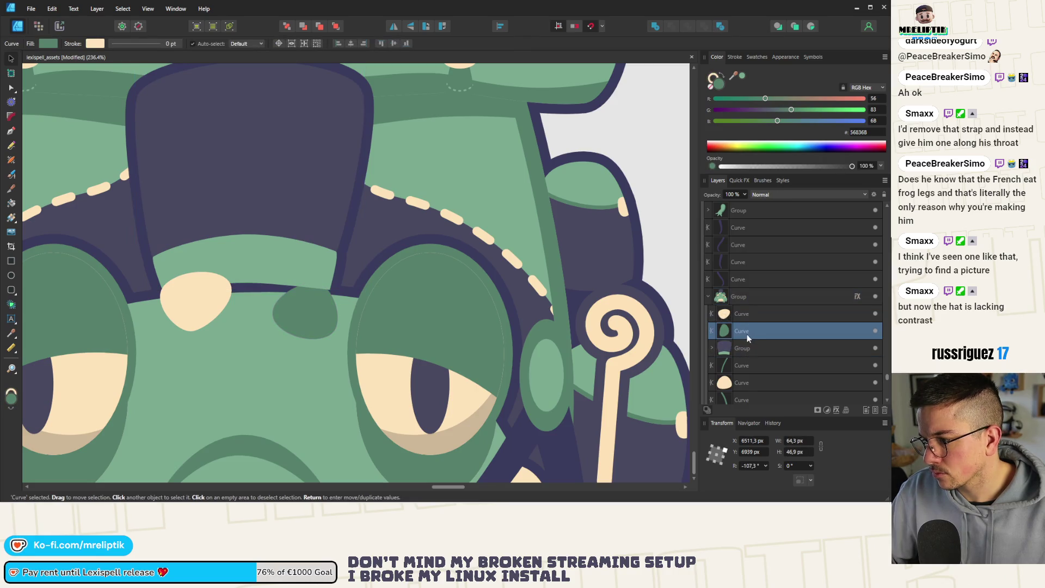
{"action": "scroll", "coordinate": [735, 354], "scroll_direction": "down", "scroll_amount": 3}
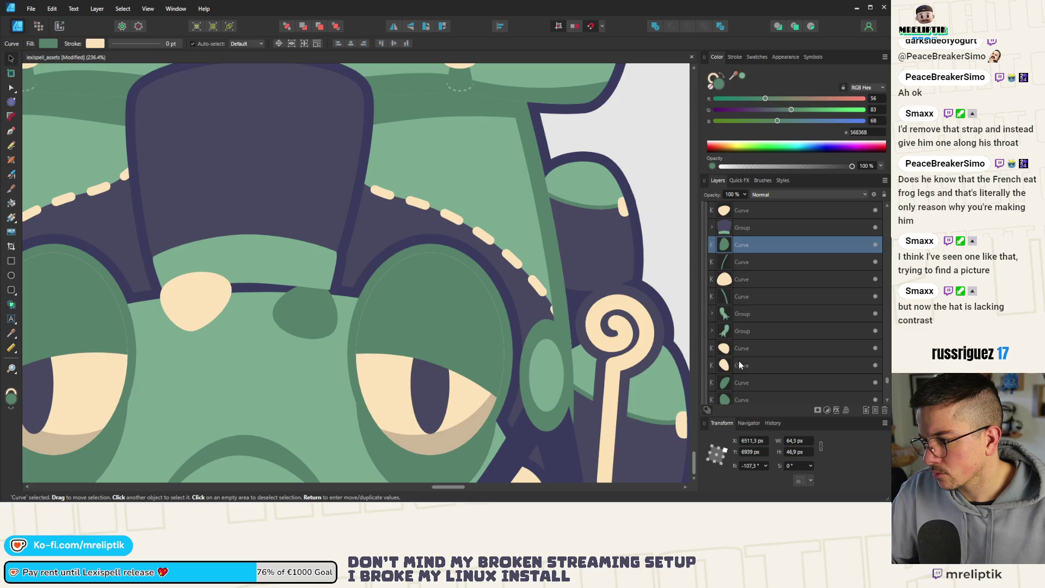
{"action": "key", "text": "ctrl+["}
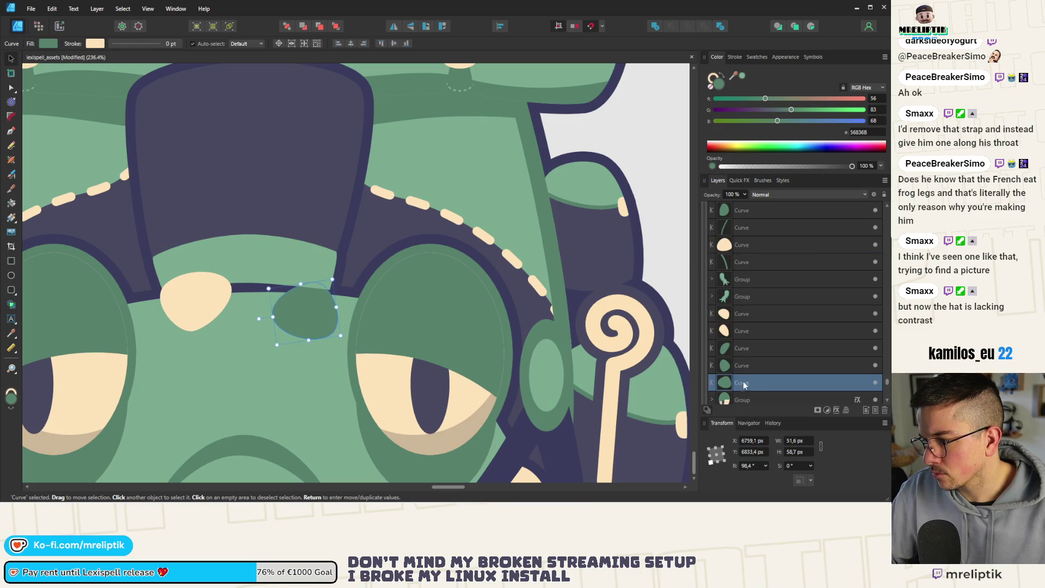
{"action": "mouse_move", "coordinate": [745, 383]}
{"action": "left_mouse_down"}
{"action": "mouse_move", "coordinate": [729, 214]}
{"action": "mouse_move", "coordinate": [761, 260]}
{"action": "left_mouse_up"}
{"action": "scroll", "coordinate": [227, 257], "scroll_direction": "down", "scroll_amount": 5}
{"action": "key", "text": "ctrl+d"}
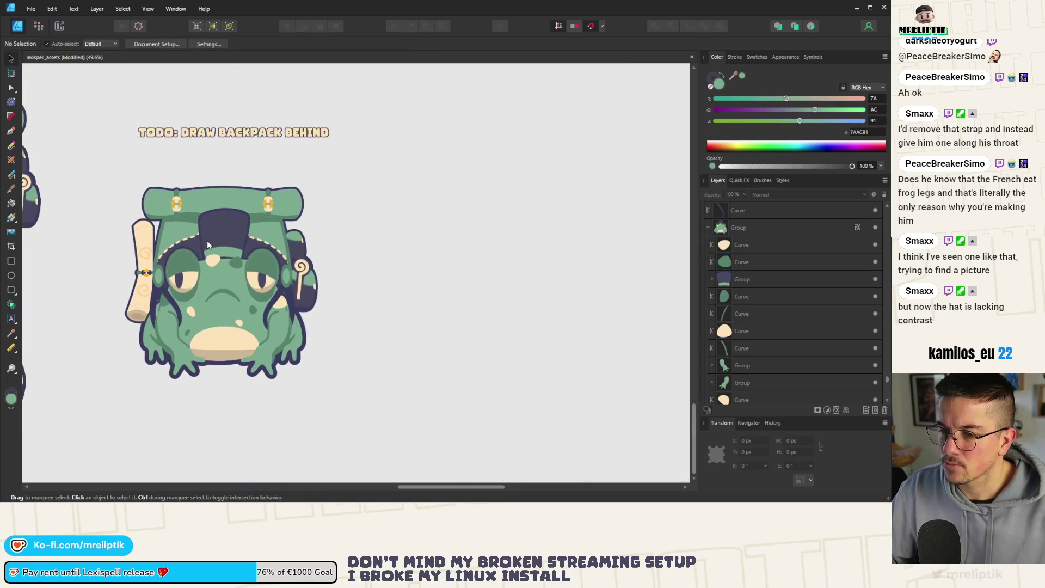
Rotate the cream forehead spot to about 105°
{"action": "left_click", "coordinate": [207, 240]}
{"action": "scroll", "coordinate": [196, 261], "scroll_direction": "up", "scroll_amount": 5}
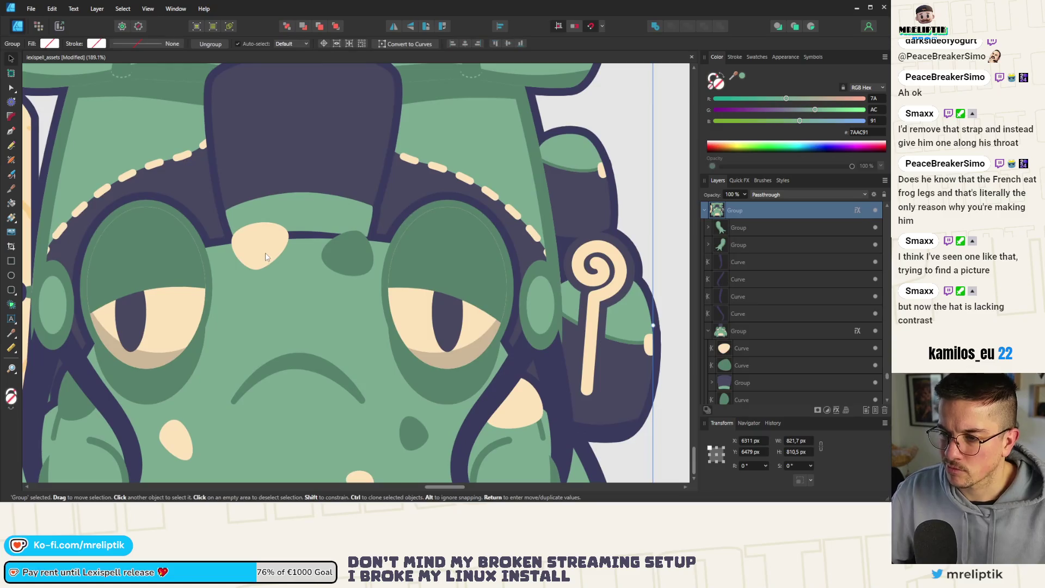
{"action": "double_click", "coordinate": [264, 243]}
{"action": "mouse_move", "coordinate": [302, 220]}
{"action": "left_mouse_down"}
{"action": "mouse_move", "coordinate": [285, 201]}
{"action": "mouse_move", "coordinate": [242, 210]}
{"action": "mouse_move", "coordinate": [219, 252]}
{"action": "left_mouse_up"}
{"action": "key", "text": "ctrl+d"}
Lengthen the cream spot's lower edge and rotate it to 120°
{"action": "scroll", "coordinate": [234, 245], "scroll_direction": "down", "scroll_amount": 5}
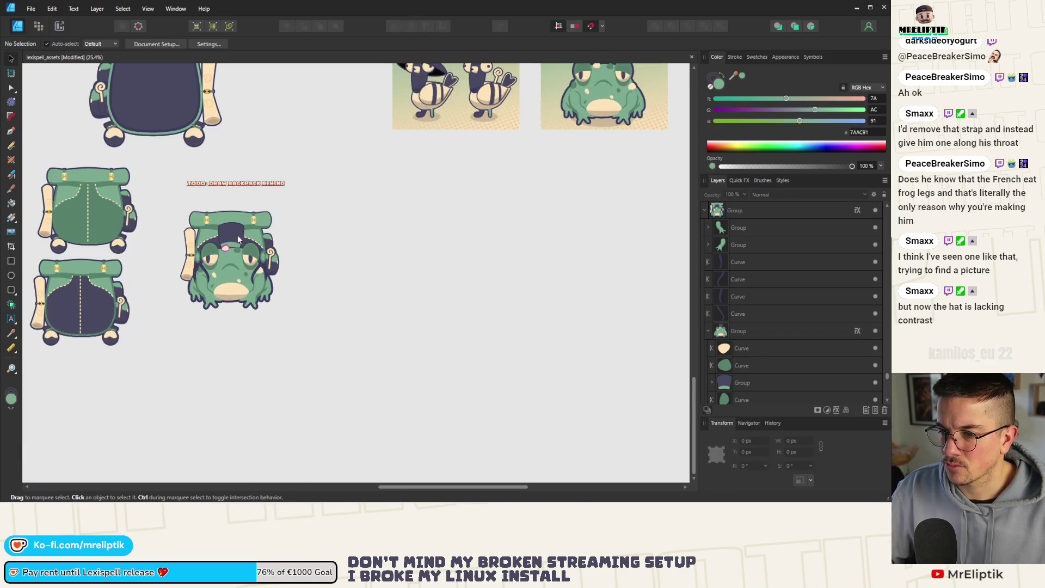
{"action": "scroll", "coordinate": [237, 235], "scroll_direction": "up", "scroll_amount": 3}
{"action": "scroll", "coordinate": [248, 254], "scroll_direction": "up", "scroll_amount": 2}
{"action": "left_click", "coordinate": [249, 254]}
{"action": "scroll", "coordinate": [259, 221], "scroll_direction": "up", "scroll_amount": 2}
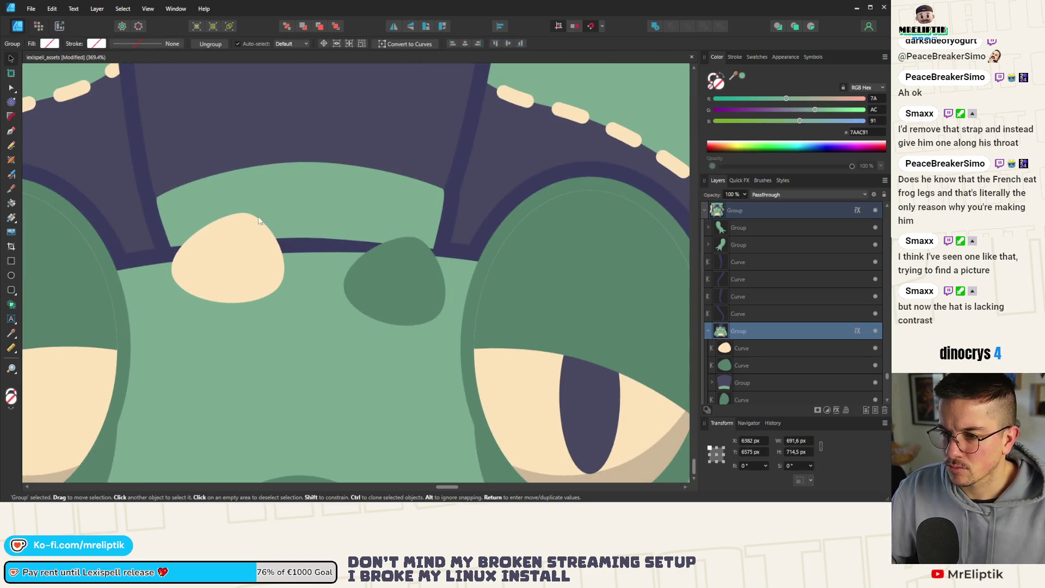
{"action": "double_click", "coordinate": [238, 245]}
{"action": "mouse_move", "coordinate": [158, 272]}
{"action": "left_mouse_down"}
{"action": "mouse_move", "coordinate": [162, 286]}
{"action": "mouse_move", "coordinate": [156, 280]}
{"action": "left_mouse_up"}
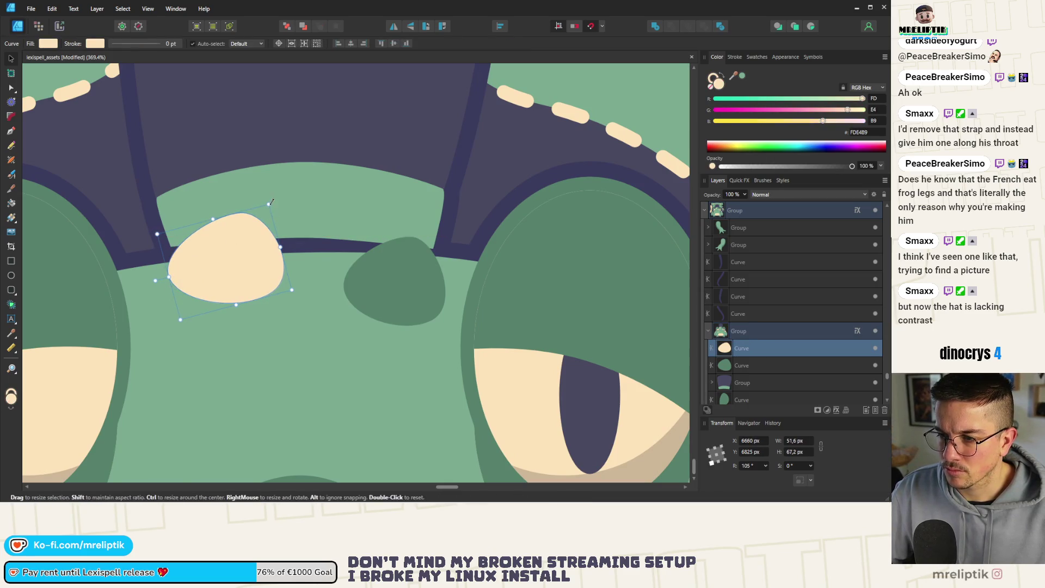
{"action": "left_click_drag", "start_coordinate": [153, 280], "coordinate": [152, 288]}
Make the dark green blob narrower and shift it up and to the right
{"action": "left_click", "coordinate": [392, 275]}
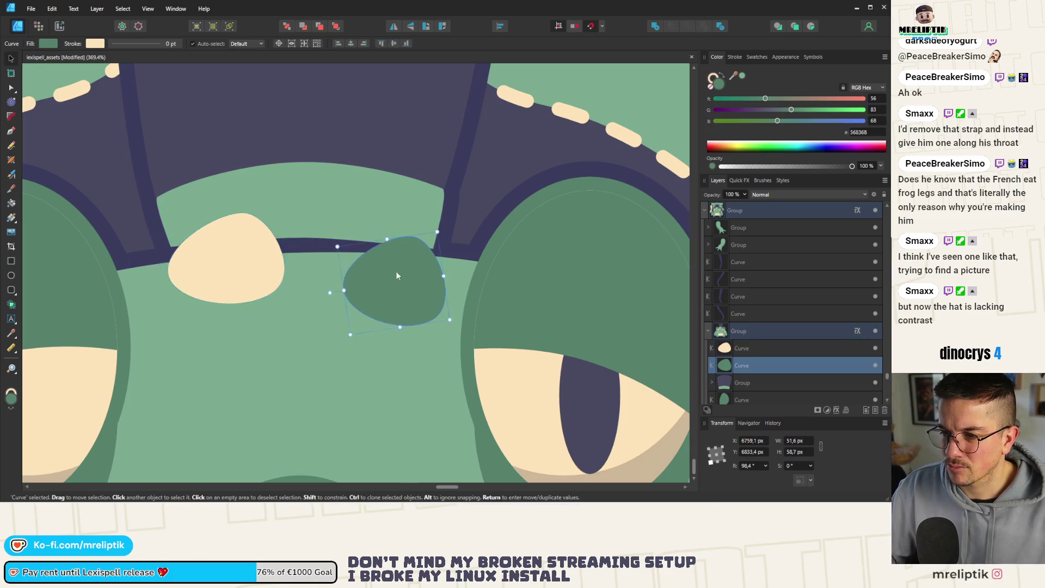
{"action": "scroll", "coordinate": [261, 246], "scroll_direction": "down", "scroll_amount": 5}
{"action": "left_click", "coordinate": [425, 206]}
{"action": "scroll", "coordinate": [278, 250], "scroll_direction": "up", "scroll_amount": 10}
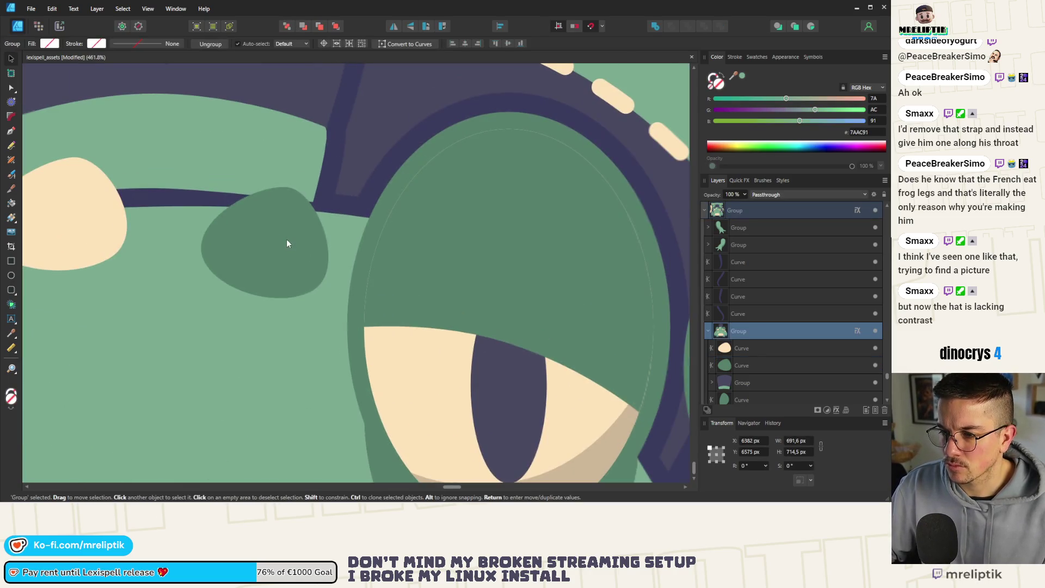
{"action": "left_click", "coordinate": [287, 241]}
{"action": "left_click_drag", "start_coordinate": [318, 181], "coordinate": [323, 206]}
{"action": "mouse_move", "coordinate": [270, 261]}
{"action": "left_mouse_down"}
{"action": "mouse_move", "coordinate": [285, 229]}
{"action": "mouse_move", "coordinate": [309, 235]}
{"action": "mouse_move", "coordinate": [296, 234]}
{"action": "left_mouse_up"}
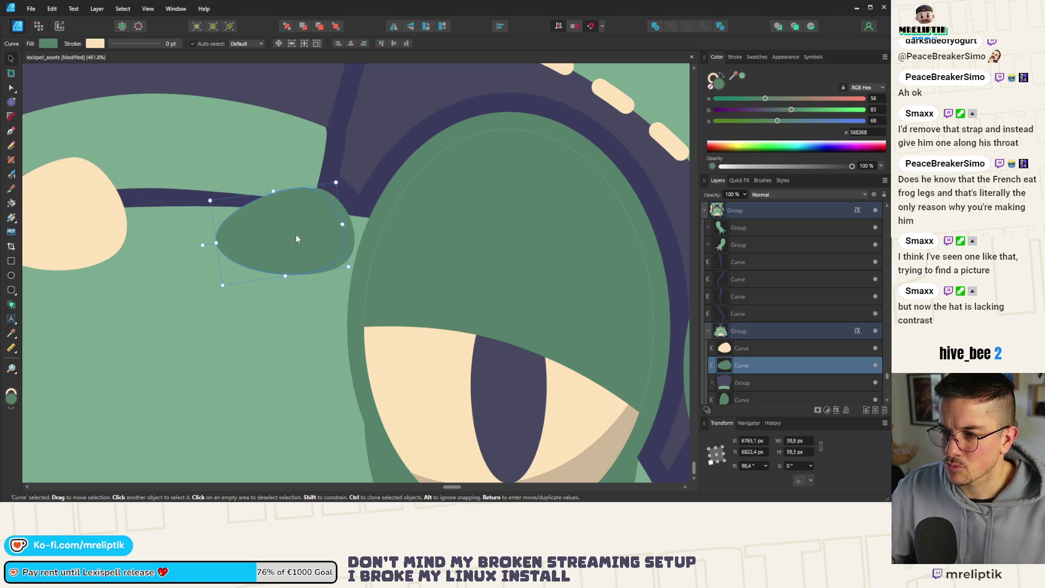
{"action": "key", "text": "ctrl+d"}
{"action": "key", "text": "ctrl+0"}
{"action": "scroll", "coordinate": [336, 216], "scroll_direction": "down", "scroll_amount": 4}
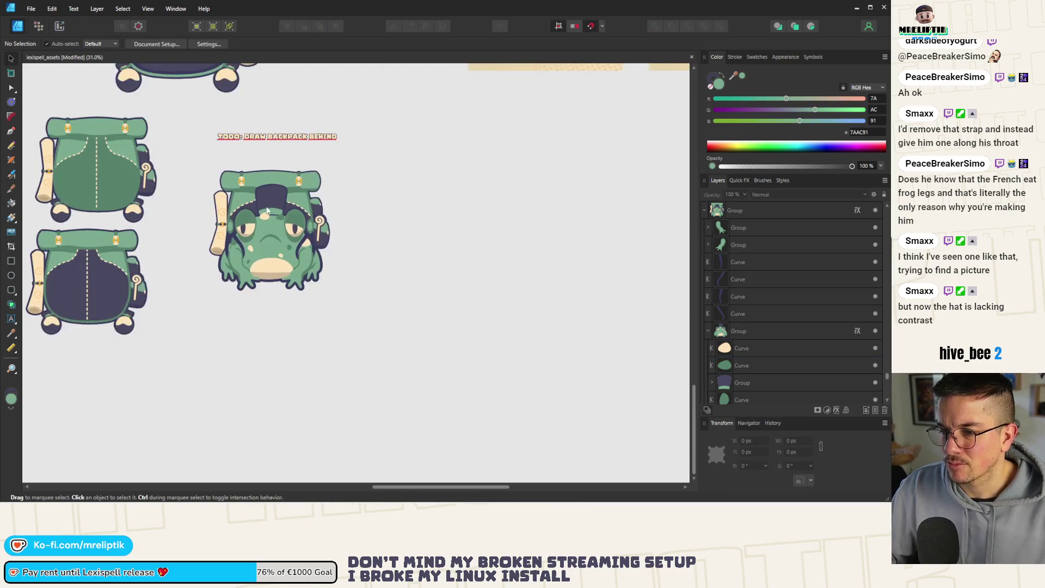
{"action": "scroll", "coordinate": [268, 265], "scroll_direction": "up", "scroll_amount": 3}
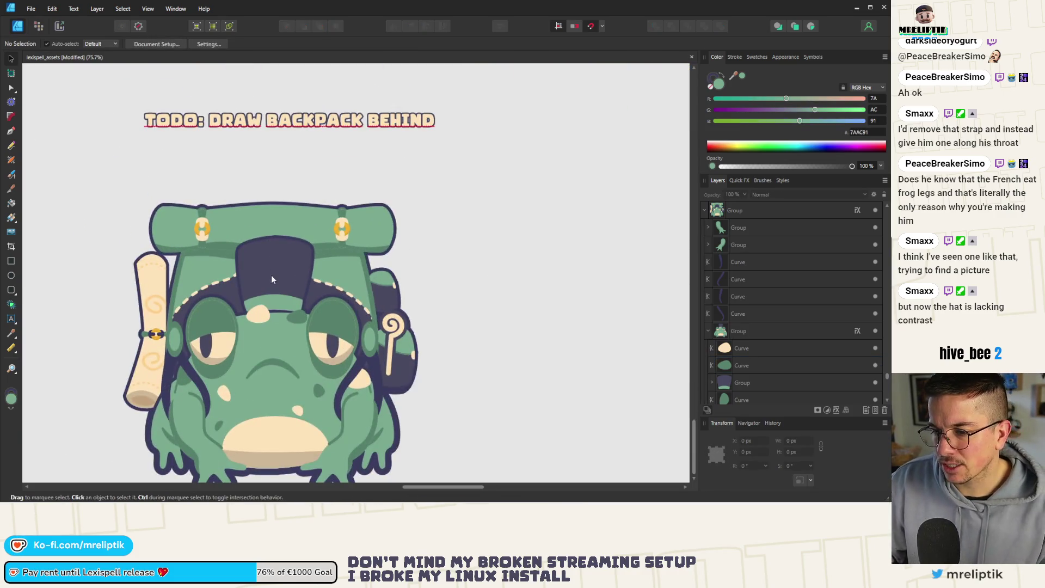
{"action": "left_click", "coordinate": [269, 263]}
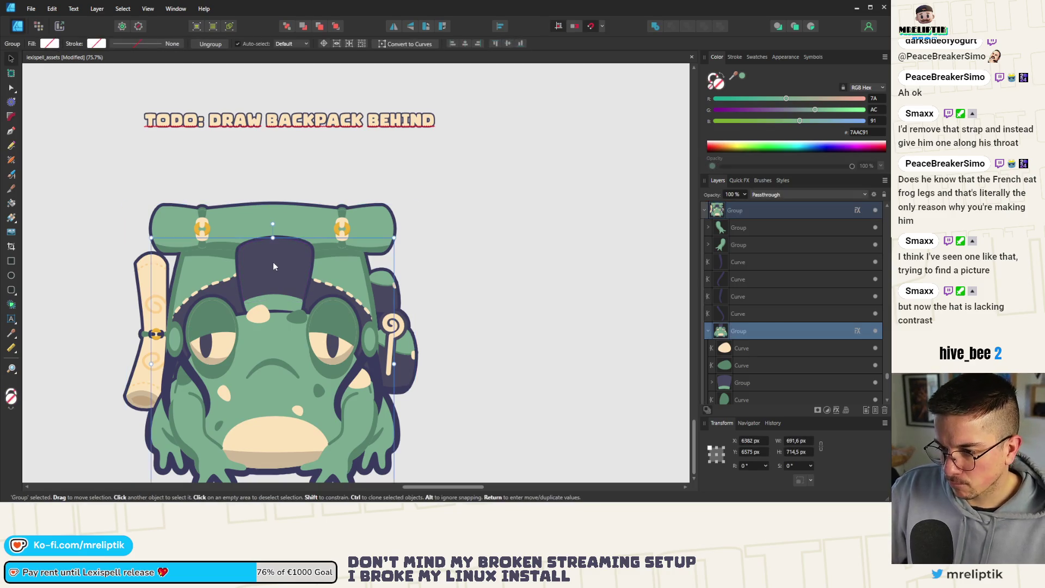
{"action": "double_click", "coordinate": [278, 269]}
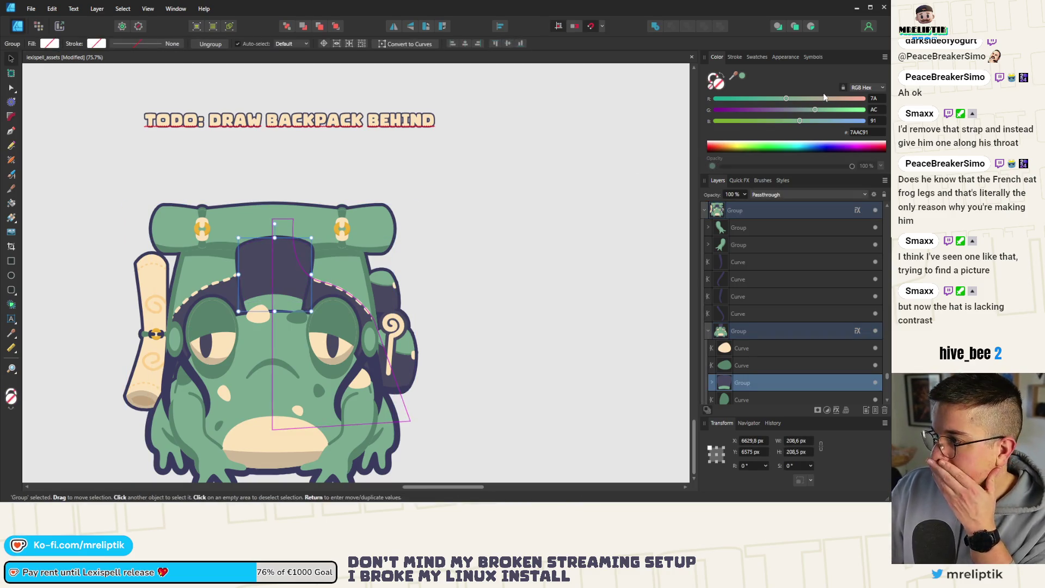
{"action": "left_click_drag", "start_coordinate": [742, 76], "coordinate": [265, 327]}
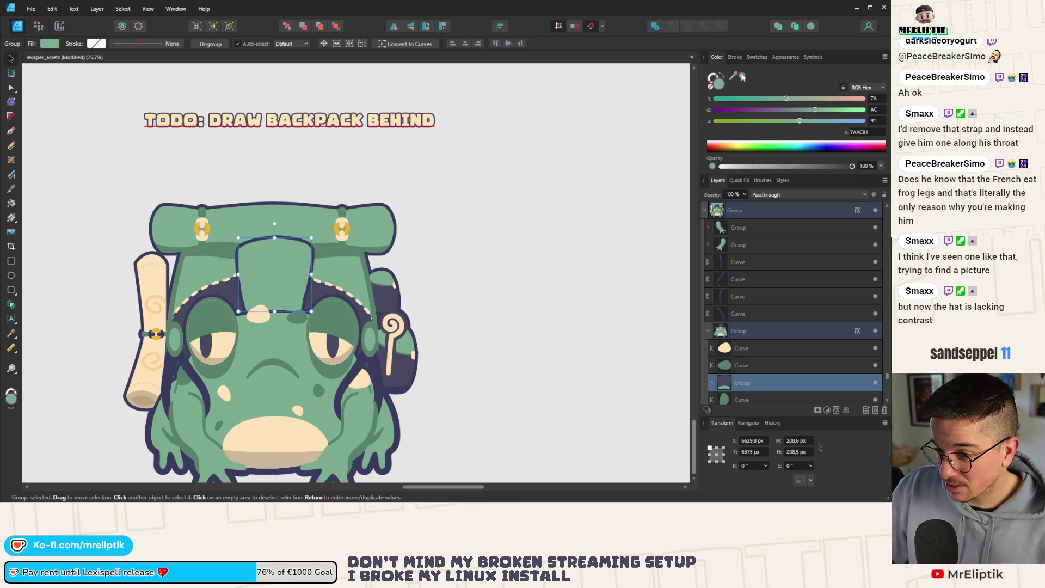
{"action": "scroll", "coordinate": [266, 282], "scroll_direction": "down", "scroll_amount": 4}
{"action": "scroll", "coordinate": [265, 281], "scroll_direction": "down", "scroll_amount": 2}
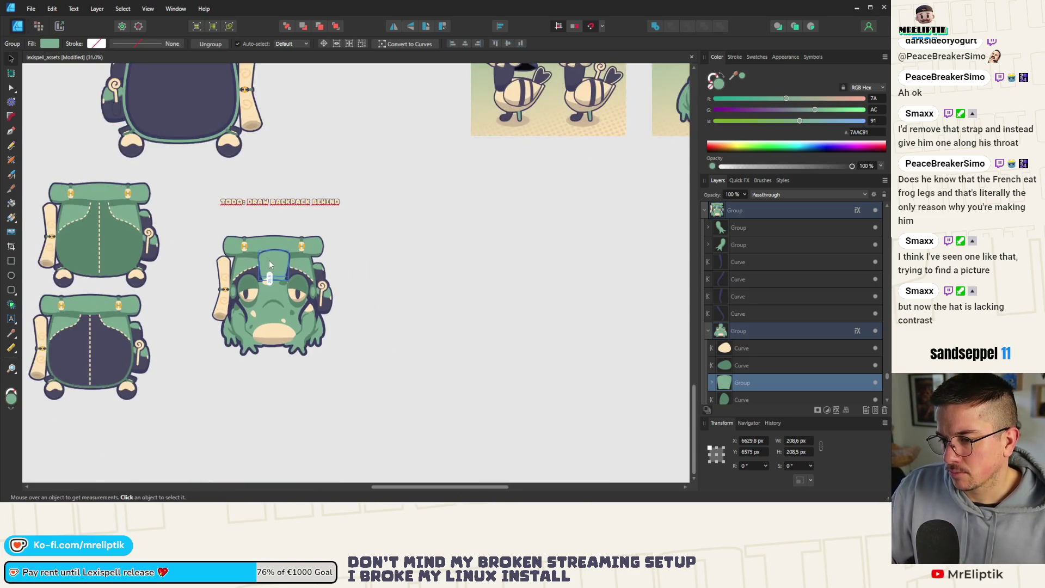
{"action": "key", "text": "ctrl+z"}
{"action": "scroll", "coordinate": [261, 297], "scroll_direction": "down", "scroll_amount": 2}
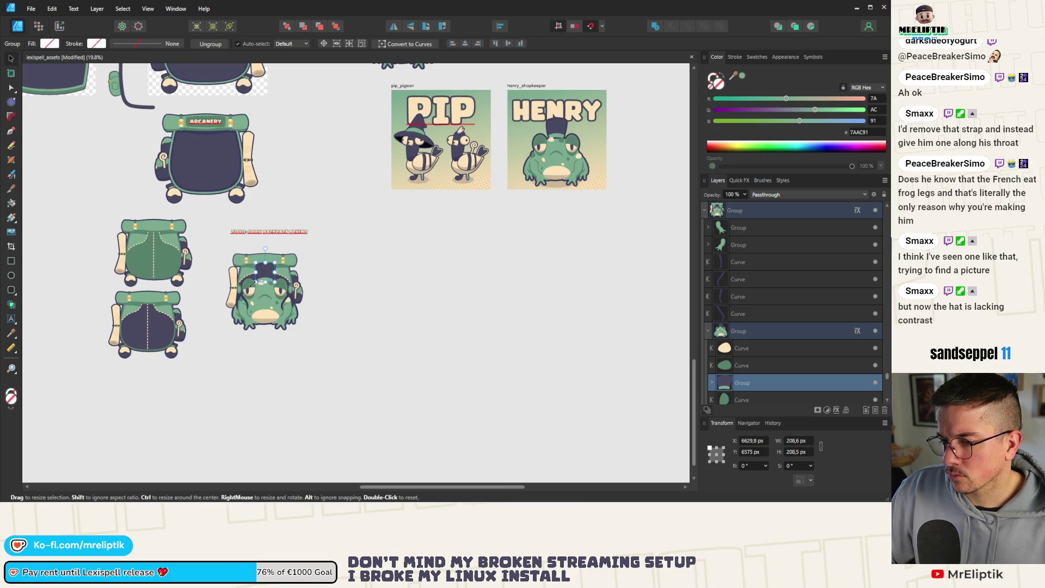
{"action": "scroll", "coordinate": [261, 297], "scroll_direction": "up", "scroll_amount": 3}
{"action": "mouse_move", "coordinate": [744, 76]}
{"action": "left_mouse_down"}
{"action": "mouse_move", "coordinate": [313, 348]}
{"action": "mouse_move", "coordinate": [263, 402]}
{"action": "mouse_move", "coordinate": [263, 380]}
{"action": "left_mouse_up"}
{"action": "key", "text": "ctrl+z"}
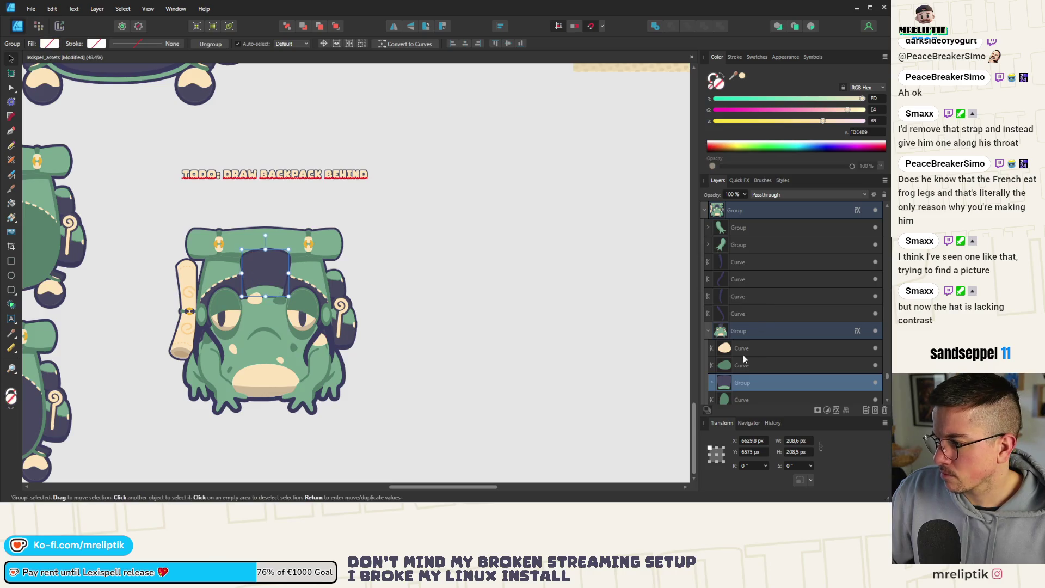
{"action": "scroll", "coordinate": [743, 363], "scroll_direction": "down", "scroll_amount": 2}
{"action": "left_click", "coordinate": [711, 333]}
{"action": "left_click", "coordinate": [743, 365]}
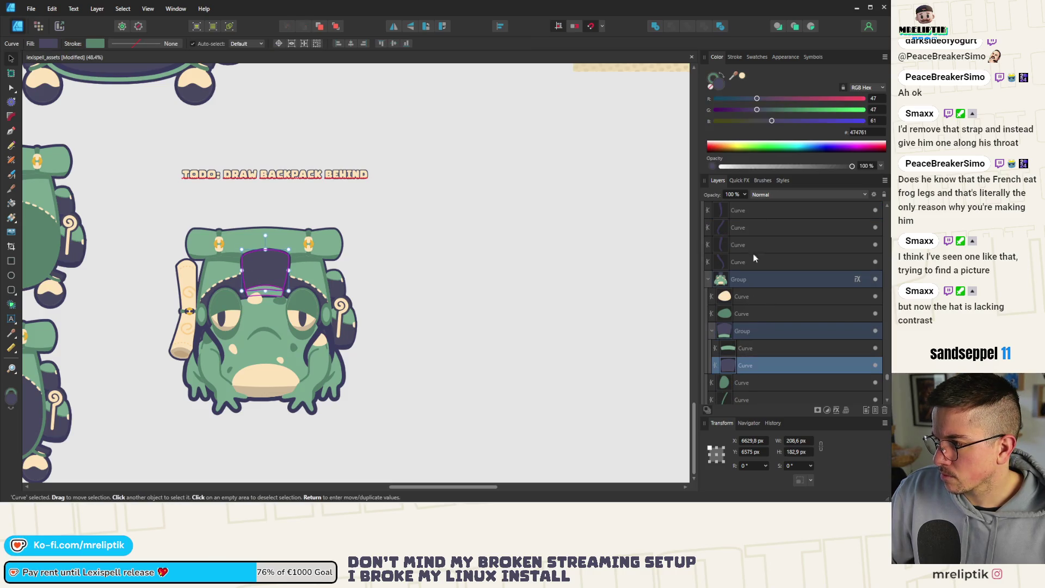
{"action": "left_click", "coordinate": [743, 77]}
{"action": "left_click", "coordinate": [477, 292]}
{"action": "scroll", "coordinate": [354, 293], "scroll_direction": "down", "scroll_amount": 2}
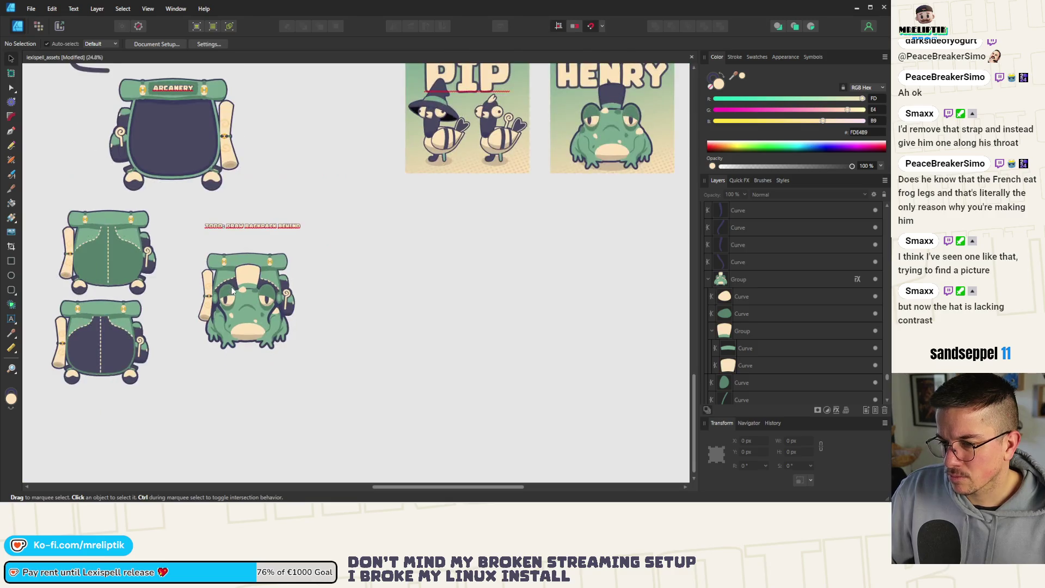
{"action": "scroll", "coordinate": [235, 297], "scroll_direction": "up", "scroll_amount": 3}
{"action": "scroll", "coordinate": [236, 297], "scroll_direction": "down", "scroll_amount": 2}
{"action": "scroll", "coordinate": [262, 298], "scroll_direction": "up", "scroll_amount": 4}
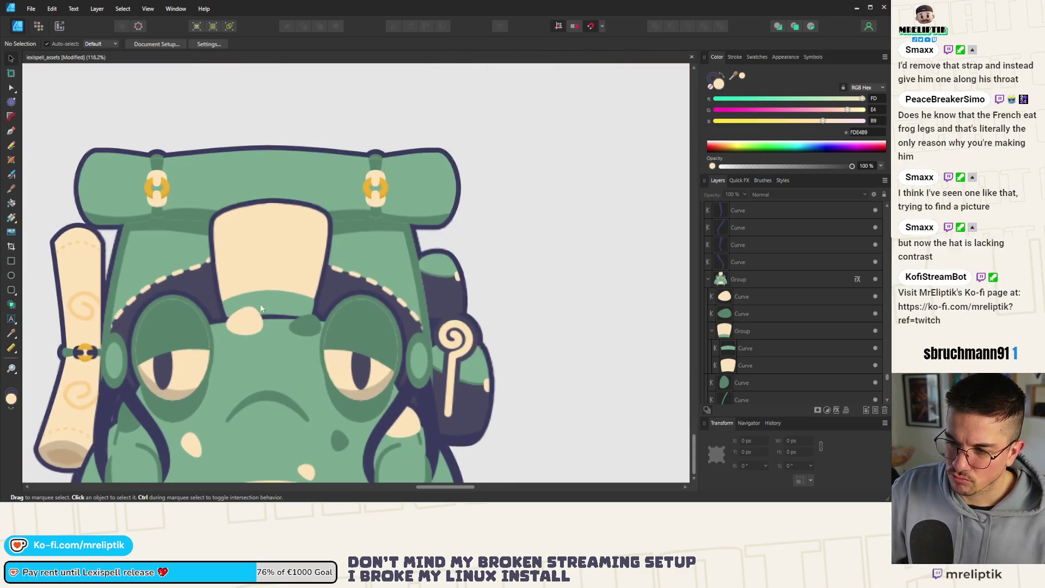
{"action": "left_click", "coordinate": [270, 299]}
{"action": "double_click", "coordinate": [270, 301]}
{"action": "scroll", "coordinate": [270, 301], "scroll_direction": "up", "scroll_amount": 5}
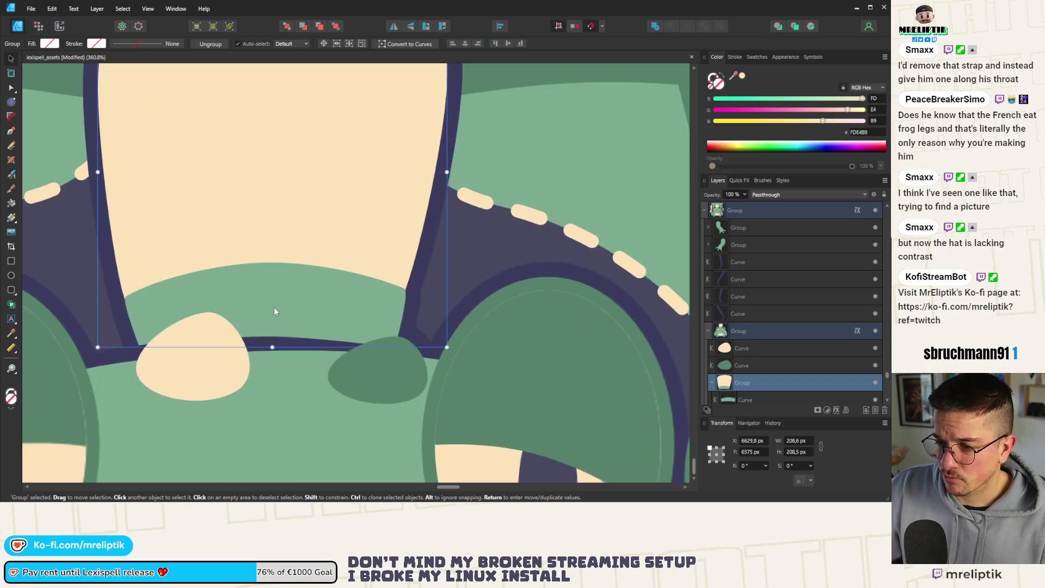
{"action": "scroll", "coordinate": [292, 299], "scroll_direction": "down", "scroll_amount": 10}
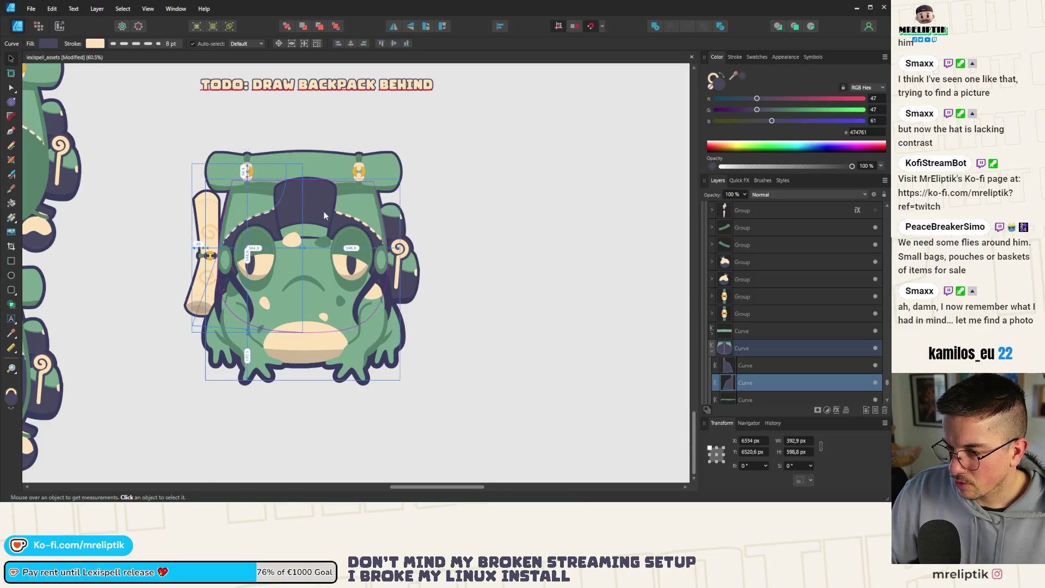
{"action": "left_click", "coordinate": [369, 223]}
{"action": "scroll", "coordinate": [369, 223], "scroll_direction": "down", "scroll_amount": 2}
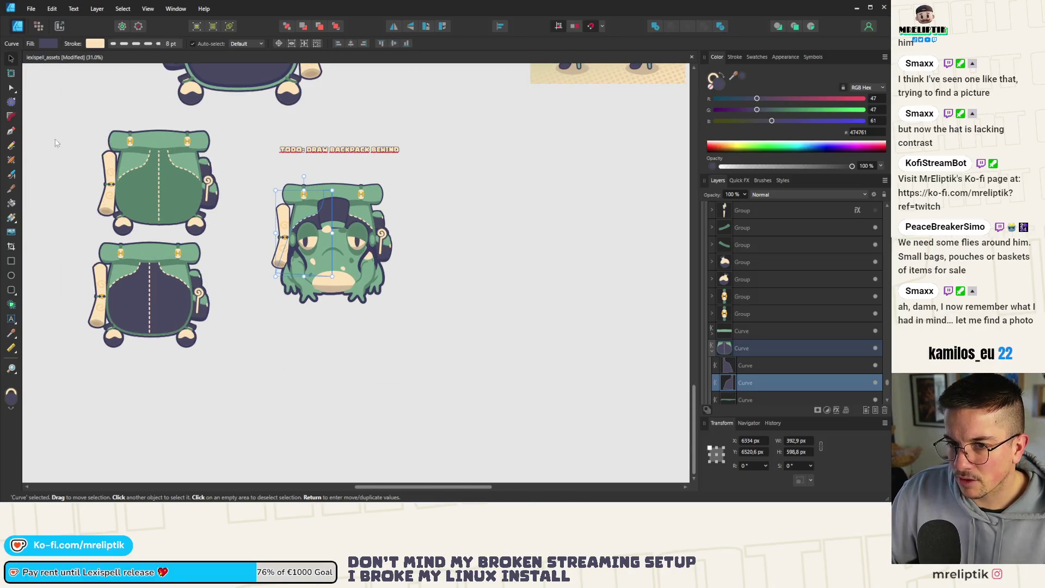
{"action": "left_click", "coordinate": [10, 275]}
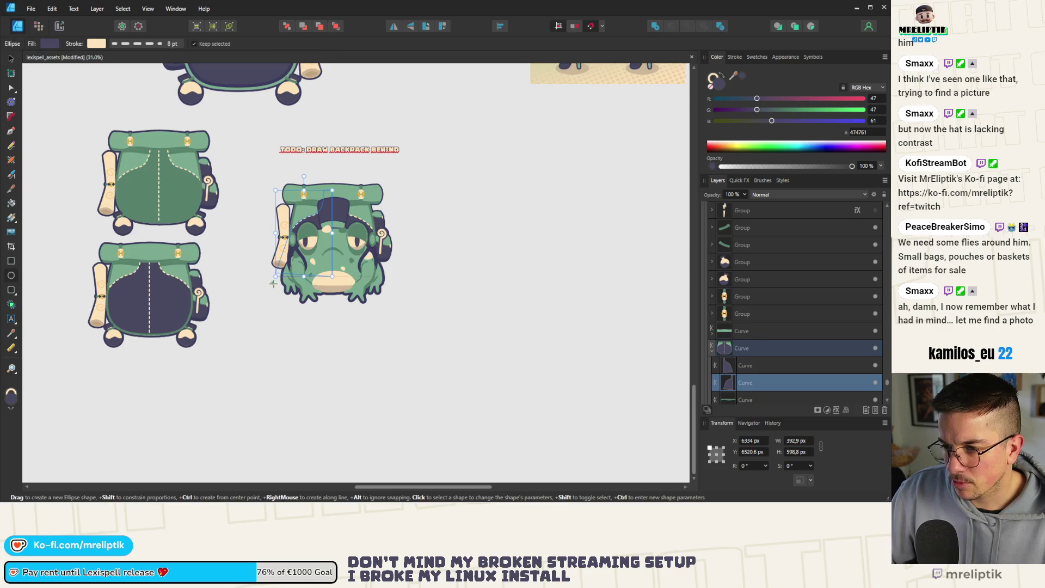
Draw an ellipse over the frog's head, just left of centre
{"action": "scroll", "coordinate": [370, 222], "scroll_direction": "up", "scroll_amount": 3}
{"action": "left_click_drag", "start_coordinate": [261, 147], "coordinate": [359, 243]}
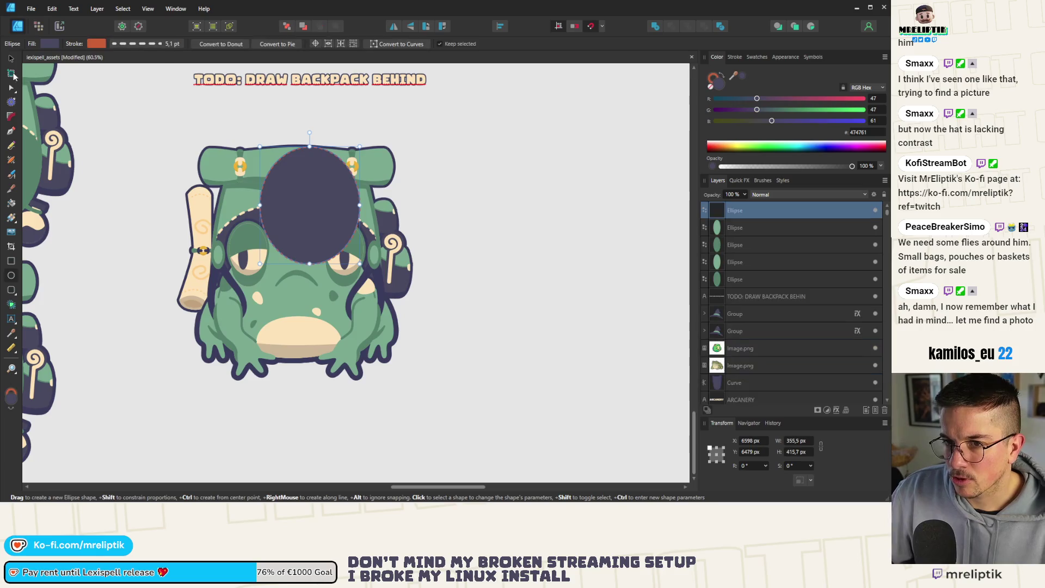
{"action": "key", "text": "v"}
{"action": "left_click_drag", "start_coordinate": [309, 201], "coordinate": [295, 199]}
{"action": "key", "text": "Delete"}
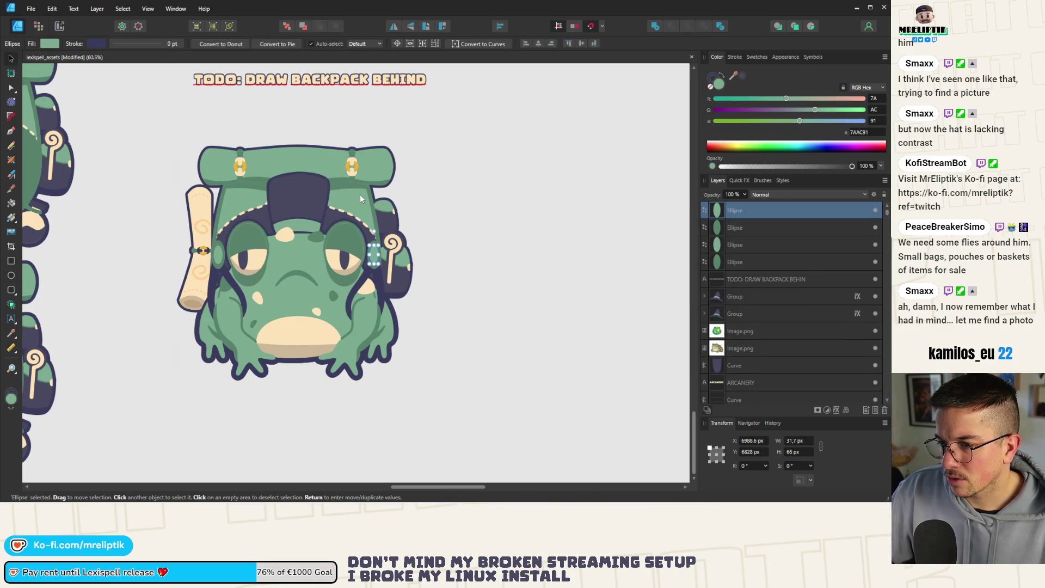
{"action": "left_click", "coordinate": [360, 194]}
{"action": "double_click", "coordinate": [349, 202]}
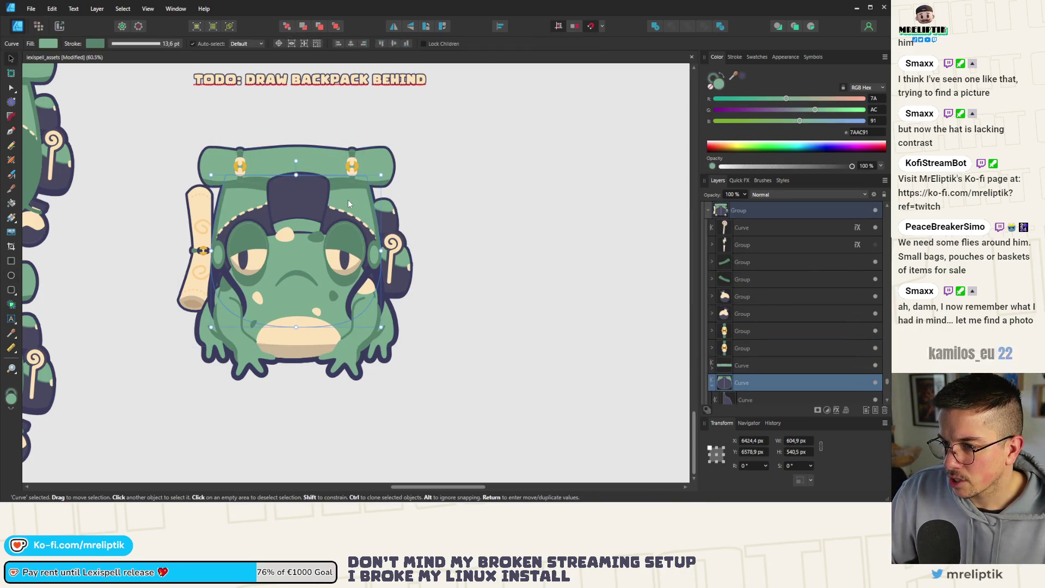
{"action": "key", "text": "ctrl+z"}
{"action": "key", "text": "ctrl+z"}
{"action": "key", "text": "ctrl+z"}
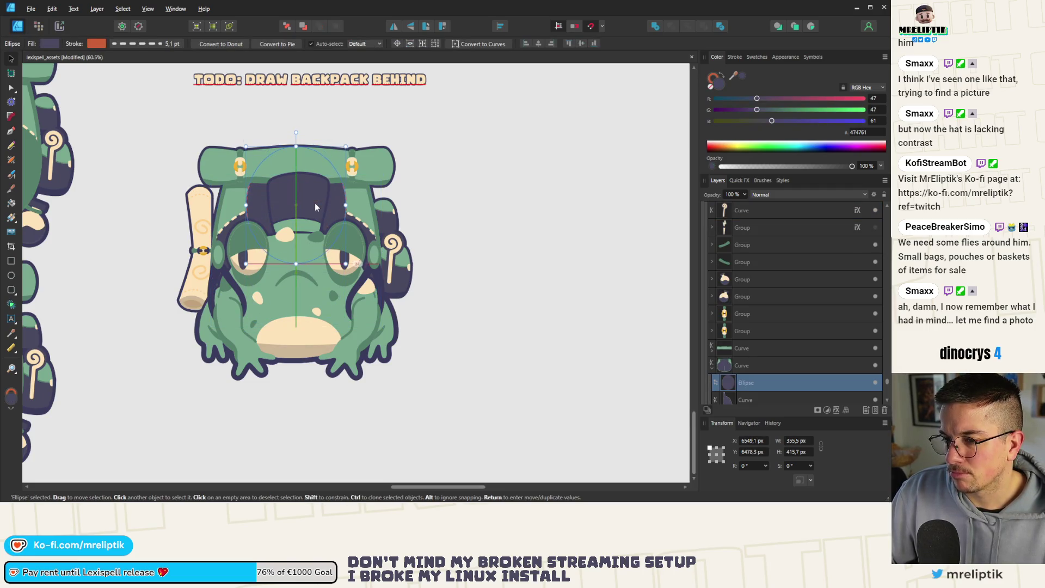
Fill the ellipse with the frog's sampled green and shrink it around its centre
{"action": "scroll", "coordinate": [283, 198], "scroll_direction": "up", "scroll_amount": 3}
{"action": "mouse_move", "coordinate": [735, 77]}
{"action": "left_mouse_down"}
{"action": "mouse_move", "coordinate": [455, 270]}
{"action": "mouse_move", "coordinate": [383, 291]}
{"action": "left_mouse_up"}
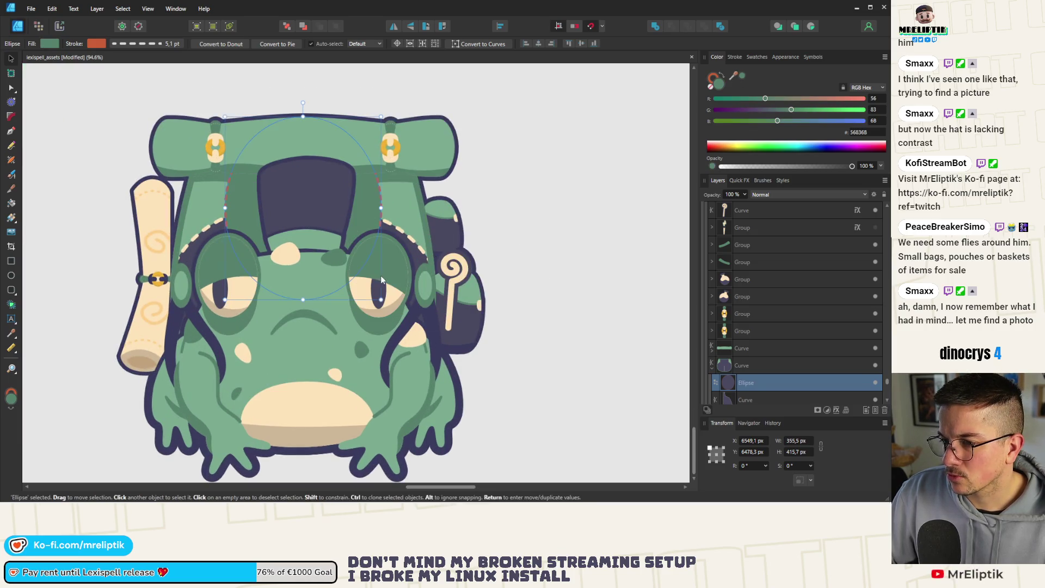
{"action": "left_click", "coordinate": [531, 175]}
{"action": "left_click", "coordinate": [374, 200]}
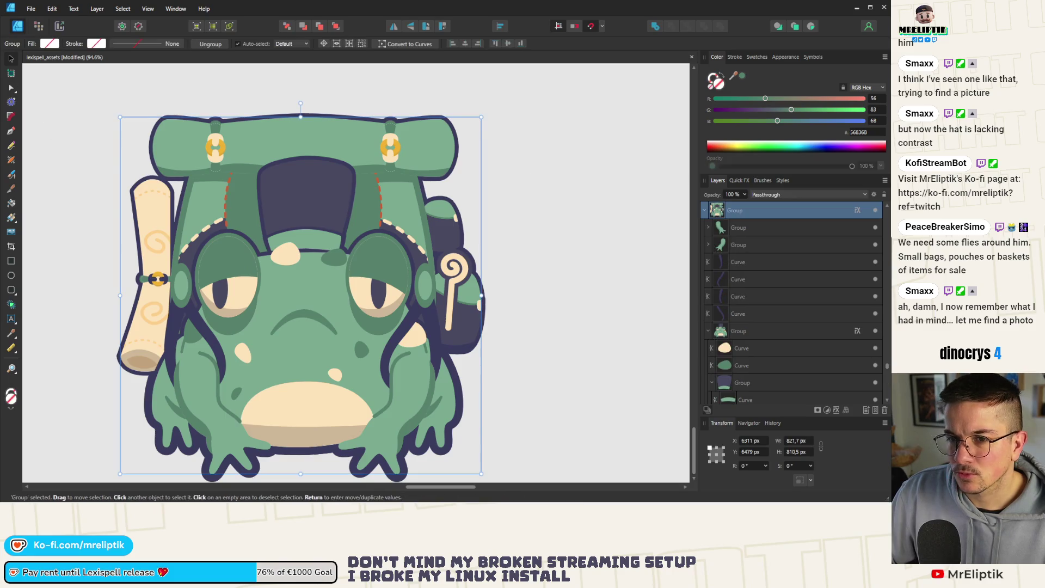
{"action": "double_click", "coordinate": [234, 191]}
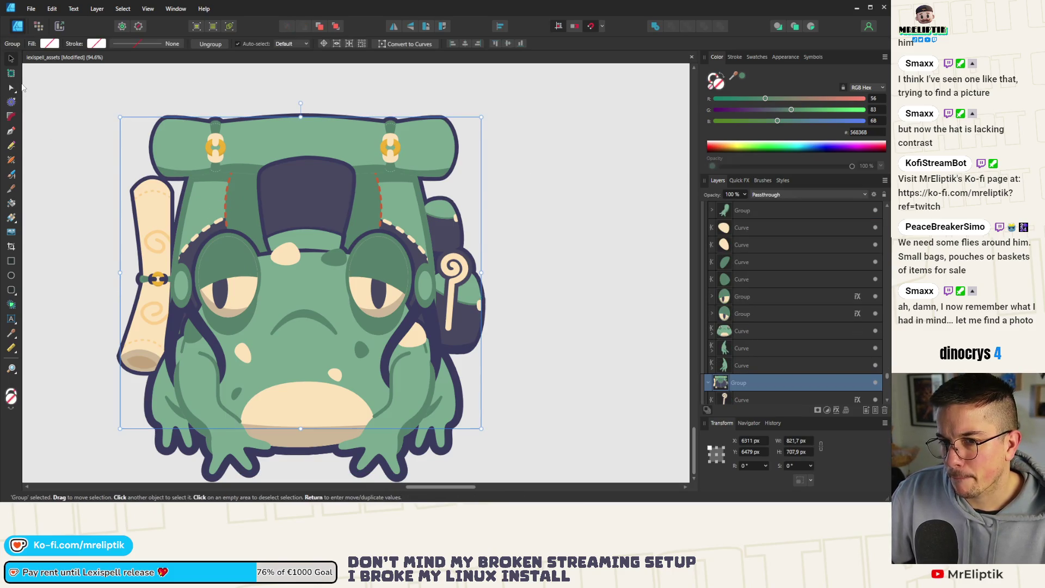
{"action": "double_click", "coordinate": [249, 197]}
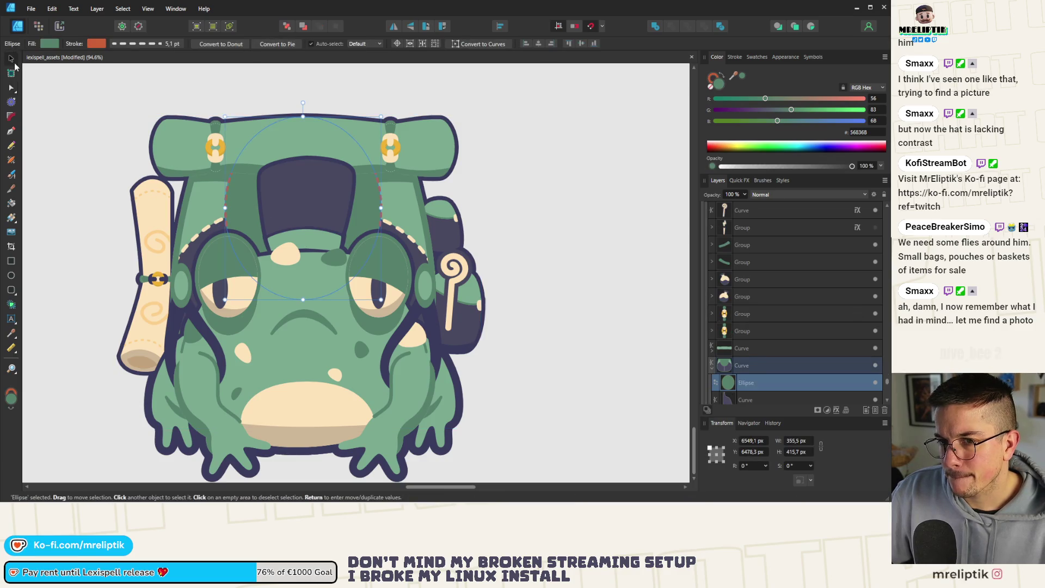
{"action": "left_click_drag", "start_coordinate": [380, 116], "coordinate": [367, 133]}
Give the ellipse an 8 pt stroke in the sampled peach stitching colour
{"action": "scroll", "coordinate": [294, 153], "scroll_direction": "up", "scroll_amount": 2}
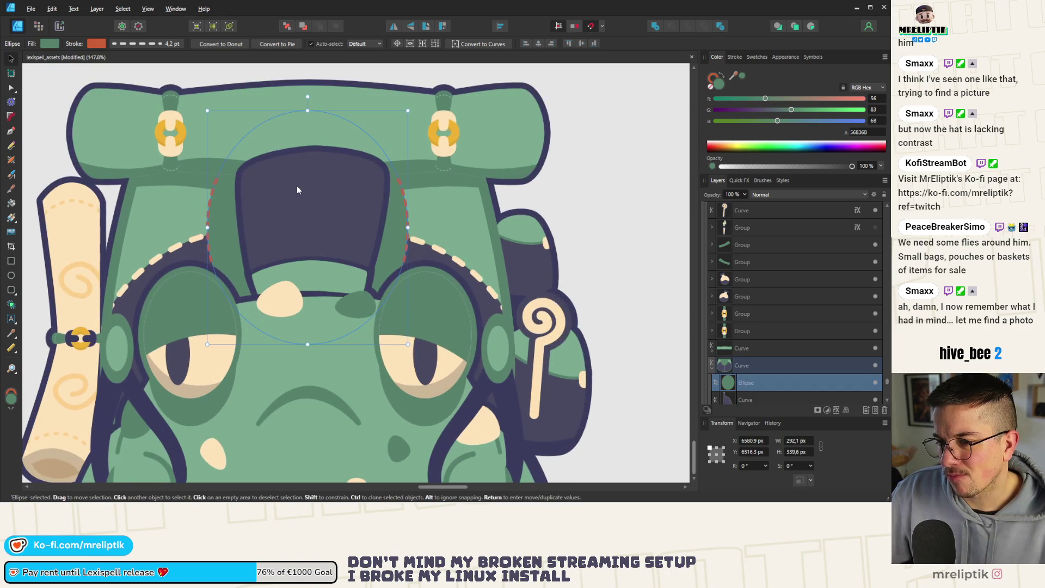
{"action": "left_click", "coordinate": [735, 57]}
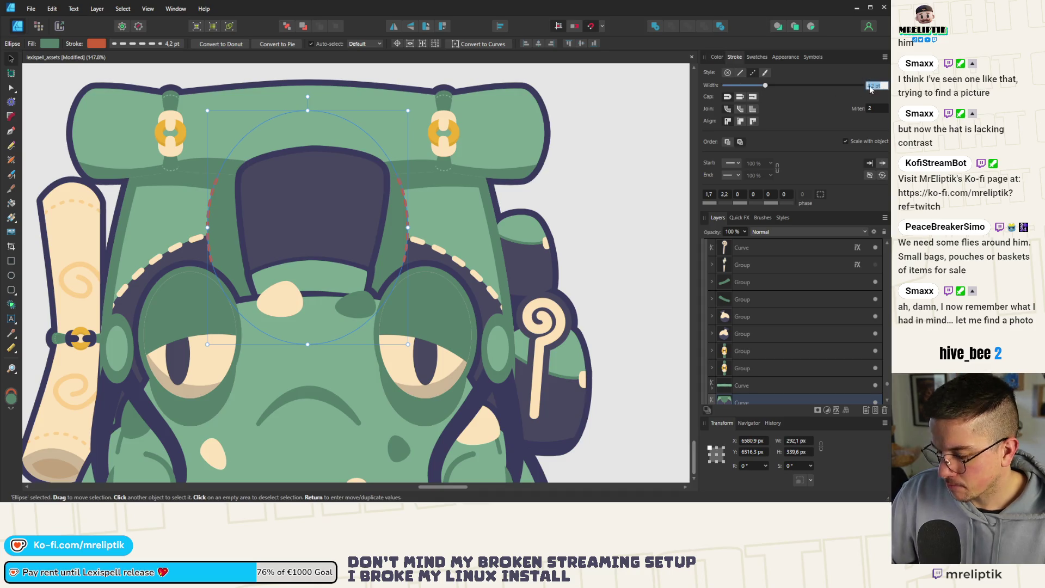
{"action": "type", "text": "8"}
{"action": "key", "text": "Return"}
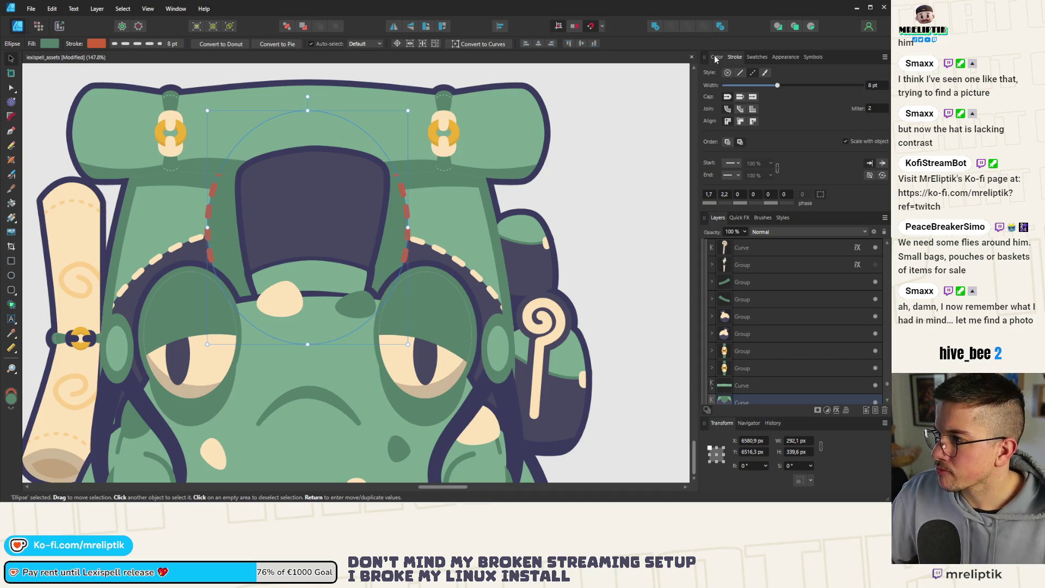
{"action": "left_click", "coordinate": [713, 58]}
{"action": "left_click", "coordinate": [712, 78]}
{"action": "left_click_drag", "start_coordinate": [733, 76], "coordinate": [445, 153]}
{"action": "scroll", "coordinate": [336, 198], "scroll_direction": "down", "scroll_amount": 3}
{"action": "scroll", "coordinate": [337, 198], "scroll_direction": "down", "scroll_amount": 4}
{"action": "left_click", "coordinate": [479, 163]}
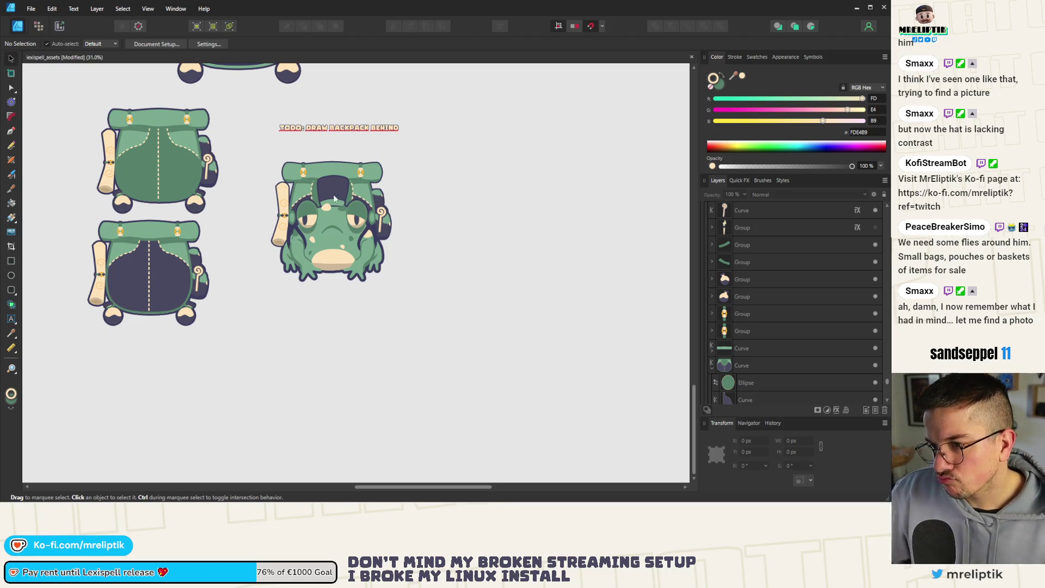
Nudge the stitched circle on the frog's head slightly right
{"action": "scroll", "coordinate": [364, 199], "scroll_direction": "up", "scroll_amount": 4}
{"action": "left_click", "coordinate": [370, 177]}
{"action": "double_click", "coordinate": [372, 174]}
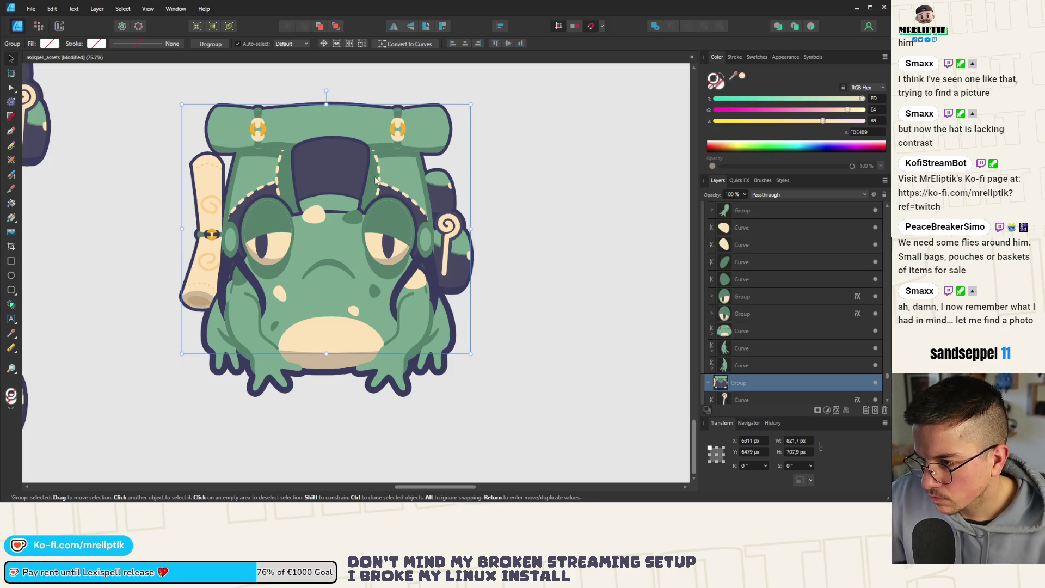
{"action": "double_click", "coordinate": [372, 172]}
{"action": "double_click", "coordinate": [375, 177]}
{"action": "left_click_drag", "start_coordinate": [377, 180], "coordinate": [379, 181]}
{"action": "key", "text": "ctrl+d"}
{"action": "scroll", "coordinate": [354, 181], "scroll_direction": "down", "scroll_amount": 5}
Tilt the hat group to about -7° and raise it higher on the head
{"action": "left_click", "coordinate": [325, 182]}
{"action": "scroll", "coordinate": [325, 181], "scroll_direction": "up", "scroll_amount": 10}
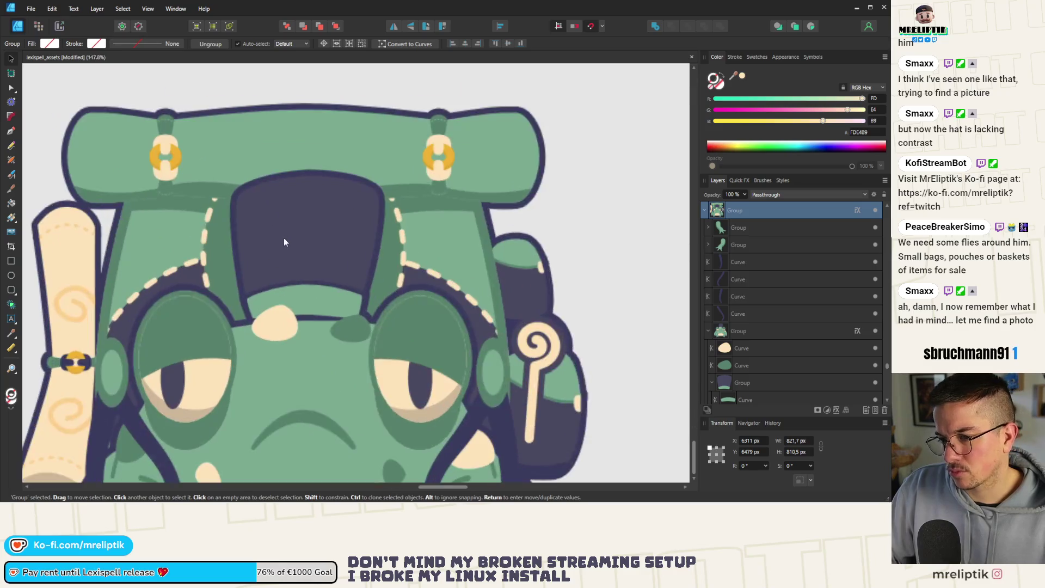
{"action": "double_click", "coordinate": [298, 279]}
{"action": "double_click", "coordinate": [299, 234]}
{"action": "mouse_move", "coordinate": [308, 162]}
{"action": "left_mouse_down"}
{"action": "mouse_move", "coordinate": [373, 168]}
{"action": "mouse_move", "coordinate": [299, 169]}
{"action": "mouse_move", "coordinate": [318, 162]}
{"action": "left_mouse_up"}
{"action": "left_click_drag", "start_coordinate": [320, 229], "coordinate": [314, 233]}
{"action": "scroll", "coordinate": [247, 175], "scroll_direction": "down", "scroll_amount": 6}
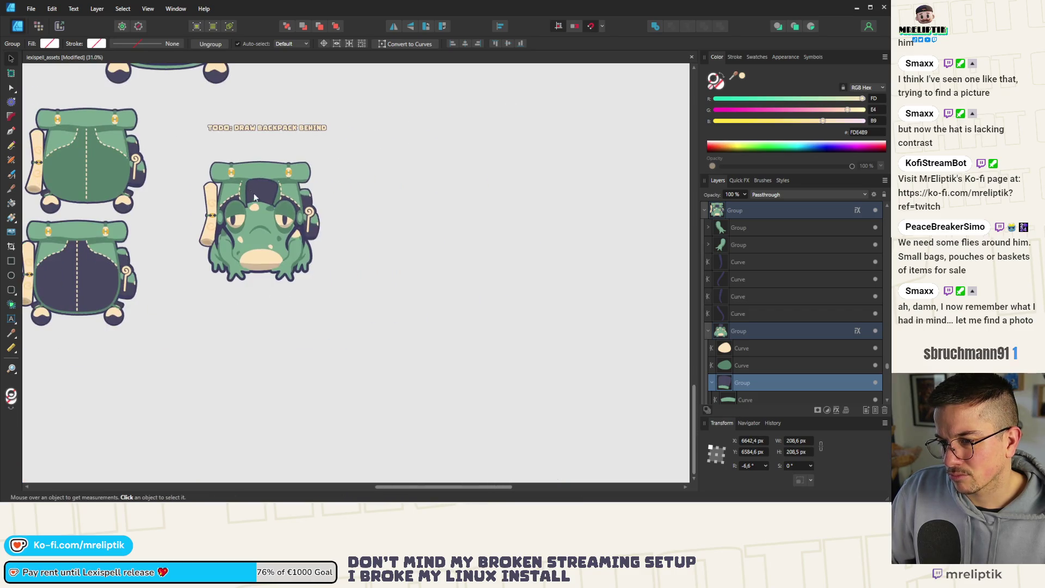
{"action": "scroll", "coordinate": [328, 200], "scroll_direction": "up", "scroll_amount": 4}
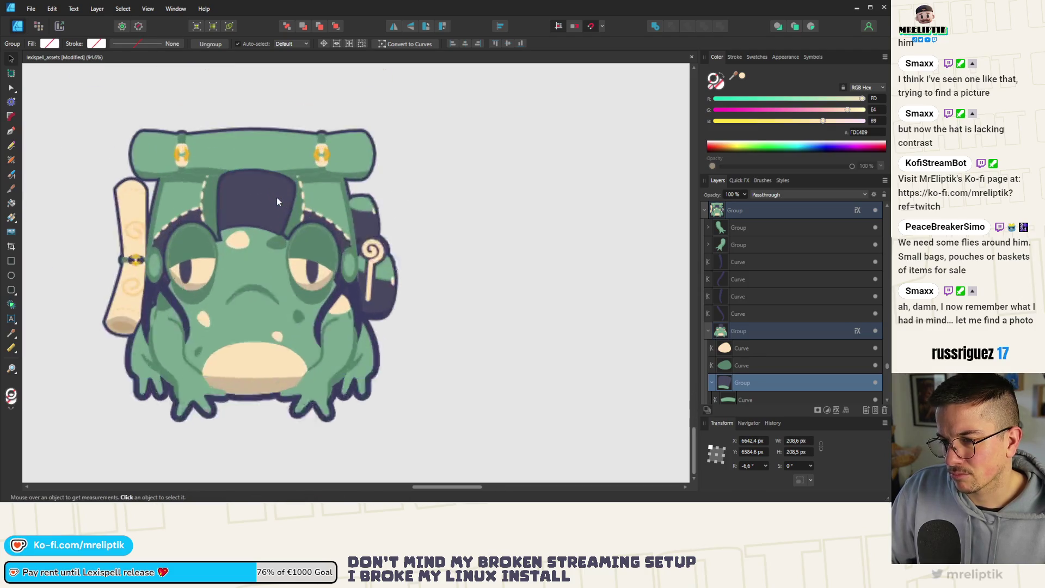
{"action": "left_click_drag", "start_coordinate": [247, 185], "coordinate": [254, 175]}
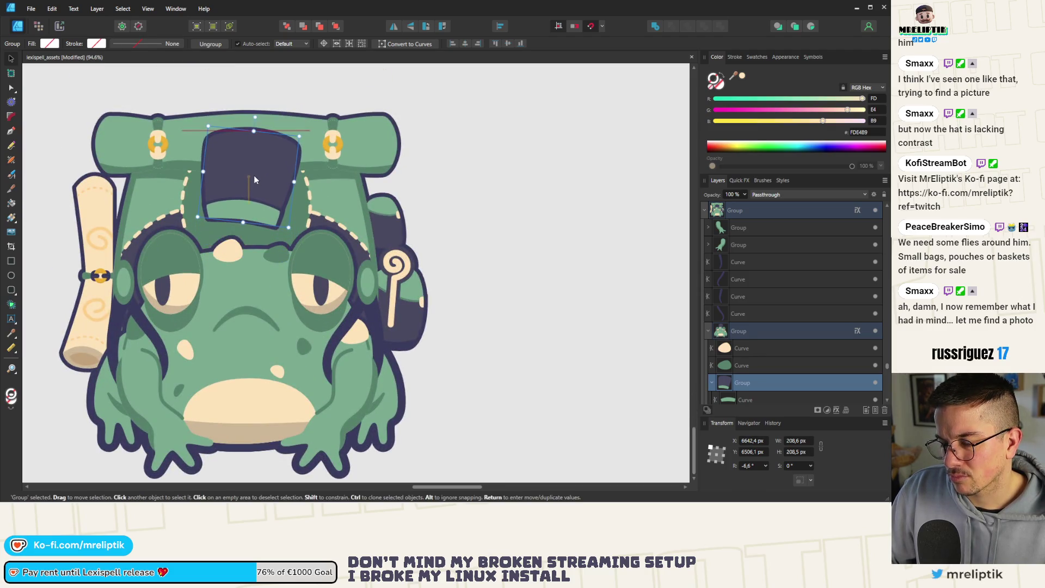
Reposition the hat band, nudge it up and widen it slightly
{"action": "double_click", "coordinate": [240, 210]}
{"action": "scroll", "coordinate": [240, 210], "scroll_direction": "up", "scroll_amount": 4}
{"action": "left_click_drag", "start_coordinate": [237, 214], "coordinate": [251, 205]}
{"action": "key", "text": "a"}
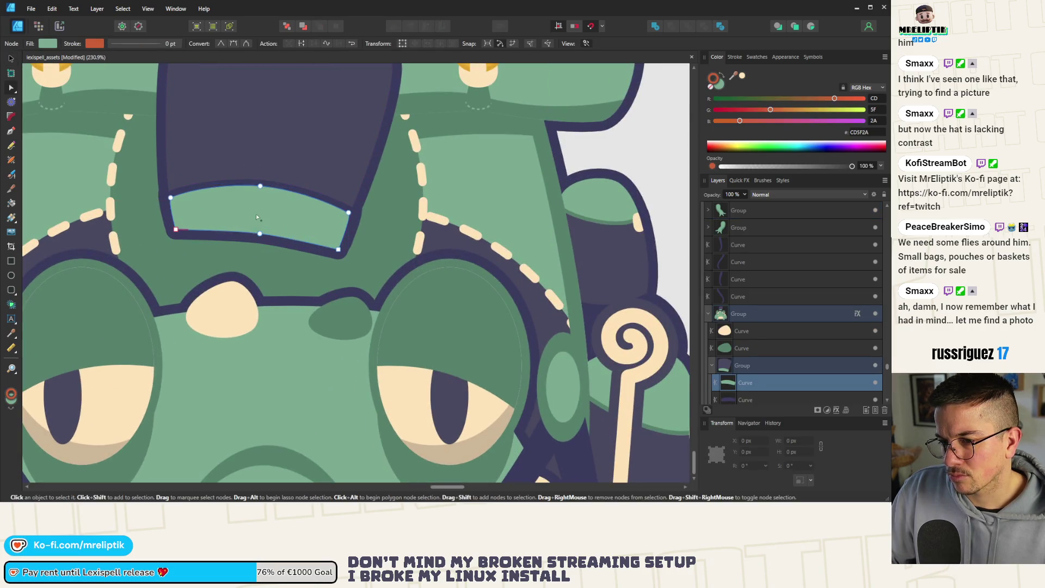
{"action": "key", "text": "ctrl+d"}
{"action": "key", "text": "v"}
{"action": "left_click", "coordinate": [232, 212]}
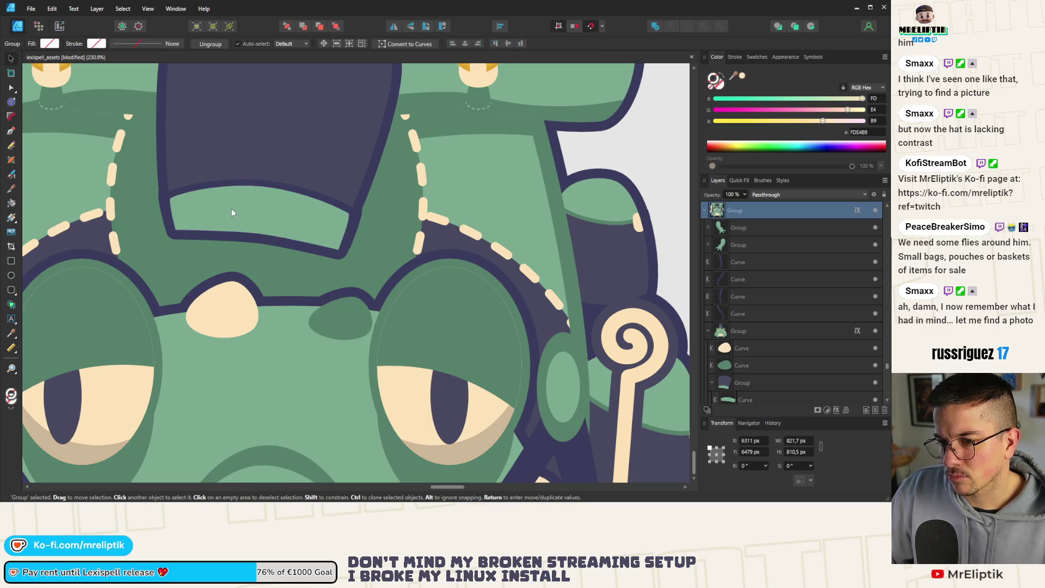
{"action": "scroll", "coordinate": [745, 359], "scroll_direction": "down", "scroll_amount": 3}
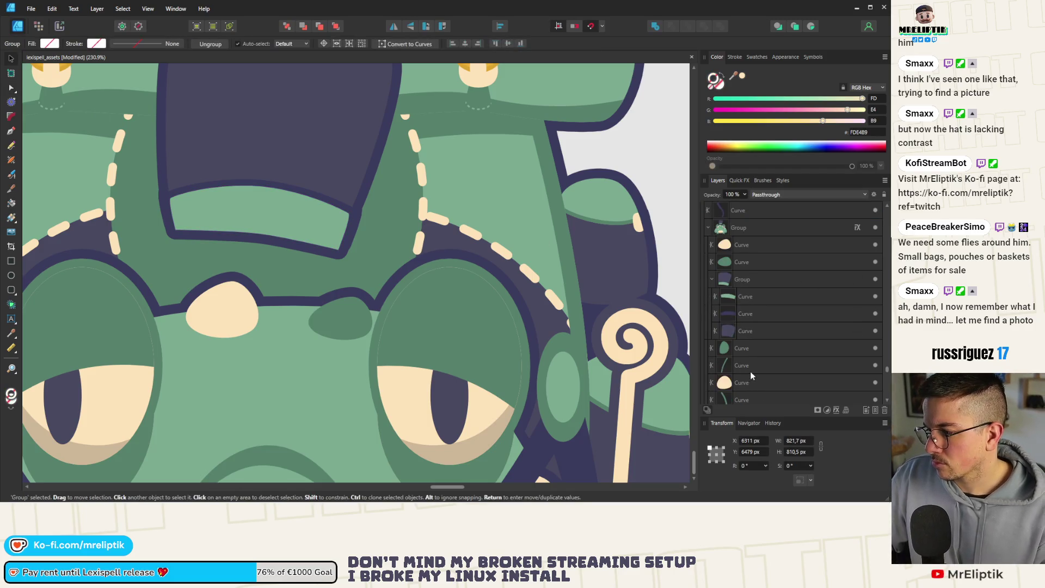
{"action": "left_click", "coordinate": [762, 297]}
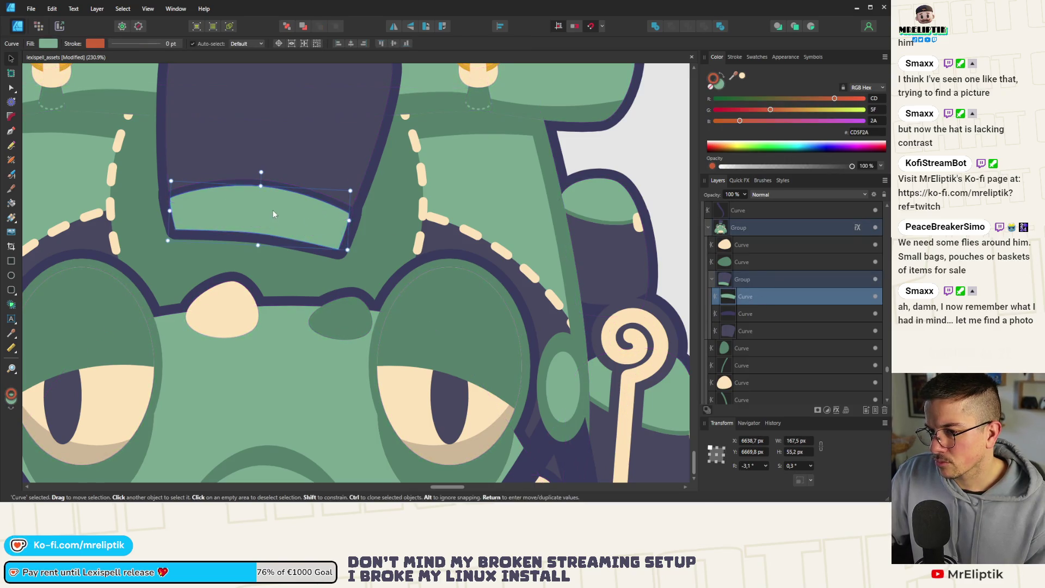
{"action": "key", "text": "Up"}
{"action": "key", "text": "Up"}
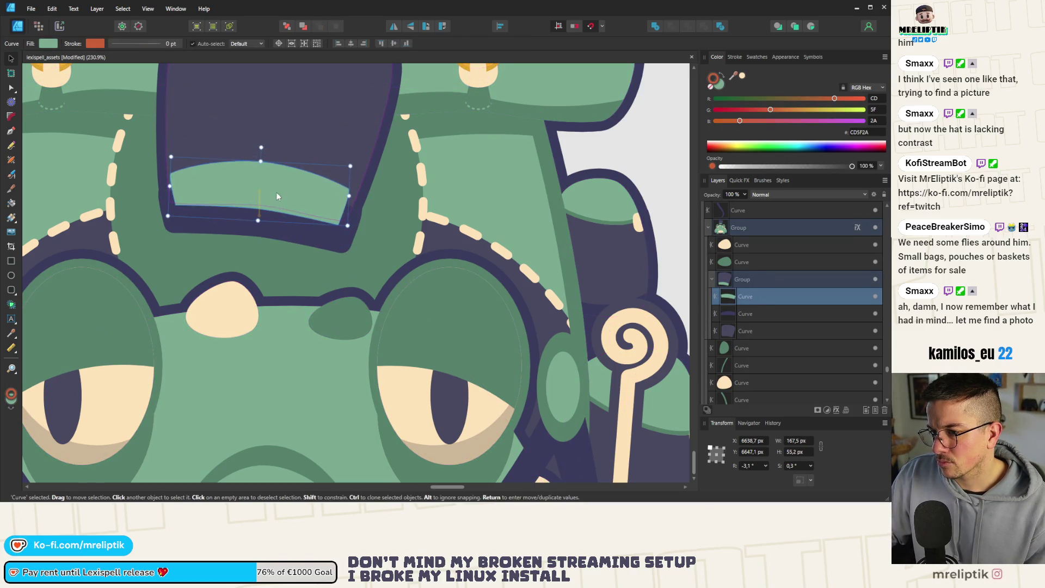
{"action": "mouse_move", "coordinate": [354, 200]}
{"action": "left_mouse_down"}
{"action": "mouse_move", "coordinate": [367, 200]}
{"action": "mouse_move", "coordinate": [360, 206]}
{"action": "left_mouse_up"}
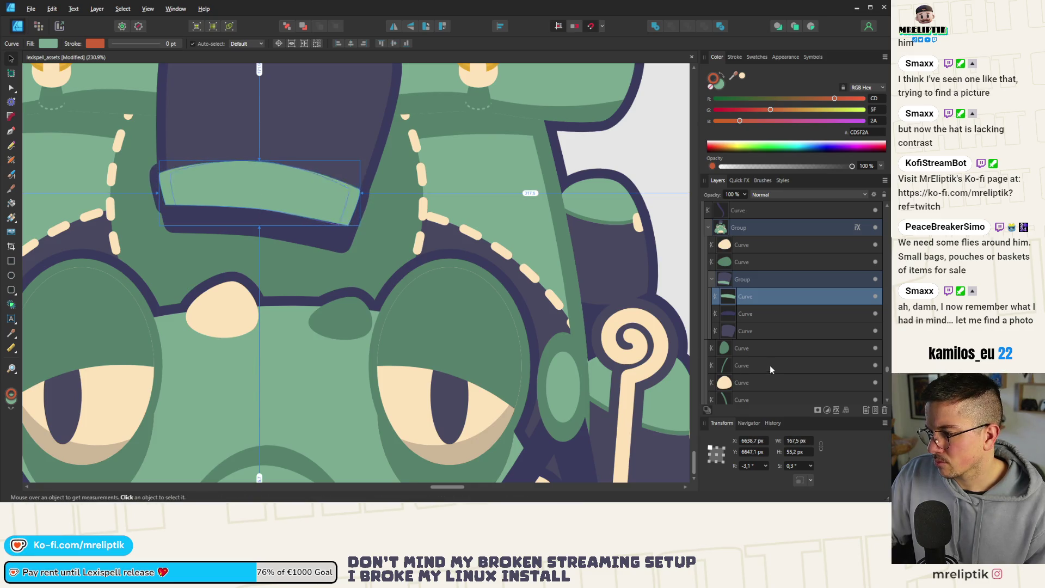
Remove a stray pasted ellipse and rework the hat band shapes, restoring the dark band
{"action": "left_click", "coordinate": [755, 331]}
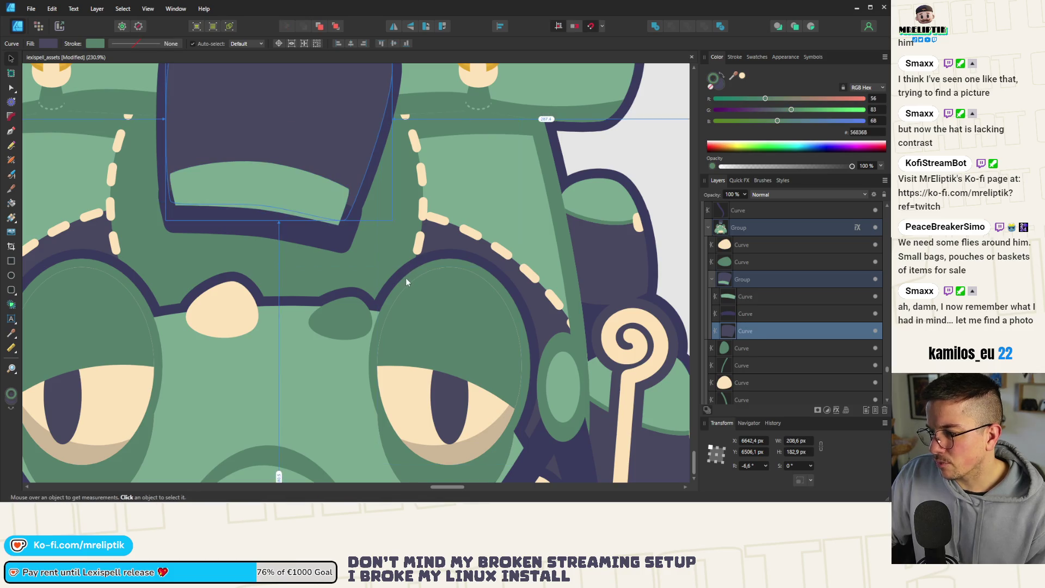
{"action": "key", "text": "ctrl+v"}
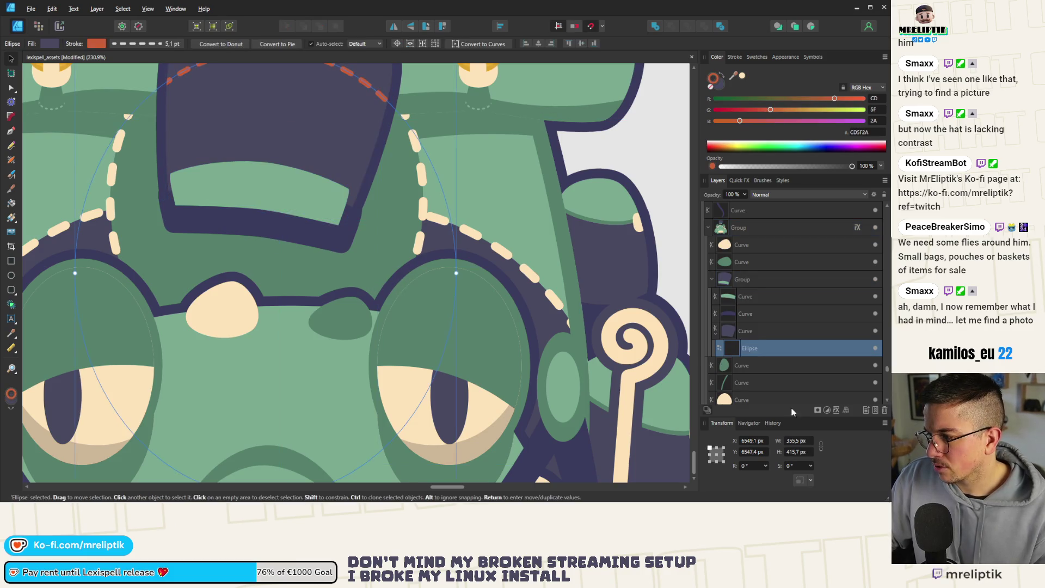
{"action": "key", "text": "Delete"}
{"action": "left_click", "coordinate": [759, 296]}
{"action": "key", "text": "Delete"}
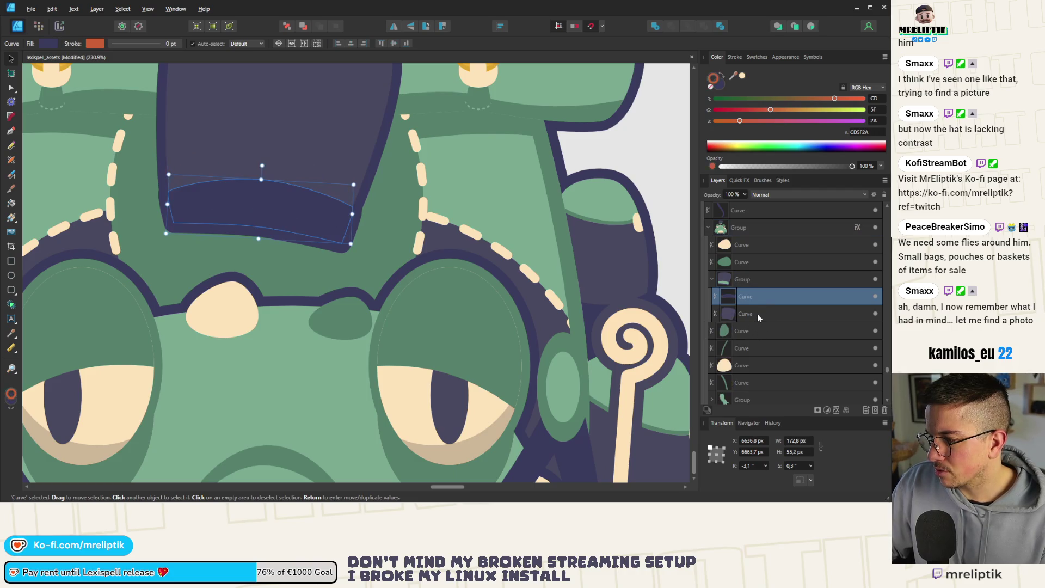
{"action": "left_click", "coordinate": [757, 314]}
{"action": "mouse_move", "coordinate": [255, 198]}
{"action": "left_mouse_down"}
{"action": "mouse_move", "coordinate": [260, 217]}
{"action": "mouse_move", "coordinate": [260, 202]}
{"action": "left_mouse_up"}
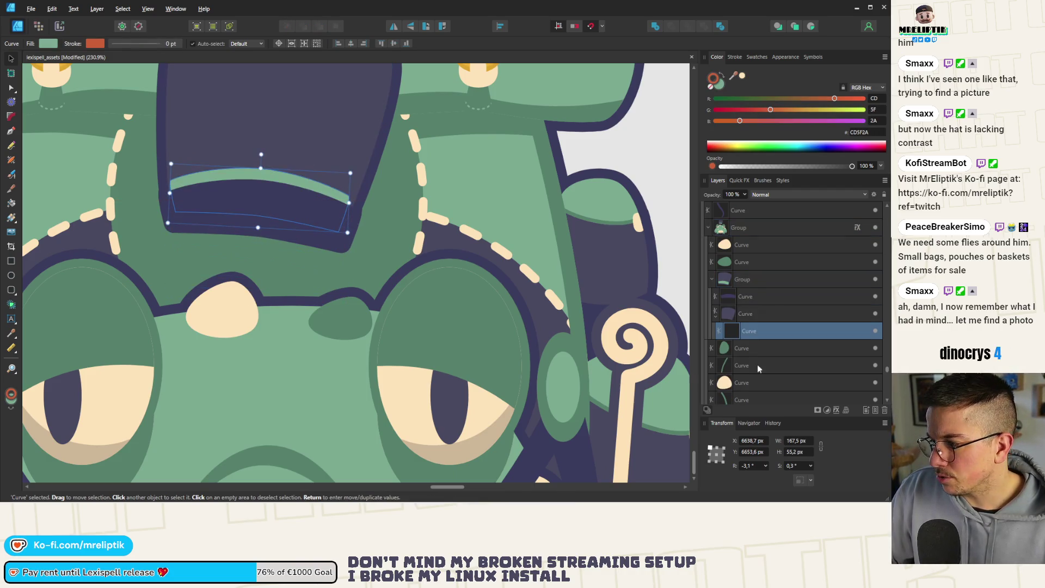
{"action": "left_click", "coordinate": [758, 296]}
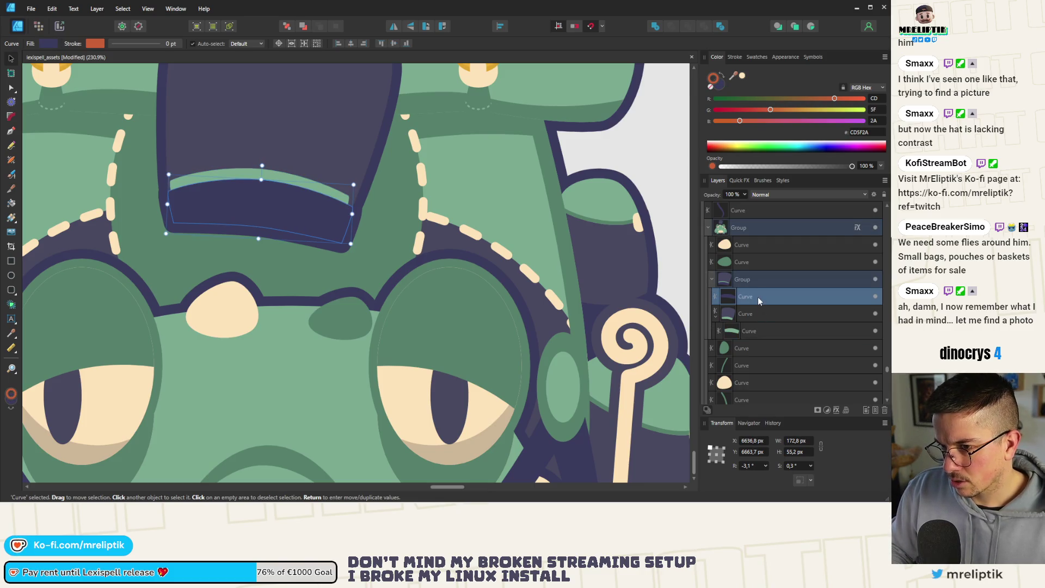
{"action": "key", "text": "Delete"}
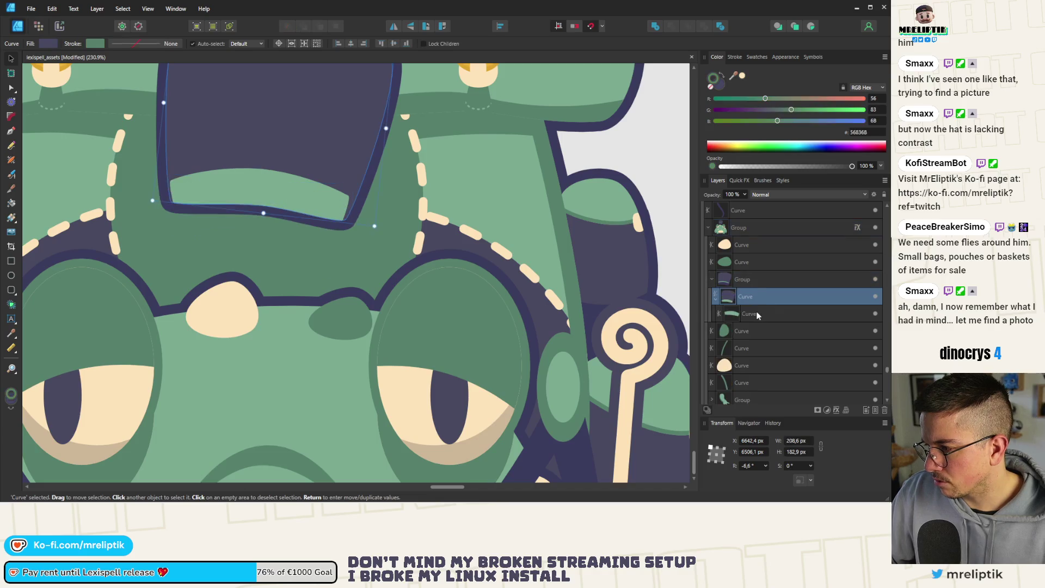
{"action": "left_click", "coordinate": [763, 294]}
{"action": "key", "text": "ctrl+z"}
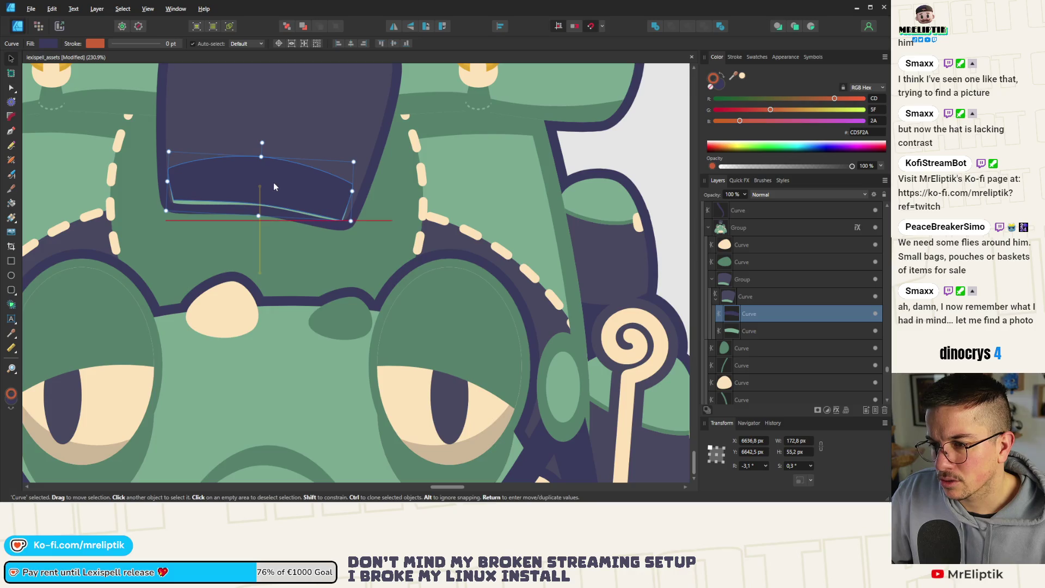
Widen the dark band to ~197 px and the green strip to ~199 px, raising both
{"action": "left_click_drag", "start_coordinate": [352, 191], "coordinate": [365, 192]}
{"action": "left_click_drag", "start_coordinate": [293, 185], "coordinate": [294, 177]}
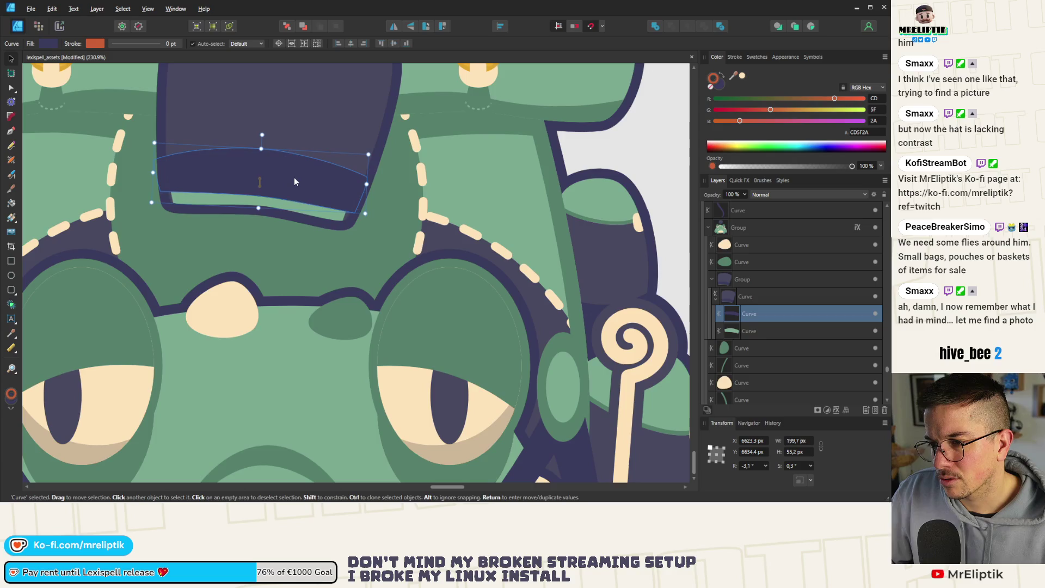
{"action": "left_click", "coordinate": [756, 331]}
{"action": "left_click_drag", "start_coordinate": [256, 207], "coordinate": [257, 199]}
{"action": "key", "text": "ctrl+bracketright"}
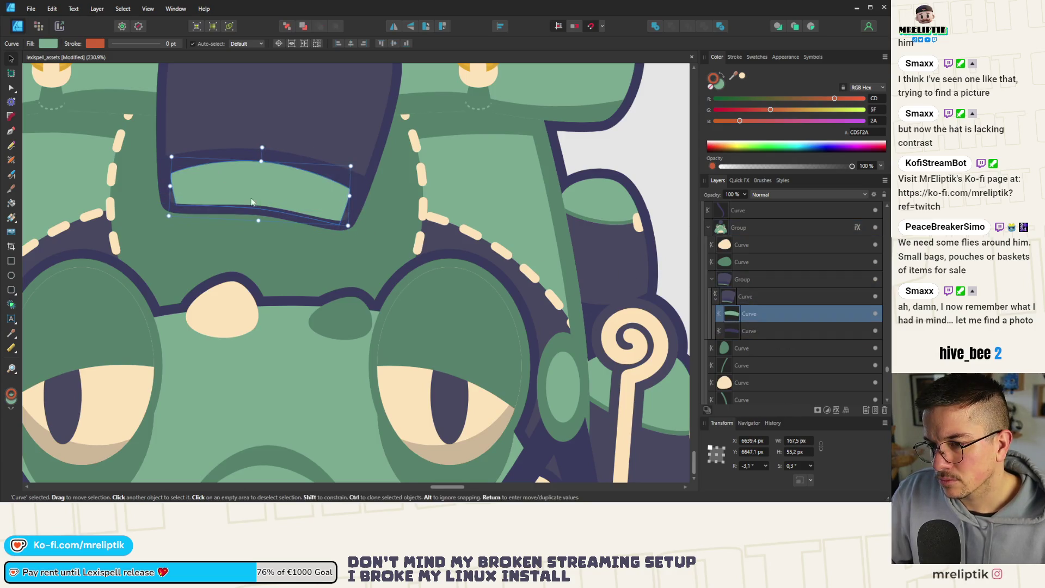
{"action": "left_click_drag", "start_coordinate": [349, 196], "coordinate": [366, 203]}
{"action": "scroll", "coordinate": [211, 132], "scroll_direction": "down", "scroll_amount": 5}
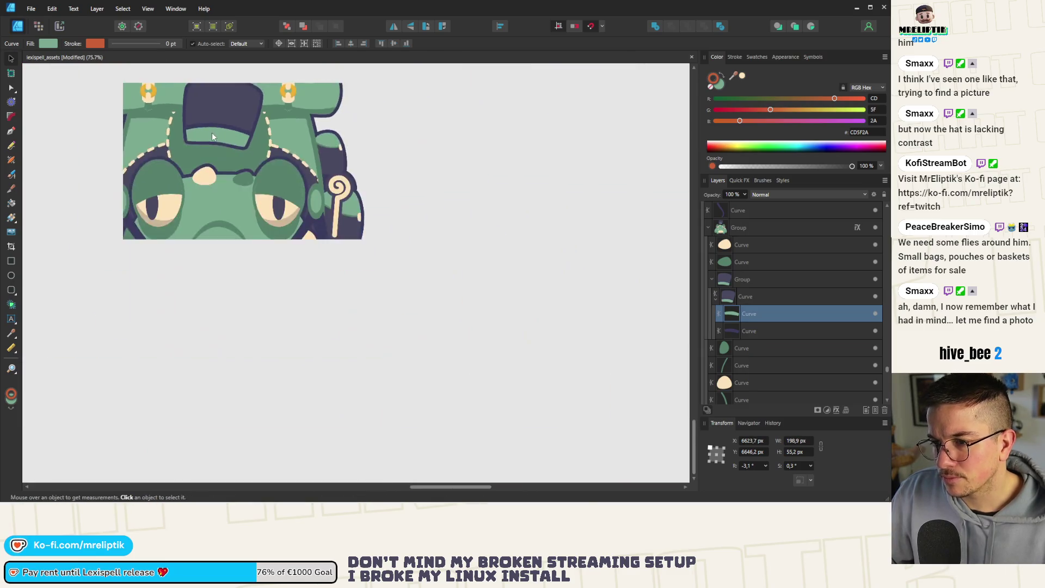
Stretch the dark hat upward toward the backpack's top roll
{"action": "left_click", "coordinate": [243, 137]}
{"action": "scroll", "coordinate": [223, 162], "scroll_direction": "up", "scroll_amount": 1}
{"action": "mouse_move", "coordinate": [220, 181]}
{"action": "left_mouse_down"}
{"action": "mouse_move", "coordinate": [224, 167]}
{"action": "mouse_move", "coordinate": [239, 198]}
{"action": "mouse_move", "coordinate": [235, 139]}
{"action": "mouse_move", "coordinate": [253, 77]}
{"action": "mouse_move", "coordinate": [314, 2]}
{"action": "left_mouse_up"}
{"action": "scroll", "coordinate": [205, 187], "scroll_direction": "up", "scroll_amount": 2}
{"action": "scroll", "coordinate": [165, 272], "scroll_direction": "down", "scroll_amount": 4}
{"action": "key", "text": "ctrl+z"}
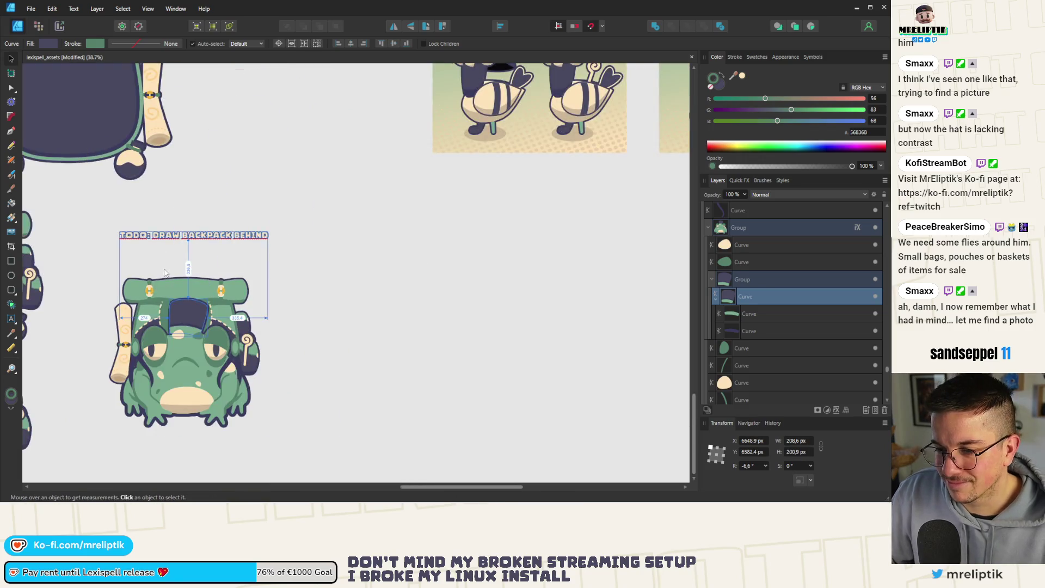
{"action": "scroll", "coordinate": [165, 272], "scroll_direction": "up", "scroll_amount": 4}
{"action": "left_click_drag", "start_coordinate": [194, 264], "coordinate": [196, 241]}
{"action": "scroll", "coordinate": [188, 253], "scroll_direction": "down", "scroll_amount": 2}
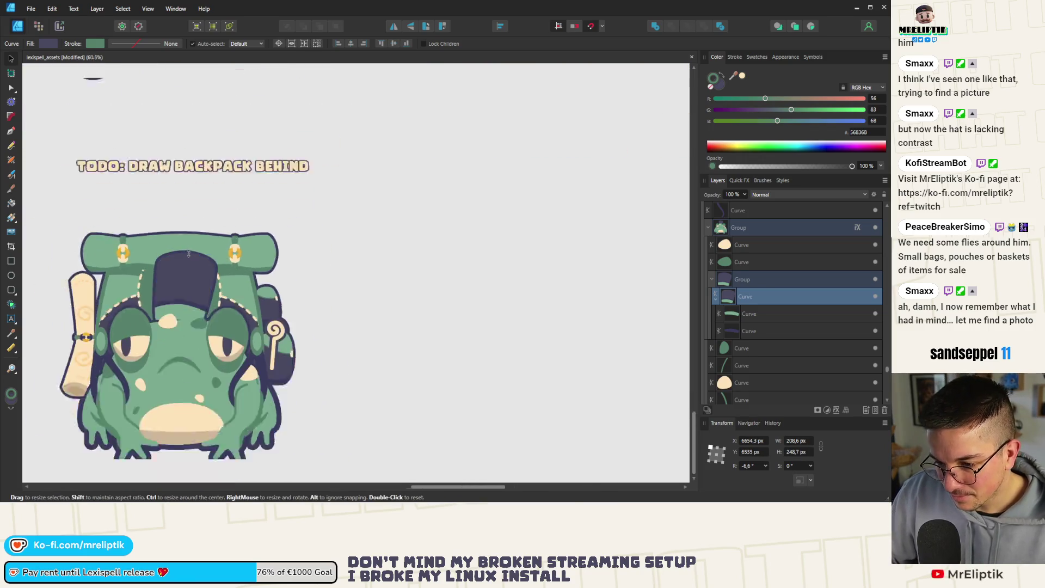
{"action": "left_click", "coordinate": [351, 286]}
{"action": "scroll", "coordinate": [194, 269], "scroll_direction": "down", "scroll_amount": 3}
{"action": "scroll", "coordinate": [197, 269], "scroll_direction": "up", "scroll_amount": 6}
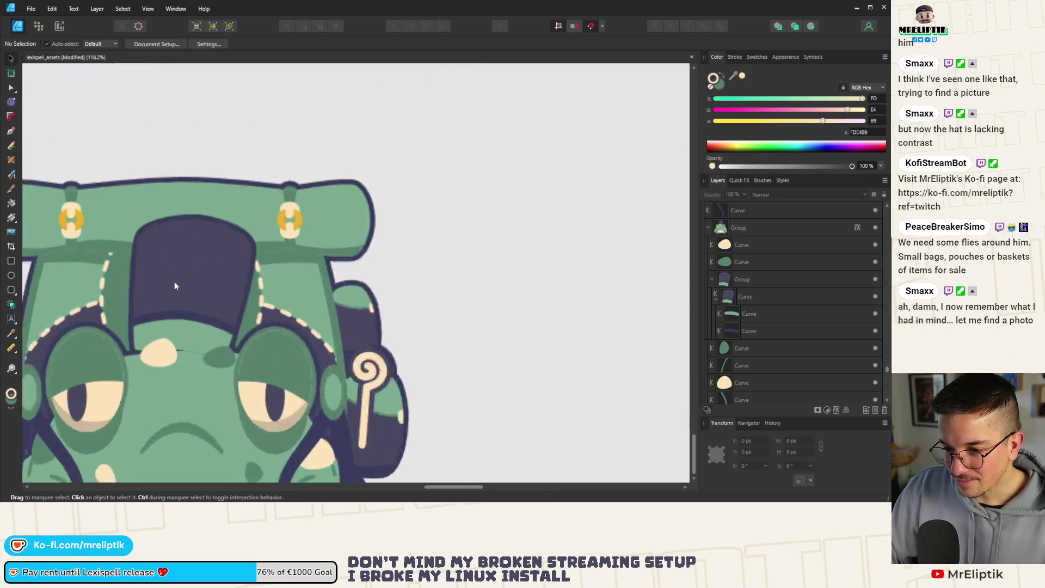
{"action": "scroll", "coordinate": [174, 285], "scroll_direction": "up", "scroll_amount": 1}
Fine-tune the hat group's height to about 209 × 242 px
{"action": "left_click", "coordinate": [187, 267]}
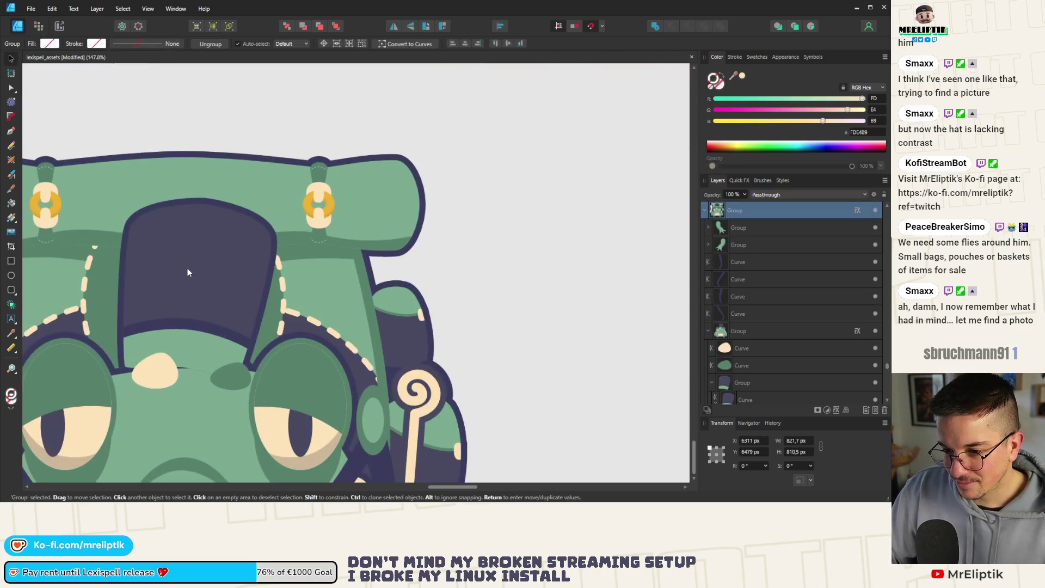
{"action": "double_click", "coordinate": [190, 228]}
{"action": "mouse_move", "coordinate": [198, 205]}
{"action": "left_mouse_down"}
{"action": "mouse_move", "coordinate": [198, 304]}
{"action": "mouse_move", "coordinate": [210, 173]}
{"action": "mouse_move", "coordinate": [217, 209]}
{"action": "left_mouse_up"}
{"action": "scroll", "coordinate": [217, 209], "scroll_direction": "down", "scroll_amount": 5}
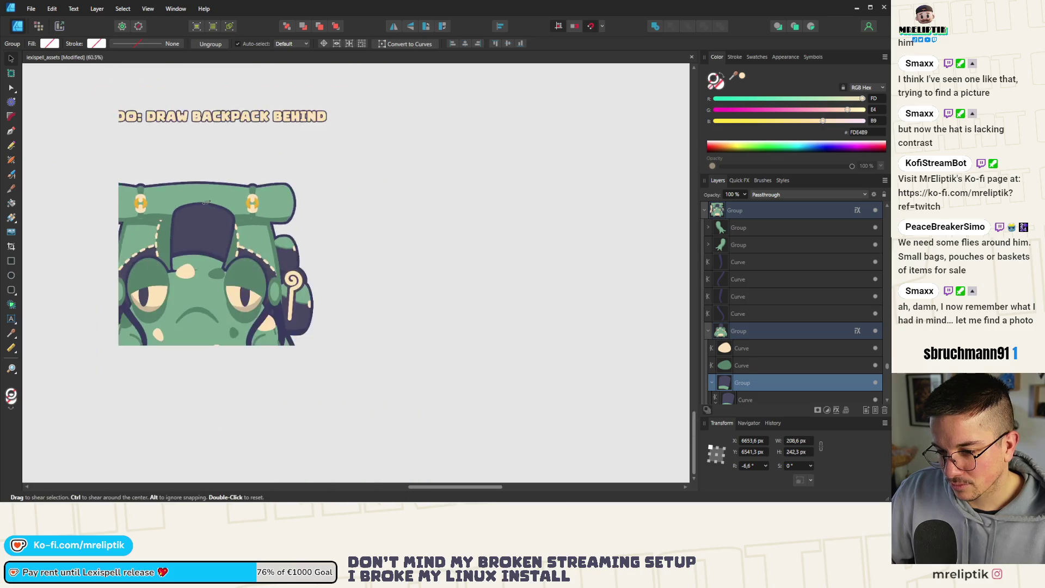
{"action": "left_click", "coordinate": [347, 214]}
{"action": "scroll", "coordinate": [208, 210], "scroll_direction": "up", "scroll_amount": 3}
{"action": "left_click", "coordinate": [201, 226]}
{"action": "scroll", "coordinate": [207, 240], "scroll_direction": "up", "scroll_amount": 4}
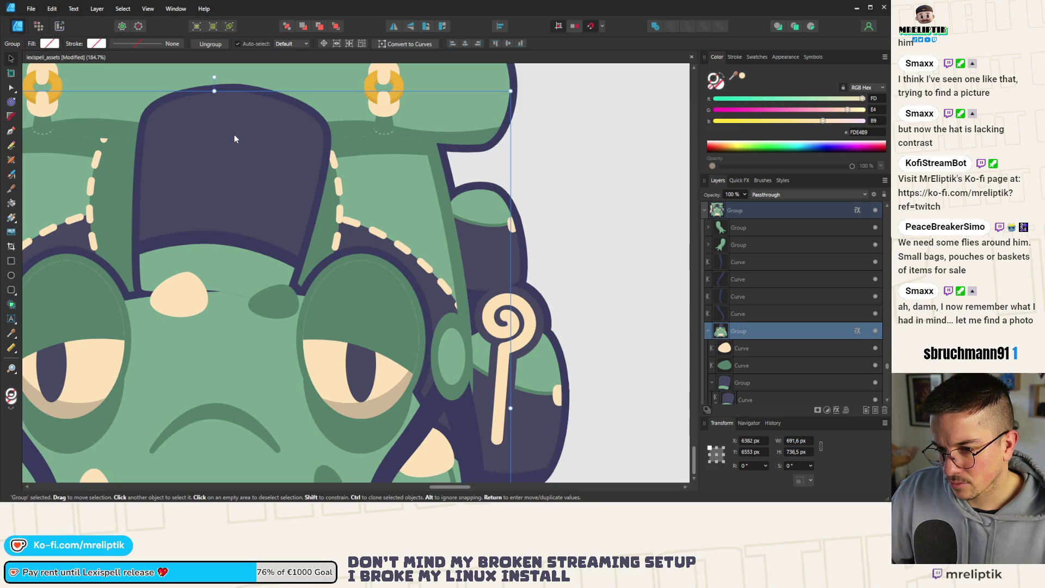
{"action": "scroll", "coordinate": [751, 344], "scroll_direction": "down", "scroll_amount": 2}
Select the nested hat group and try several moves and a thick cream outline, undoing each
{"action": "left_click", "coordinate": [712, 332]}
{"action": "left_click", "coordinate": [712, 331]}
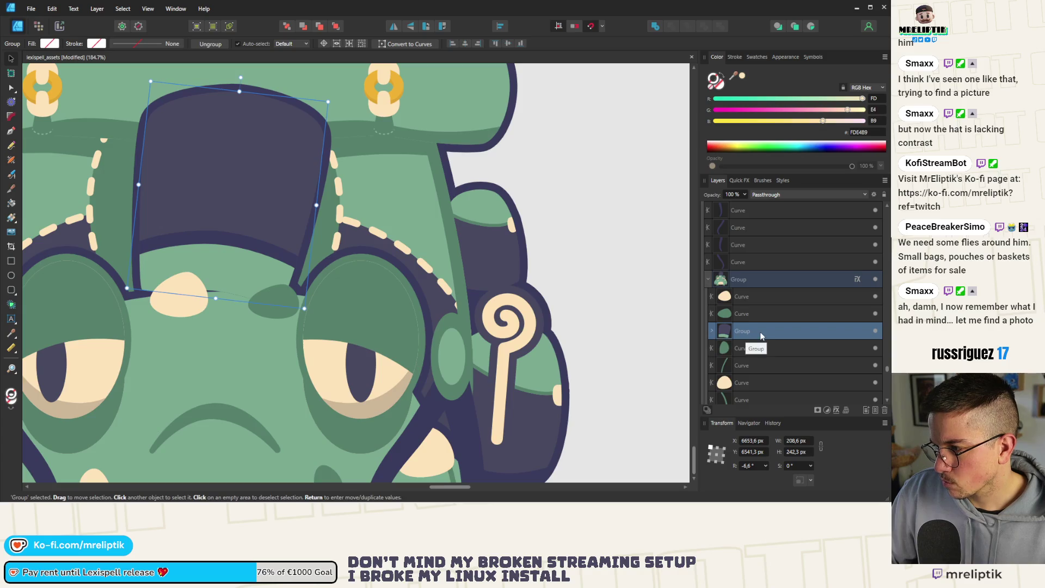
{"action": "left_click_drag", "start_coordinate": [230, 174], "coordinate": [231, 137]}
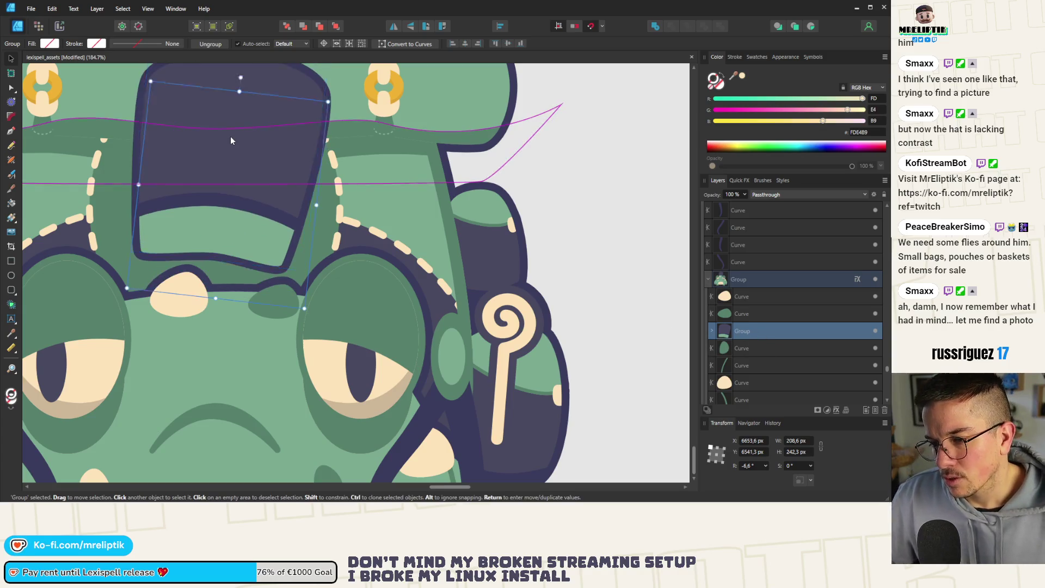
{"action": "key", "text": "ctrl+z"}
{"action": "left_click_drag", "start_coordinate": [234, 188], "coordinate": [233, 218]}
{"action": "key", "text": "ctrl+z"}
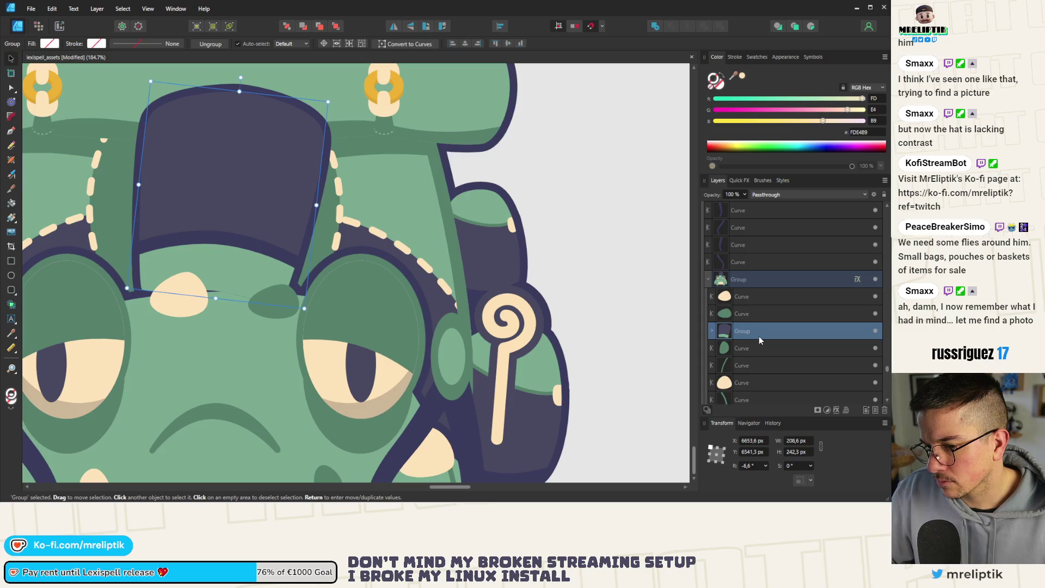
{"action": "left_click", "coordinate": [738, 58]}
{"action": "left_click_drag", "start_coordinate": [724, 86], "coordinate": [766, 92]}
{"action": "key", "text": "ctrl+z"}
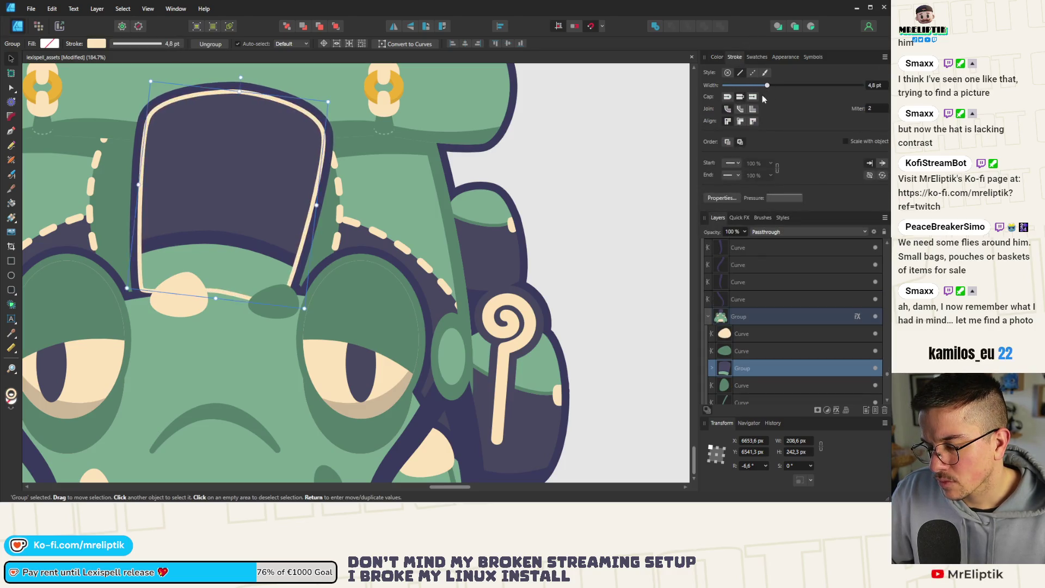
{"action": "left_click_drag", "start_coordinate": [228, 198], "coordinate": [221, 218]}
{"action": "key", "text": "ctrl+z"}
Reduce the hat's tilt to about -5.5° and lift it higher on the head
{"action": "scroll", "coordinate": [740, 313], "scroll_direction": "down", "scroll_amount": 3}
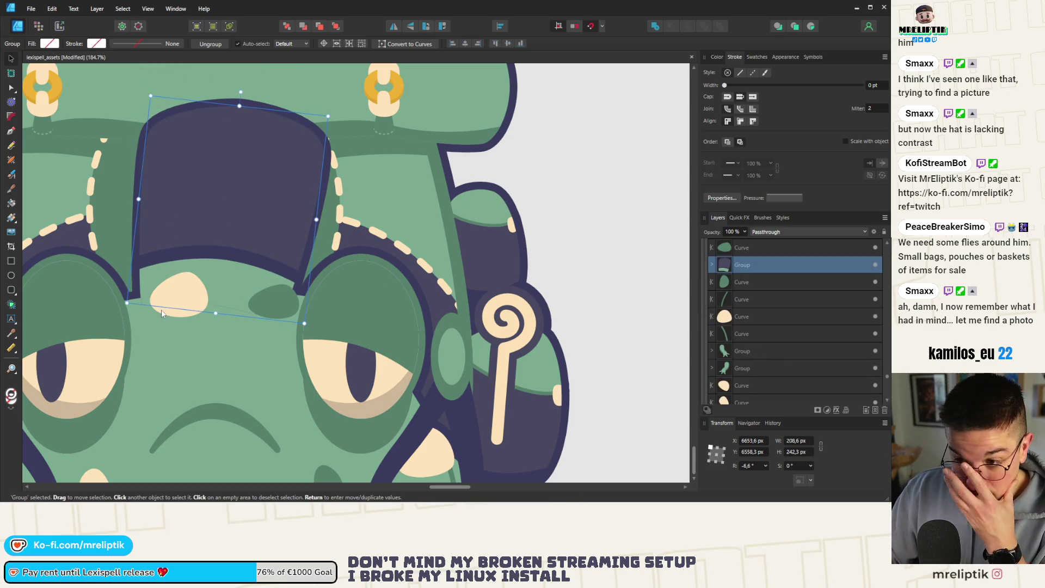
{"action": "left_click_drag", "start_coordinate": [240, 92], "coordinate": [236, 86]}
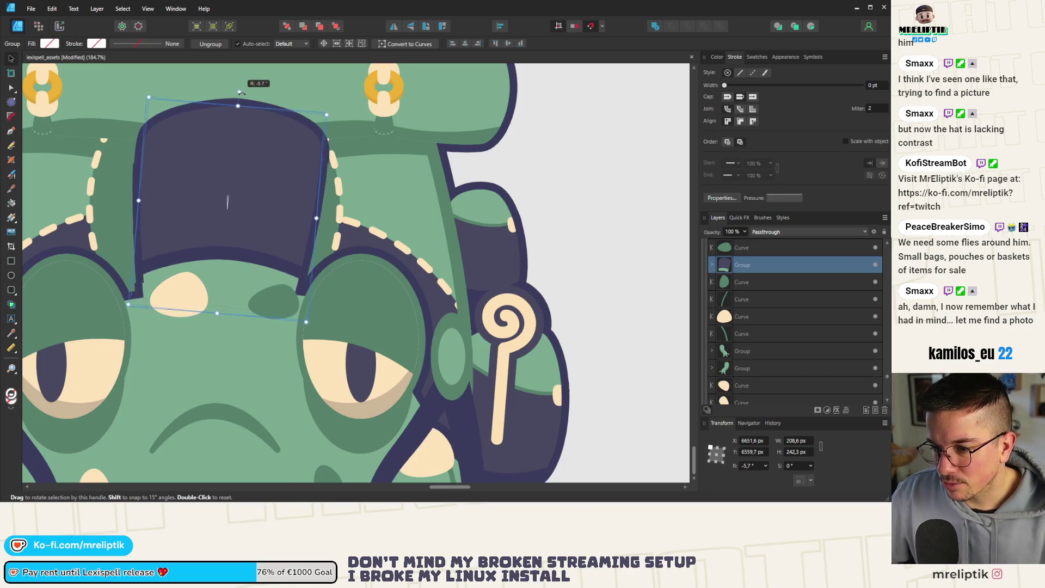
{"action": "left_click_drag", "start_coordinate": [258, 188], "coordinate": [263, 136]}
{"action": "scroll", "coordinate": [222, 218], "scroll_direction": "up", "scroll_amount": 2}
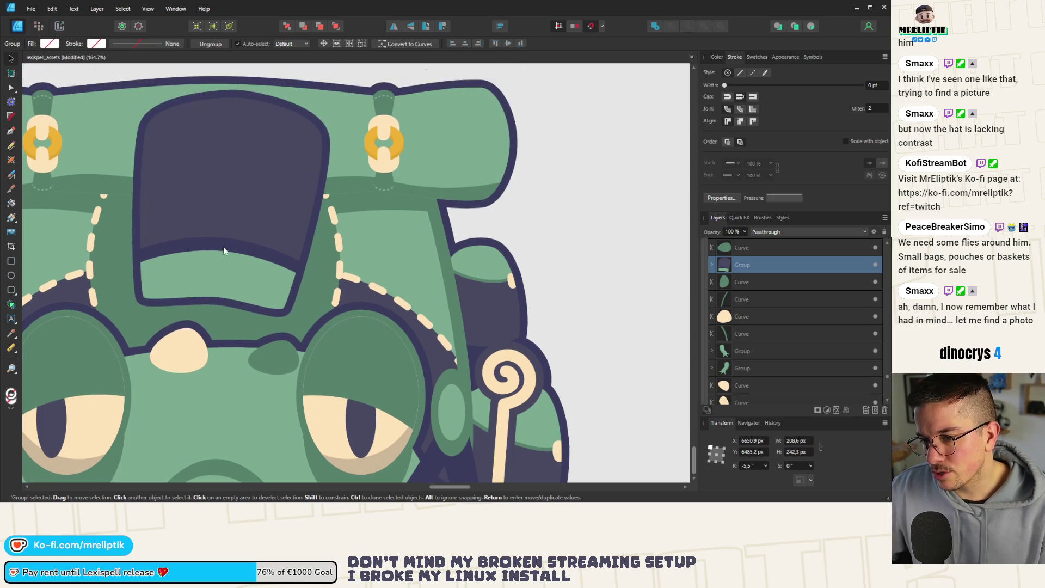
Select both hat band pieces, move them up and widen them
{"action": "double_click", "coordinate": [215, 272]}
{"action": "left_click", "coordinate": [221, 269]}
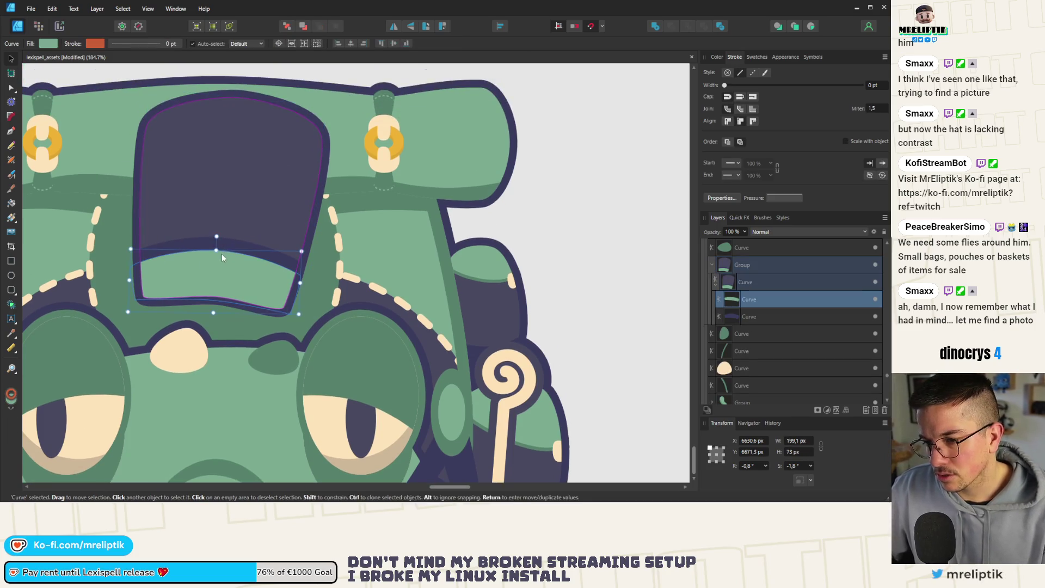
{"action": "left_click", "coordinate": [230, 242], "text": "shift"}
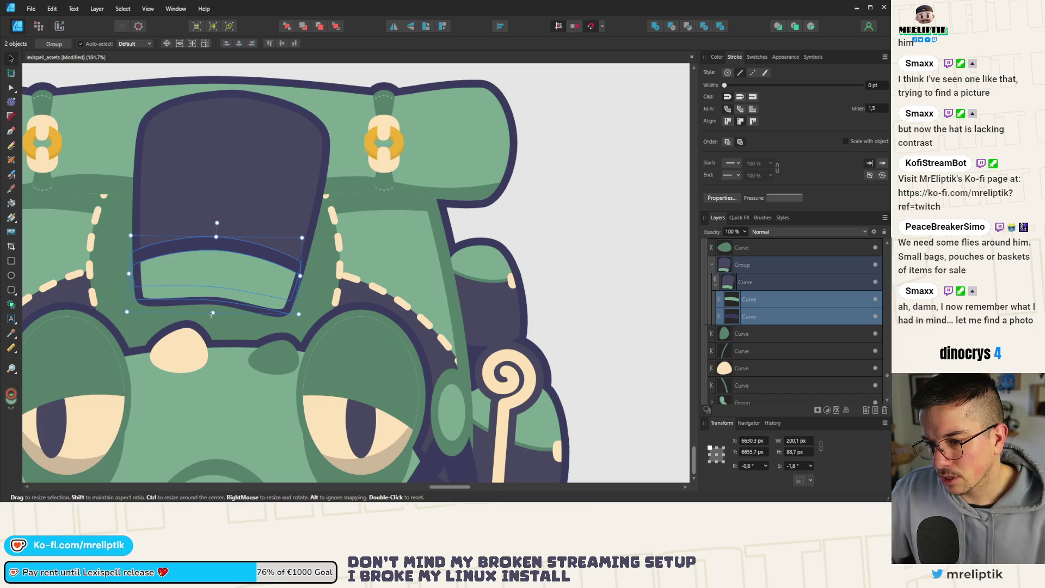
{"action": "left_click_drag", "start_coordinate": [214, 272], "coordinate": [226, 255]}
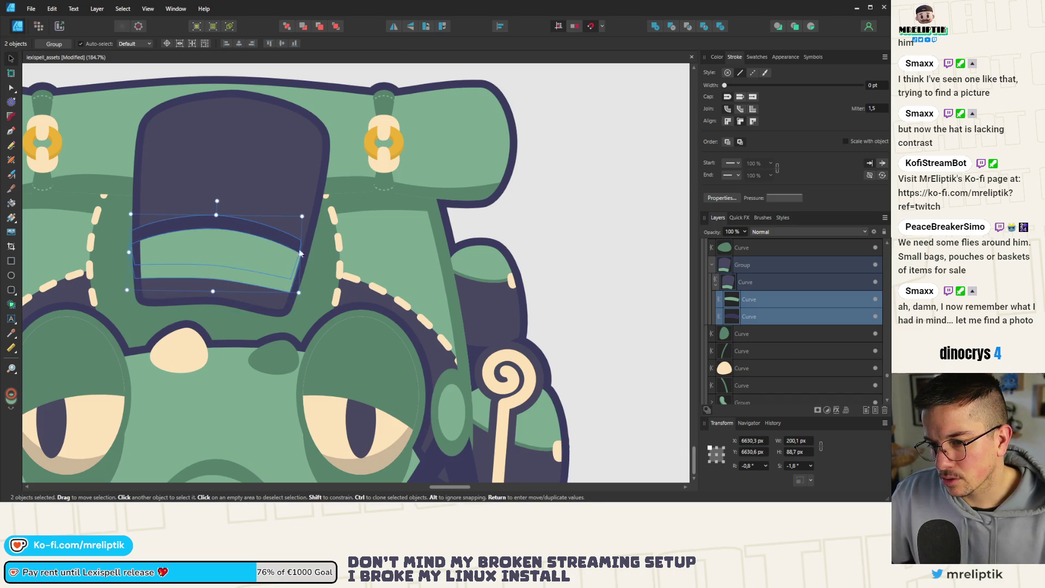
{"action": "left_click_drag", "start_coordinate": [300, 254], "coordinate": [306, 255]}
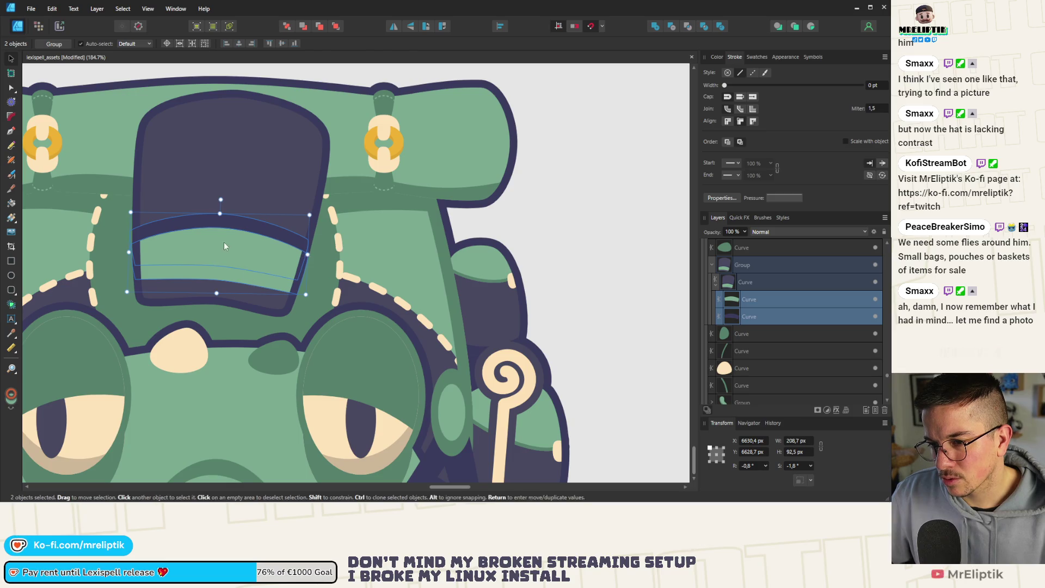
Extend the dark band downward by dragging its bottom nodes lower with the Node tool
{"action": "left_click", "coordinate": [227, 218]}
{"action": "mouse_move", "coordinate": [217, 280]}
{"action": "left_mouse_down"}
{"action": "mouse_move", "coordinate": [226, 306]}
{"action": "mouse_move", "coordinate": [220, 298]}
{"action": "left_mouse_up"}
{"action": "key", "text": "ctrl+z"}
{"action": "key", "text": "a"}
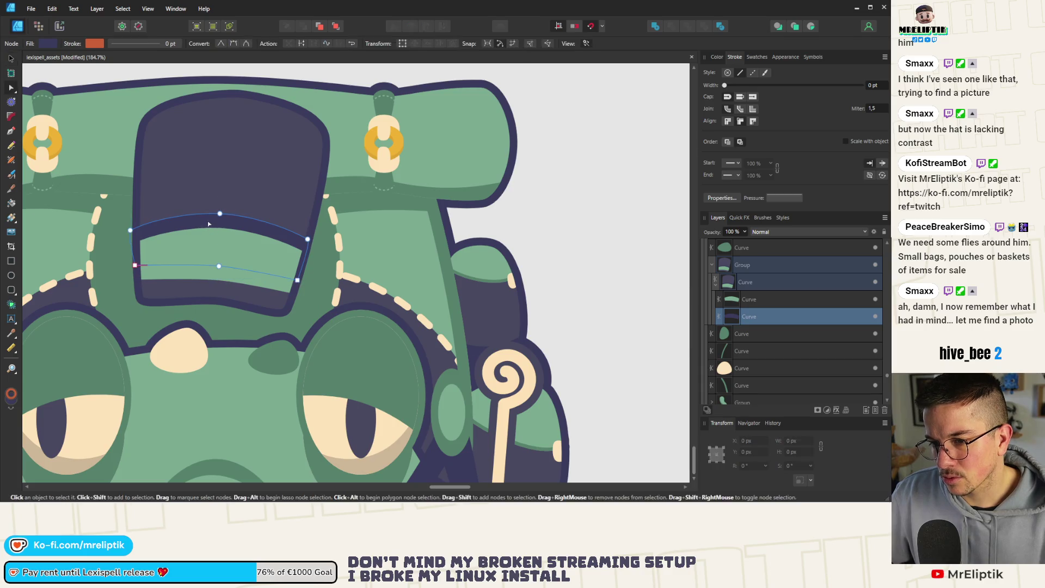
{"action": "mouse_move", "coordinate": [124, 267]}
{"action": "left_mouse_down"}
{"action": "mouse_move", "coordinate": [348, 272]}
{"action": "mouse_move", "coordinate": [288, 307]}
{"action": "mouse_move", "coordinate": [287, 319]}
{"action": "left_mouse_up"}
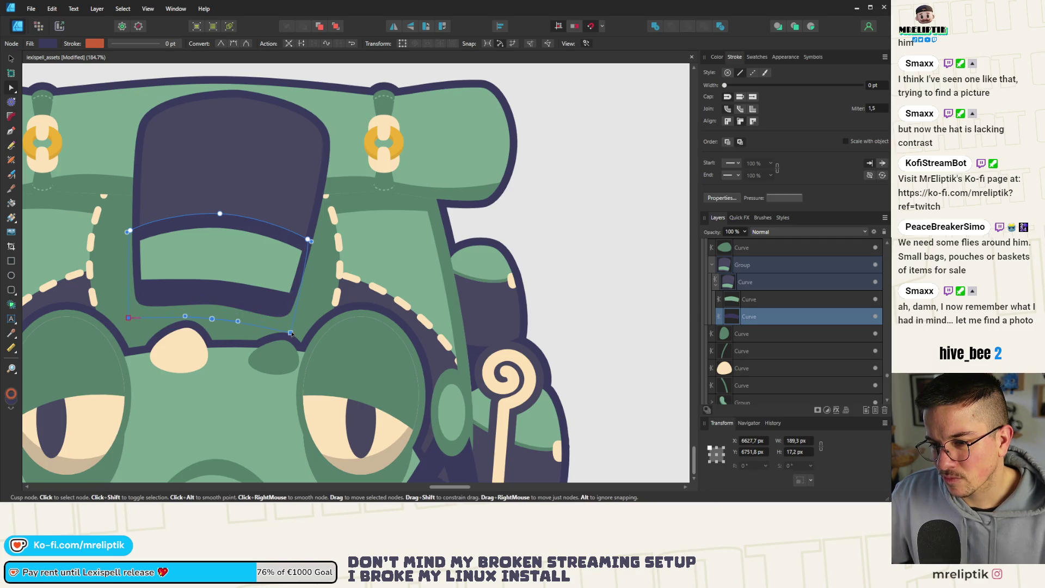
Lower the hat top and ease its tilt to about -4°, then deselect
{"action": "key", "text": "v"}
{"action": "left_click", "coordinate": [218, 161]}
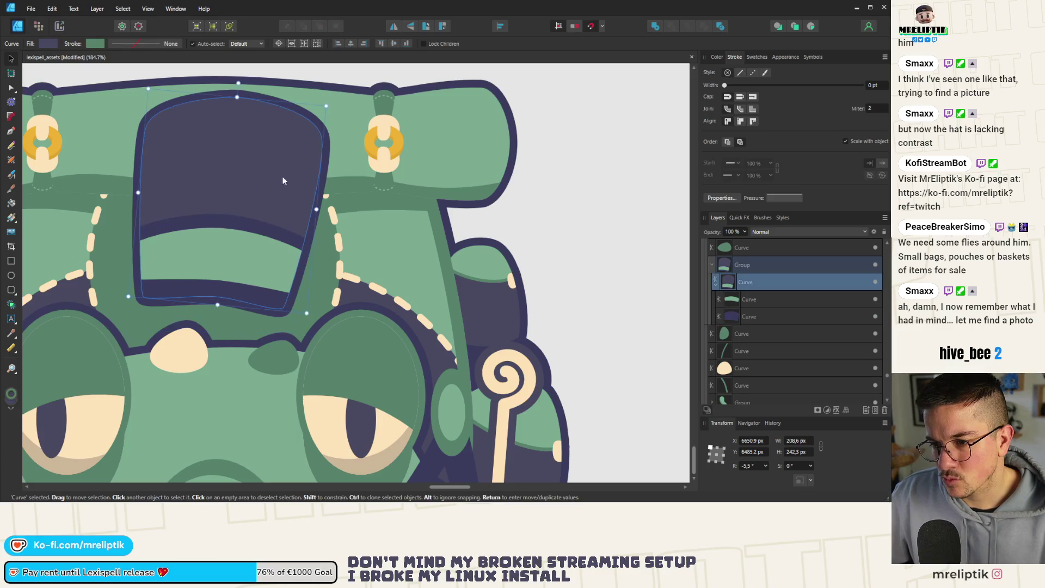
{"action": "left_click_drag", "start_coordinate": [252, 192], "coordinate": [244, 211]}
{"action": "key", "text": "ctrl+z"}
{"action": "key", "text": "ctrl+z"}
{"action": "key", "text": "ctrl+shift+z"}
{"action": "key", "text": "ctrl+shift+z"}
{"action": "left_click_drag", "start_coordinate": [240, 133], "coordinate": [237, 131]}
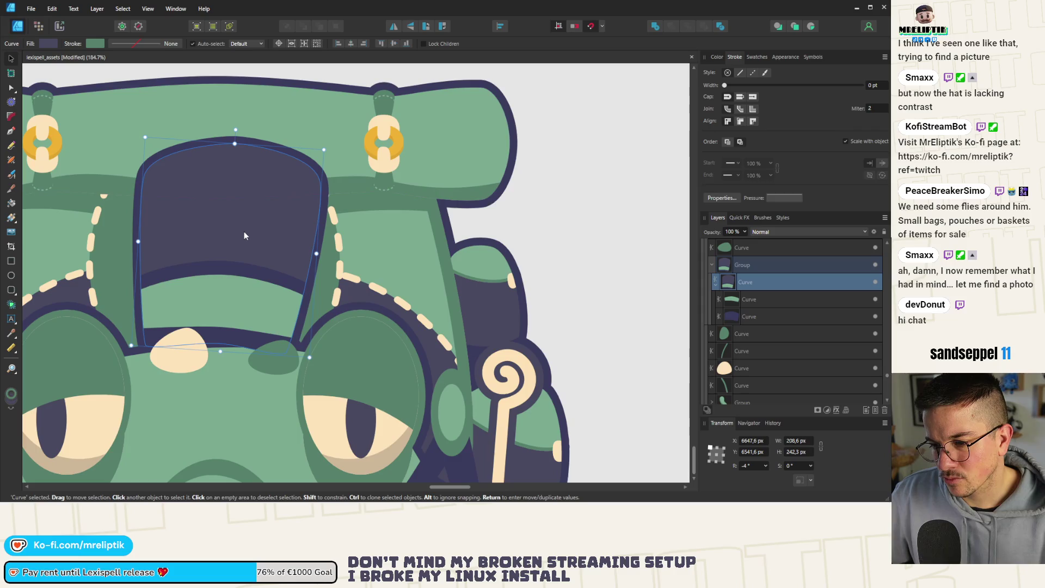
{"action": "key", "text": "ctrl+d"}
{"action": "scroll", "coordinate": [246, 159], "scroll_direction": "down", "scroll_amount": 5}
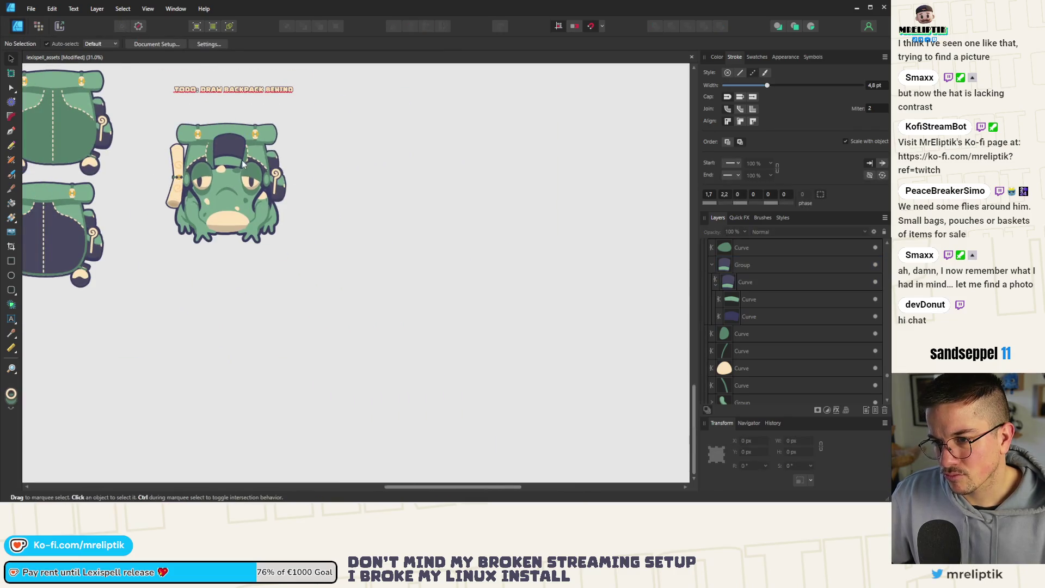
Reshape the hat band's upper curve and lower its bottom-edge nodes
{"action": "left_click", "coordinate": [229, 146]}
{"action": "scroll", "coordinate": [230, 147], "scroll_direction": "up", "scroll_amount": 6}
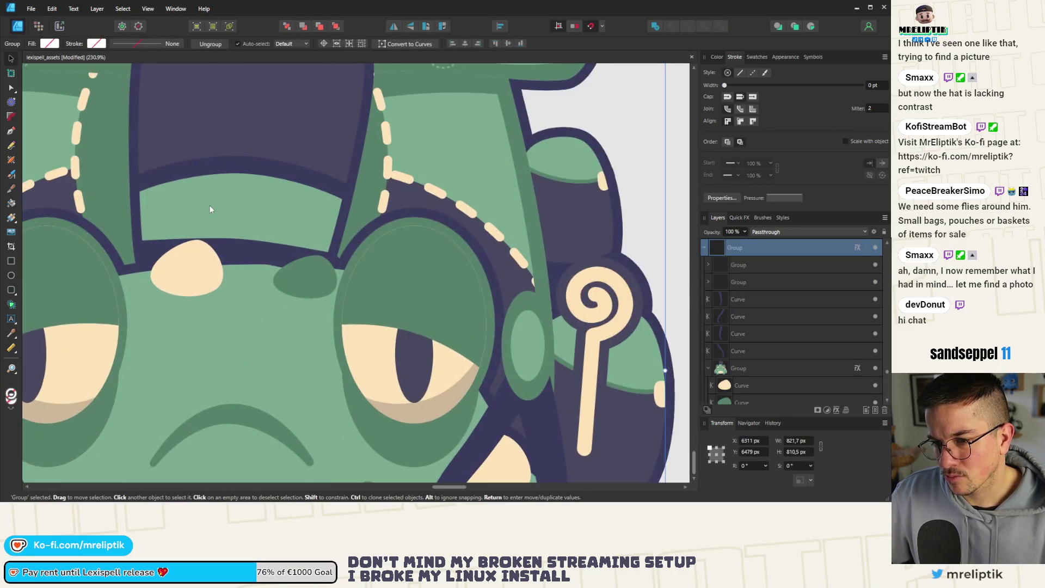
{"action": "double_click", "coordinate": [155, 254]}
{"action": "double_click", "coordinate": [164, 224]}
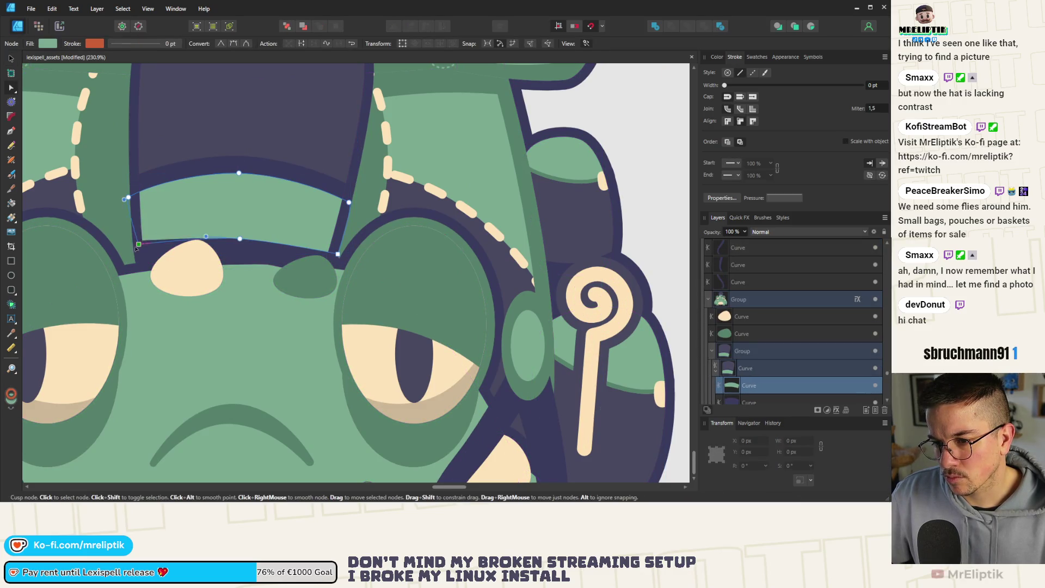
{"action": "left_click_drag", "start_coordinate": [206, 236], "coordinate": [196, 240]}
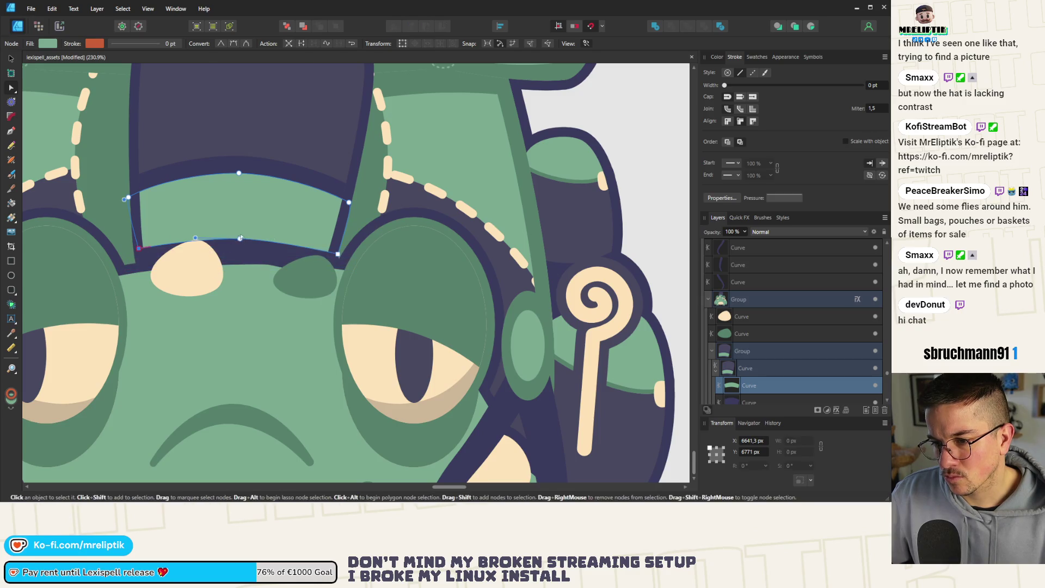
{"action": "left_click_drag", "start_coordinate": [239, 238], "coordinate": [240, 244]}
{"action": "left_click_drag", "start_coordinate": [139, 249], "coordinate": [139, 252]}
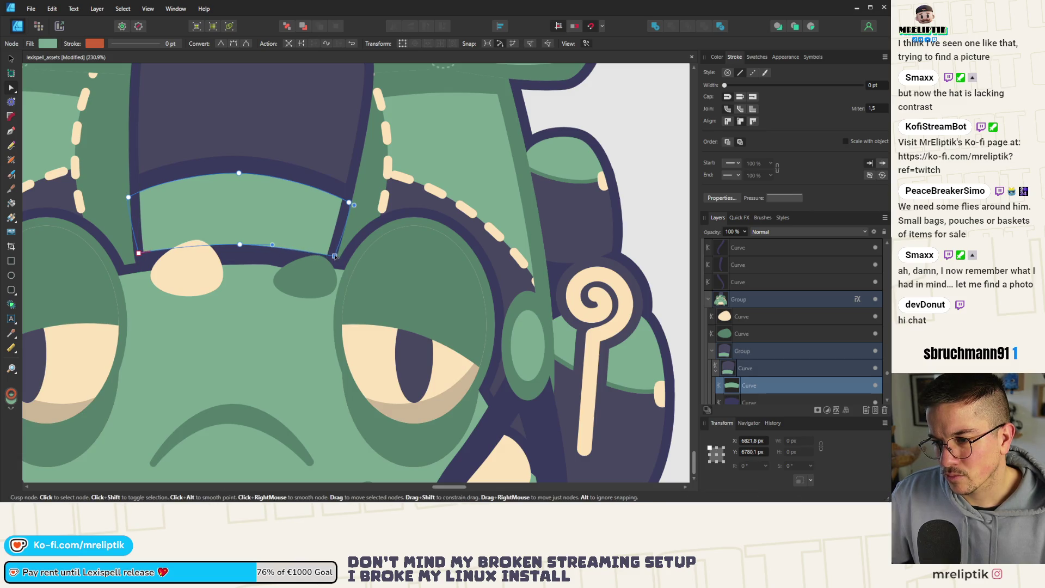
Try bending the strap curve across the face via a node handle, then undo it
{"action": "left_click", "coordinate": [267, 271]}
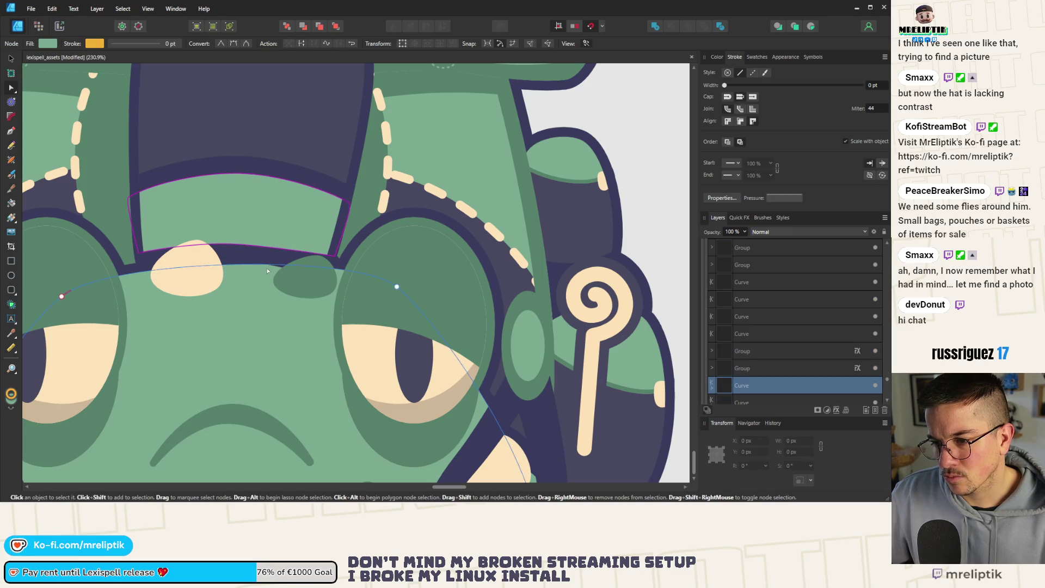
{"action": "left_click", "coordinate": [268, 264]}
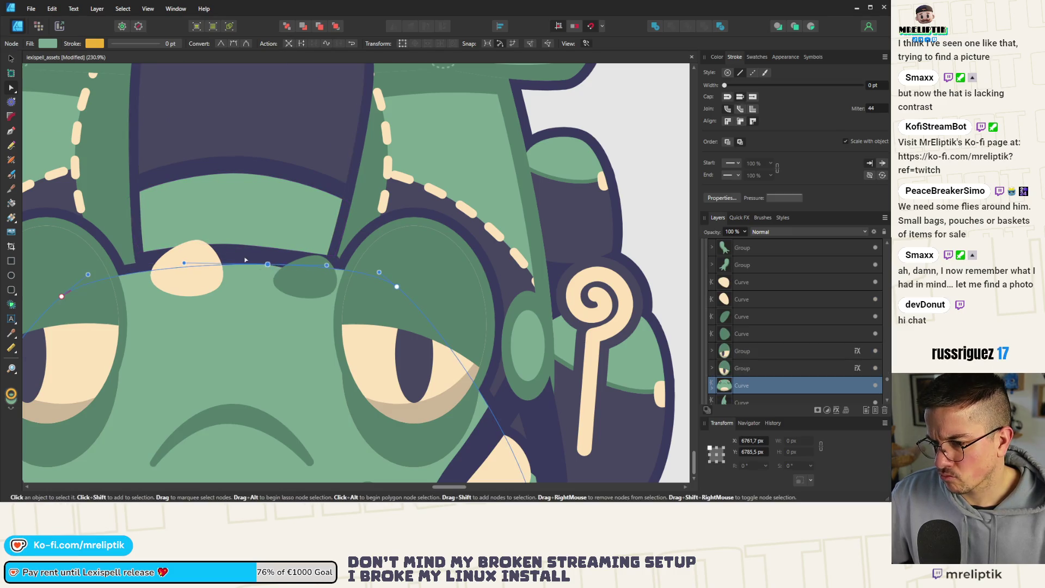
{"action": "scroll", "coordinate": [246, 260], "scroll_direction": "down", "scroll_amount": 5}
{"action": "scroll", "coordinate": [313, 257], "scroll_direction": "up", "scroll_amount": 6}
{"action": "left_click_drag", "start_coordinate": [335, 256], "coordinate": [298, 301]}
{"action": "key", "text": "ctrl+z"}
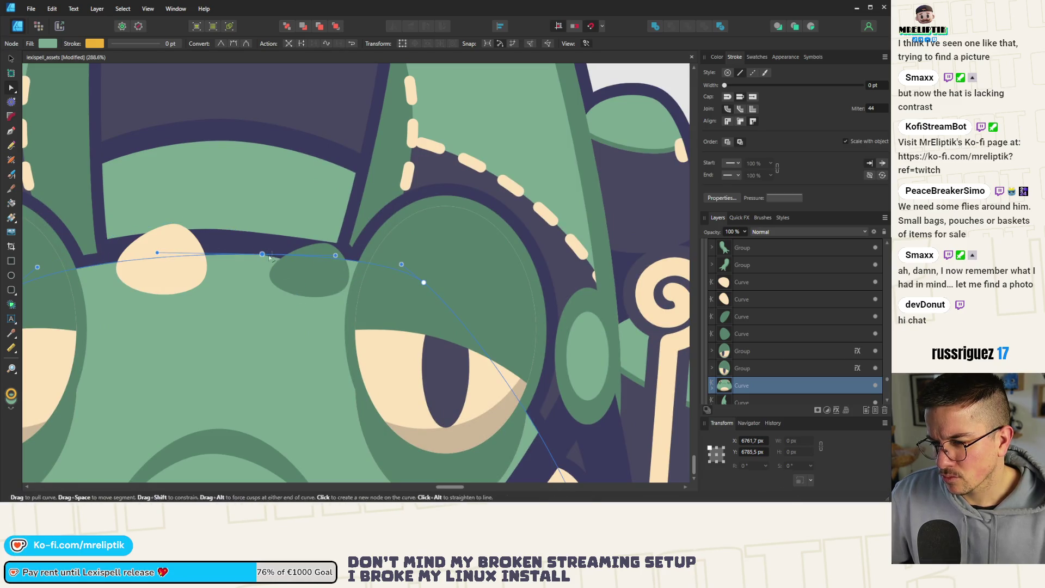
Pull the hat's lower right corner up against its side edge and smooth the curve
{"action": "left_click", "coordinate": [10, 58]}
{"action": "left_click", "coordinate": [198, 161]}
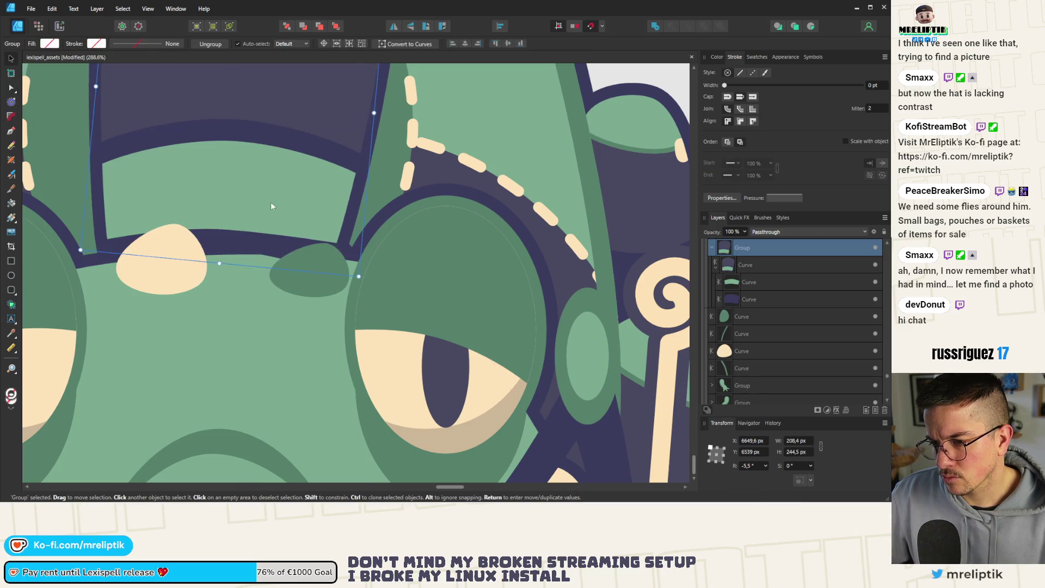
{"action": "double_click", "coordinate": [269, 238]}
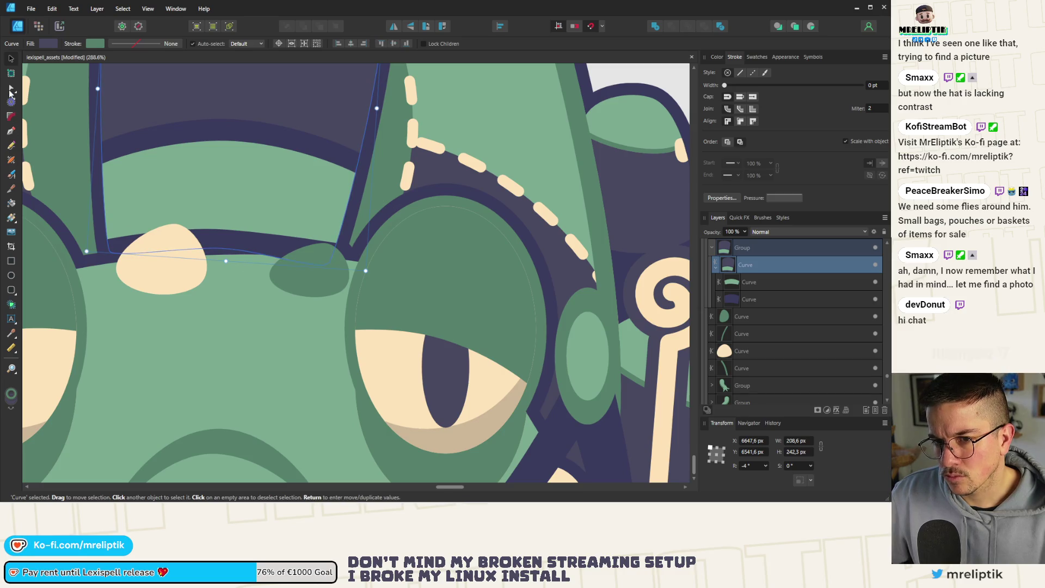
{"action": "left_click_drag", "start_coordinate": [329, 261], "coordinate": [334, 249]}
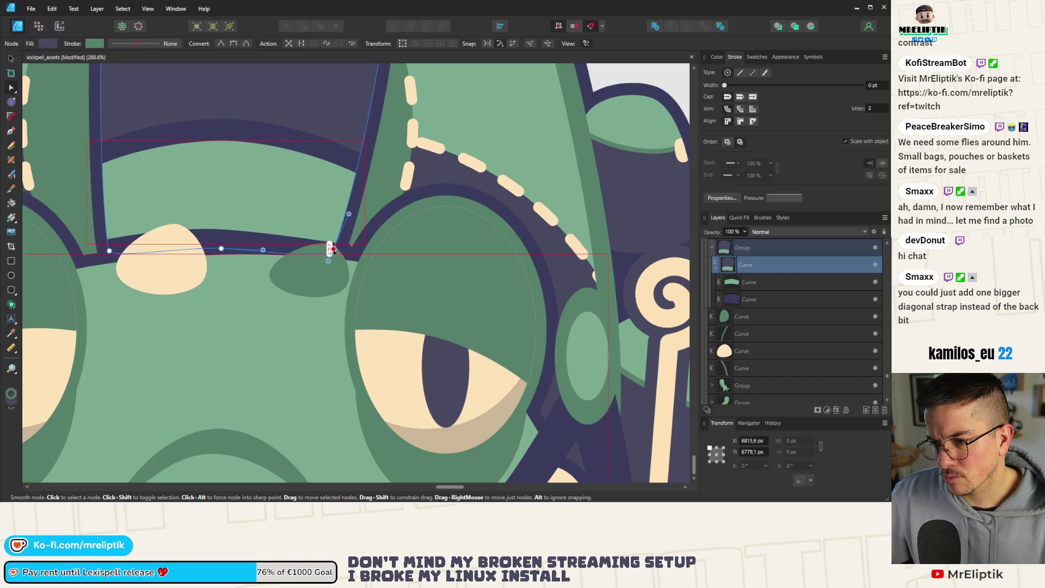
{"action": "left_click_drag", "start_coordinate": [263, 250], "coordinate": [268, 250]}
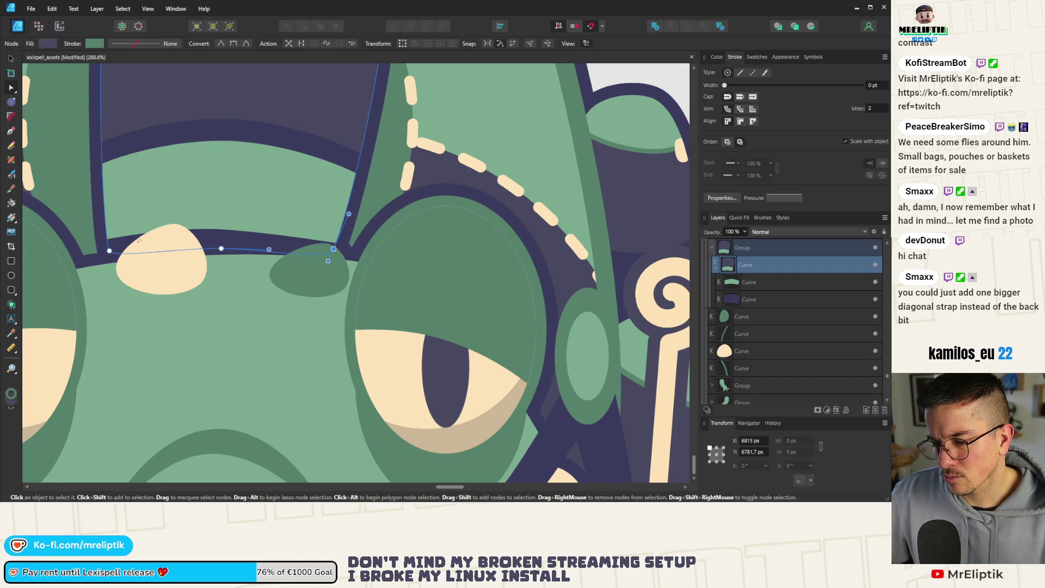
{"action": "scroll", "coordinate": [269, 250], "scroll_direction": "down", "scroll_amount": 10}
{"action": "scroll", "coordinate": [173, 209], "scroll_direction": "up", "scroll_amount": 5}
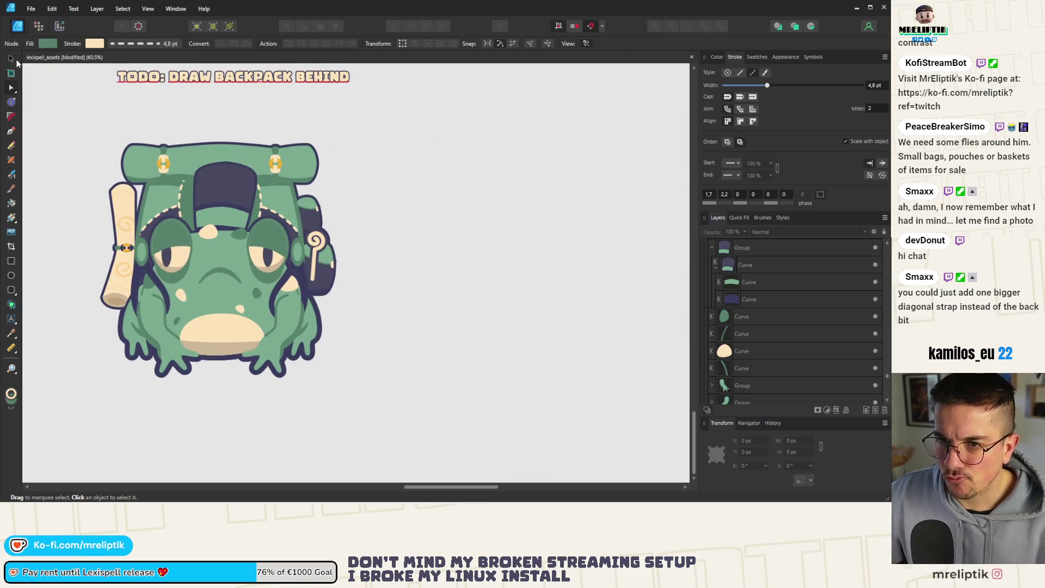
{"action": "left_click", "coordinate": [12, 58]}
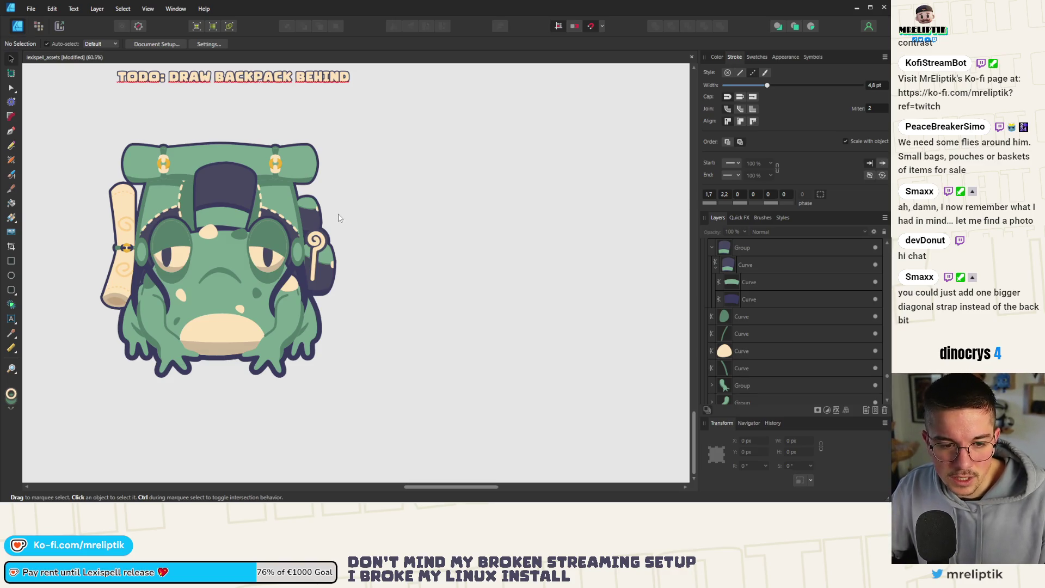
{"action": "scroll", "coordinate": [229, 239], "scroll_direction": "down", "scroll_amount": 1}
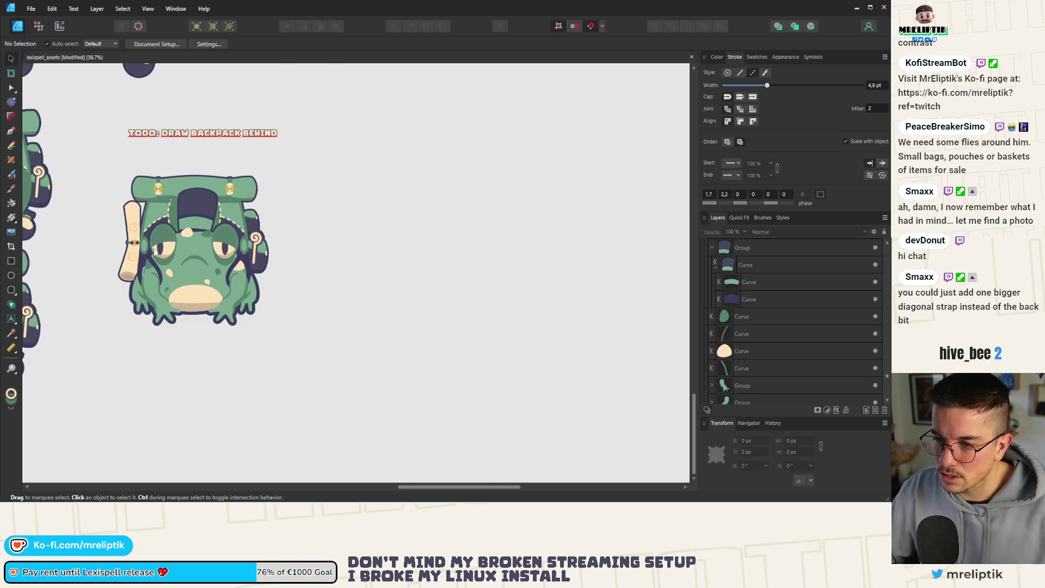
{"action": "scroll", "coordinate": [180, 180], "scroll_direction": "up", "scroll_amount": 1}
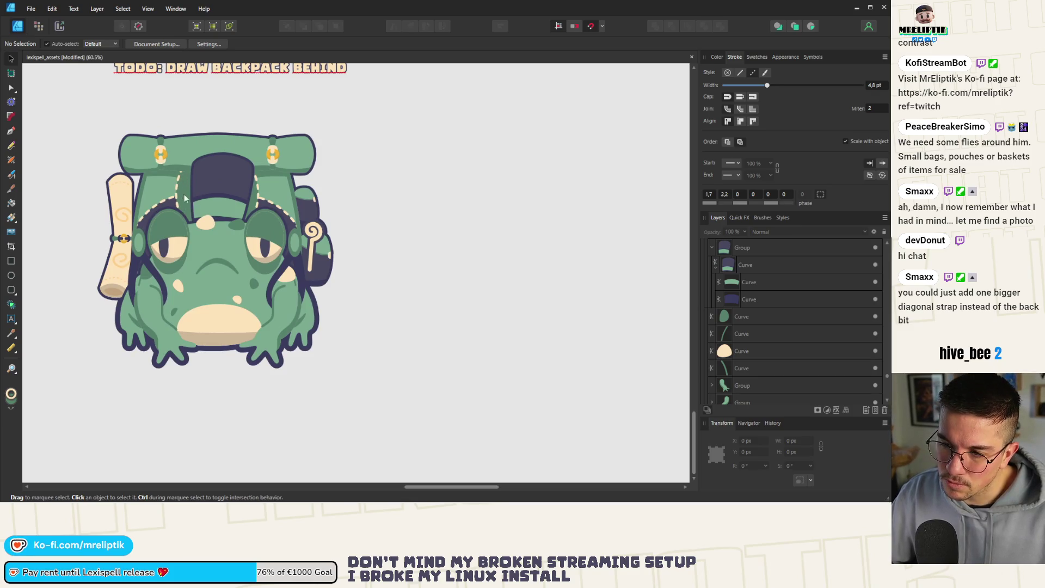
{"action": "scroll", "coordinate": [189, 217], "scroll_direction": "down", "scroll_amount": 2}
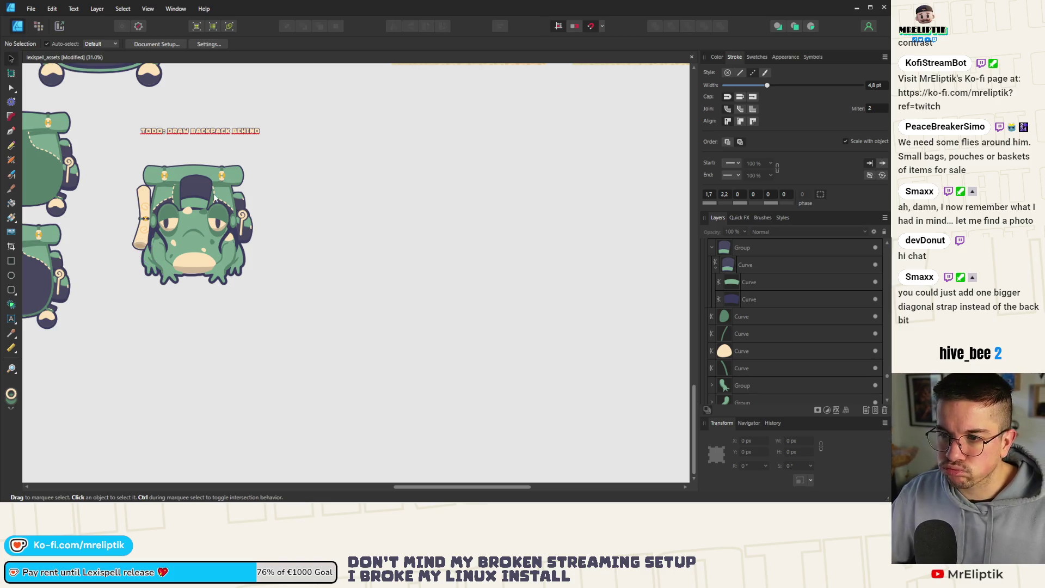
{"action": "scroll", "coordinate": [304, 202], "scroll_direction": "down", "scroll_amount": 2}
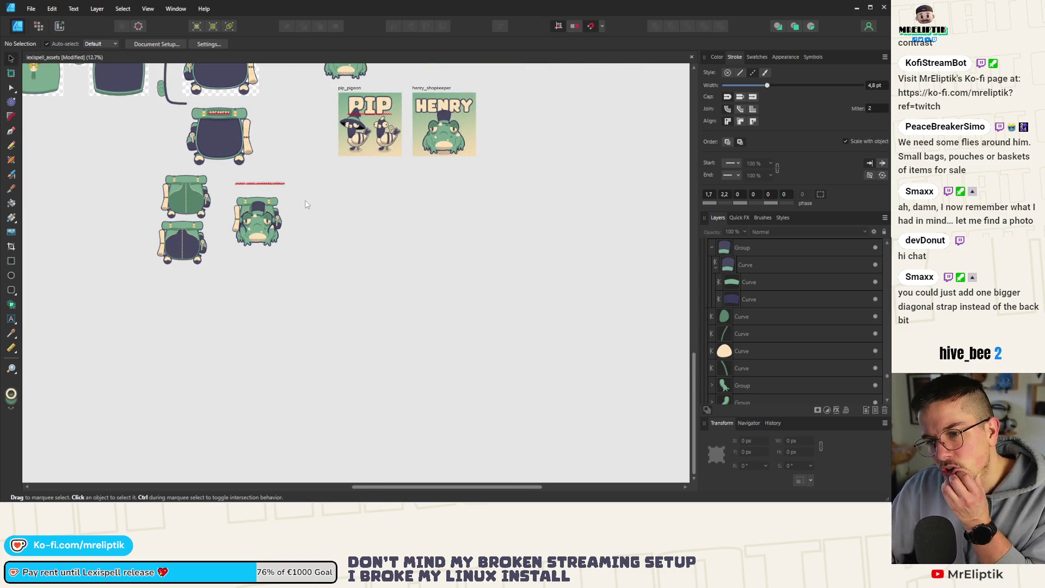
{"action": "scroll", "coordinate": [266, 231], "scroll_direction": "up", "scroll_amount": 2}
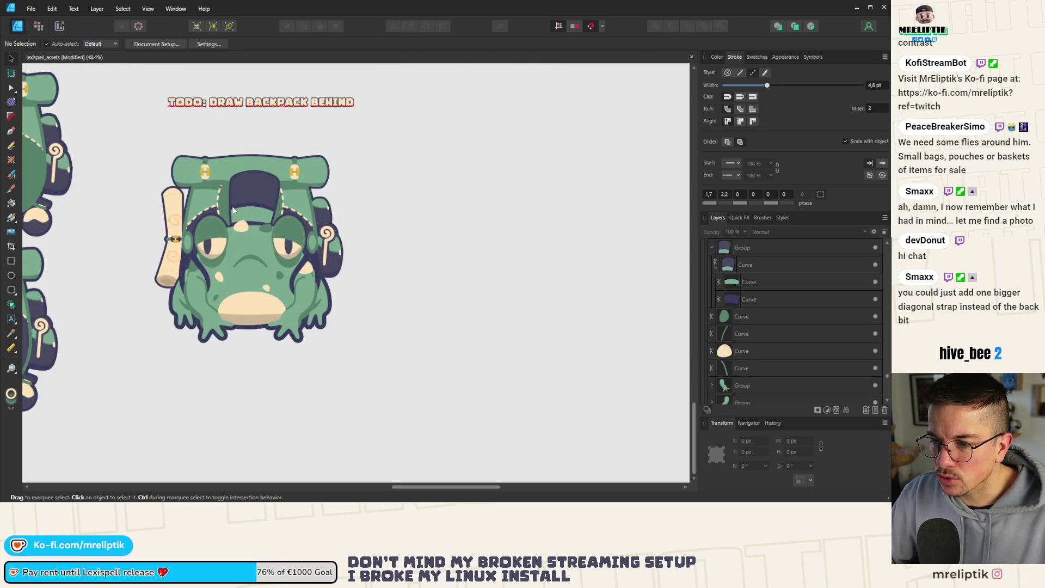
{"action": "left_click", "coordinate": [256, 208]}
{"action": "scroll", "coordinate": [255, 208], "scroll_direction": "up", "scroll_amount": 2}
Cut the dashed stitched ellipse from the frog and place it on the upper-left backpack
{"action": "double_click", "coordinate": [286, 210]}
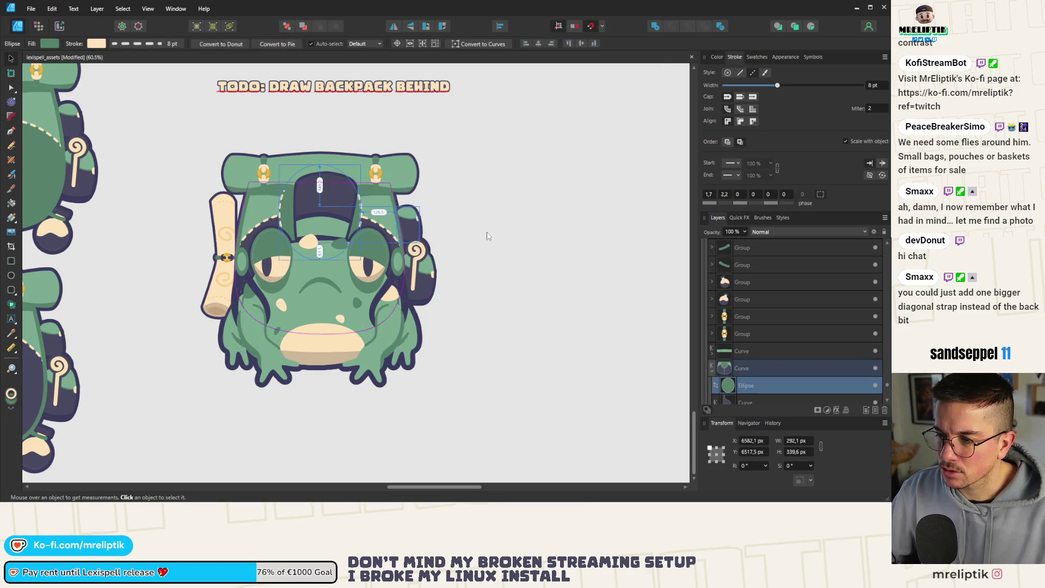
{"action": "scroll", "coordinate": [487, 239], "scroll_direction": "down", "scroll_amount": 3}
{"action": "left_click", "coordinate": [275, 179]}
{"action": "scroll", "coordinate": [275, 178], "scroll_direction": "up", "scroll_amount": 2}
{"action": "key", "text": "ctrl+z"}
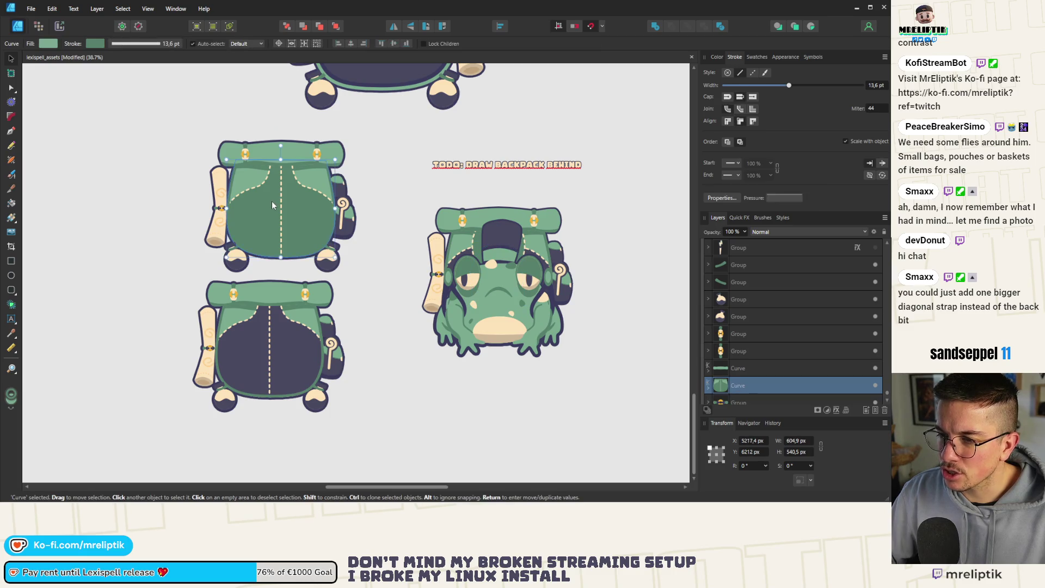
{"action": "key", "text": "ctrl+z"}
{"action": "key", "text": "ctrl+z"}
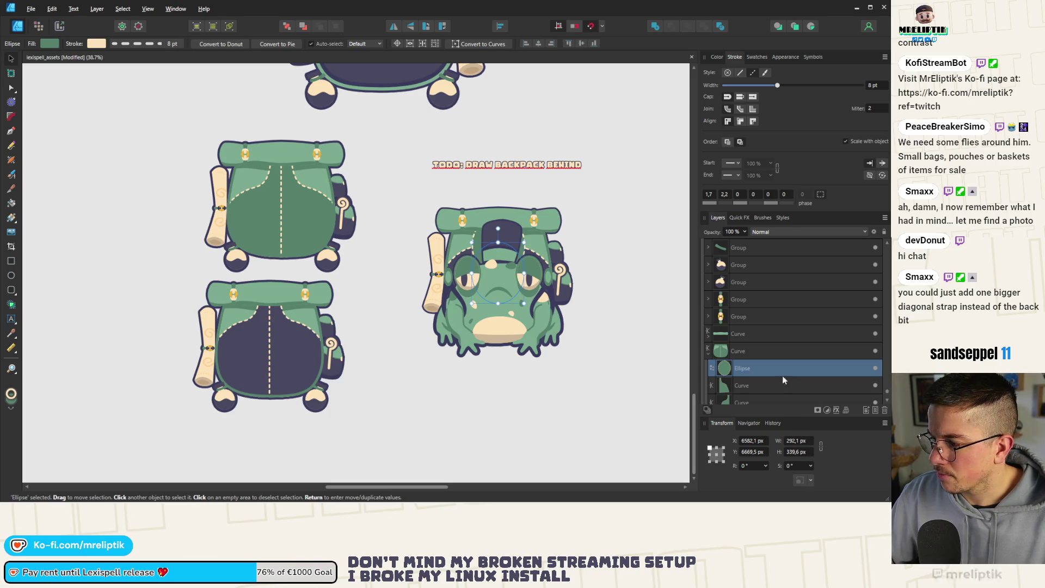
{"action": "mouse_move", "coordinate": [502, 276]}
{"action": "left_mouse_down"}
{"action": "mouse_move", "coordinate": [286, 210]}
{"action": "mouse_move", "coordinate": [285, 185]}
{"action": "left_mouse_up"}
Paste a copy of the ellipse onto the lower backpack as its top flap
{"action": "key", "text": "alt"}
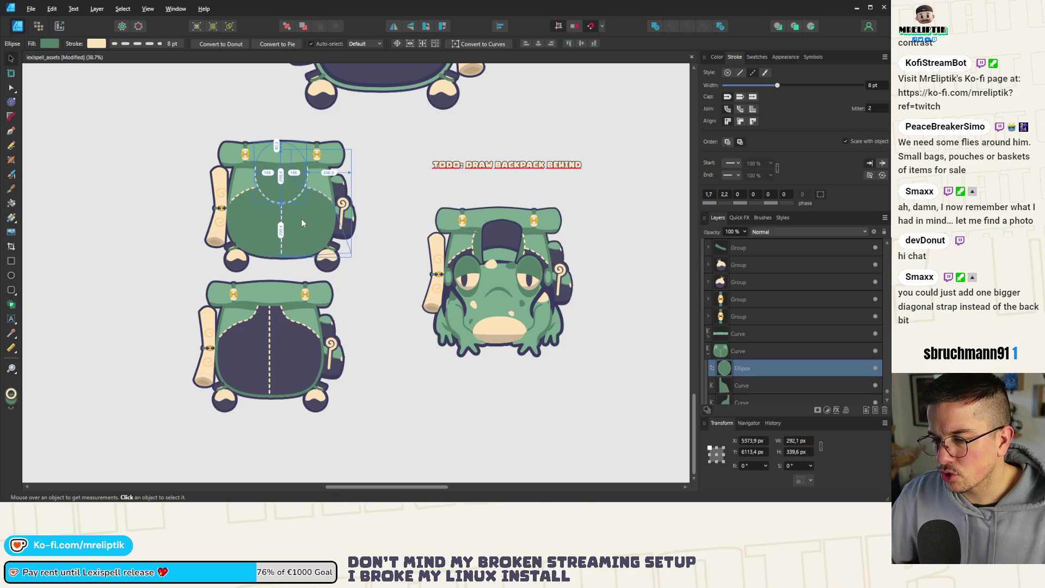
{"action": "left_click", "coordinate": [262, 341]}
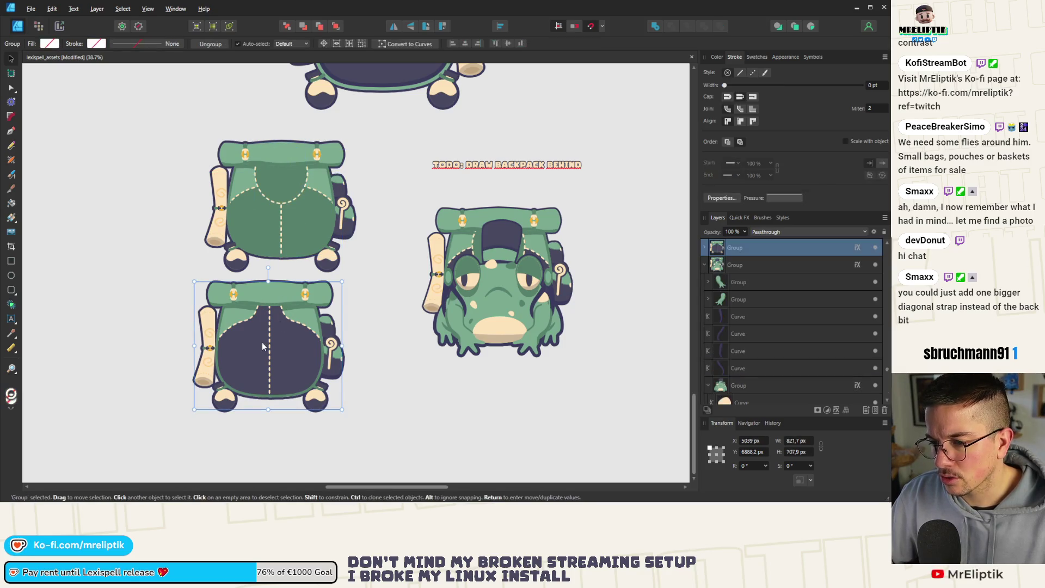
{"action": "key", "text": "ctrl+v"}
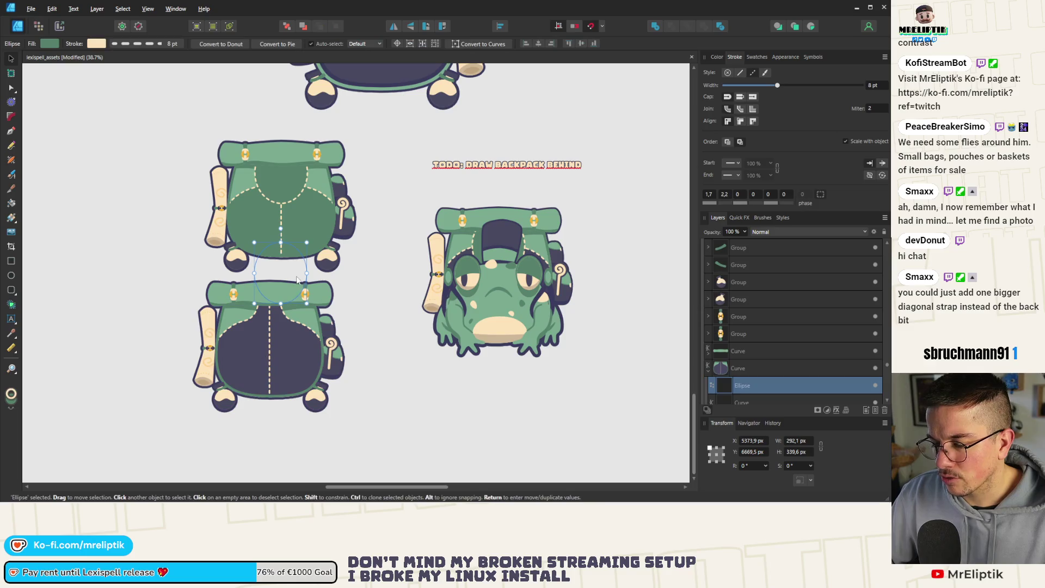
{"action": "left_click_drag", "start_coordinate": [277, 301], "coordinate": [273, 329]}
{"action": "scroll", "coordinate": [273, 309], "scroll_direction": "up", "scroll_amount": 2}
{"action": "scroll", "coordinate": [273, 329], "scroll_direction": "down", "scroll_amount": 9}
{"action": "key", "text": "ctrl+d"}
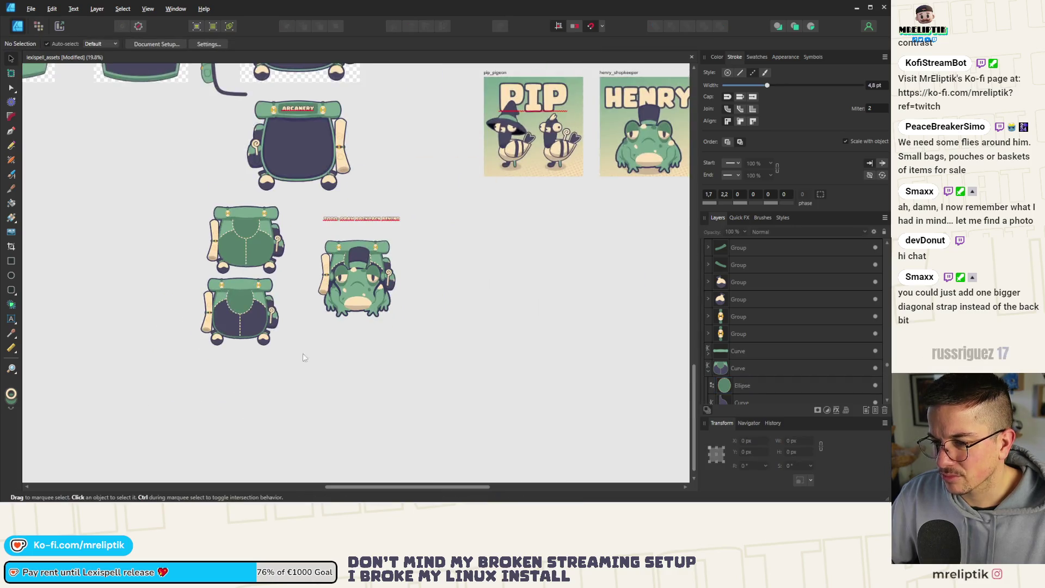
Drag a duplicate of the frog out beside the original
{"action": "scroll", "coordinate": [249, 327], "scroll_direction": "up", "scroll_amount": 5}
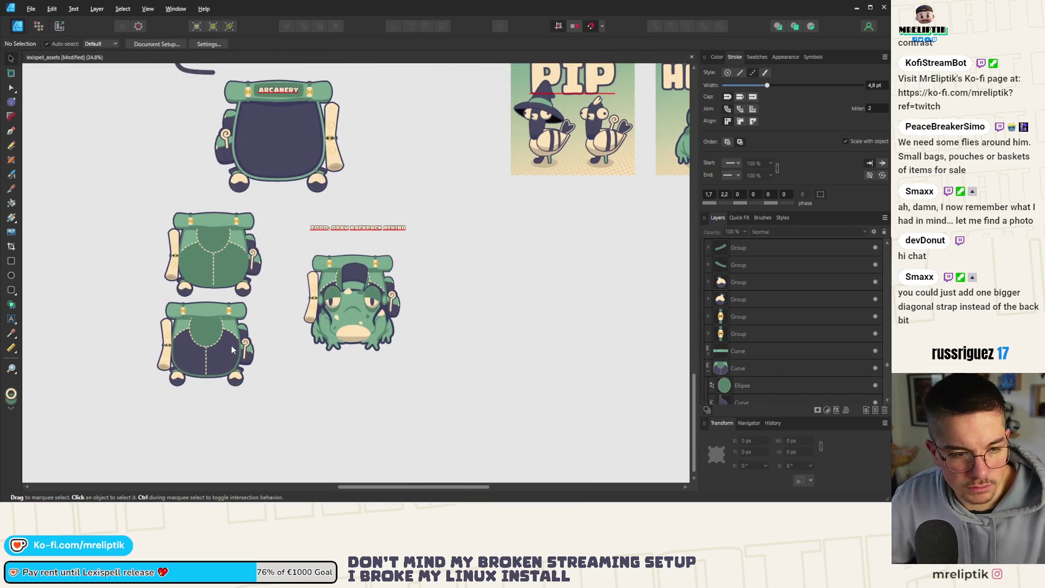
{"action": "scroll", "coordinate": [354, 308], "scroll_direction": "up", "scroll_amount": 3}
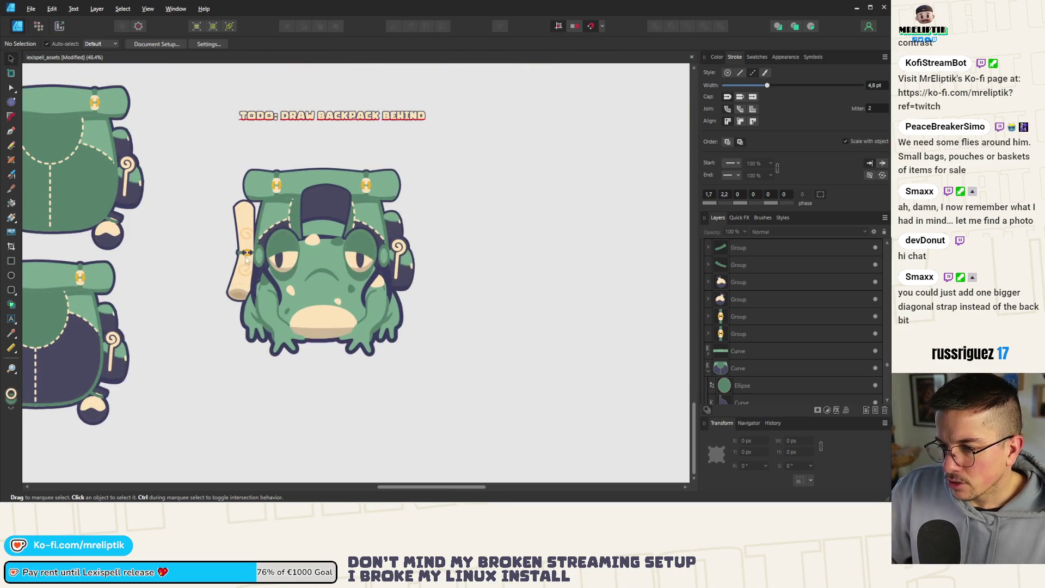
{"action": "scroll", "coordinate": [246, 259], "scroll_direction": "down", "scroll_amount": 3}
{"action": "left_click", "coordinate": [294, 235]}
{"action": "left_click_drag", "start_coordinate": [293, 236], "coordinate": [405, 244]}
{"action": "scroll", "coordinate": [364, 294], "scroll_direction": "up", "scroll_amount": 3}
{"action": "scroll", "coordinate": [365, 294], "scroll_direction": "down", "scroll_amount": 3}
{"action": "scroll", "coordinate": [221, 267], "scroll_direction": "up", "scroll_amount": 5}
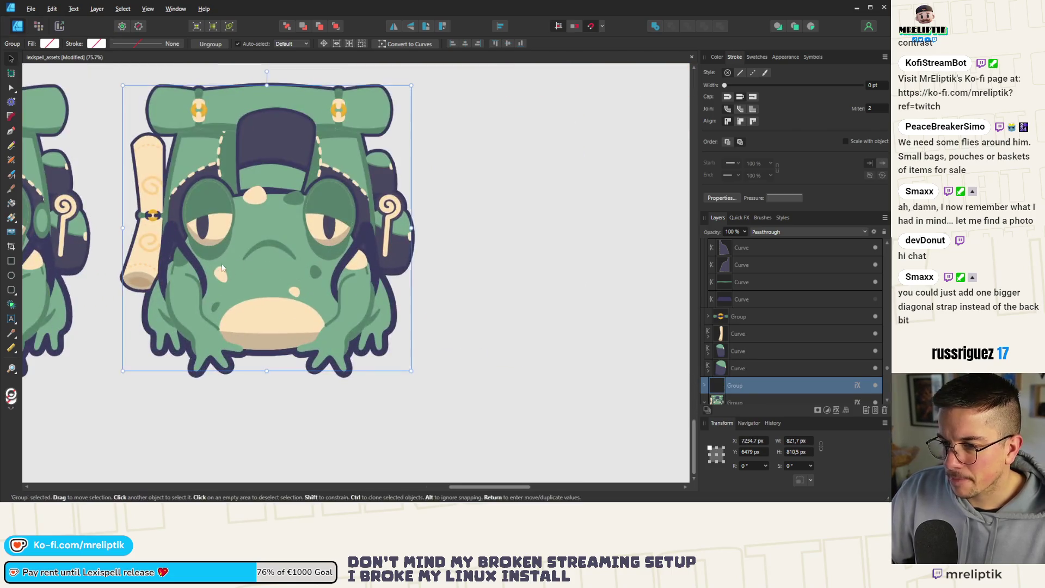
Reroute the copy's strap across the belly as a low sag with a lowered right end
{"action": "double_click", "coordinate": [187, 259]}
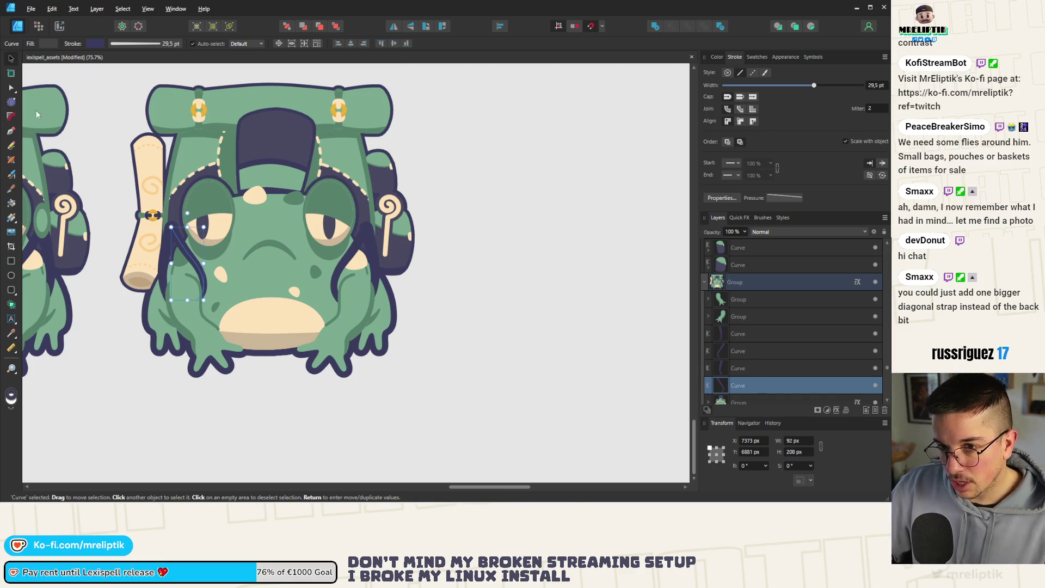
{"action": "left_click", "coordinate": [10, 87]}
{"action": "left_click_drag", "start_coordinate": [175, 227], "coordinate": [348, 278]}
{"action": "mouse_move", "coordinate": [191, 258]}
{"action": "left_mouse_down"}
{"action": "mouse_move", "coordinate": [274, 312]}
{"action": "mouse_move", "coordinate": [274, 299]}
{"action": "mouse_move", "coordinate": [319, 302]}
{"action": "left_mouse_up"}
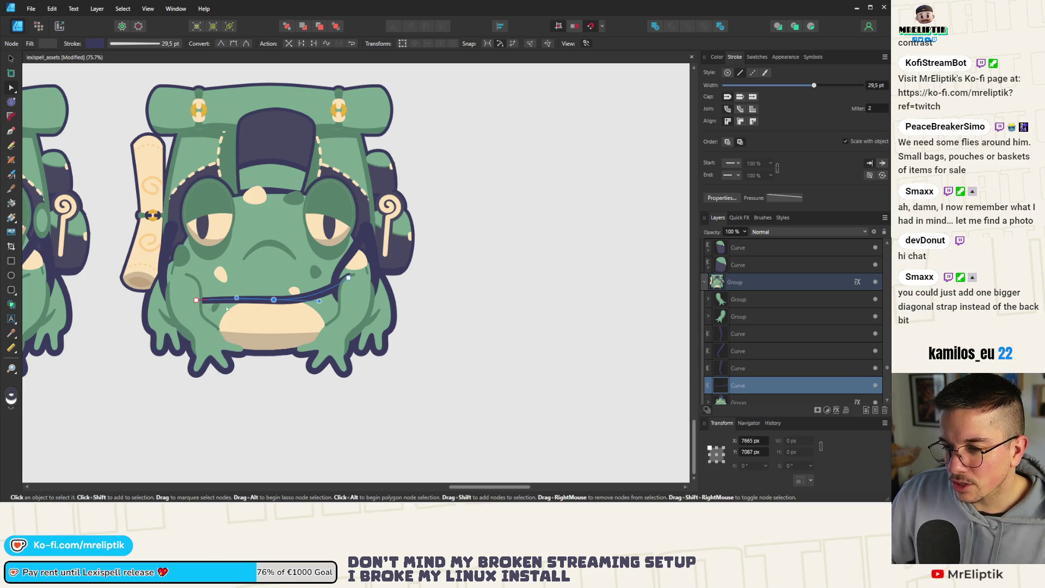
{"action": "left_click_drag", "start_coordinate": [274, 299], "coordinate": [267, 318]}
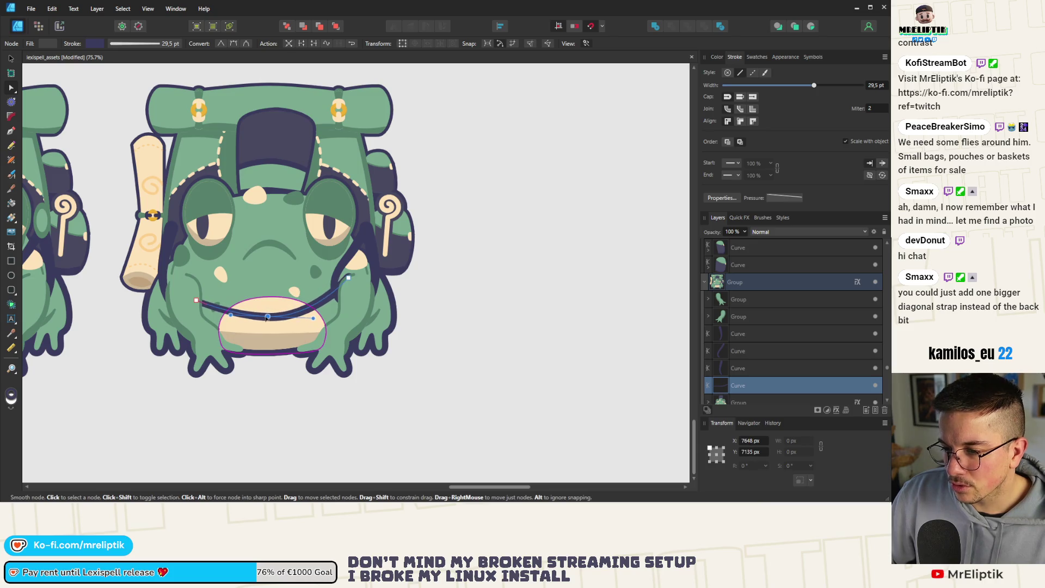
{"action": "mouse_move", "coordinate": [348, 277]}
{"action": "left_mouse_down"}
{"action": "mouse_move", "coordinate": [346, 296]}
{"action": "mouse_move", "coordinate": [322, 315]}
{"action": "left_mouse_up"}
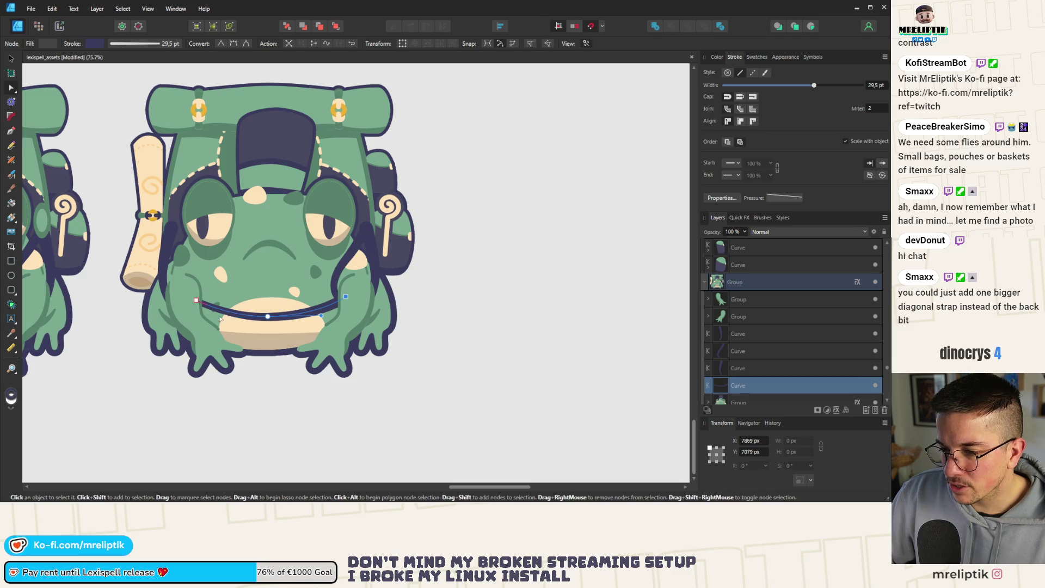
Select the belt curve across the mouth and pick its left end point for adjustment
{"action": "left_click", "coordinate": [267, 316]}
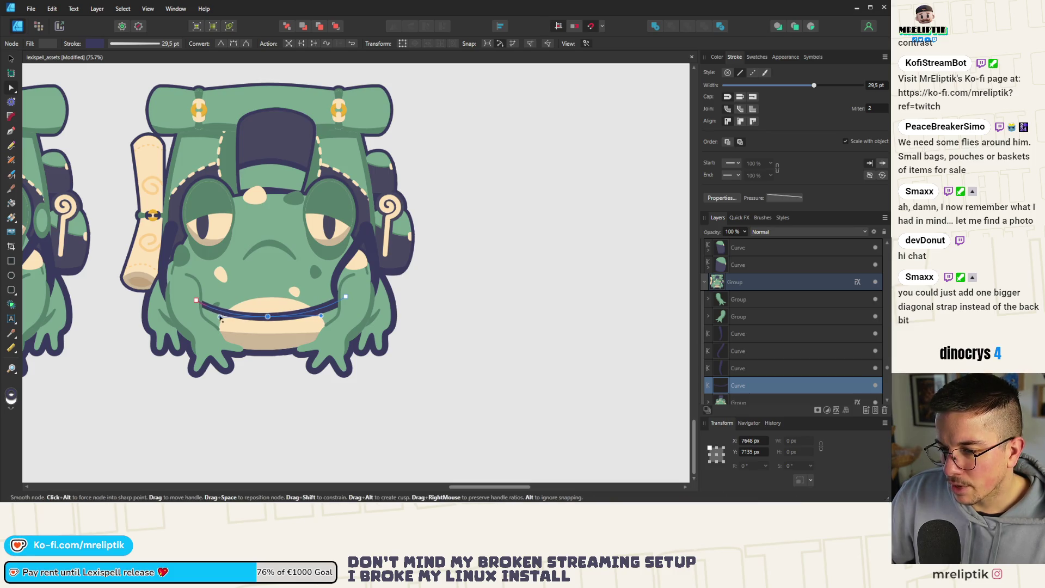
{"action": "scroll", "coordinate": [212, 300], "scroll_direction": "down", "scroll_amount": 1}
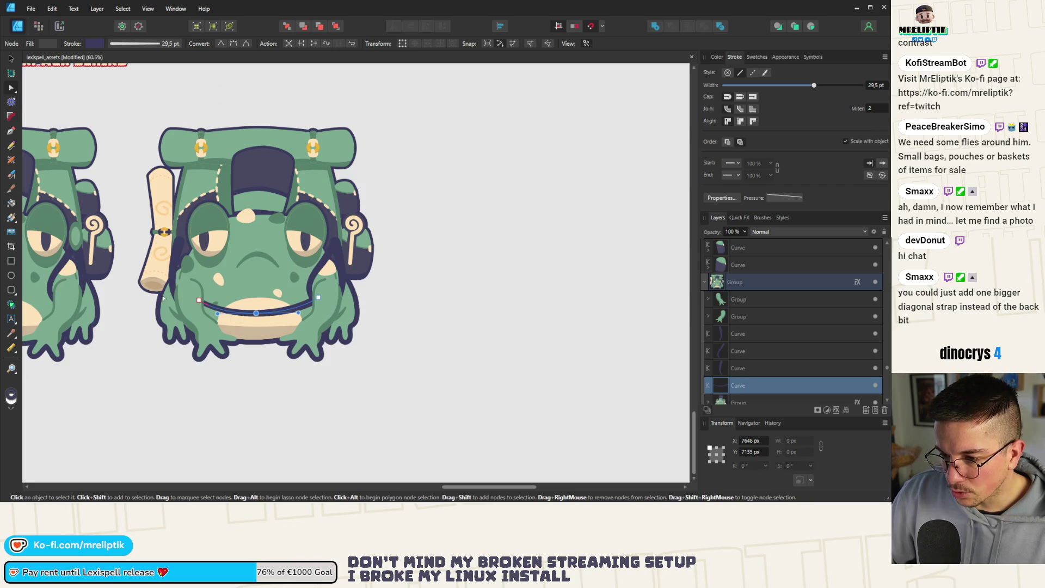
{"action": "scroll", "coordinate": [163, 299], "scroll_direction": "up", "scroll_amount": 3}
{"action": "left_click", "coordinate": [186, 302]}
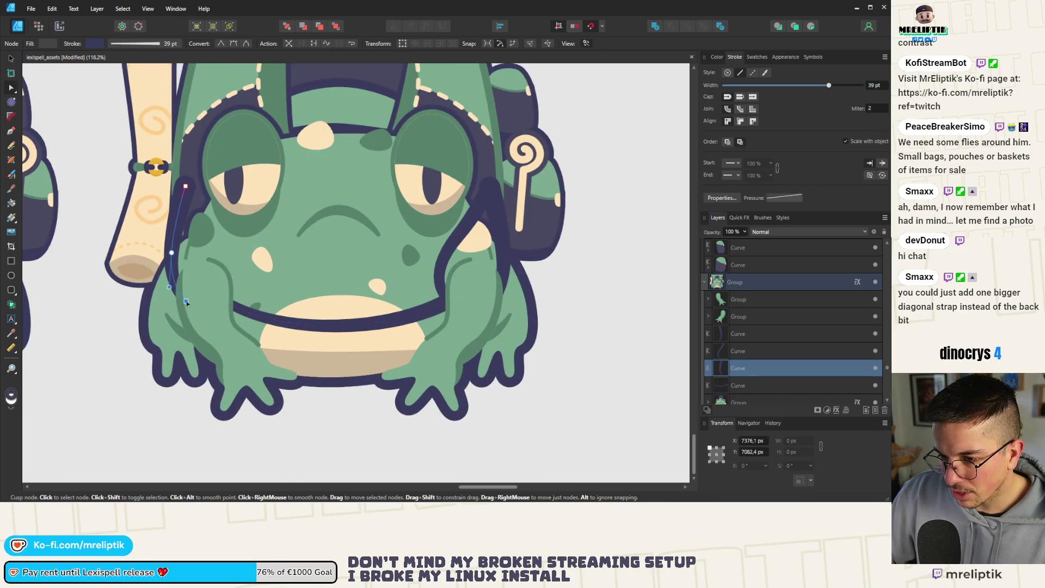
{"action": "left_click", "coordinate": [224, 304]}
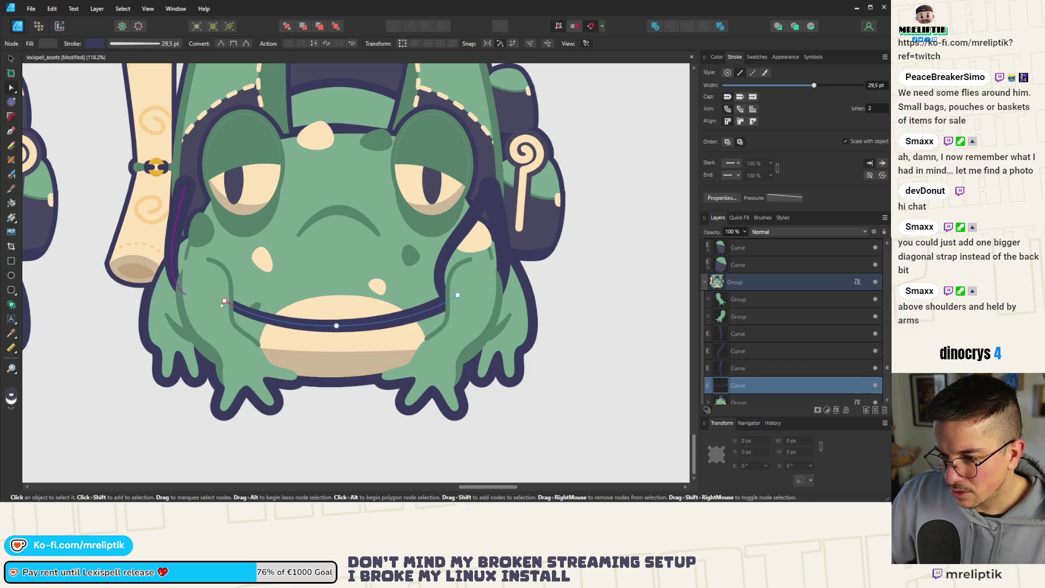
{"action": "left_click", "coordinate": [223, 304]}
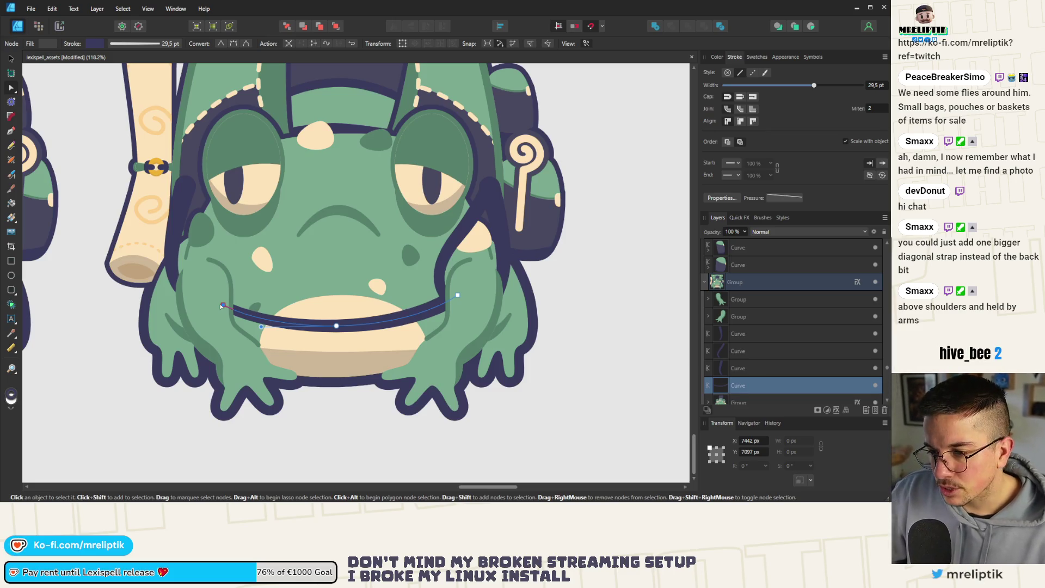
{"action": "scroll", "coordinate": [221, 306], "scroll_direction": "down", "scroll_amount": 3}
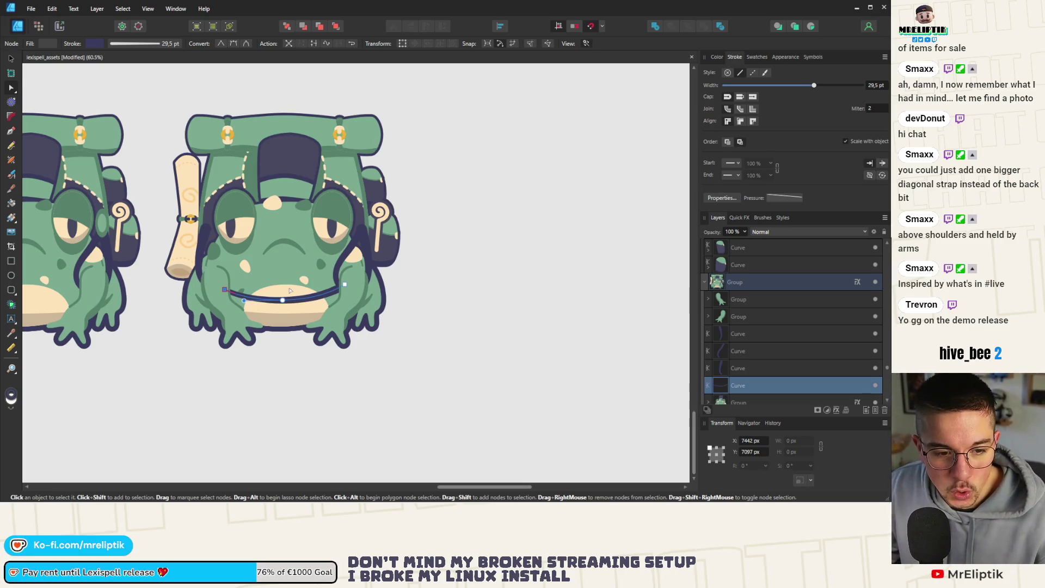
Paste the 1000 × 675 px photo of women carrying loads and move it below the frogs
{"action": "left_click", "coordinate": [161, 493]}
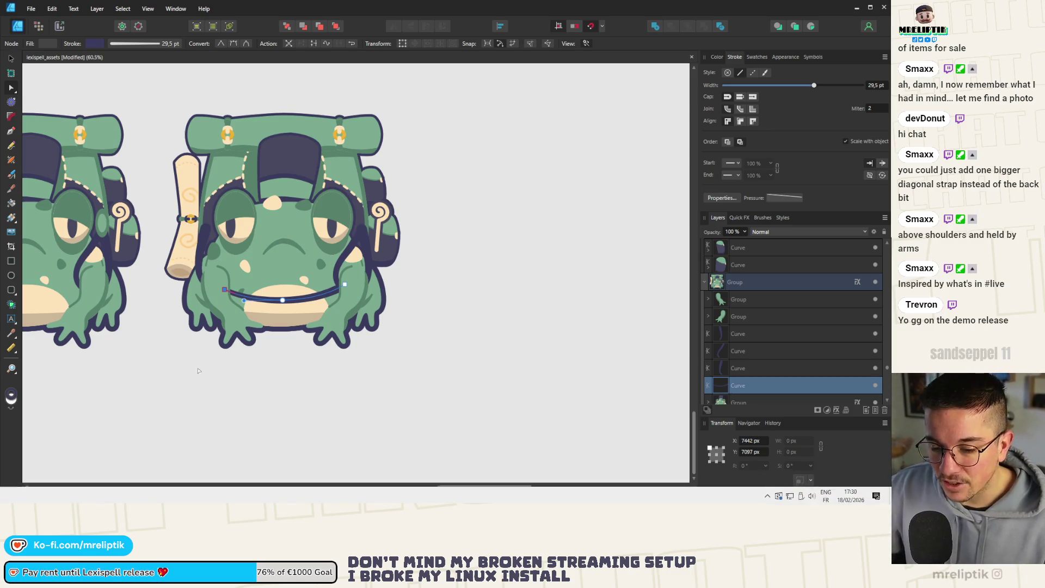
{"action": "left_click", "coordinate": [207, 342]}
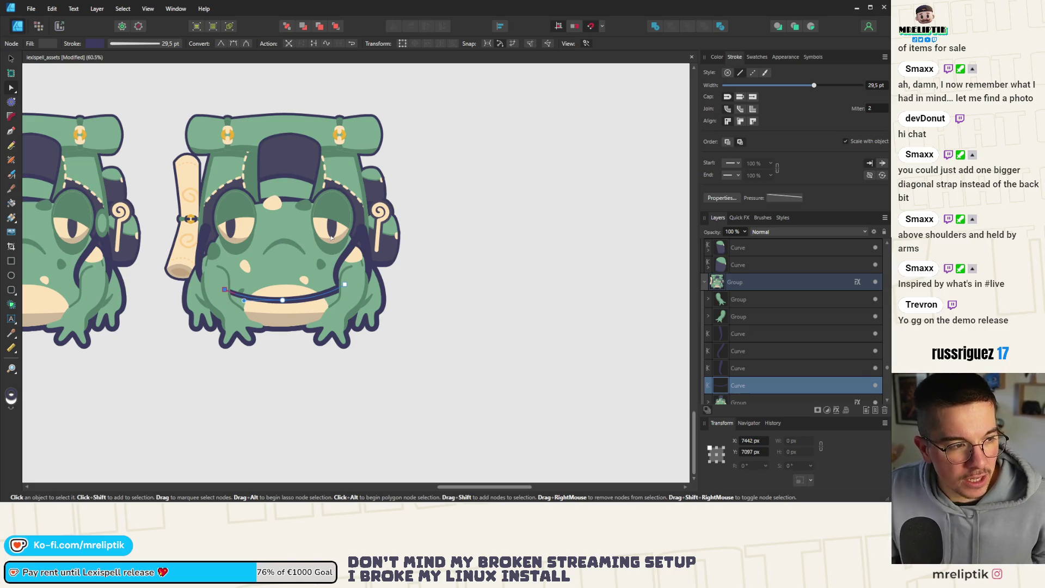
{"action": "scroll", "coordinate": [45, 217], "scroll_direction": "down", "scroll_amount": 5}
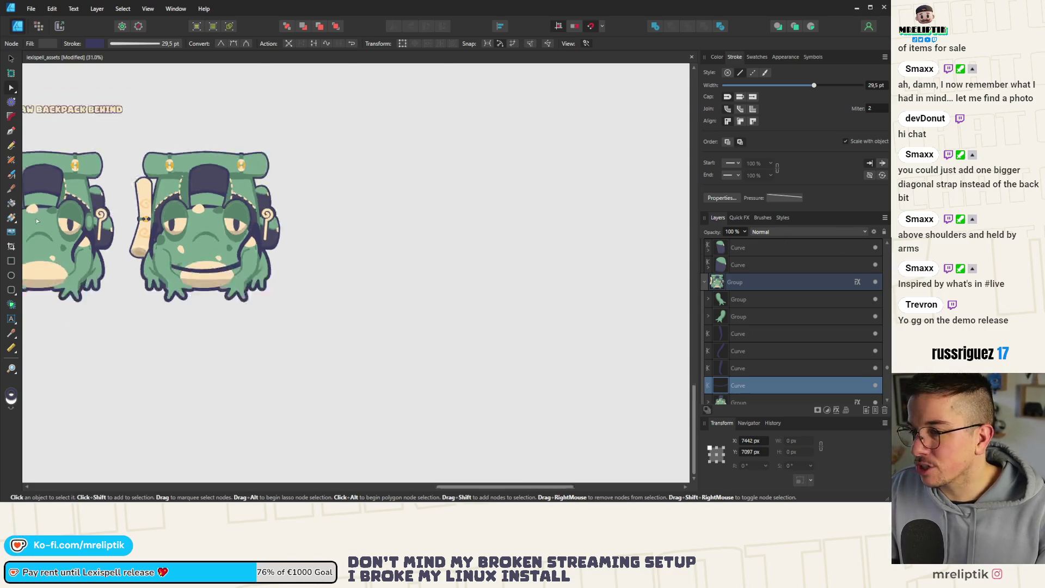
{"action": "key", "text": "ctrl+v"}
{"action": "mouse_move", "coordinate": [247, 236]}
{"action": "left_mouse_down"}
{"action": "mouse_move", "coordinate": [361, 283]}
{"action": "mouse_move", "coordinate": [186, 317]}
{"action": "mouse_move", "coordinate": [130, 291]}
{"action": "left_mouse_up"}
{"action": "key", "text": "v"}
{"action": "scroll", "coordinate": [128, 294], "scroll_direction": "up", "scroll_amount": 3}
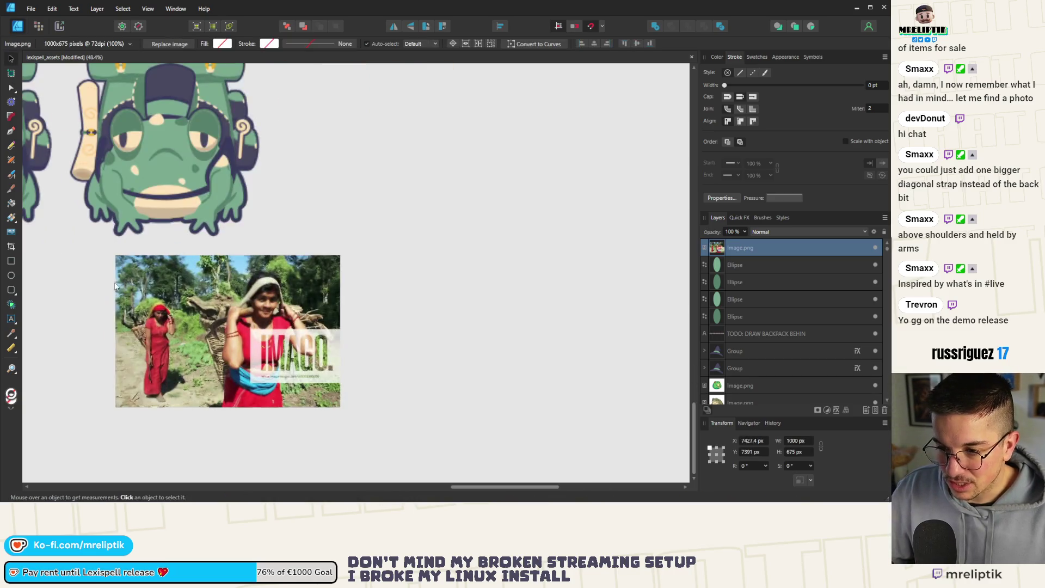
Inside the frog group, select the end points of the right shoulder strap and belly belt
{"action": "scroll", "coordinate": [156, 247], "scroll_direction": "up", "scroll_amount": 3}
{"action": "scroll", "coordinate": [157, 248], "scroll_direction": "up", "scroll_amount": 2}
{"action": "scroll", "coordinate": [157, 247], "scroll_direction": "down", "scroll_amount": 3}
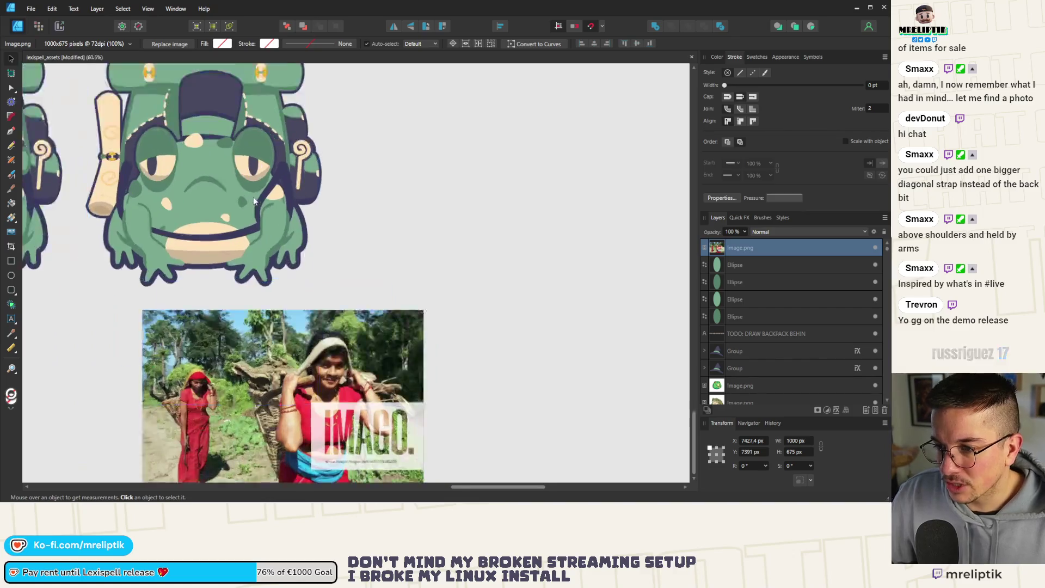
{"action": "scroll", "coordinate": [218, 218], "scroll_direction": "up", "scroll_amount": 1}
{"action": "left_click", "coordinate": [267, 197]}
{"action": "double_click", "coordinate": [268, 197]}
{"action": "double_click", "coordinate": [268, 196]}
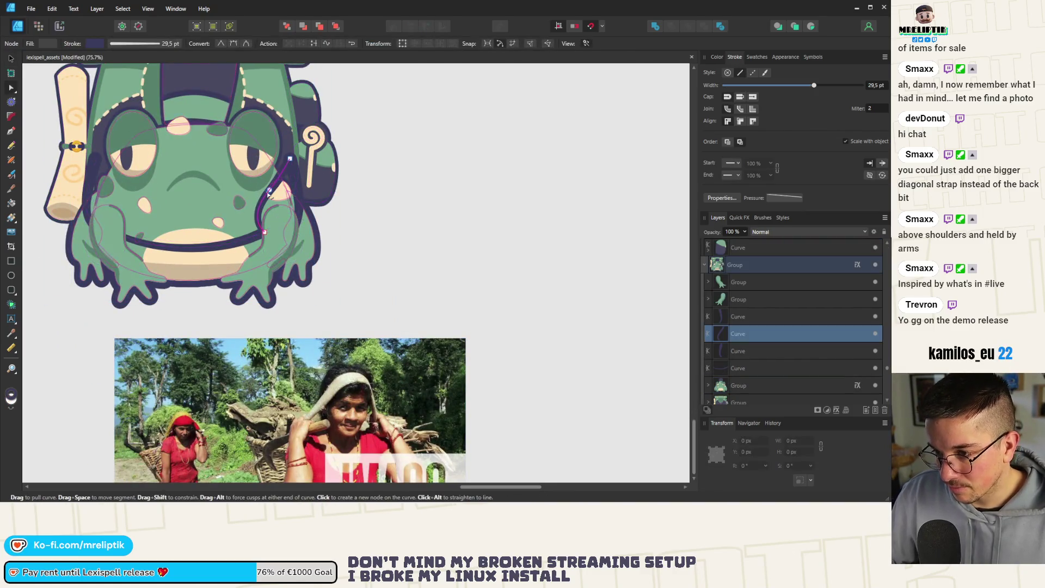
{"action": "left_click", "coordinate": [294, 188]}
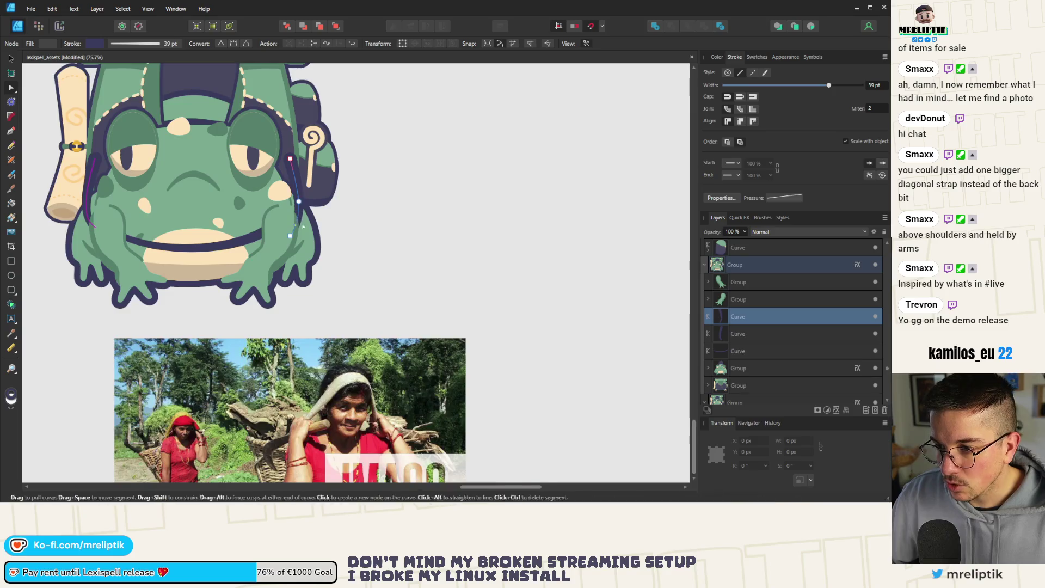
{"action": "scroll", "coordinate": [288, 218], "scroll_direction": "up", "scroll_amount": 1}
{"action": "left_click", "coordinate": [276, 226]}
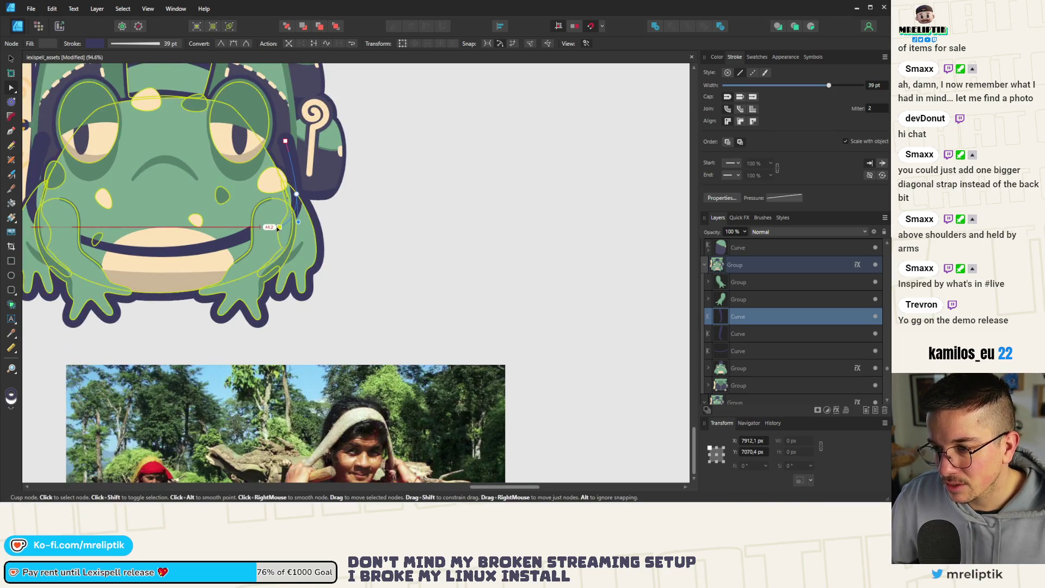
{"action": "left_click", "coordinate": [267, 228]}
{"action": "left_click", "coordinate": [266, 227]}
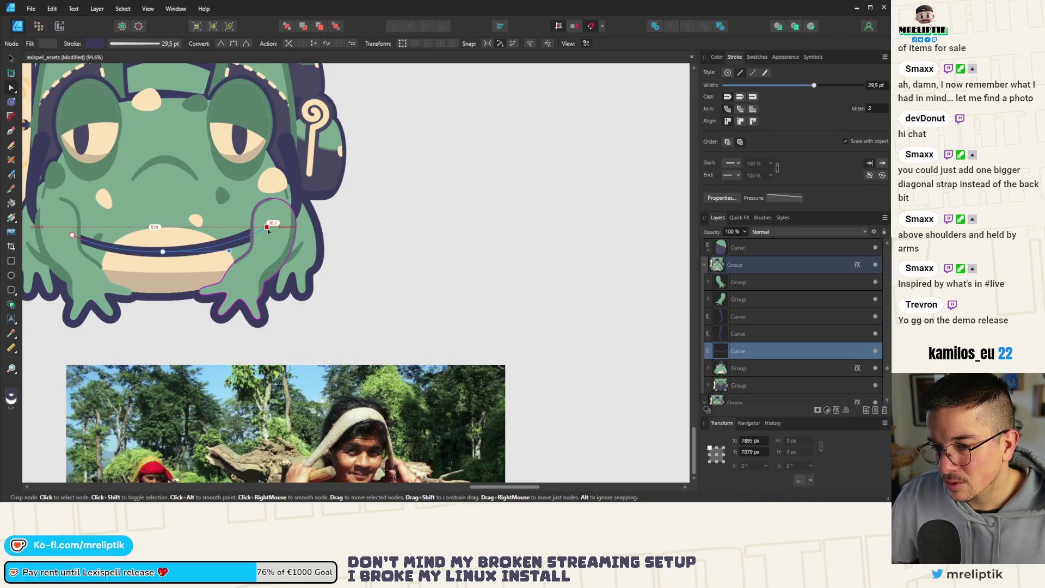
{"action": "key", "text": "Escape"}
Taper the belt's stroke to 29.5 pt toward its end with the Stroke Width tool
{"action": "scroll", "coordinate": [267, 230], "scroll_direction": "down", "scroll_amount": 7}
{"action": "scroll", "coordinate": [183, 233], "scroll_direction": "up", "scroll_amount": 2}
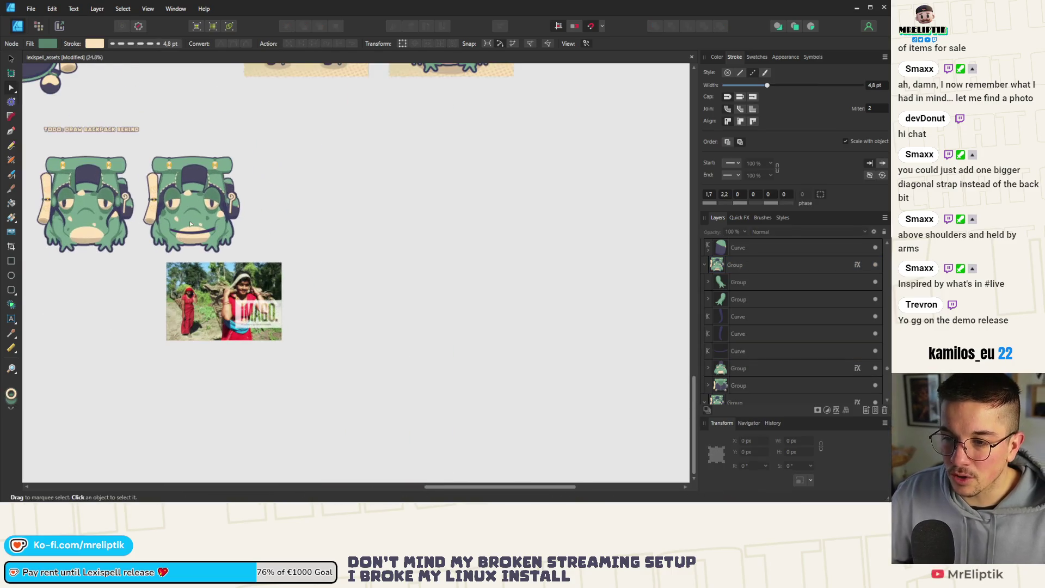
{"action": "scroll", "coordinate": [174, 229], "scroll_direction": "up", "scroll_amount": 1}
{"action": "left_click", "coordinate": [166, 224]}
{"action": "scroll", "coordinate": [166, 223], "scroll_direction": "up", "scroll_amount": 1}
{"action": "scroll", "coordinate": [166, 224], "scroll_direction": "up", "scroll_amount": 1}
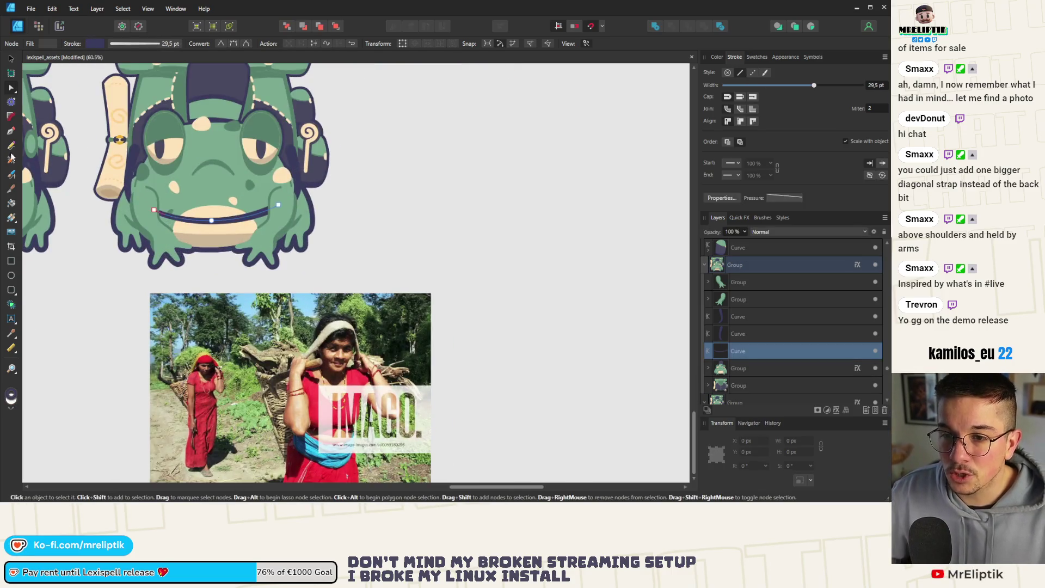
{"action": "left_click", "coordinate": [11, 159]}
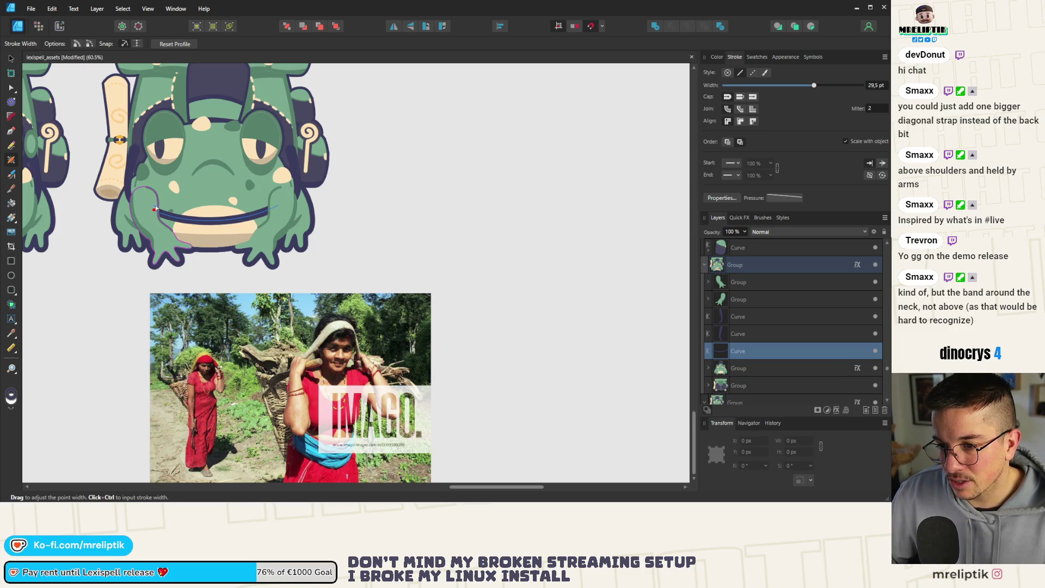
{"action": "scroll", "coordinate": [152, 212], "scroll_direction": "down", "scroll_amount": 3}
{"action": "left_click", "coordinate": [347, 200]}
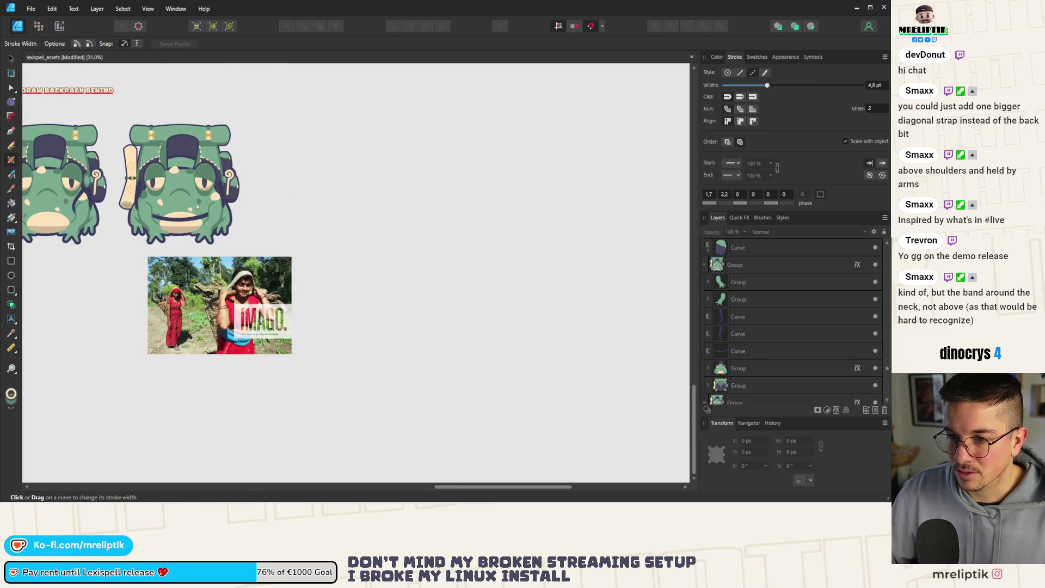
Alt-drag the strapped frog group rightward to place a third copy beside the others
{"action": "scroll", "coordinate": [197, 206], "scroll_direction": "down", "scroll_amount": 2}
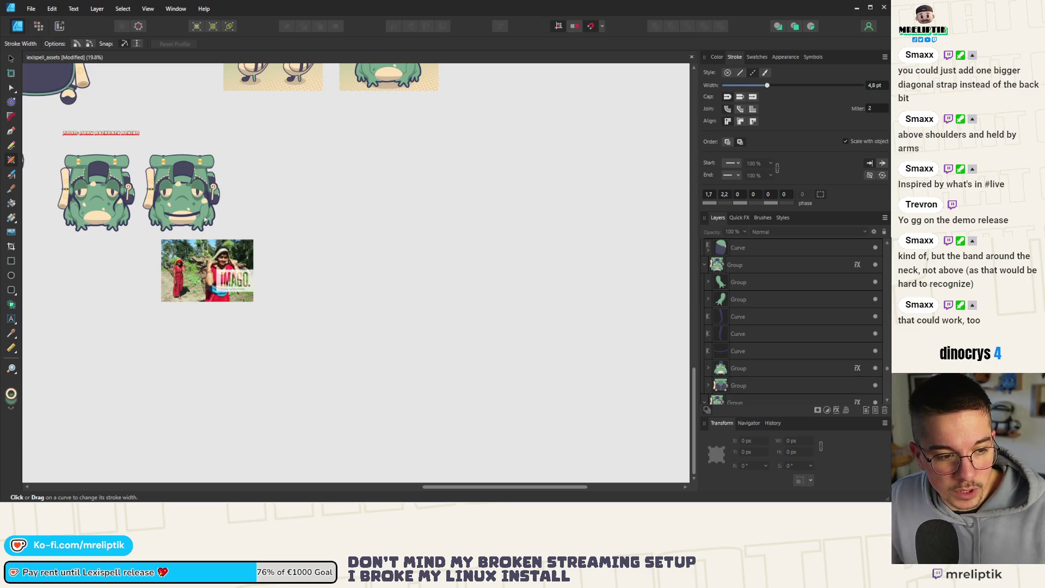
{"action": "scroll", "coordinate": [192, 238], "scroll_direction": "up", "scroll_amount": 2}
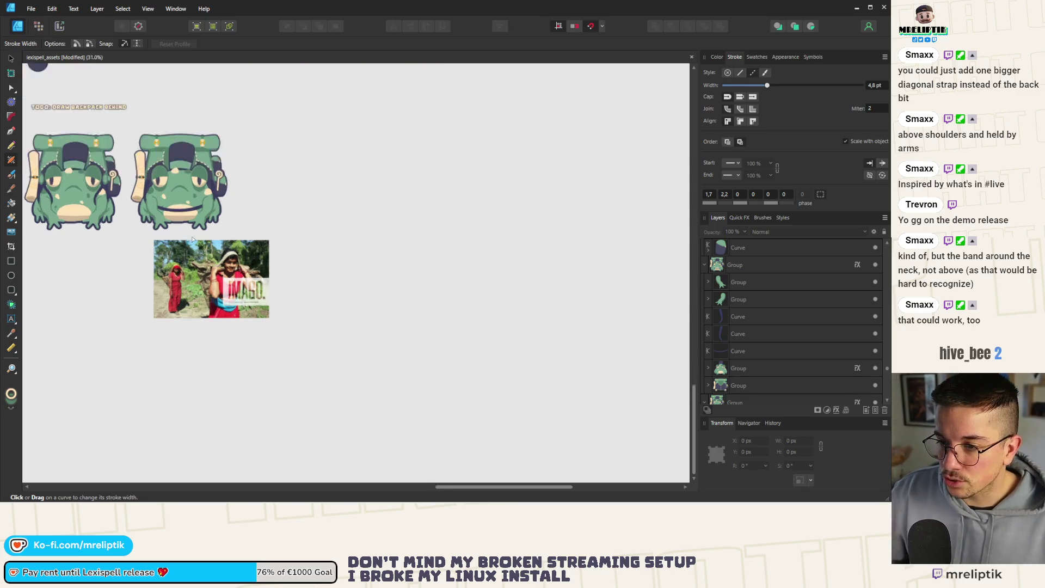
{"action": "key", "text": "v"}
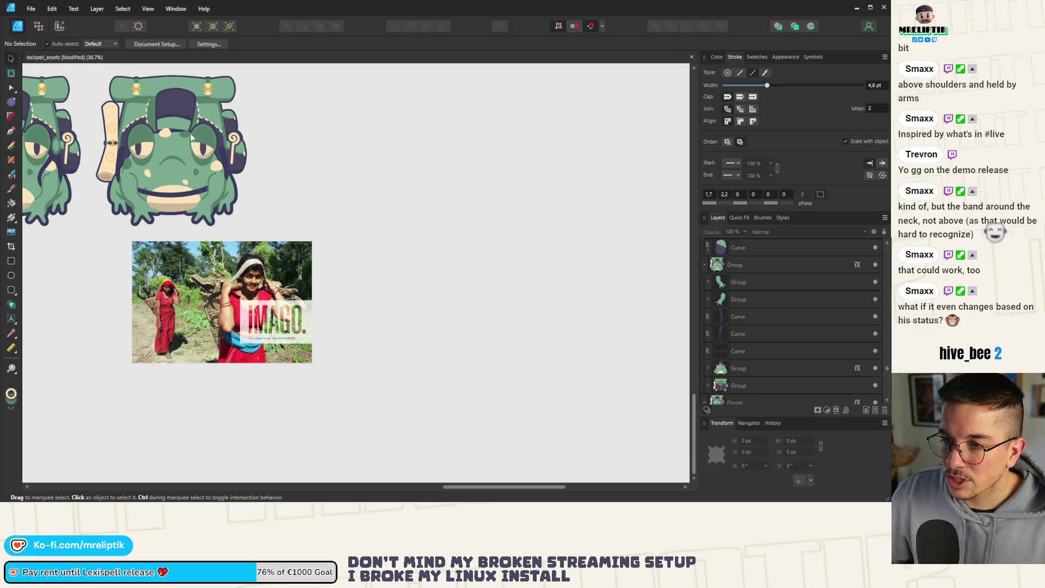
{"action": "left_click", "coordinate": [179, 157]}
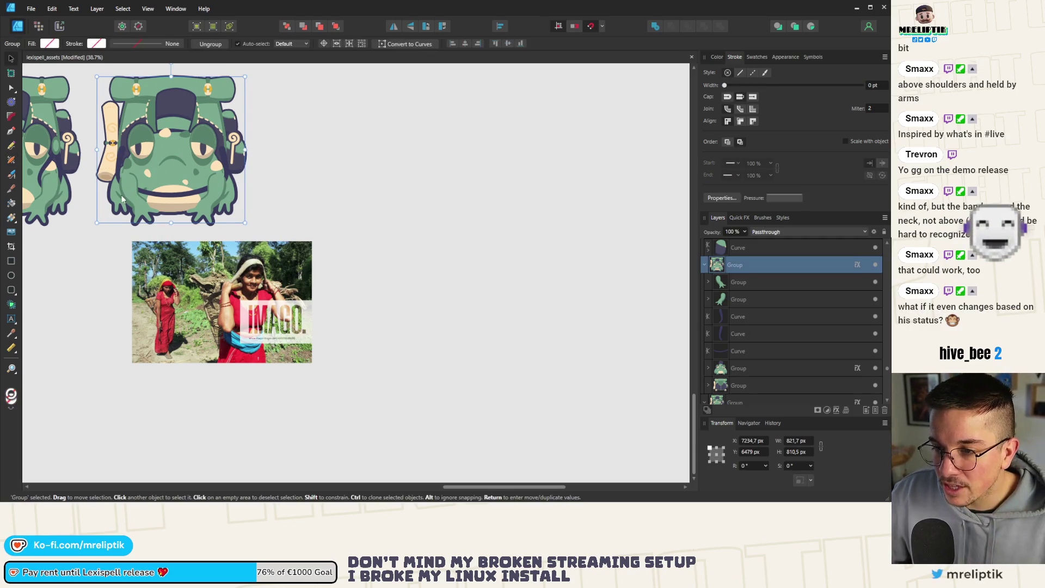
{"action": "scroll", "coordinate": [123, 185], "scroll_direction": "down", "scroll_amount": 1}
{"action": "mouse_move", "coordinate": [123, 177]}
{"action": "left_mouse_down"}
{"action": "mouse_move", "coordinate": [266, 176]}
{"action": "mouse_move", "coordinate": [257, 174]}
{"action": "left_mouse_up"}
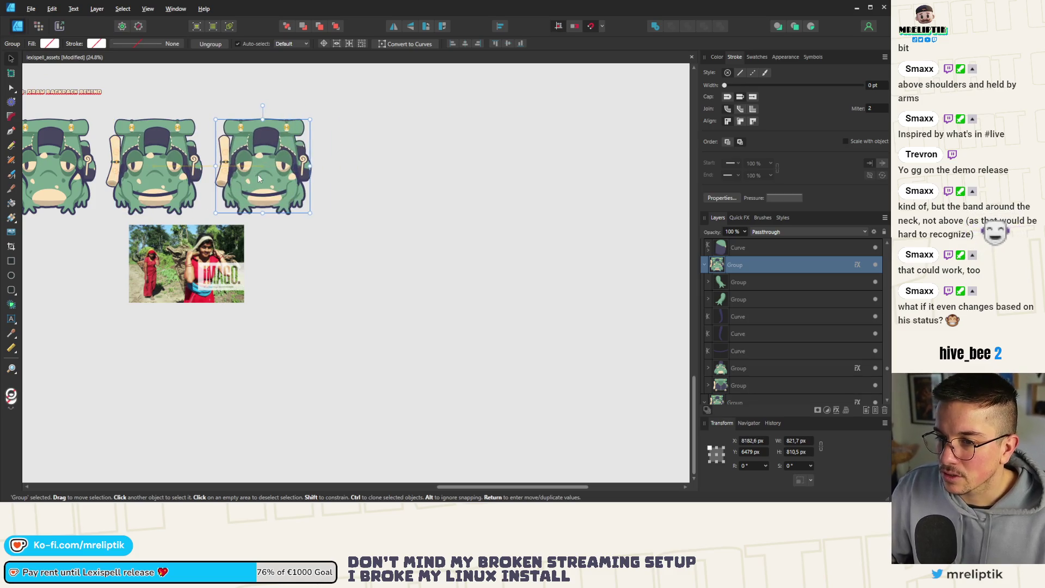
{"action": "scroll", "coordinate": [257, 174], "scroll_direction": "up", "scroll_amount": 3}
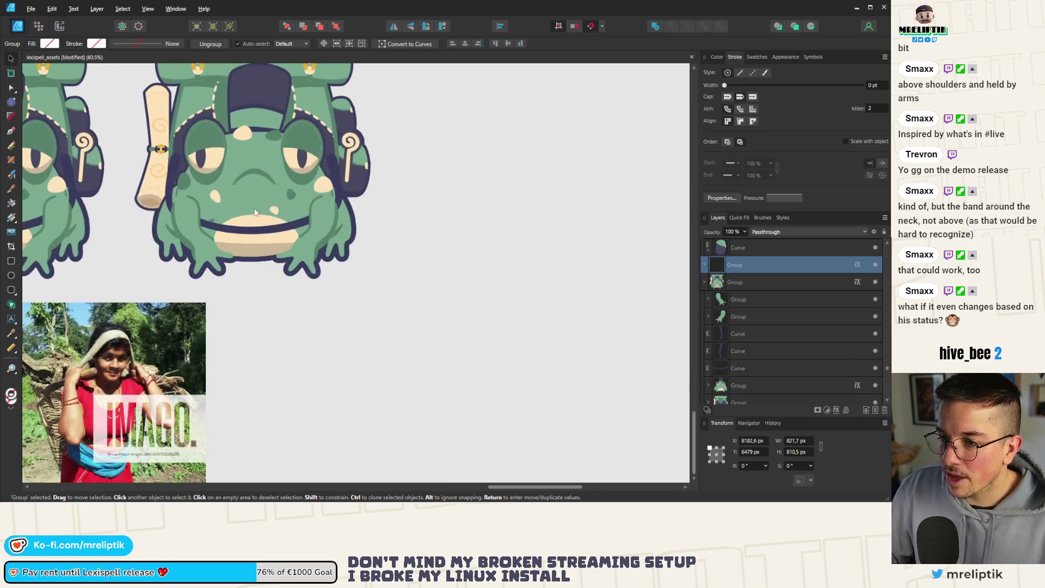
Flip the copied frog's belt curve so it arches upward and move it up to the forehead
{"action": "double_click", "coordinate": [236, 229]}
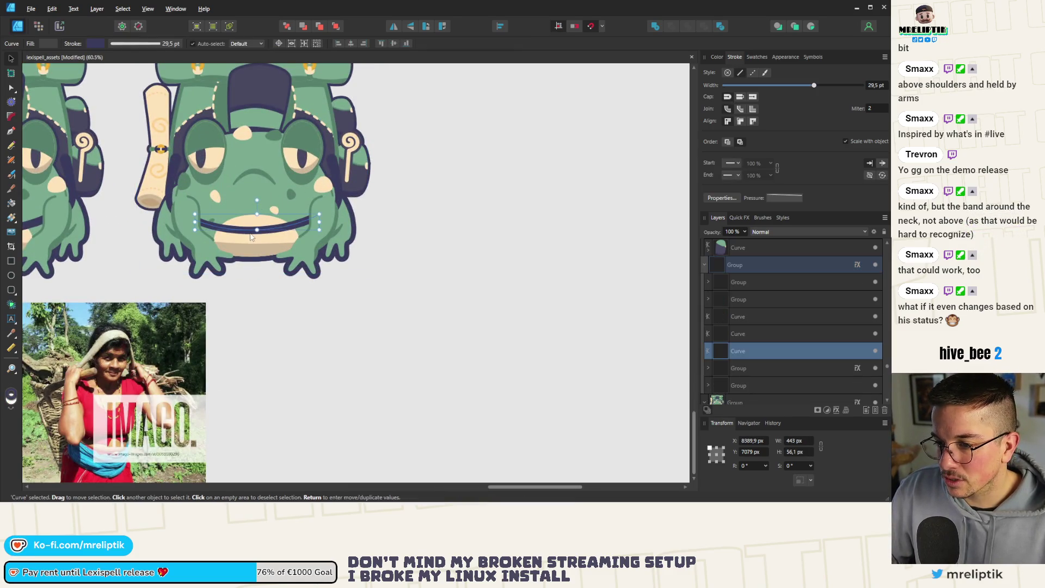
{"action": "left_click", "coordinate": [394, 27]}
{"action": "left_click", "coordinate": [410, 26]}
{"action": "mouse_move", "coordinate": [269, 215]}
{"action": "left_mouse_down"}
{"action": "mouse_move", "coordinate": [260, 137]}
{"action": "mouse_move", "coordinate": [258, 150]}
{"action": "left_mouse_up"}
{"action": "scroll", "coordinate": [256, 139], "scroll_direction": "up", "scroll_amount": 3}
{"action": "scroll", "coordinate": [737, 349], "scroll_direction": "down", "scroll_amount": 1}
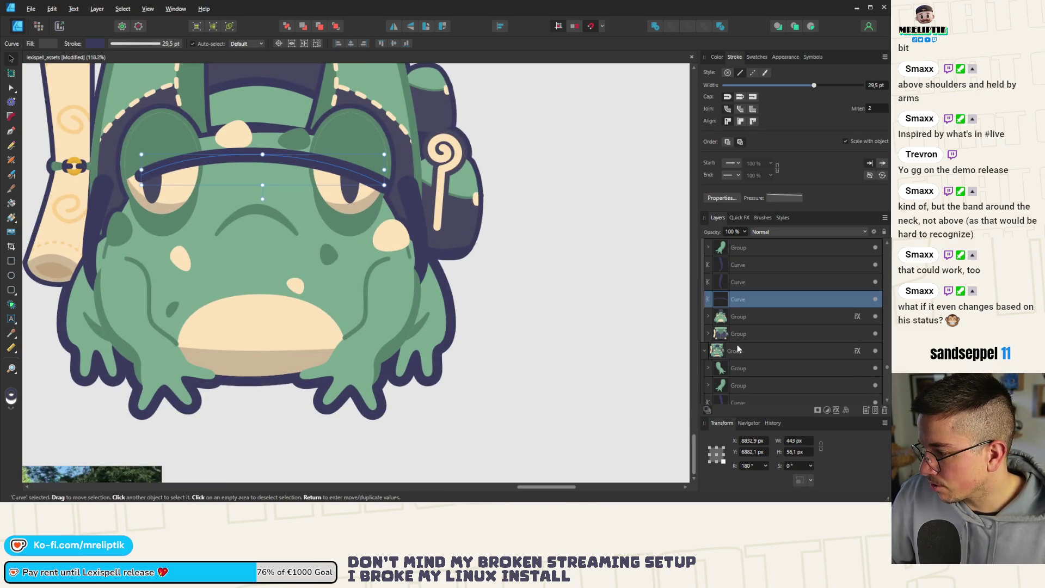
Duplicate the frog's two eye groups and move the copies into the middle frog's group
{"action": "left_click", "coordinate": [708, 316]}
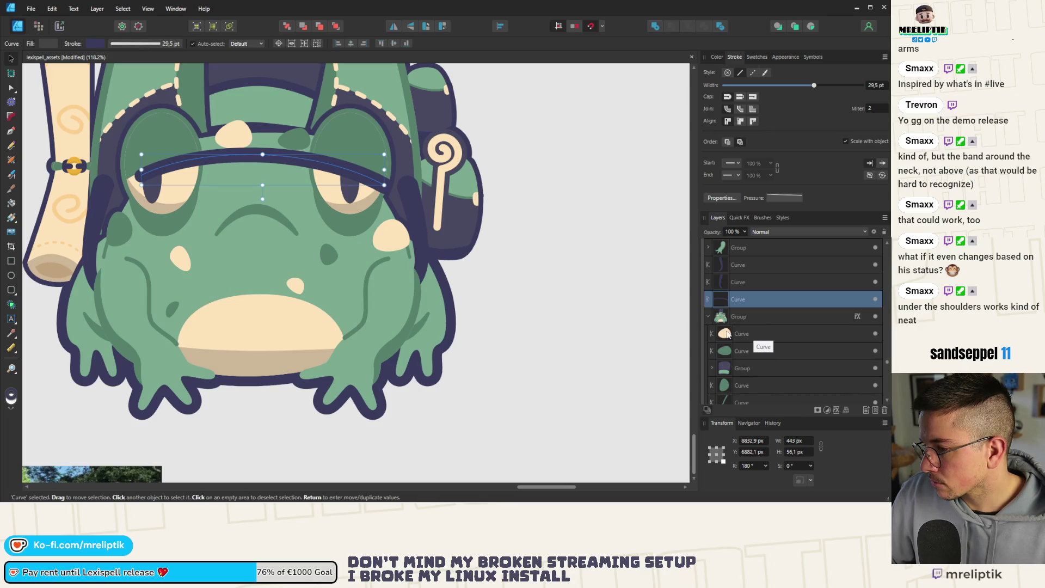
{"action": "left_click", "coordinate": [732, 316]}
{"action": "scroll", "coordinate": [749, 350], "scroll_direction": "down", "scroll_amount": 3}
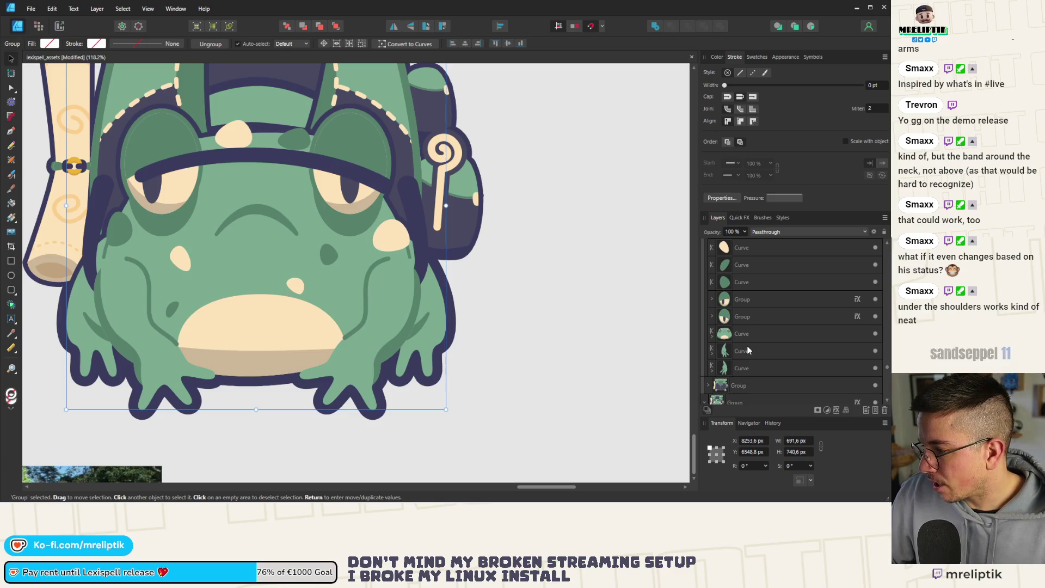
{"action": "left_click", "coordinate": [742, 316]}
{"action": "left_click", "coordinate": [742, 298], "text": "shift"}
{"action": "key", "text": "ctrl+j"}
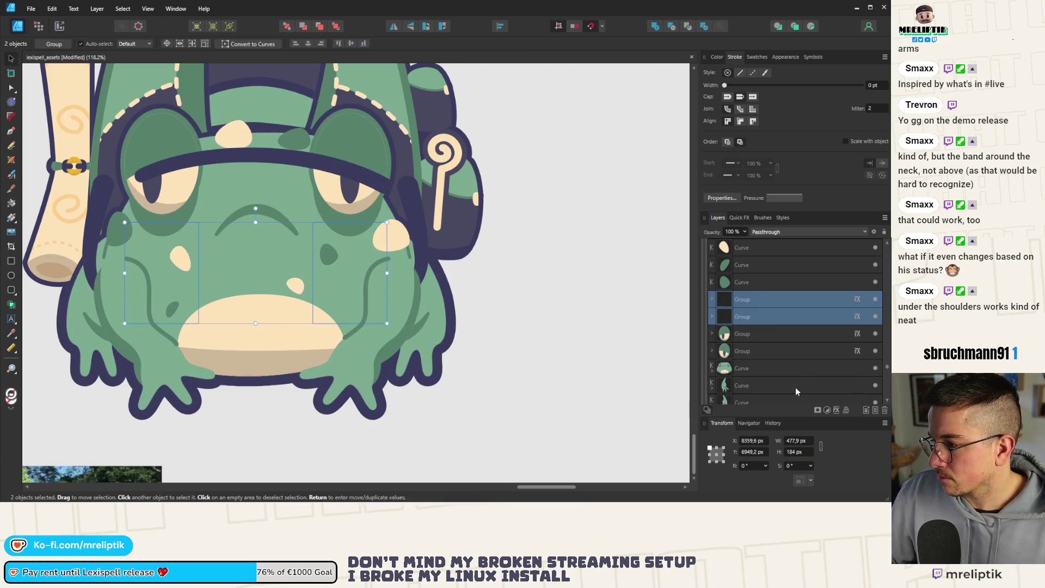
{"action": "left_click_drag", "start_coordinate": [768, 317], "coordinate": [760, 245]}
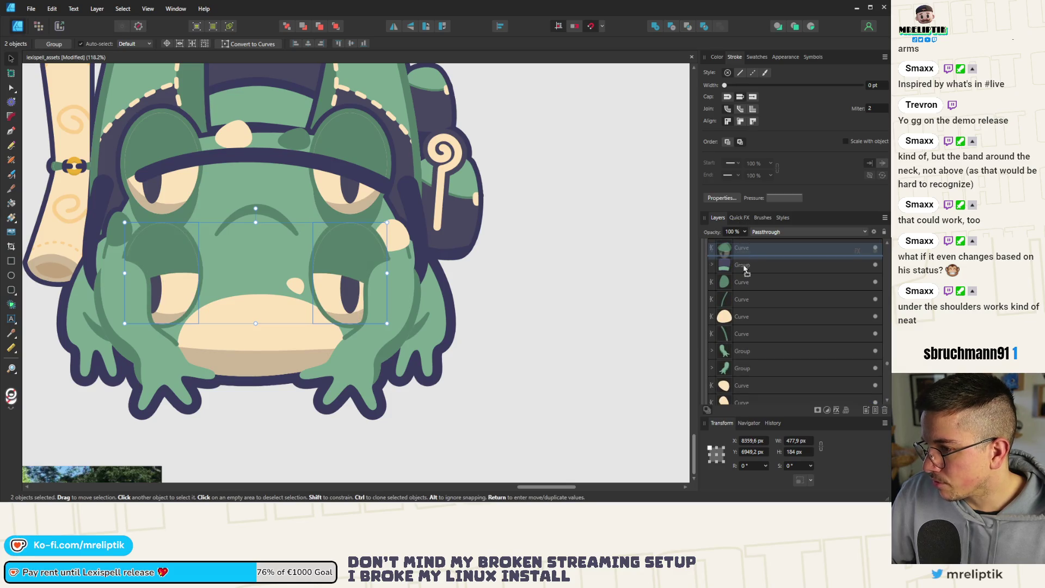
{"action": "scroll", "coordinate": [767, 256], "scroll_direction": "up", "scroll_amount": 1}
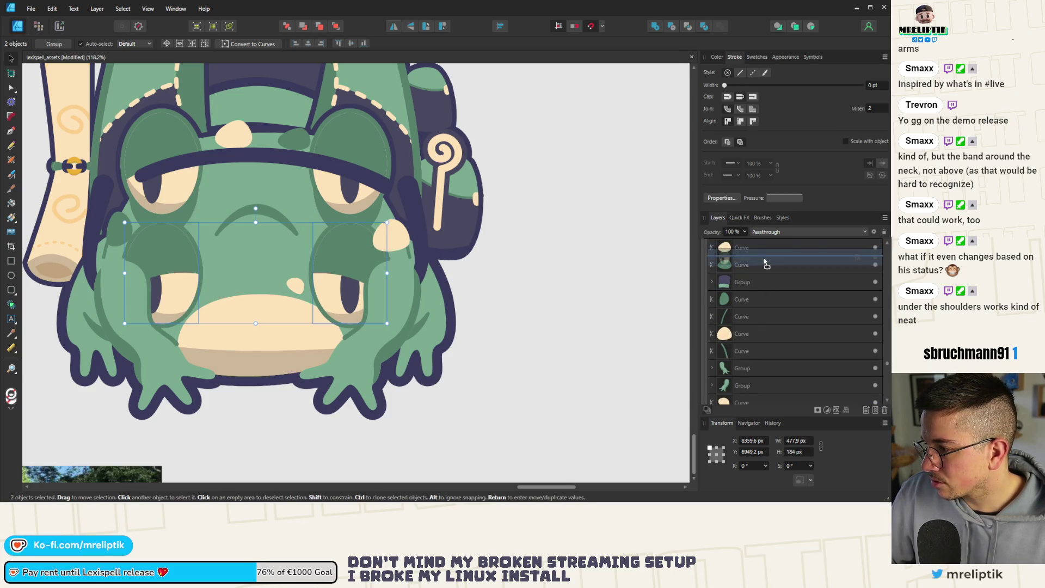
{"action": "left_click_drag", "start_coordinate": [768, 226], "coordinate": [759, 268]}
{"action": "left_click_drag", "start_coordinate": [762, 319], "coordinate": [750, 273]}
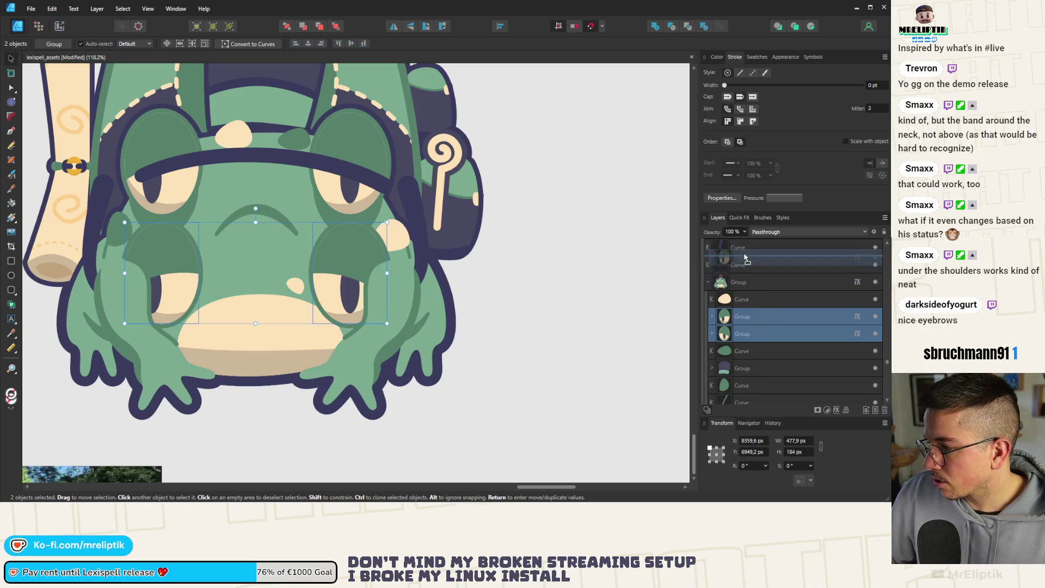
Raise the copied eye groups about 198 px up onto the frog's eyes
{"action": "scroll", "coordinate": [756, 322], "scroll_direction": "up", "scroll_amount": 2}
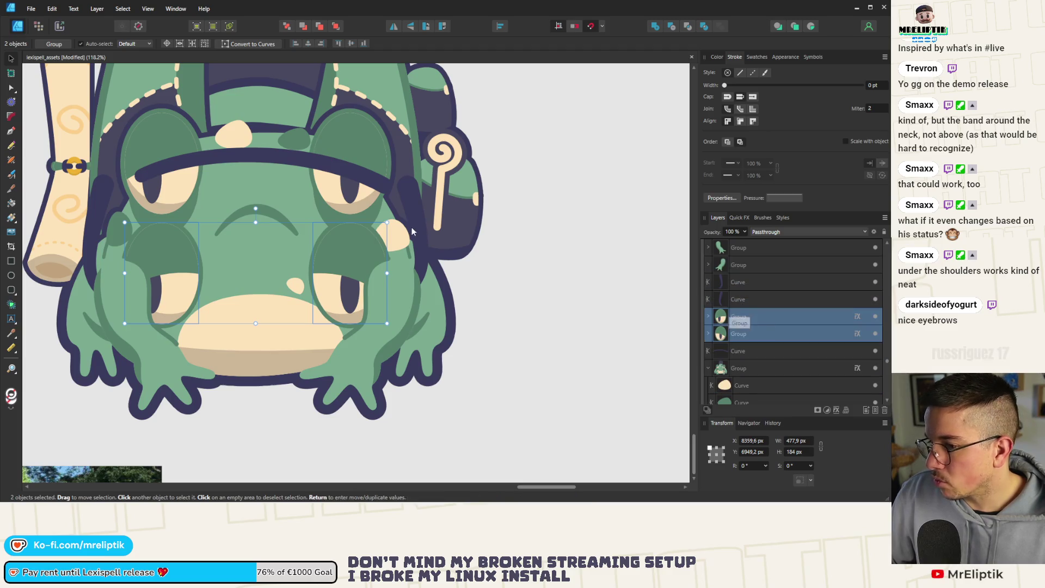
{"action": "left_click_drag", "start_coordinate": [329, 259], "coordinate": [338, 158]}
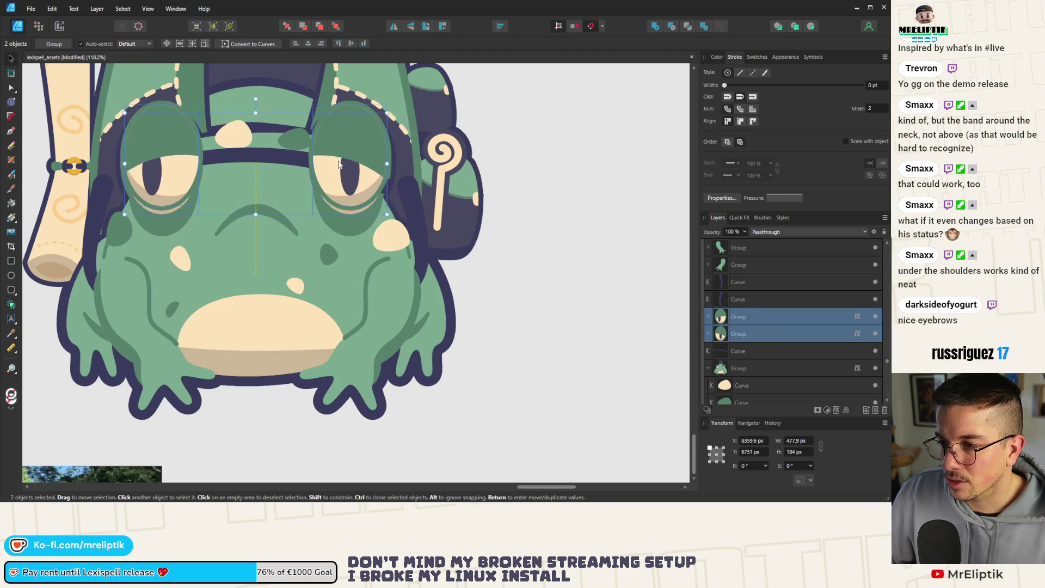
{"action": "scroll", "coordinate": [257, 176], "scroll_direction": "down", "scroll_amount": 3}
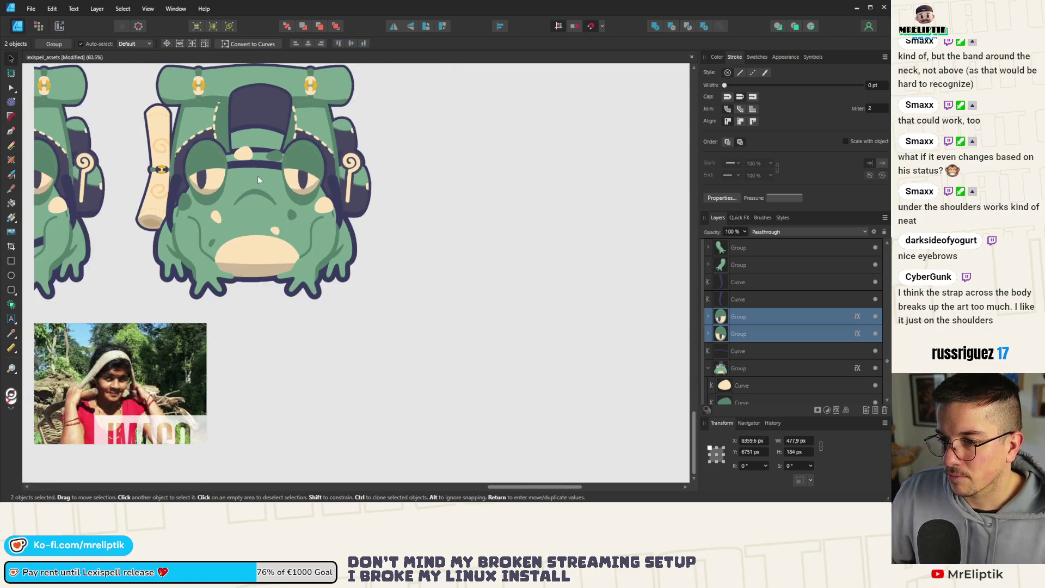
{"action": "left_click", "coordinate": [416, 238]}
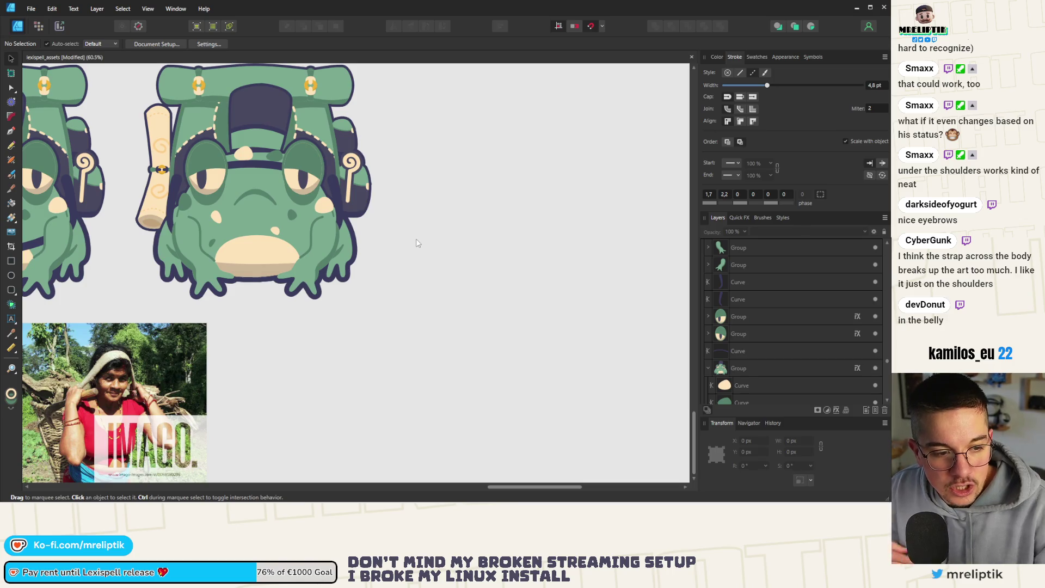
{"action": "scroll", "coordinate": [438, 282], "scroll_direction": "down", "scroll_amount": 3}
{"action": "scroll", "coordinate": [184, 238], "scroll_direction": "up", "scroll_amount": 2}
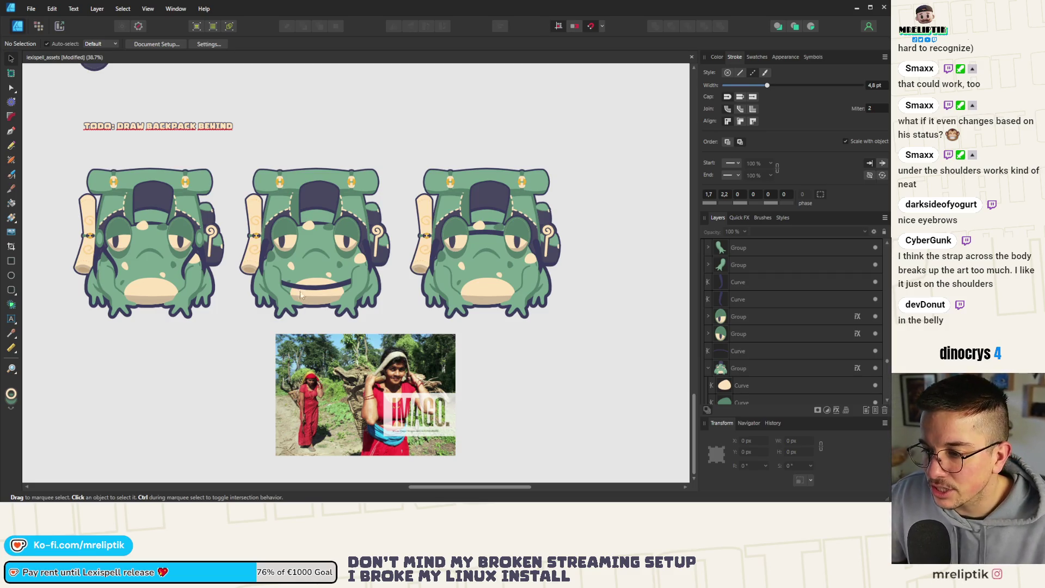
{"action": "scroll", "coordinate": [301, 294], "scroll_direction": "up", "scroll_amount": 5}
{"action": "left_click", "coordinate": [319, 275]}
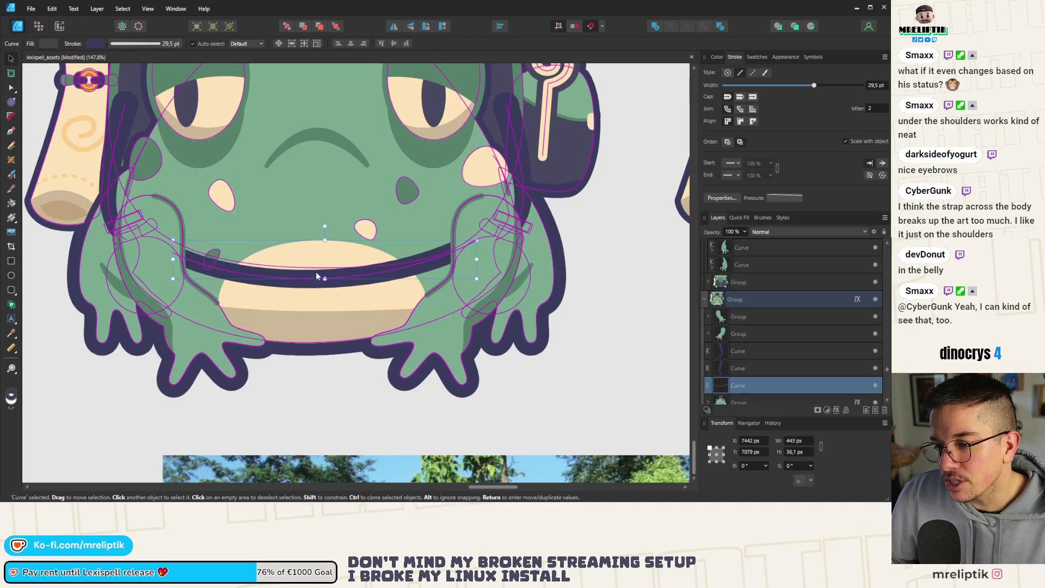
{"action": "scroll", "coordinate": [318, 276], "scroll_direction": "down", "scroll_amount": 3}
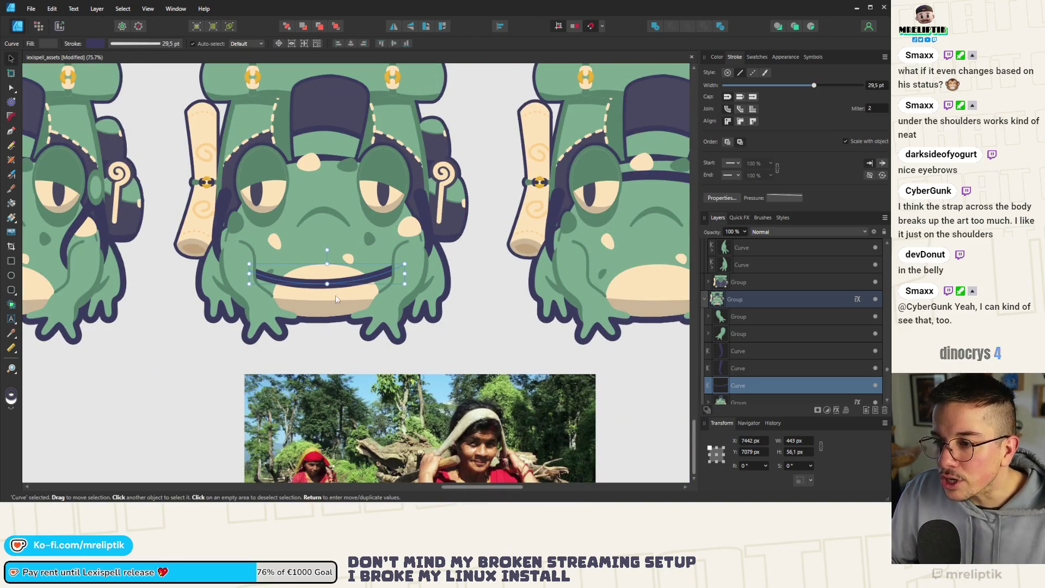
{"action": "scroll", "coordinate": [204, 299], "scroll_direction": "down", "scroll_amount": 2}
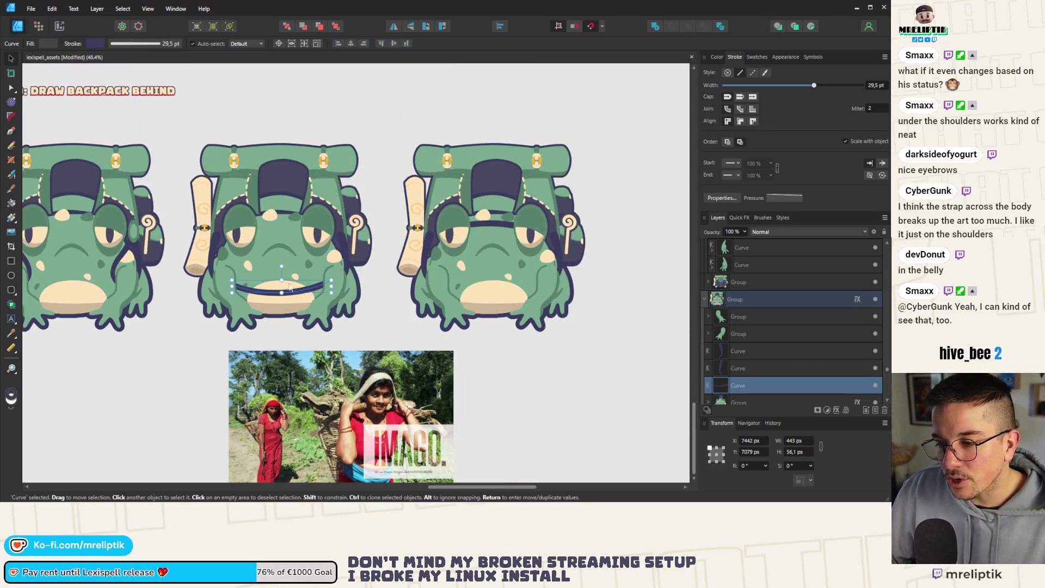
{"action": "scroll", "coordinate": [268, 302], "scroll_direction": "down", "scroll_amount": 2}
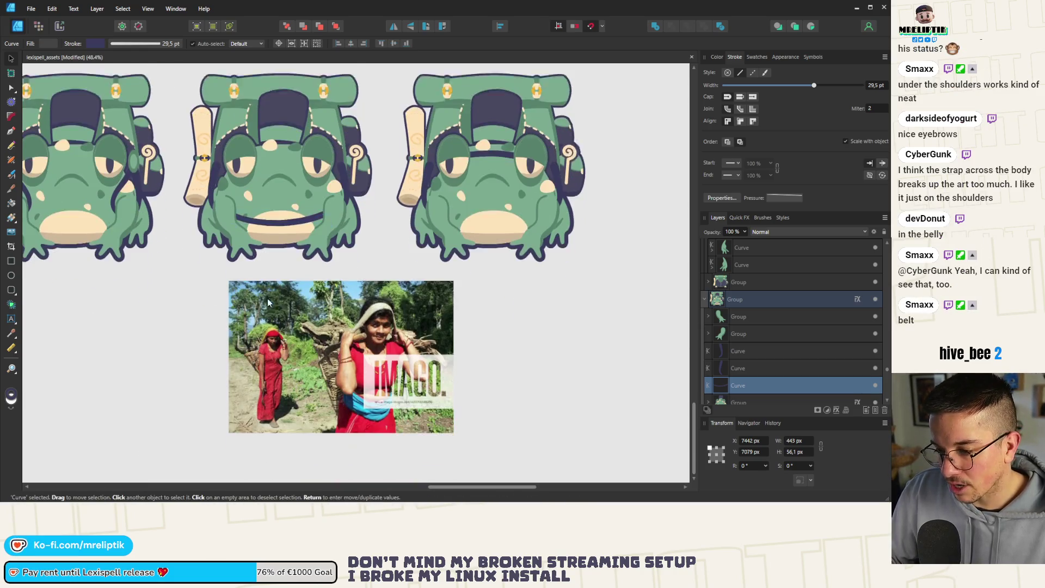
{"action": "scroll", "coordinate": [268, 302], "scroll_direction": "down", "scroll_amount": 1}
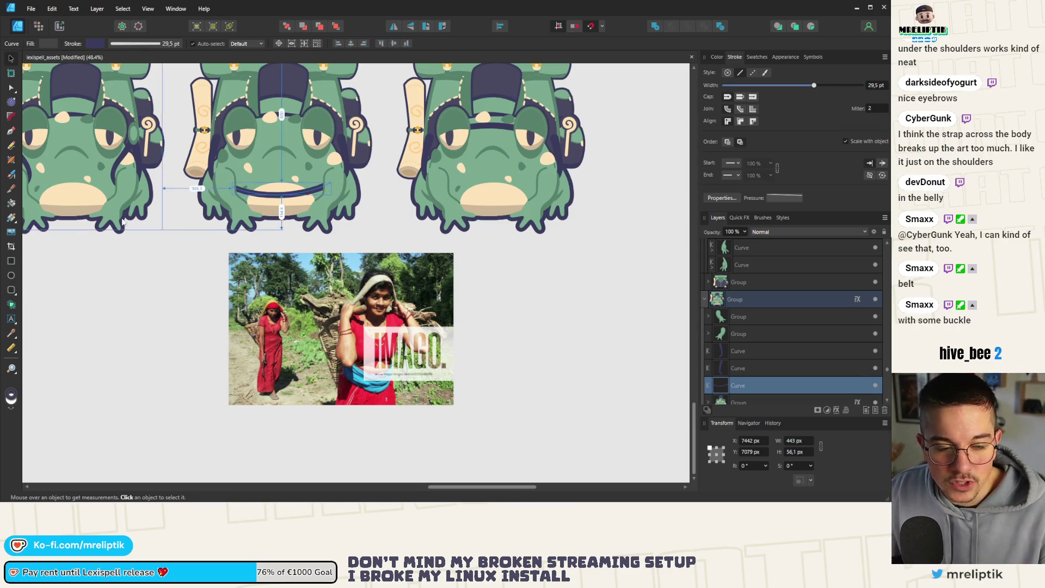
{"action": "scroll", "coordinate": [121, 218], "scroll_direction": "down", "scroll_amount": 3}
{"action": "scroll", "coordinate": [82, 191], "scroll_direction": "up", "scroll_amount": 2}
Bend the middle frog's left shoulder strap toward the eye band with the Node tool
{"action": "left_click", "coordinate": [289, 152]}
{"action": "scroll", "coordinate": [289, 151], "scroll_direction": "up", "scroll_amount": 3}
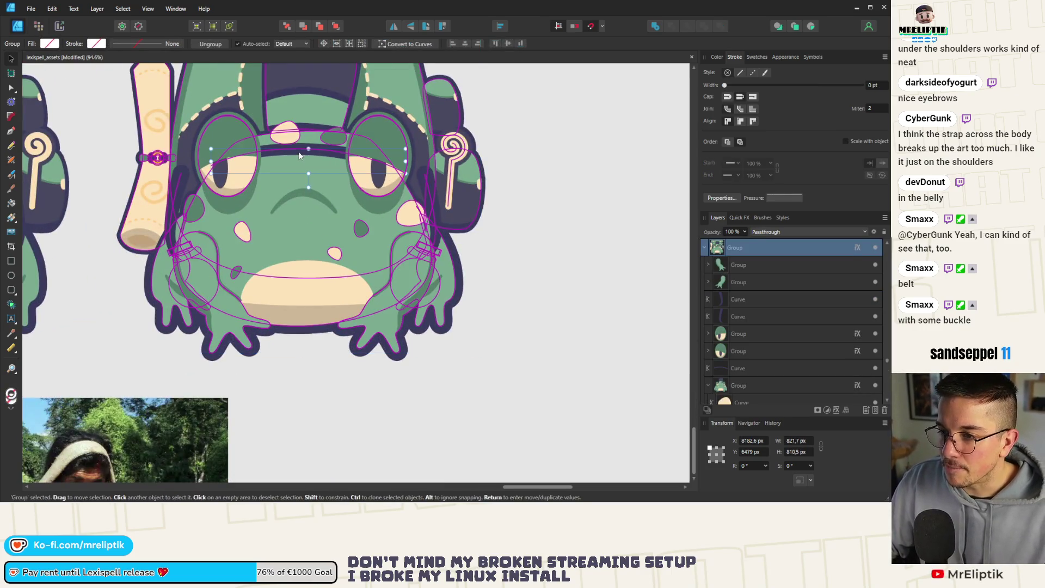
{"action": "double_click", "coordinate": [298, 151]}
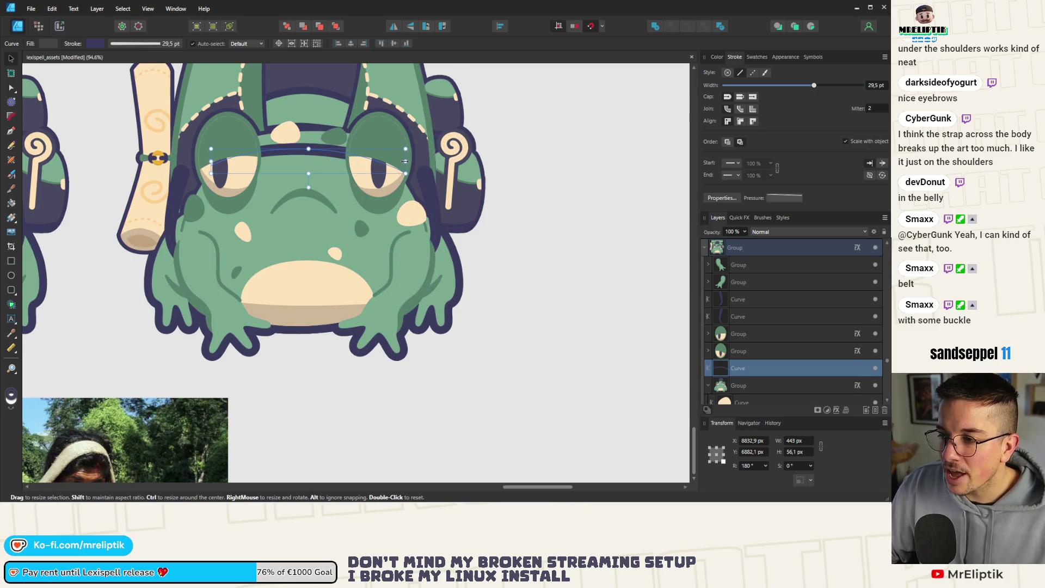
{"action": "left_click", "coordinate": [174, 218]}
{"action": "left_click", "coordinate": [11, 88]}
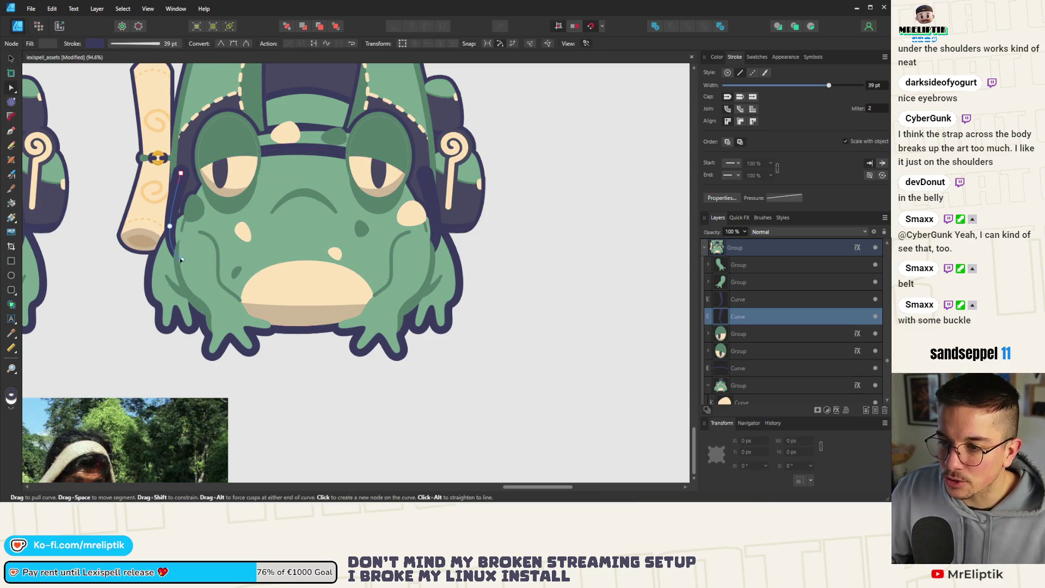
{"action": "mouse_move", "coordinate": [175, 212]}
{"action": "left_mouse_down"}
{"action": "mouse_move", "coordinate": [187, 208]}
{"action": "mouse_move", "coordinate": [195, 173]}
{"action": "left_mouse_up"}
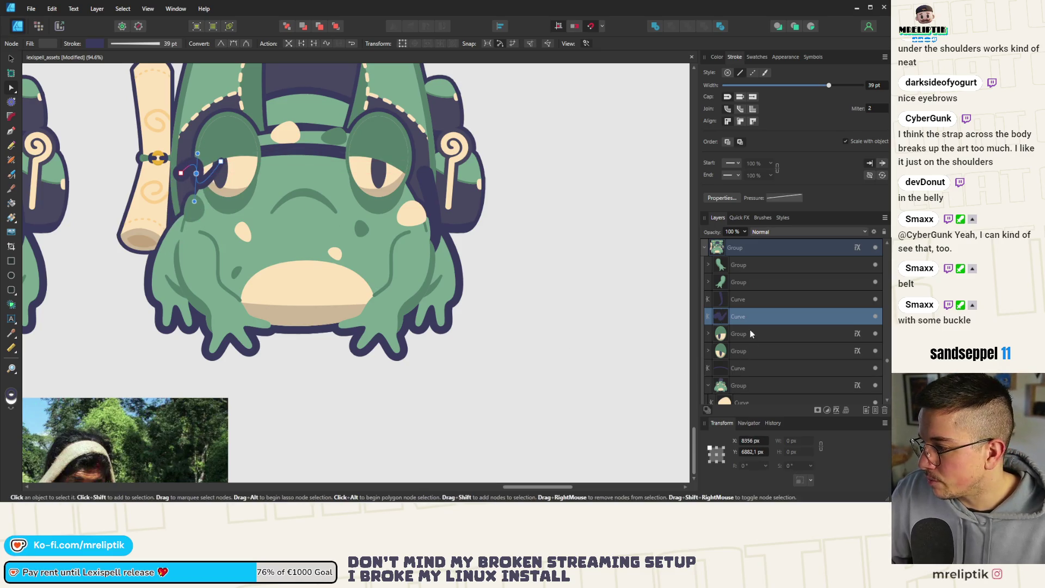
Restack both shoulder straps below the eye groups so they sit behind the eyes
{"action": "left_click", "coordinate": [746, 301], "text": "shift"}
{"action": "left_click_drag", "start_coordinate": [746, 302], "coordinate": [751, 381]}
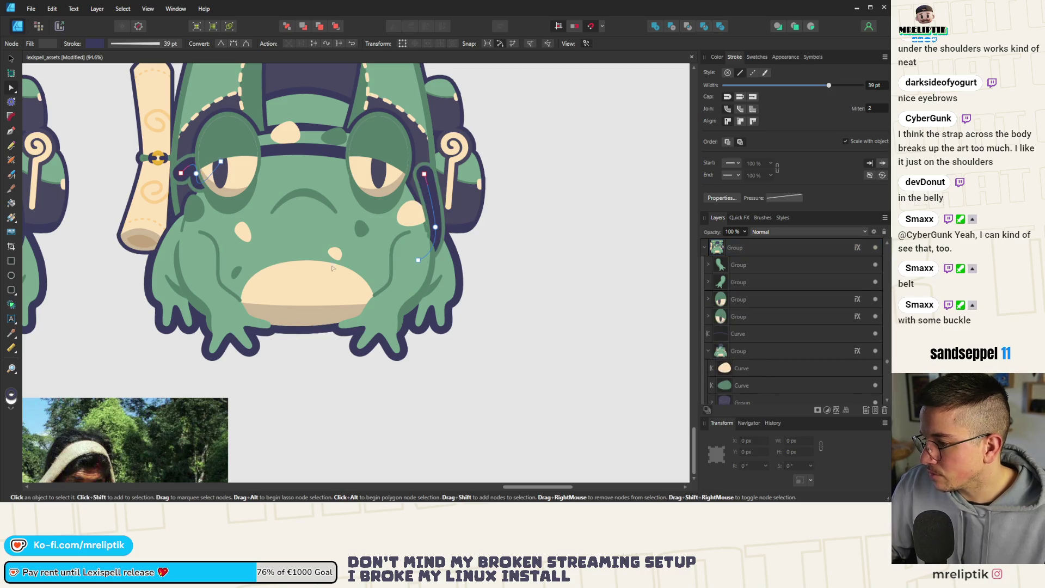
{"action": "mouse_move", "coordinate": [757, 330]}
{"action": "left_mouse_down"}
{"action": "mouse_move", "coordinate": [751, 295]}
{"action": "mouse_move", "coordinate": [743, 365]}
{"action": "mouse_move", "coordinate": [732, 358]}
{"action": "left_mouse_up"}
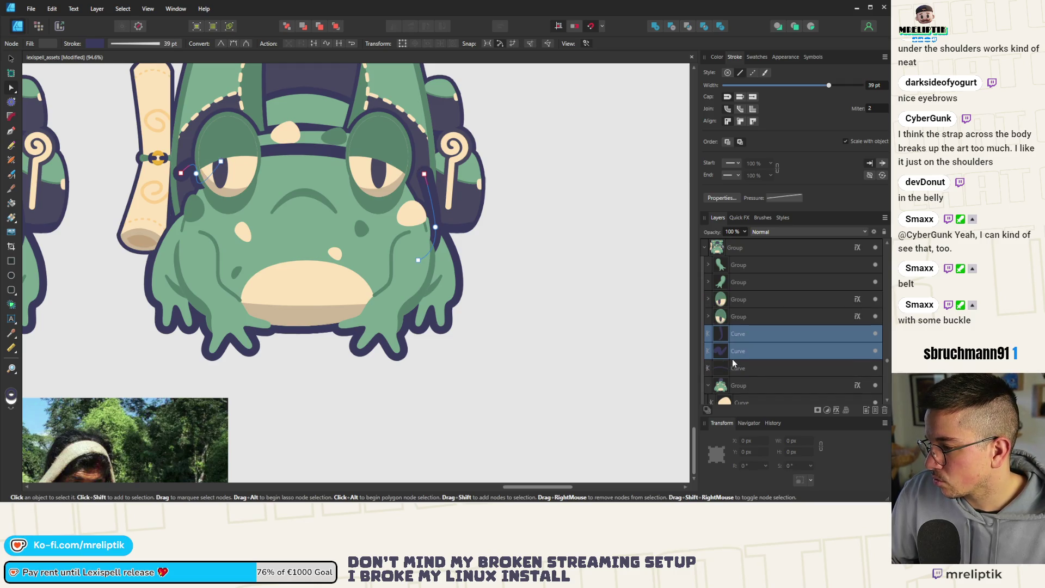
{"action": "left_click", "coordinate": [477, 310]}
Delete the left strap's middle node so it runs straight into the eye band
{"action": "scroll", "coordinate": [167, 168], "scroll_direction": "up", "scroll_amount": 3}
{"action": "left_click", "coordinate": [277, 255]}
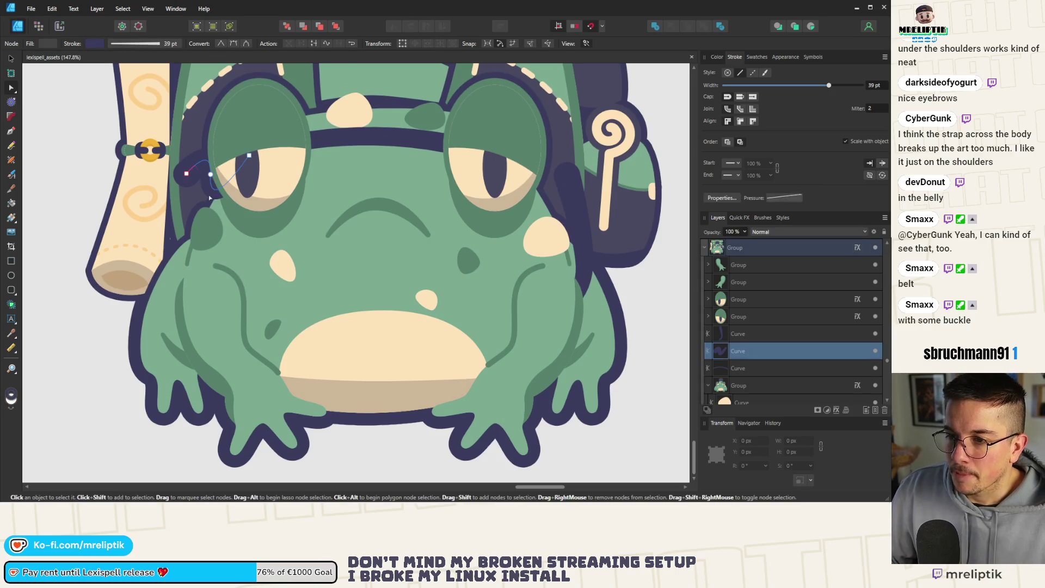
{"action": "scroll", "coordinate": [278, 255], "scroll_direction": "down", "scroll_amount": 4}
{"action": "scroll", "coordinate": [277, 255], "scroll_direction": "up", "scroll_amount": 3}
{"action": "left_click", "coordinate": [278, 247]}
{"action": "key", "text": "Delete"}
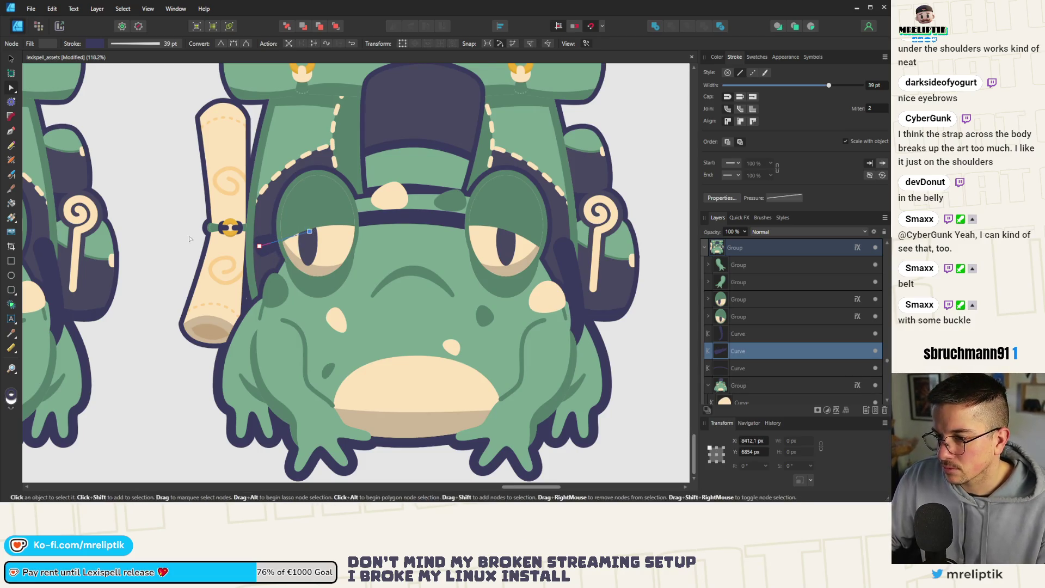
{"action": "scroll", "coordinate": [229, 245], "scroll_direction": "down", "scroll_amount": 5}
{"action": "scroll", "coordinate": [234, 248], "scroll_direction": "up", "scroll_amount": 5}
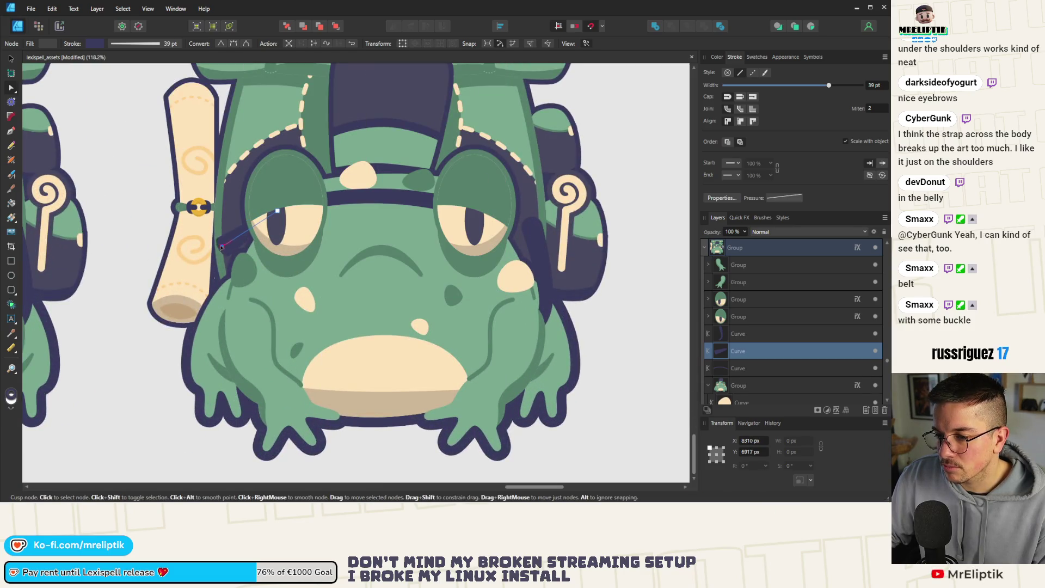
{"action": "scroll", "coordinate": [218, 240], "scroll_direction": "down", "scroll_amount": 3}
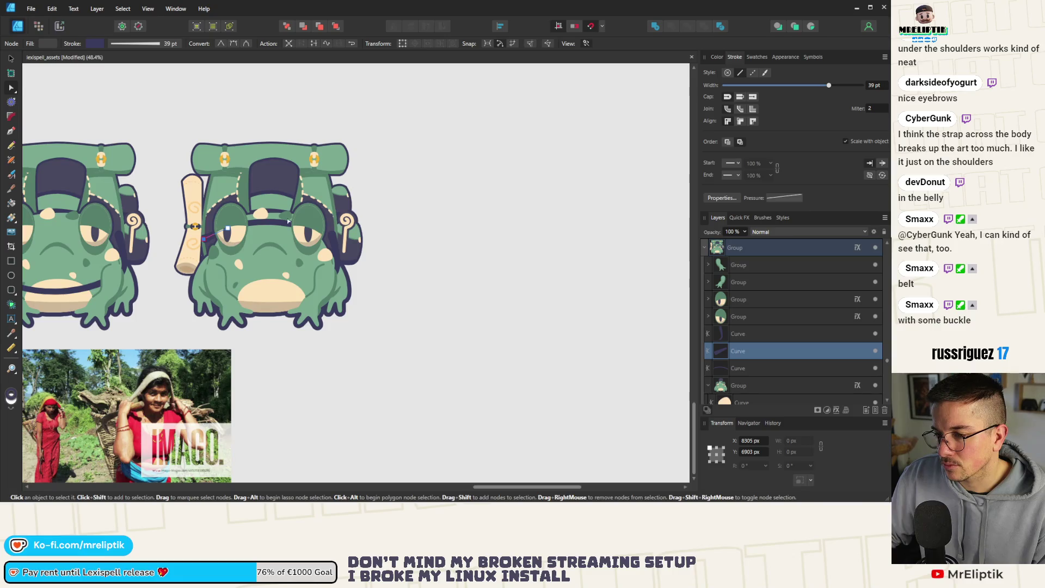
{"action": "scroll", "coordinate": [281, 231], "scroll_direction": "down", "scroll_amount": 2}
{"action": "left_click", "coordinate": [390, 274]}
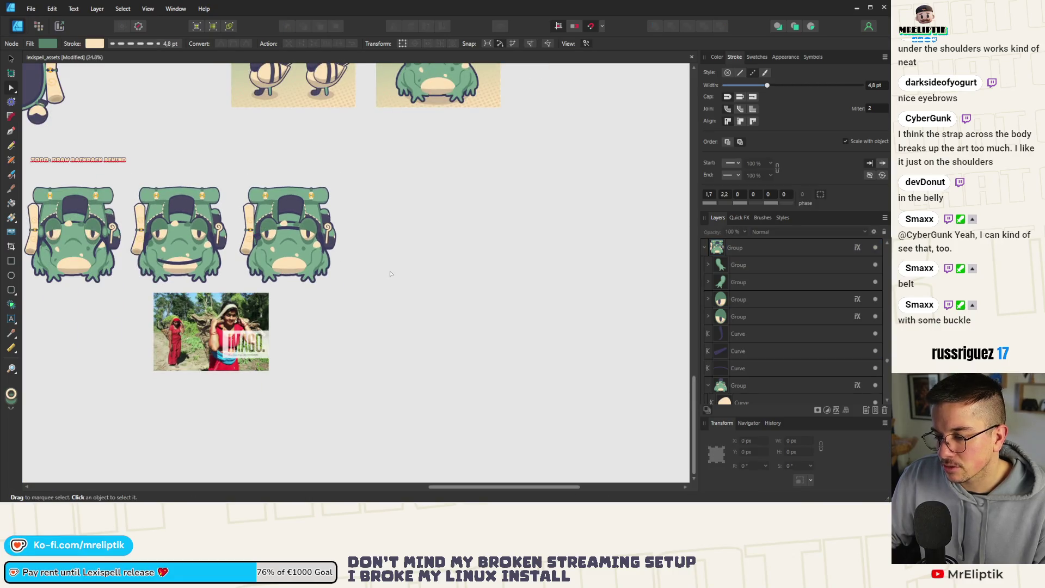
Select the strap piece beside the backpack's left foot with the Move tool
{"action": "scroll", "coordinate": [390, 271], "scroll_direction": "left", "scroll_amount": 4}
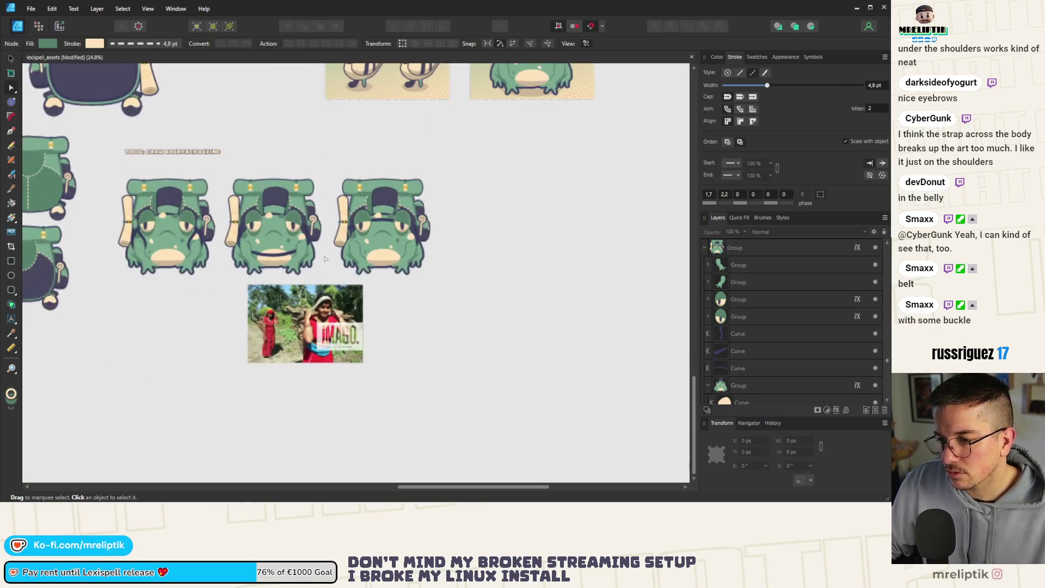
{"action": "left_click", "coordinate": [11, 58]}
{"action": "scroll", "coordinate": [275, 262], "scroll_direction": "up", "scroll_amount": 2}
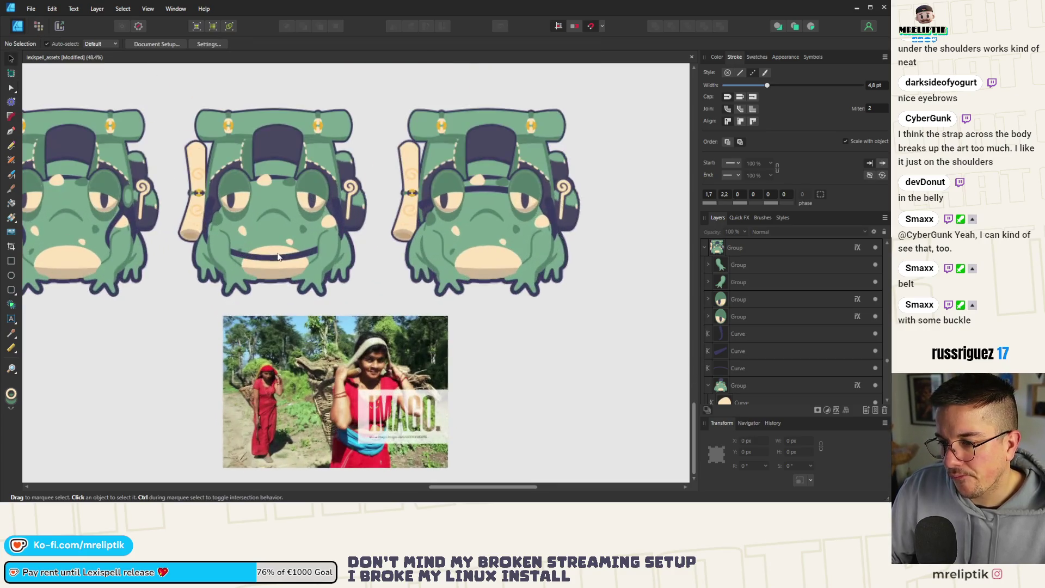
{"action": "scroll", "coordinate": [319, 256], "scroll_direction": "down", "scroll_amount": 4}
{"action": "scroll", "coordinate": [263, 236], "scroll_direction": "up", "scroll_amount": 3}
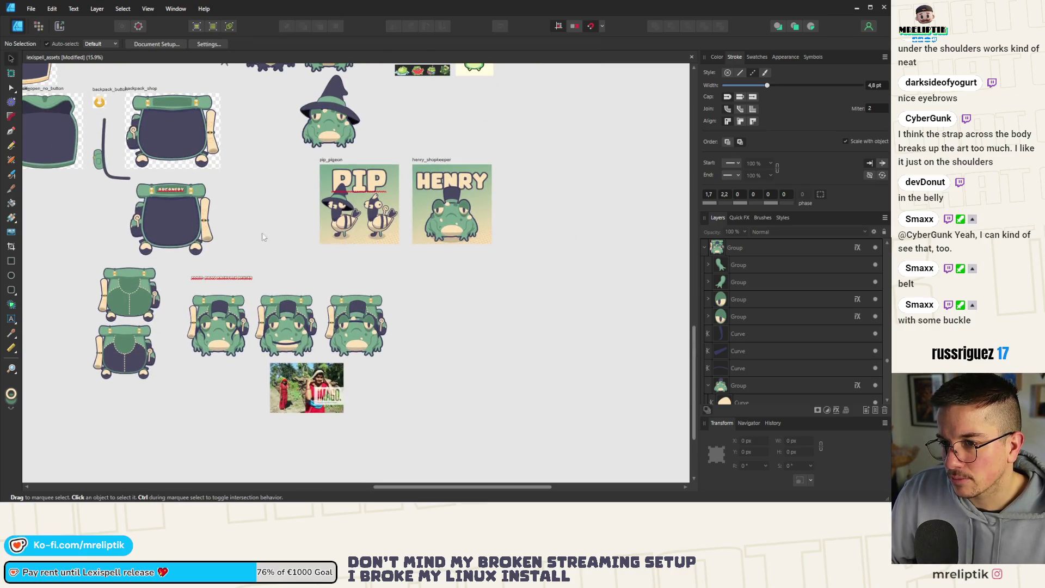
{"action": "left_click", "coordinate": [149, 250]}
{"action": "scroll", "coordinate": [149, 249], "scroll_direction": "up", "scroll_amount": 5}
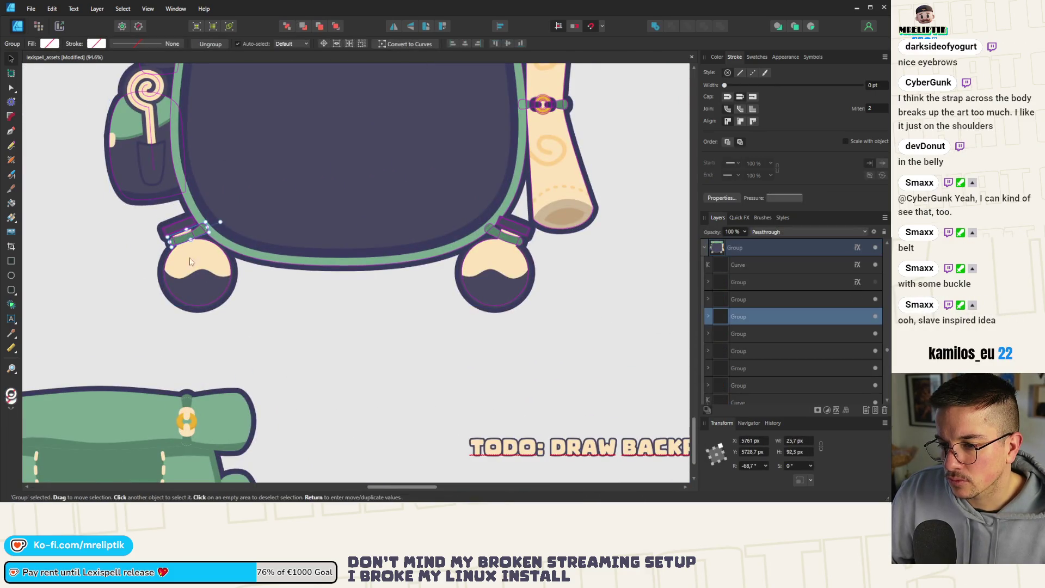
Paste the backpack's left foot into the middle frog group, then undo the misplaced paste
{"action": "scroll", "coordinate": [190, 261], "scroll_direction": "down", "scroll_amount": 4}
{"action": "left_click", "coordinate": [166, 263], "text": "shift"}
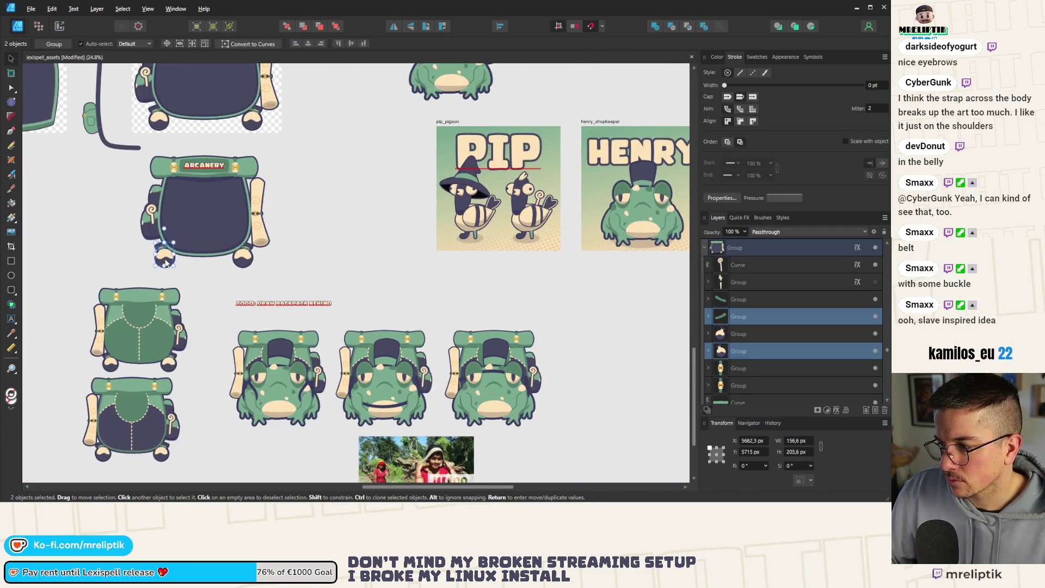
{"action": "left_click", "coordinate": [409, 390]}
{"action": "scroll", "coordinate": [397, 381], "scroll_direction": "up", "scroll_amount": 2}
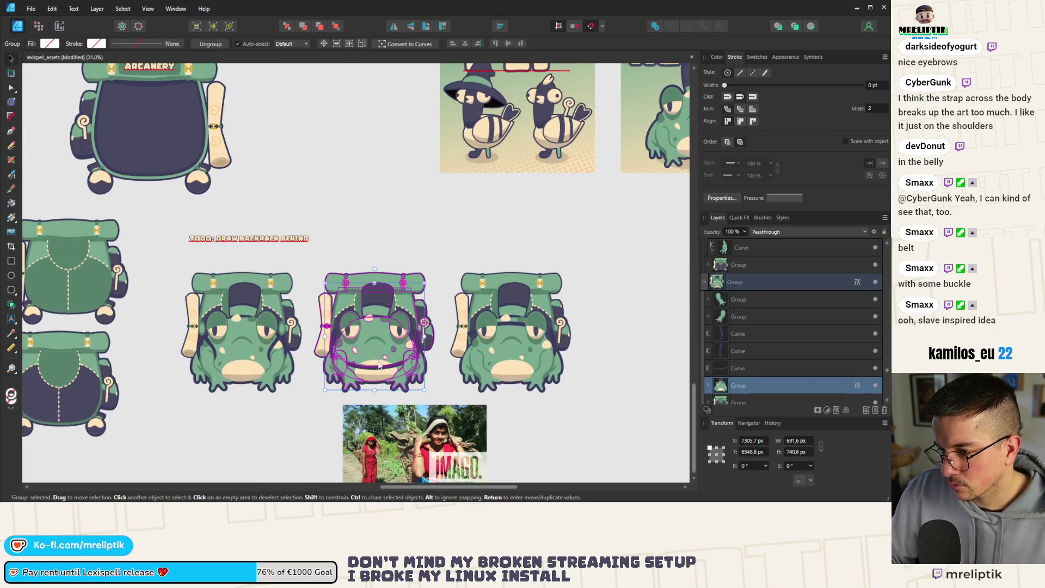
{"action": "key", "text": "ctrl+v"}
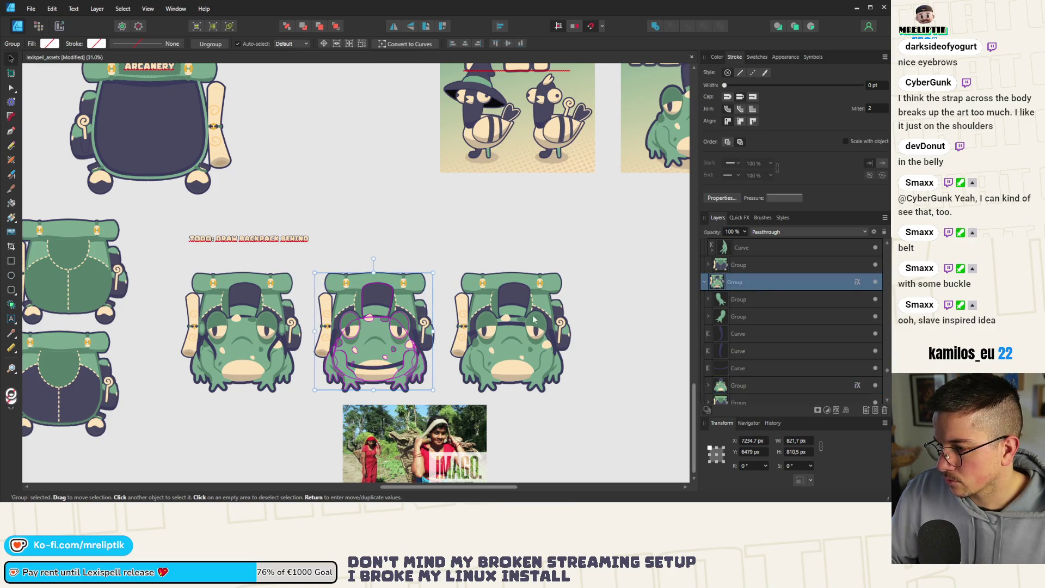
{"action": "scroll", "coordinate": [435, 260], "scroll_direction": "down", "scroll_amount": 1}
{"action": "scroll", "coordinate": [435, 260], "scroll_direction": "up", "scroll_amount": 1}
{"action": "mouse_move", "coordinate": [431, 250]}
{"action": "left_mouse_down"}
{"action": "mouse_move", "coordinate": [338, 189]}
{"action": "mouse_move", "coordinate": [330, 199]}
{"action": "left_mouse_up"}
{"action": "key", "text": "ctrl+z"}
{"action": "key", "text": "ctrl+z"}
Paste the backpack's round bottom piece and green strap into the middle frog group
{"action": "scroll", "coordinate": [276, 240], "scroll_direction": "down", "scroll_amount": 3}
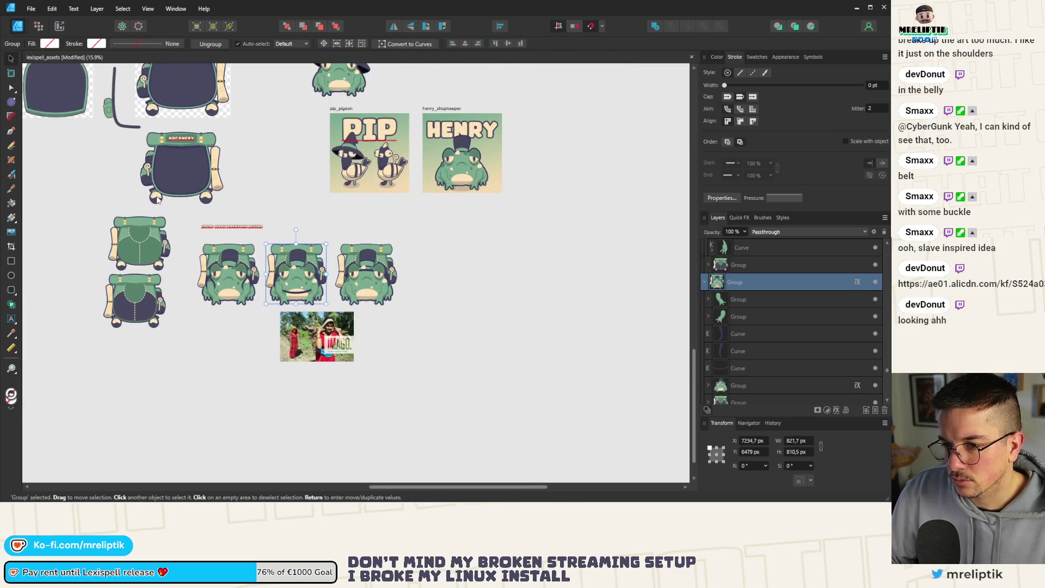
{"action": "scroll", "coordinate": [157, 201], "scroll_direction": "up", "scroll_amount": 4}
{"action": "left_click", "coordinate": [155, 193]}
{"action": "scroll", "coordinate": [155, 185], "scroll_direction": "up", "scroll_amount": 3}
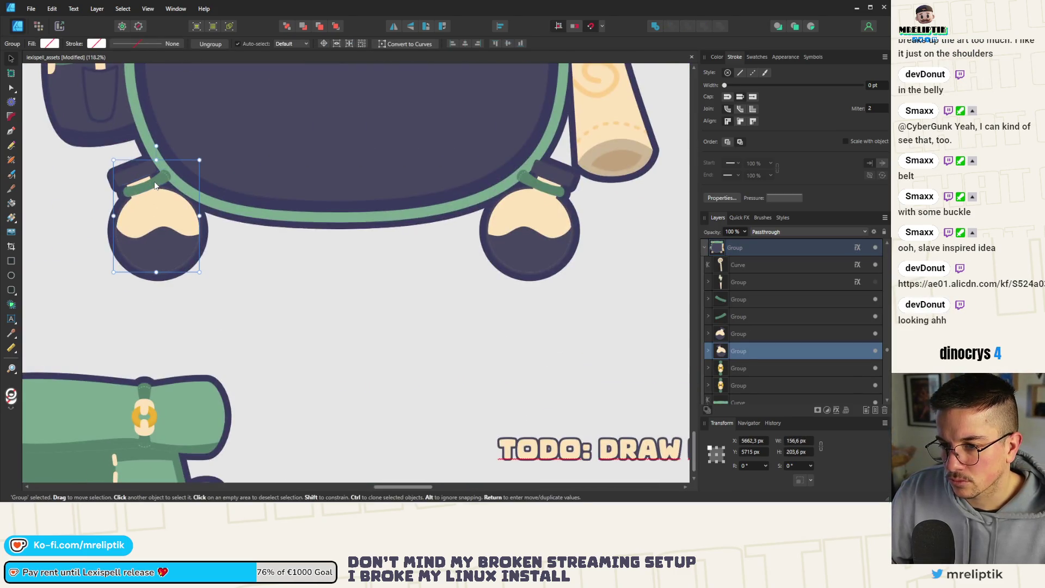
{"action": "left_click", "coordinate": [154, 185], "text": "shift"}
{"action": "scroll", "coordinate": [156, 213], "scroll_direction": "down", "scroll_amount": 3}
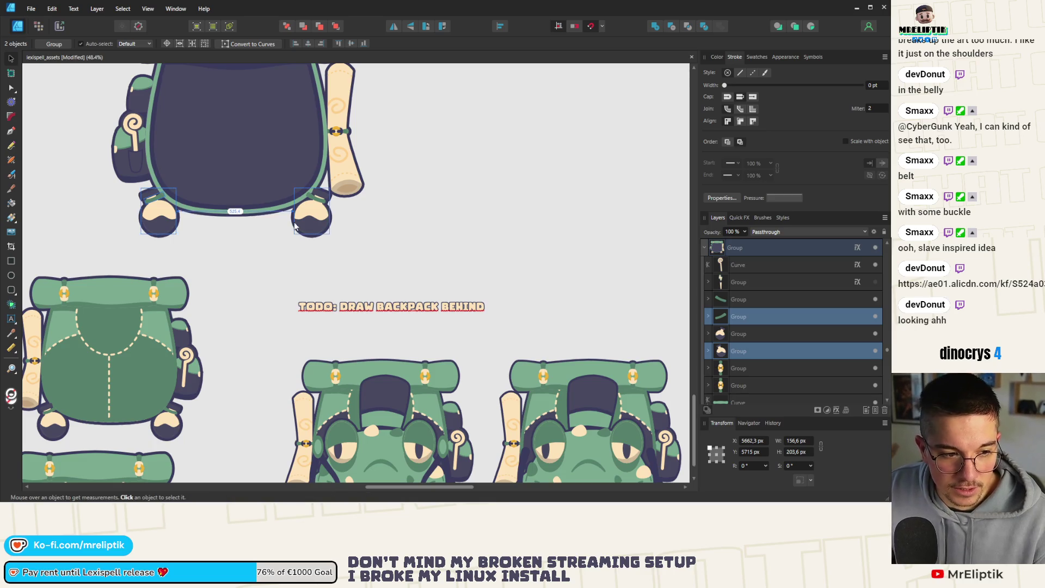
{"action": "scroll", "coordinate": [337, 288], "scroll_direction": "down", "scroll_amount": 3}
{"action": "left_click", "coordinate": [368, 312]}
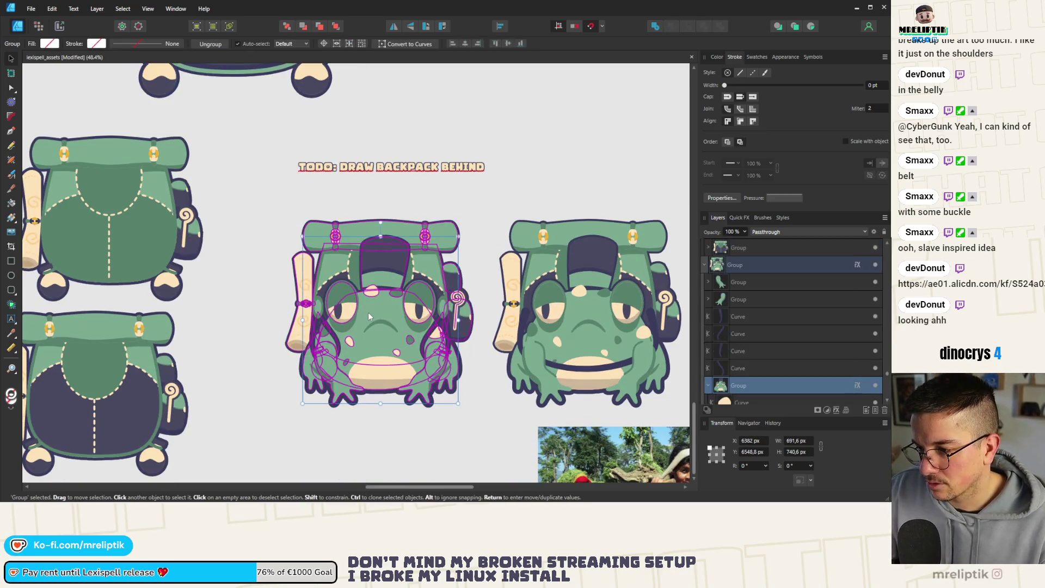
{"action": "left_click", "coordinate": [394, 175]}
{"action": "left_click", "coordinate": [376, 309]}
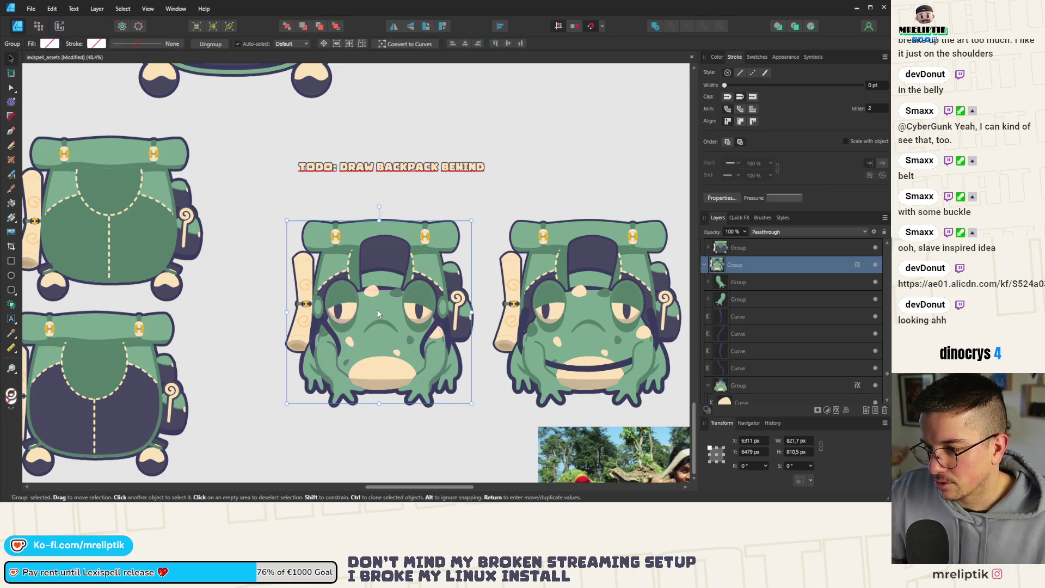
{"action": "key", "text": "ctrl+v"}
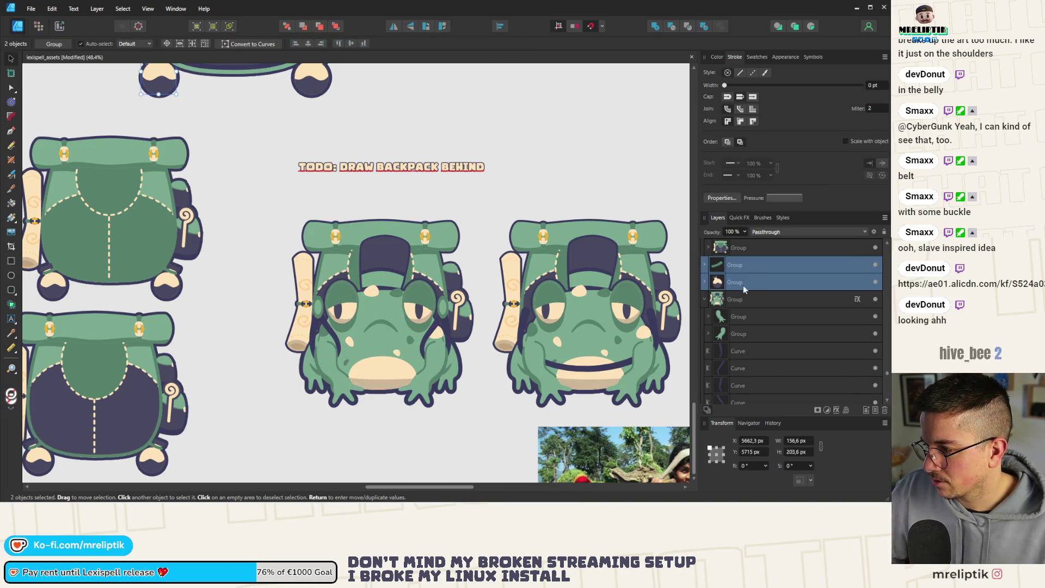
Restack the pasted pouch and strap and move them down onto the middle frog's belly
{"action": "left_click_drag", "start_coordinate": [743, 285], "coordinate": [755, 324]}
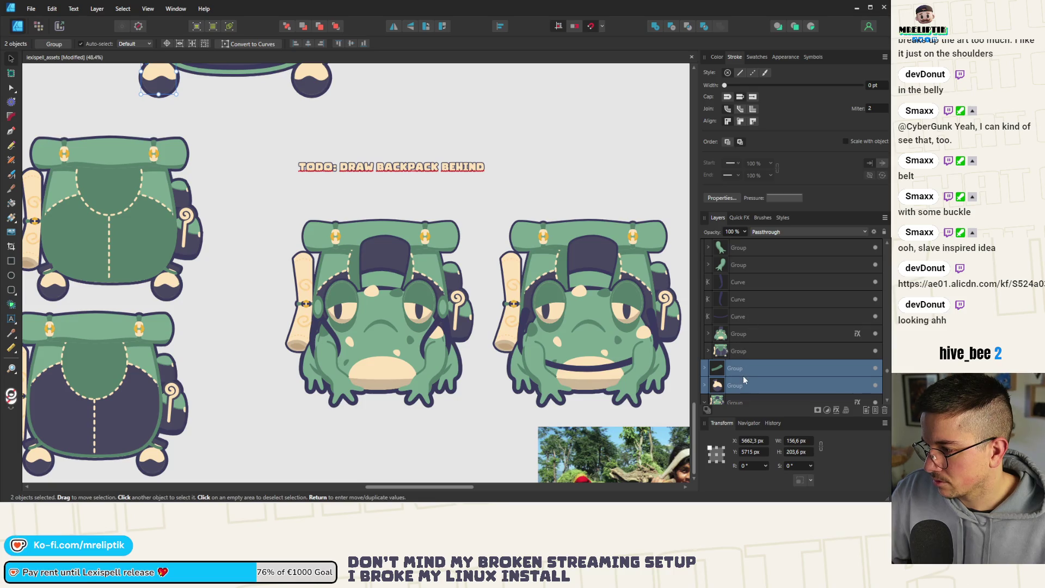
{"action": "scroll", "coordinate": [255, 249], "scroll_direction": "down", "scroll_amount": 3}
{"action": "mouse_move", "coordinate": [203, 151]}
{"action": "left_mouse_down"}
{"action": "mouse_move", "coordinate": [324, 287]}
{"action": "mouse_move", "coordinate": [319, 320]}
{"action": "mouse_move", "coordinate": [423, 323]}
{"action": "mouse_move", "coordinate": [412, 320]}
{"action": "left_mouse_up"}
{"action": "scroll", "coordinate": [411, 317], "scroll_direction": "down", "scroll_amount": 2}
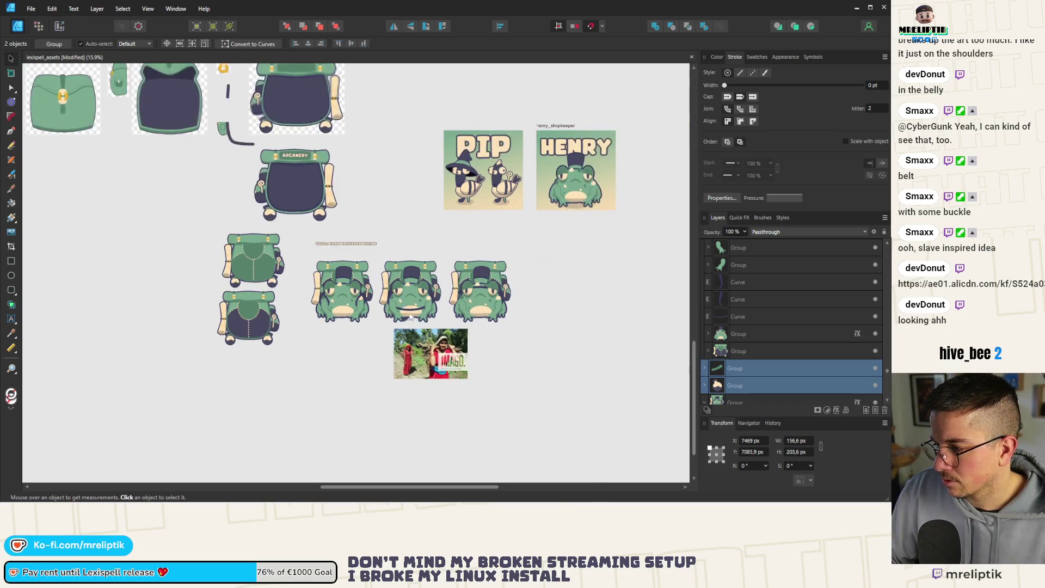
{"action": "scroll", "coordinate": [410, 317], "scroll_direction": "up", "scroll_amount": 2}
{"action": "left_click", "coordinate": [406, 299]}
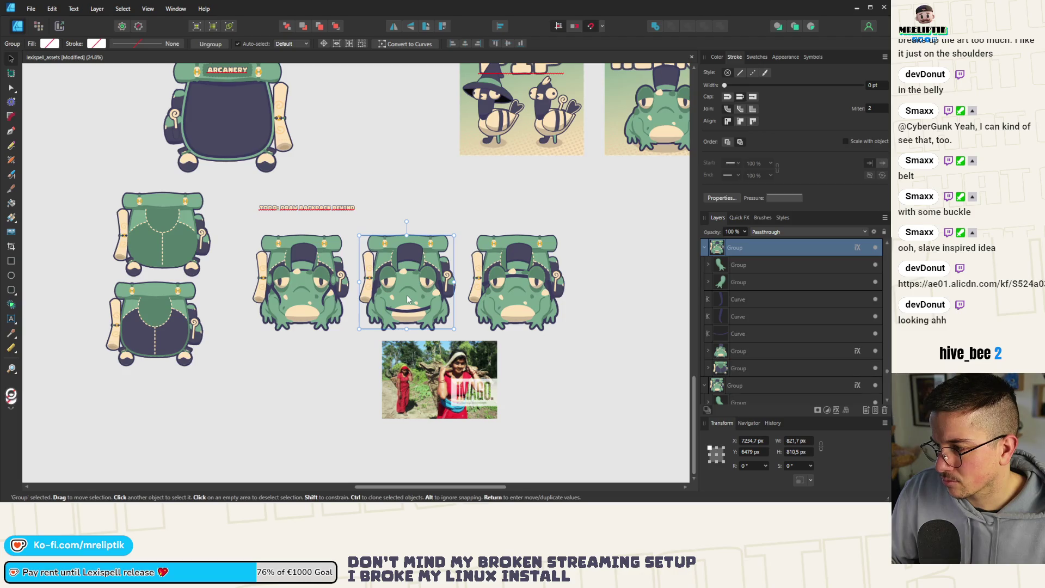
{"action": "key", "text": "ctrl+v"}
{"action": "scroll", "coordinate": [407, 296], "scroll_direction": "up", "scroll_amount": 4}
{"action": "left_click_drag", "start_coordinate": [378, 234], "coordinate": [387, 364]}
{"action": "scroll", "coordinate": [392, 330], "scroll_direction": "up", "scroll_amount": 4}
{"action": "left_click", "coordinate": [392, 330]}
Shrink the pouch to buckle size and rotate its green strap horizontal and thinner
{"action": "mouse_move", "coordinate": [417, 278]}
{"action": "left_mouse_down"}
{"action": "mouse_move", "coordinate": [411, 224]}
{"action": "mouse_move", "coordinate": [354, 360]}
{"action": "mouse_move", "coordinate": [368, 365]}
{"action": "mouse_move", "coordinate": [365, 327]}
{"action": "left_mouse_up"}
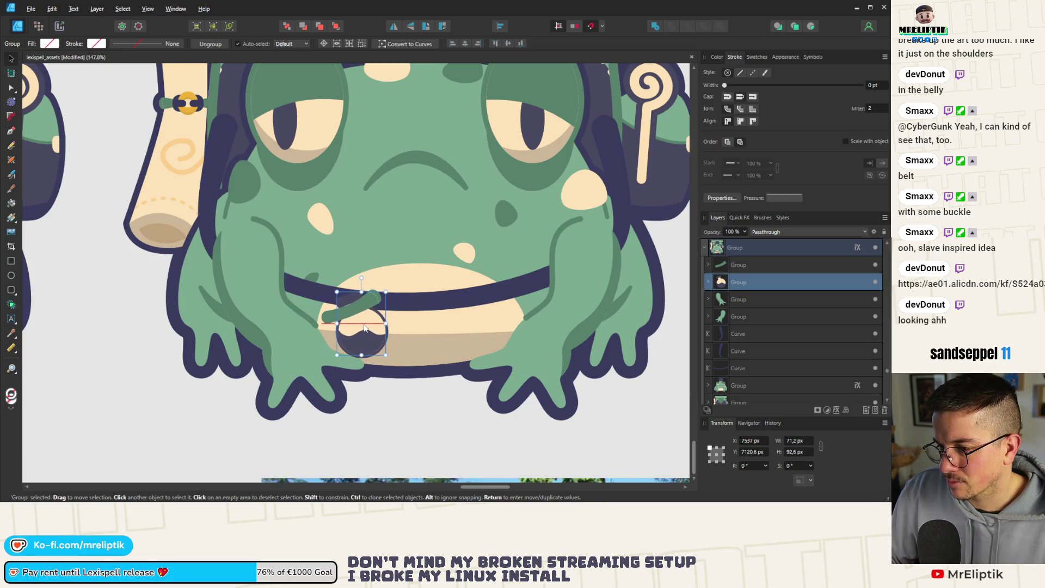
{"action": "left_click_drag", "start_coordinate": [386, 292], "coordinate": [404, 268]}
{"action": "left_click_drag", "start_coordinate": [362, 332], "coordinate": [356, 344]}
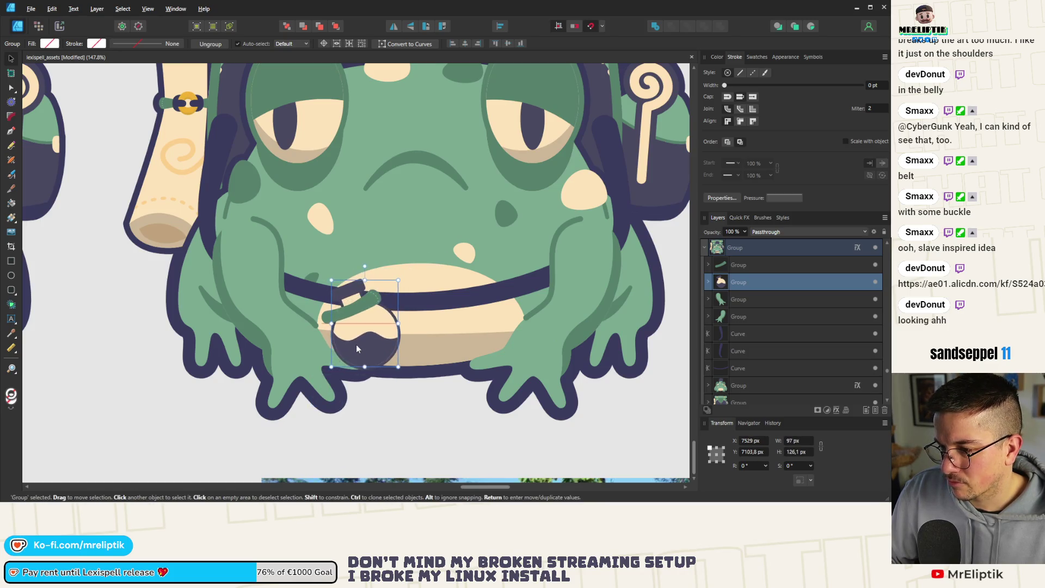
{"action": "left_click", "coordinate": [343, 310]}
{"action": "scroll", "coordinate": [341, 316], "scroll_direction": "up", "scroll_amount": 3}
{"action": "left_click_drag", "start_coordinate": [449, 280], "coordinate": [456, 303]}
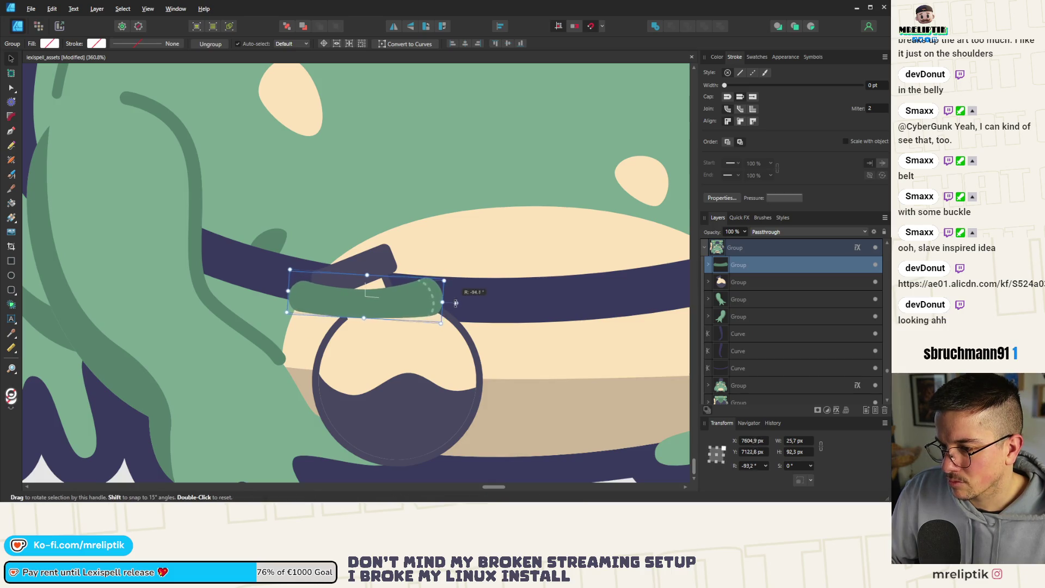
{"action": "left_click_drag", "start_coordinate": [367, 275], "coordinate": [368, 288]}
{"action": "left_click_drag", "start_coordinate": [427, 316], "coordinate": [424, 299]}
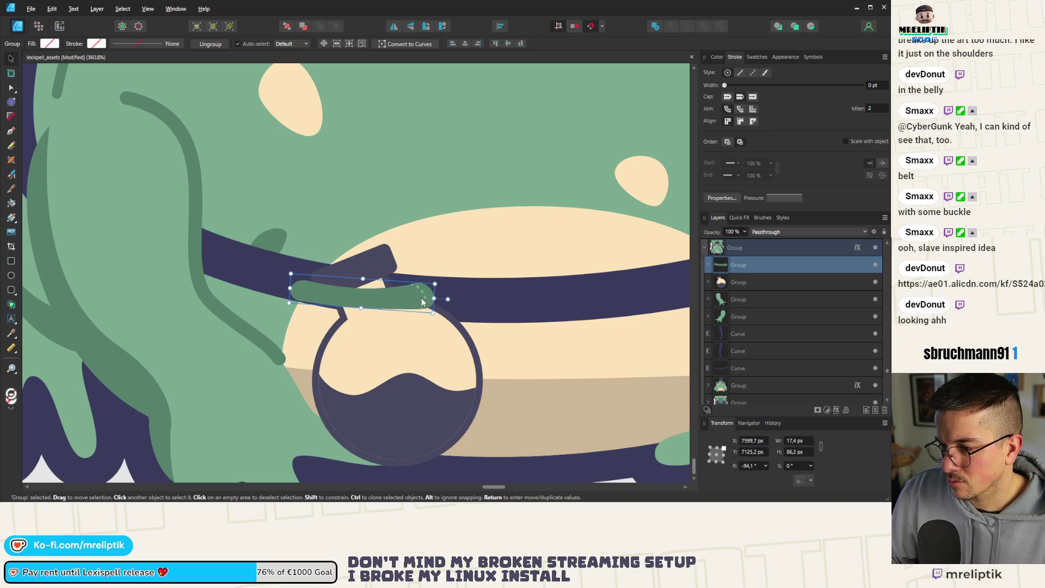
Duplicate the strap's stitch line and place the copy at the strap's left end
{"action": "scroll", "coordinate": [423, 295], "scroll_direction": "up", "scroll_amount": 5}
{"action": "double_click", "coordinate": [424, 292]}
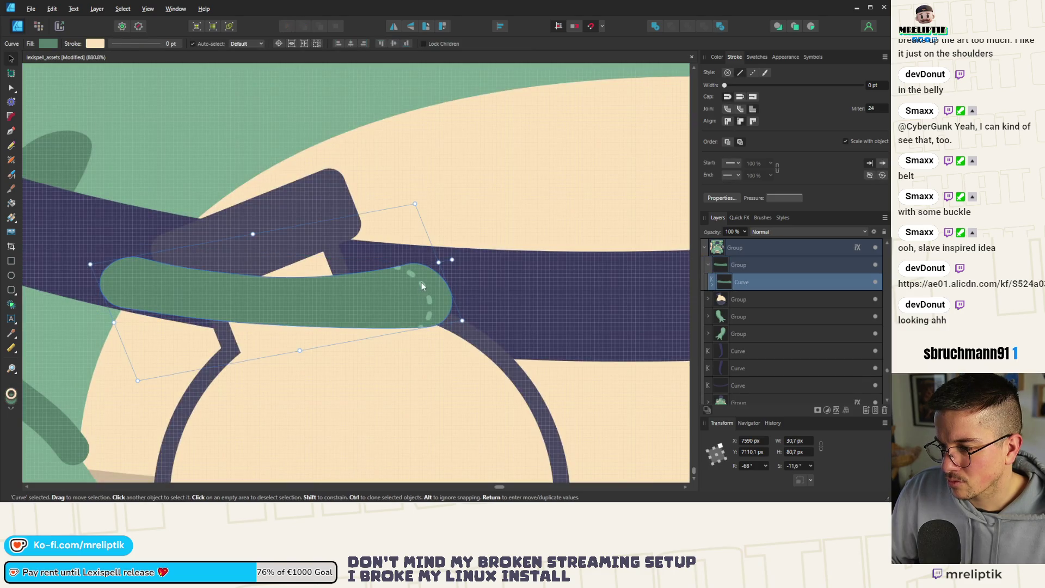
{"action": "left_click", "coordinate": [423, 302]}
{"action": "key", "text": "ctrl+j"}
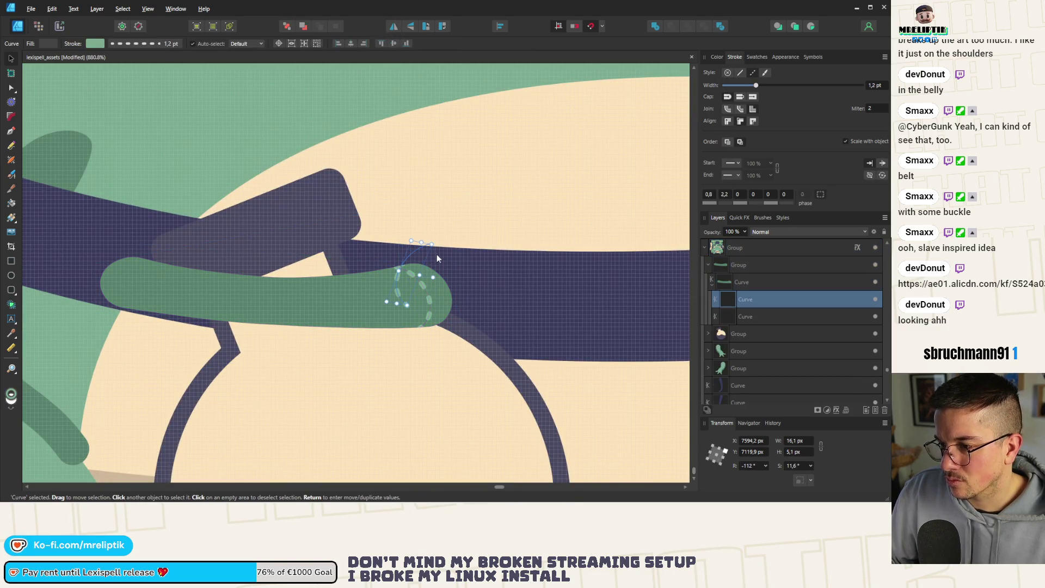
{"action": "mouse_move", "coordinate": [397, 274]}
{"action": "left_mouse_down"}
{"action": "mouse_move", "coordinate": [160, 275]}
{"action": "mouse_move", "coordinate": [367, 294]}
{"action": "mouse_move", "coordinate": [395, 285]}
{"action": "mouse_move", "coordinate": [119, 298]}
{"action": "left_mouse_up"}
Move the round pouch up under the strap and tilt it about -6°
{"action": "scroll", "coordinate": [109, 291], "scroll_direction": "down", "scroll_amount": 5}
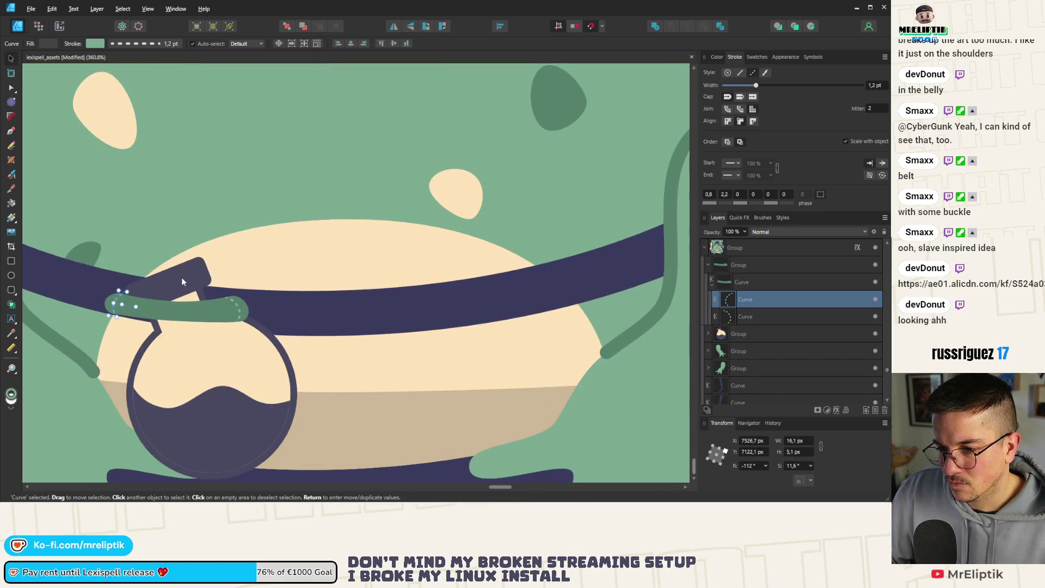
{"action": "left_click", "coordinate": [179, 279]}
{"action": "left_click_drag", "start_coordinate": [205, 354], "coordinate": [197, 343]}
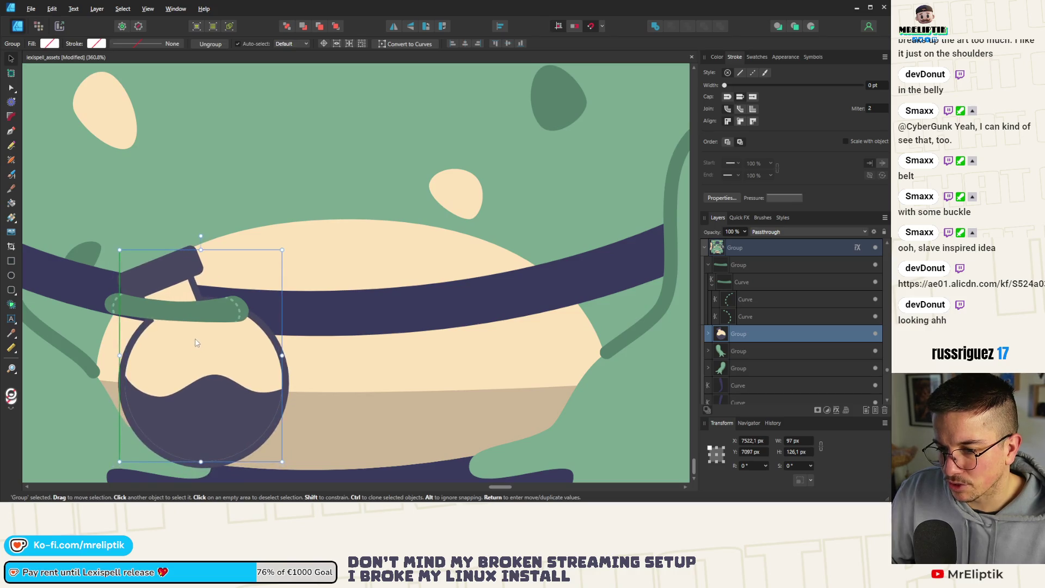
{"action": "scroll", "coordinate": [195, 343], "scroll_direction": "down", "scroll_amount": 5}
{"action": "scroll", "coordinate": [232, 274], "scroll_direction": "up", "scroll_amount": 5}
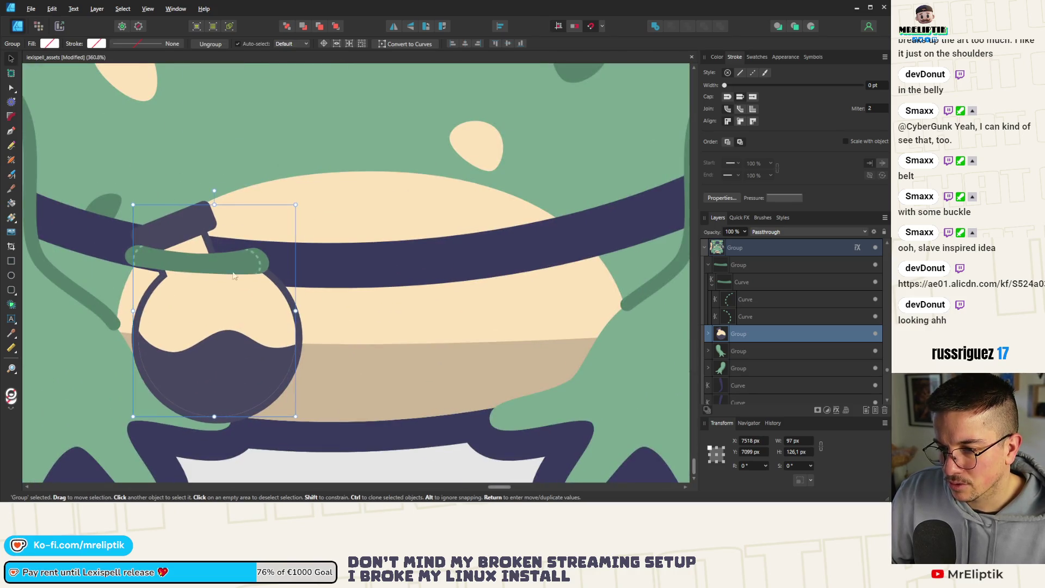
{"action": "left_click_drag", "start_coordinate": [214, 191], "coordinate": [226, 190]}
Resize the green strap curve to wrap over the belt and fit the pouch
{"action": "scroll", "coordinate": [200, 266], "scroll_direction": "down", "scroll_amount": 5}
{"action": "scroll", "coordinate": [201, 266], "scroll_direction": "up", "scroll_amount": 4}
{"action": "left_click", "coordinate": [201, 267]}
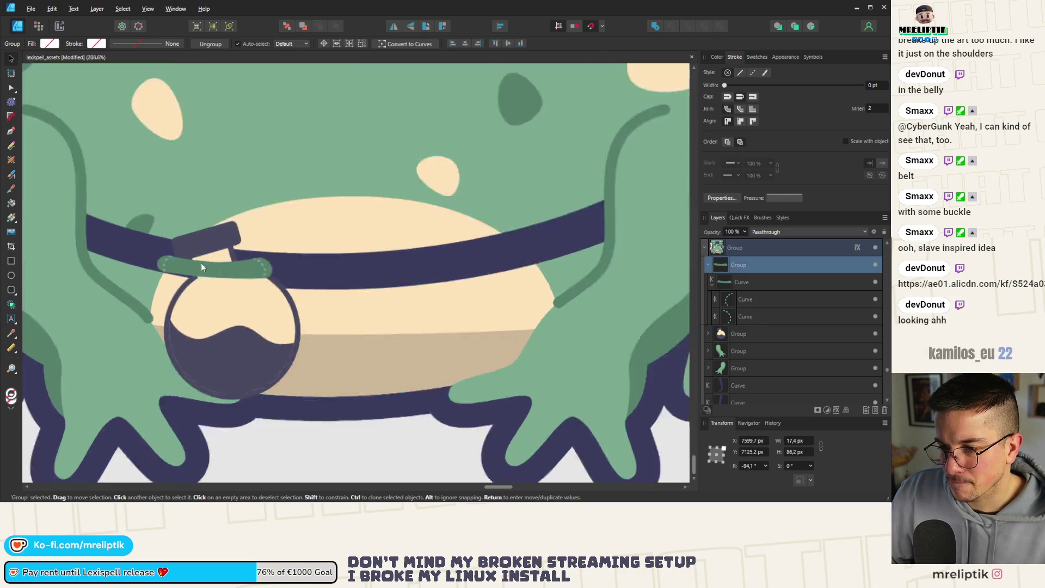
{"action": "scroll", "coordinate": [200, 267], "scroll_direction": "up", "scroll_amount": 2}
{"action": "double_click", "coordinate": [260, 267]}
{"action": "mouse_move", "coordinate": [310, 241]}
{"action": "left_mouse_down"}
{"action": "mouse_move", "coordinate": [283, 247]}
{"action": "mouse_move", "coordinate": [274, 222]}
{"action": "mouse_move", "coordinate": [305, 244]}
{"action": "left_mouse_up"}
{"action": "scroll", "coordinate": [235, 264], "scroll_direction": "down", "scroll_amount": 10}
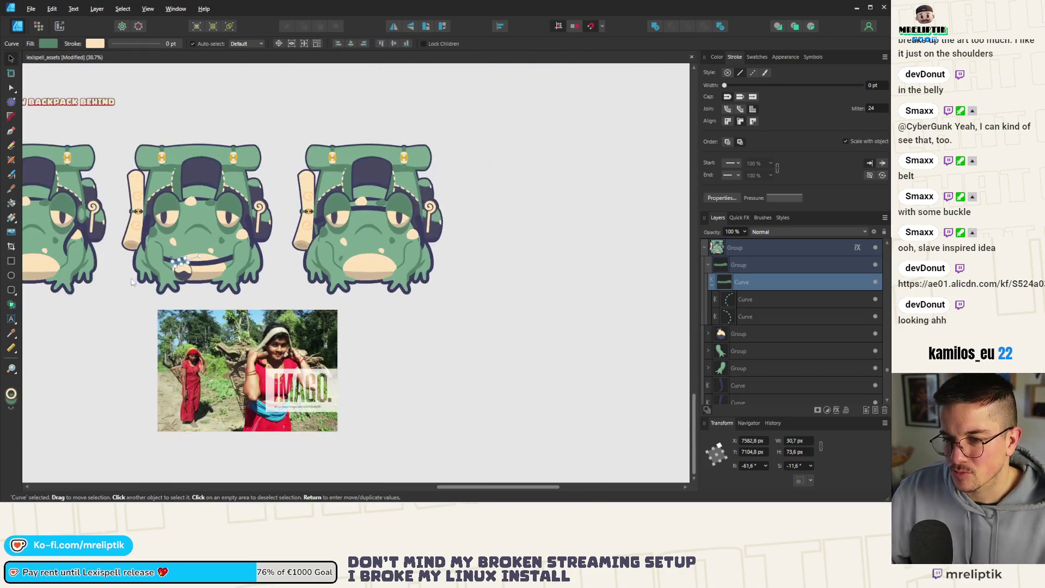
{"action": "left_click", "coordinate": [55, 331]}
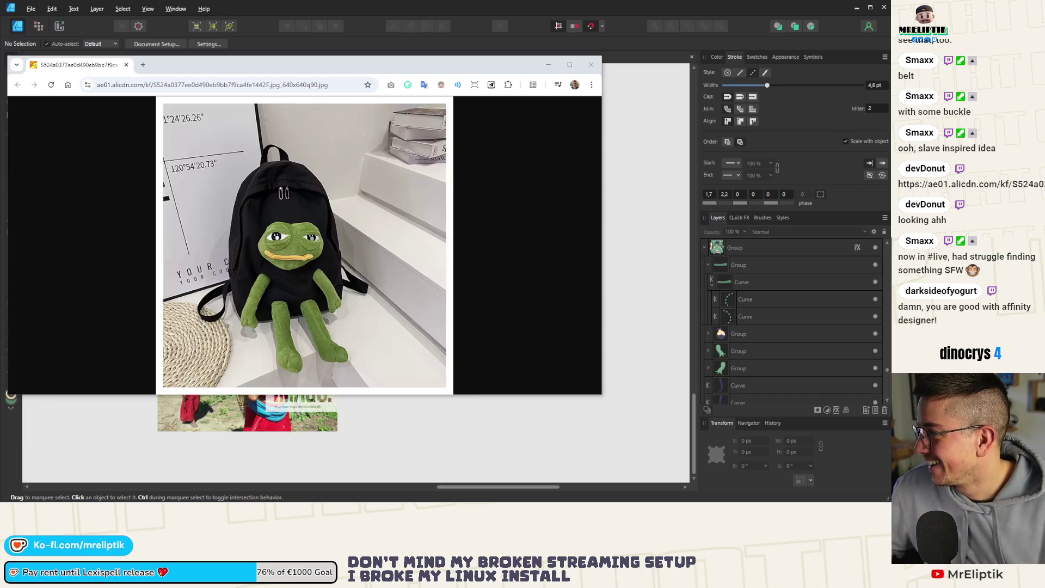
{"action": "scroll", "coordinate": [301, 269], "scroll_direction": "down", "scroll_amount": 5}
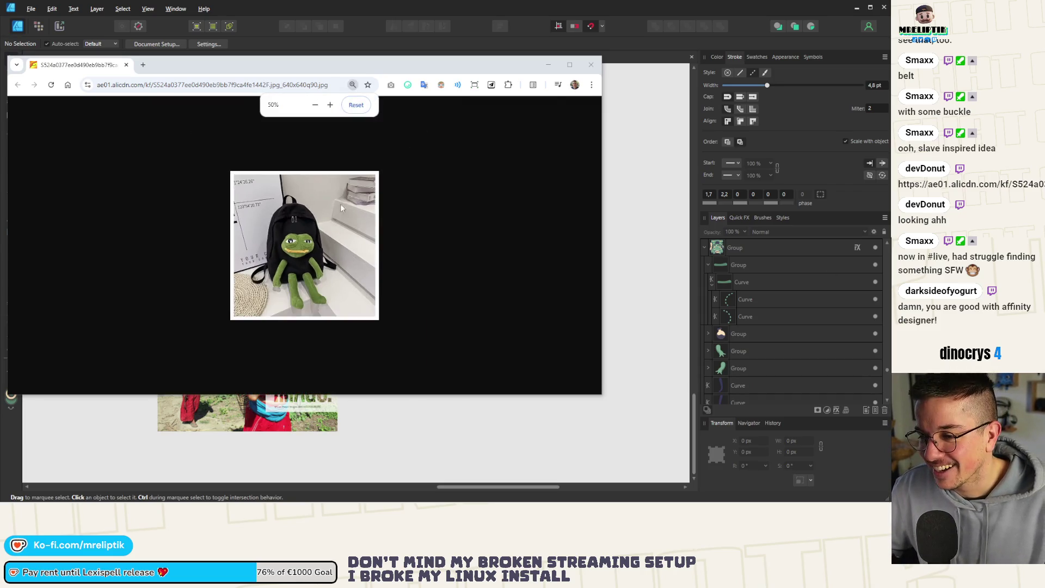
{"action": "scroll", "coordinate": [495, 185], "scroll_direction": "up", "scroll_amount": 3}
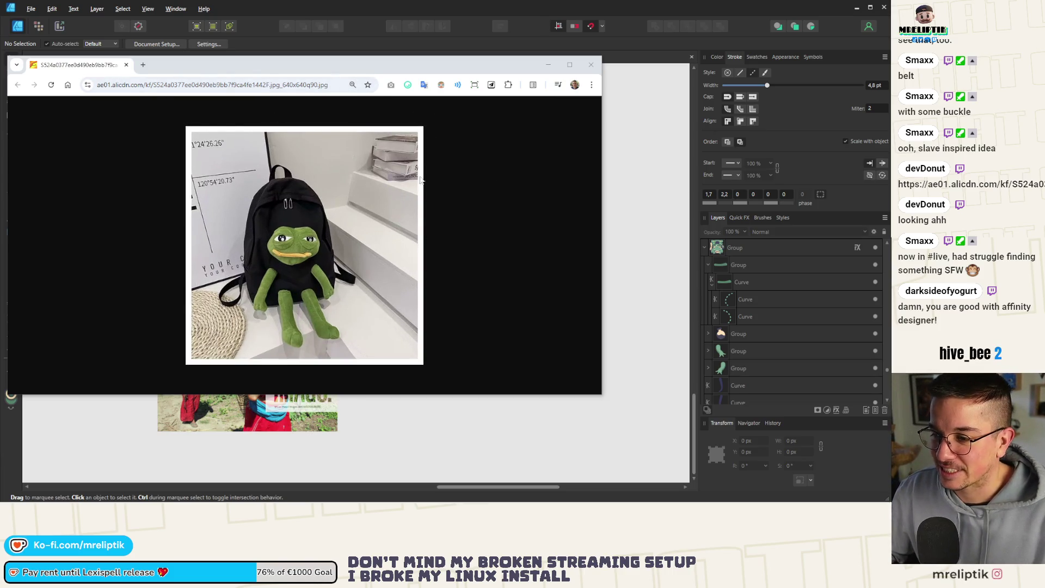
{"action": "left_click", "coordinate": [591, 64]}
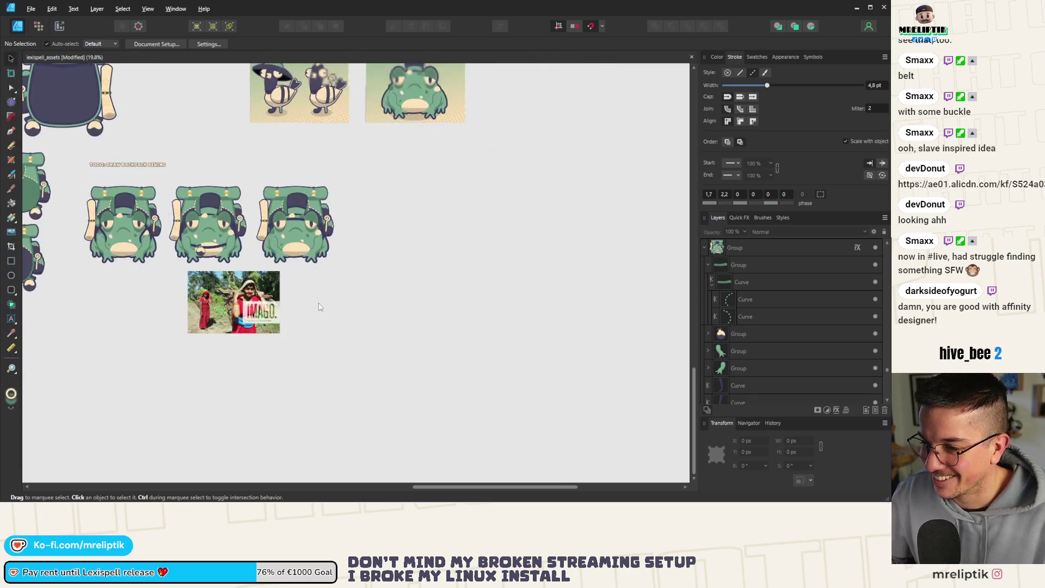
Paste the 681 × 1000 px chest harness photo beside the existing reference photo
{"action": "key", "text": "ctrl+v"}
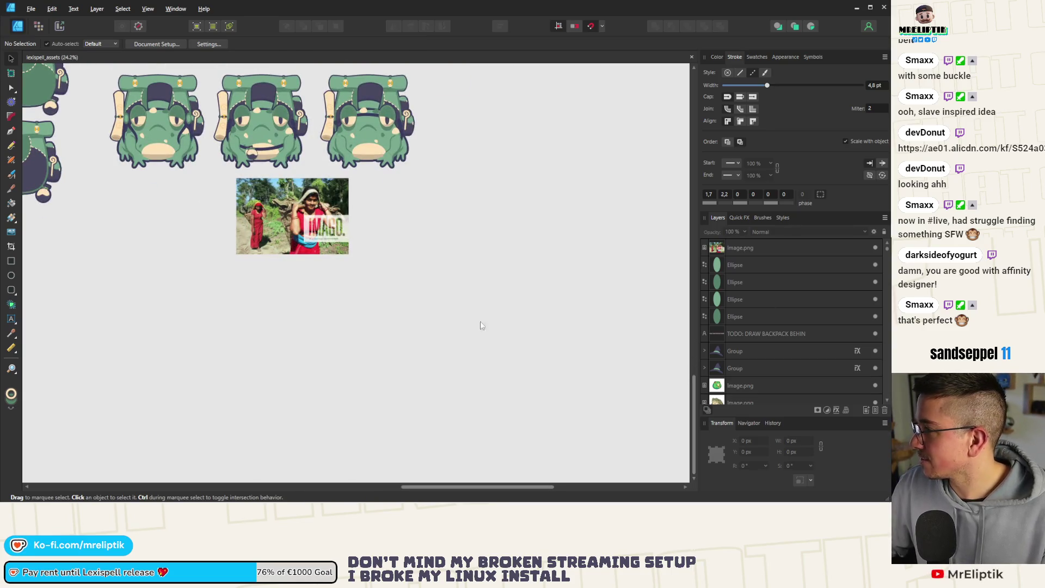
{"action": "key", "text": "ctrl+v"}
{"action": "scroll", "coordinate": [235, 294], "scroll_direction": "down", "scroll_amount": 3}
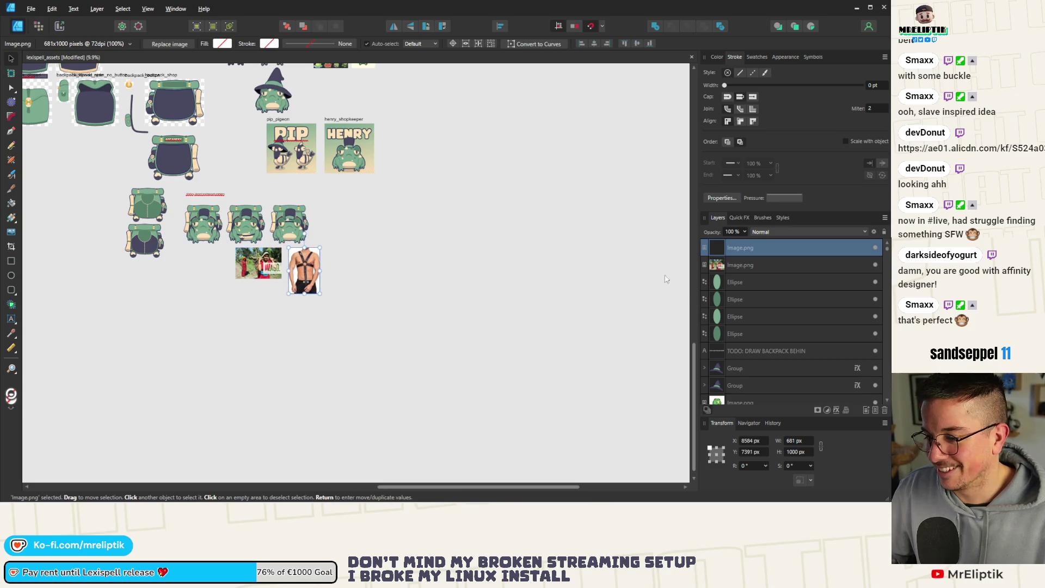
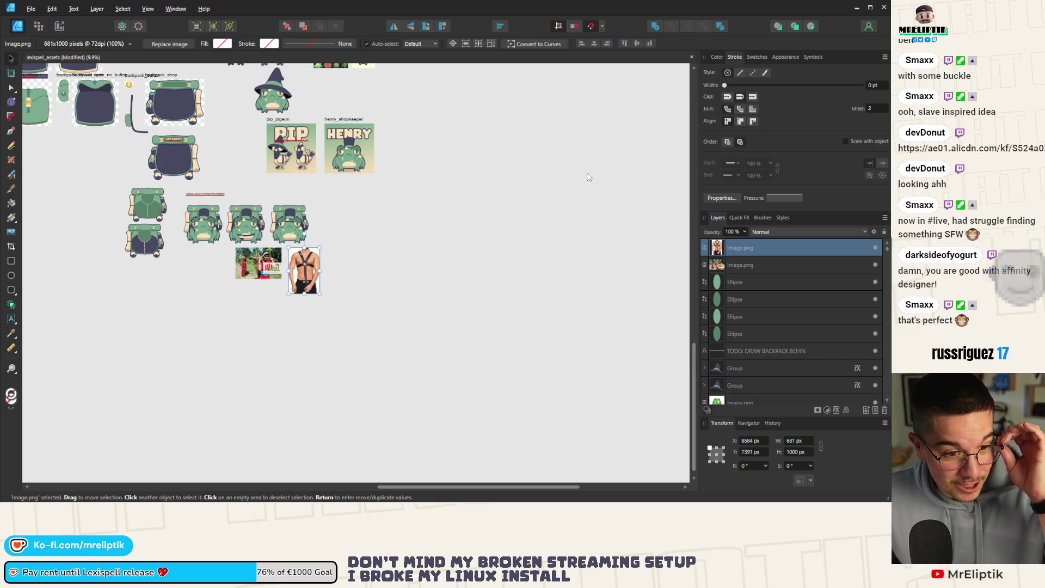
Draw a donut ring over the frog's belt with the Donut Tool
{"action": "scroll", "coordinate": [279, 271], "scroll_direction": "up", "scroll_amount": 5}
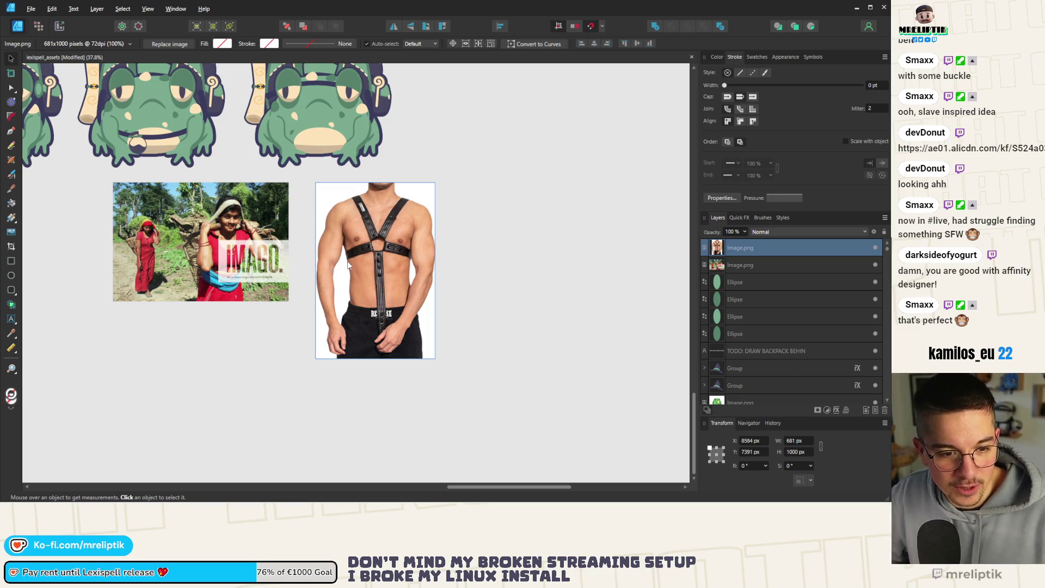
{"action": "left_click", "coordinate": [368, 246]}
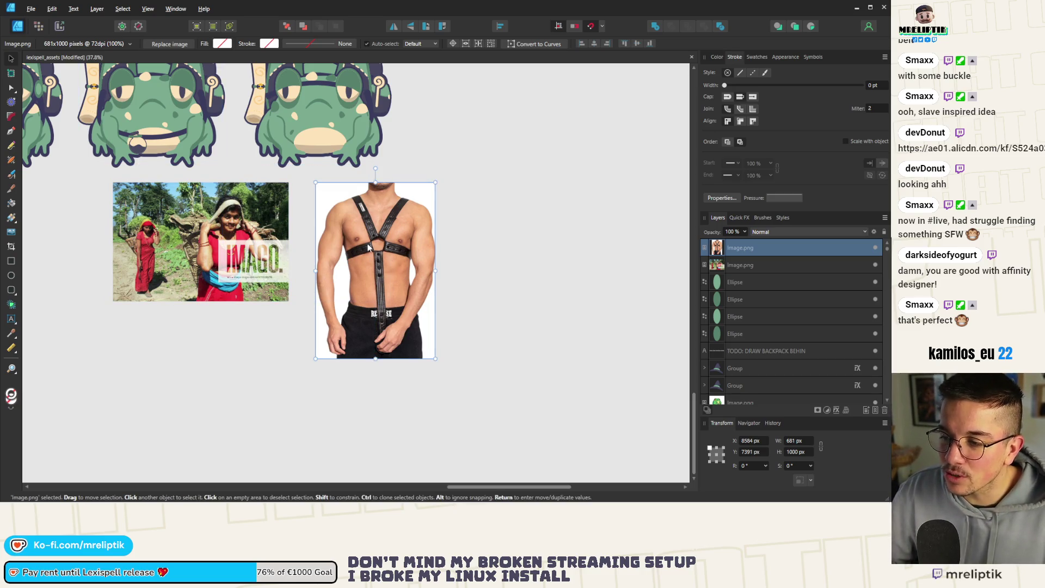
{"action": "scroll", "coordinate": [226, 165], "scroll_direction": "up", "scroll_amount": 3}
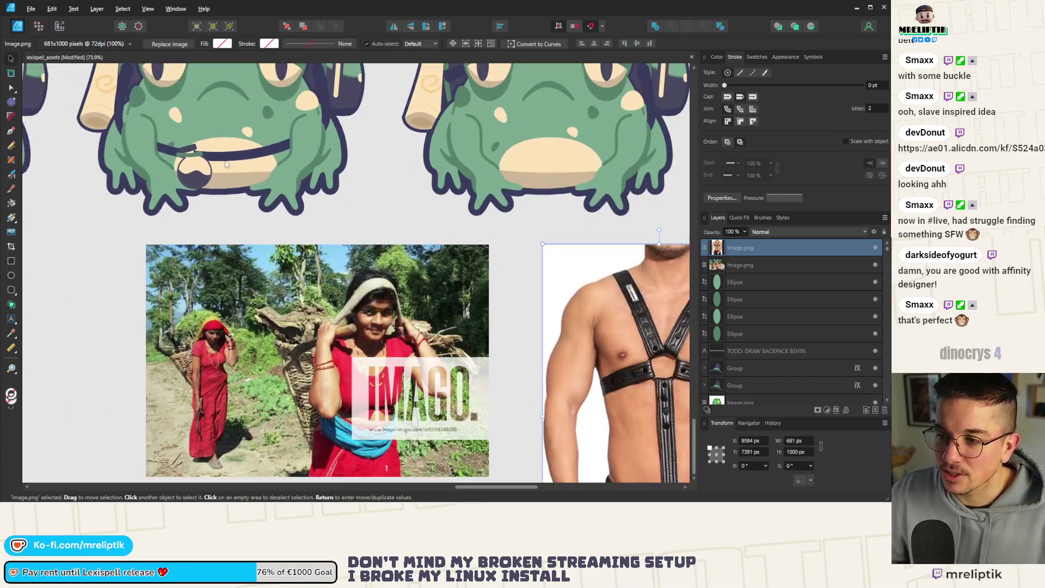
{"action": "left_click", "coordinate": [226, 164]}
{"action": "scroll", "coordinate": [283, 219], "scroll_direction": "up", "scroll_amount": 3}
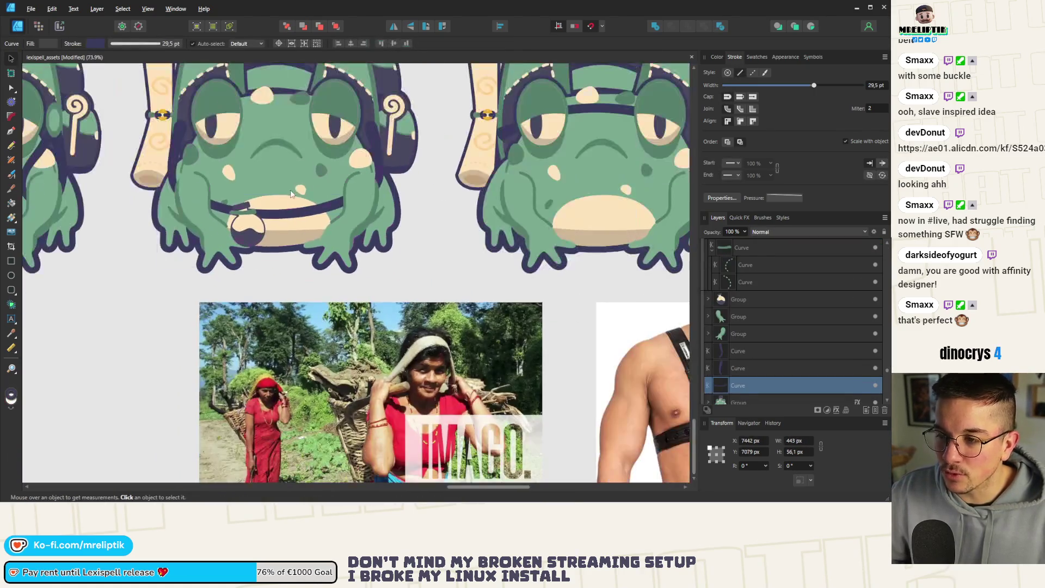
{"action": "left_click", "coordinate": [12, 291]}
{"action": "left_click", "coordinate": [11, 291]}
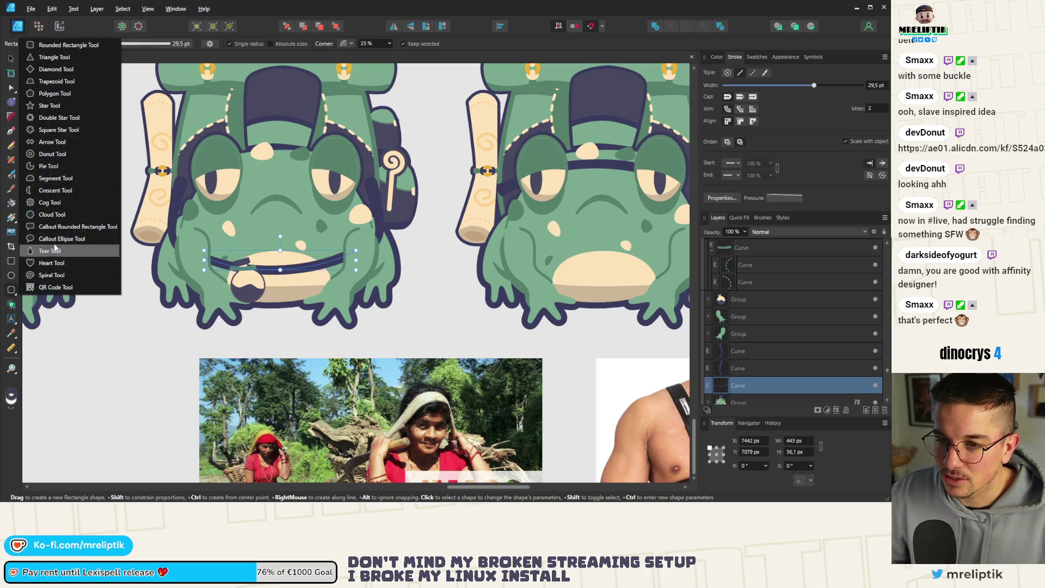
{"action": "left_click", "coordinate": [49, 156]}
{"action": "scroll", "coordinate": [276, 261], "scroll_direction": "up", "scroll_amount": 4}
{"action": "scroll", "coordinate": [276, 262], "scroll_direction": "up", "scroll_amount": 4}
{"action": "mouse_move", "coordinate": [232, 226]}
{"action": "left_mouse_down"}
{"action": "mouse_move", "coordinate": [350, 315]}
{"action": "mouse_move", "coordinate": [366, 334]}
{"action": "mouse_move", "coordinate": [362, 357]}
{"action": "left_mouse_up"}
{"action": "scroll", "coordinate": [381, 285], "scroll_direction": "down", "scroll_amount": 8}
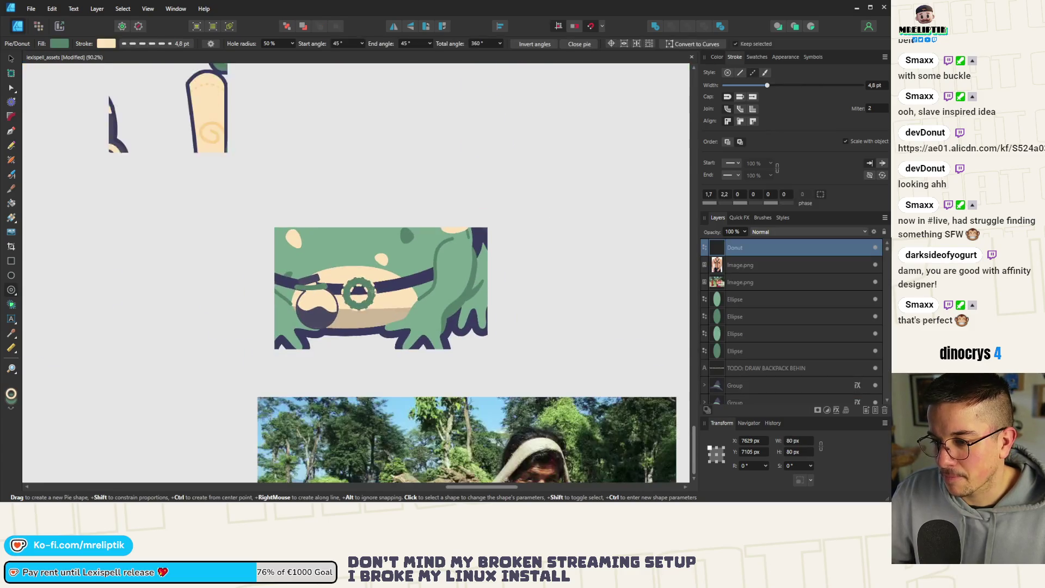
{"action": "scroll", "coordinate": [327, 245], "scroll_direction": "up", "scroll_amount": 4}
Move the new ring onto the belt strap
{"action": "left_click", "coordinate": [11, 58]}
{"action": "left_click", "coordinate": [364, 269]}
{"action": "scroll", "coordinate": [380, 264], "scroll_direction": "up", "scroll_amount": 4}
{"action": "left_click_drag", "start_coordinate": [380, 263], "coordinate": [349, 295]}
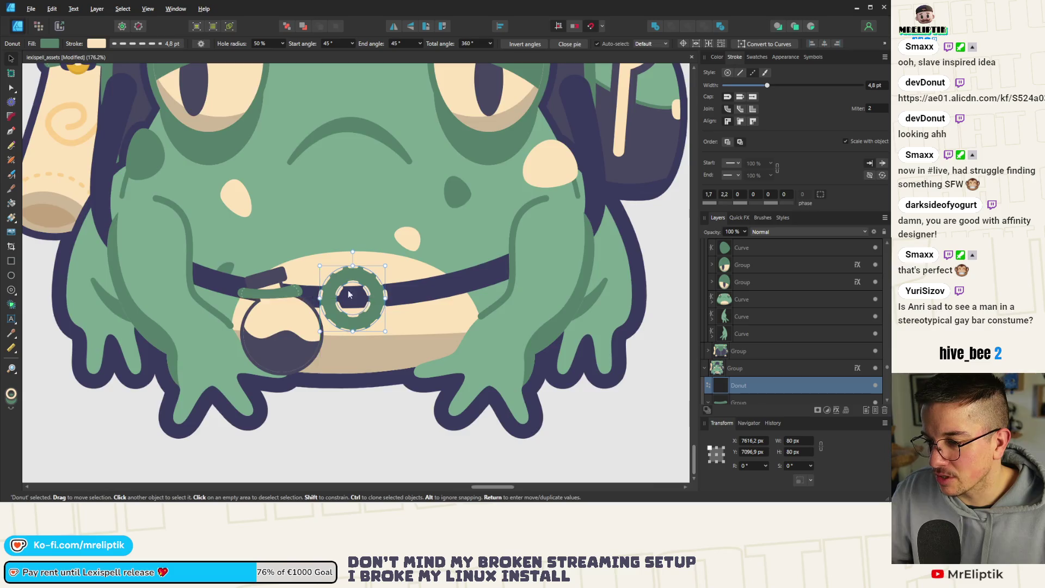
{"action": "scroll", "coordinate": [349, 294], "scroll_direction": "down", "scroll_amount": 4}
Sample a dark purple fill for the ring and make its outline solid
{"action": "left_click", "coordinate": [712, 57]}
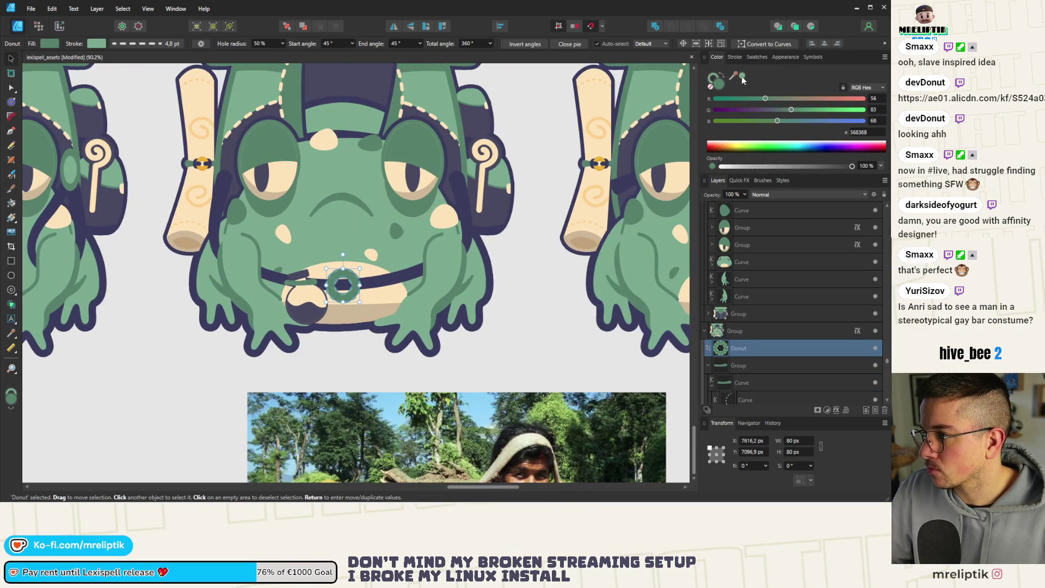
{"action": "left_click", "coordinate": [735, 57]}
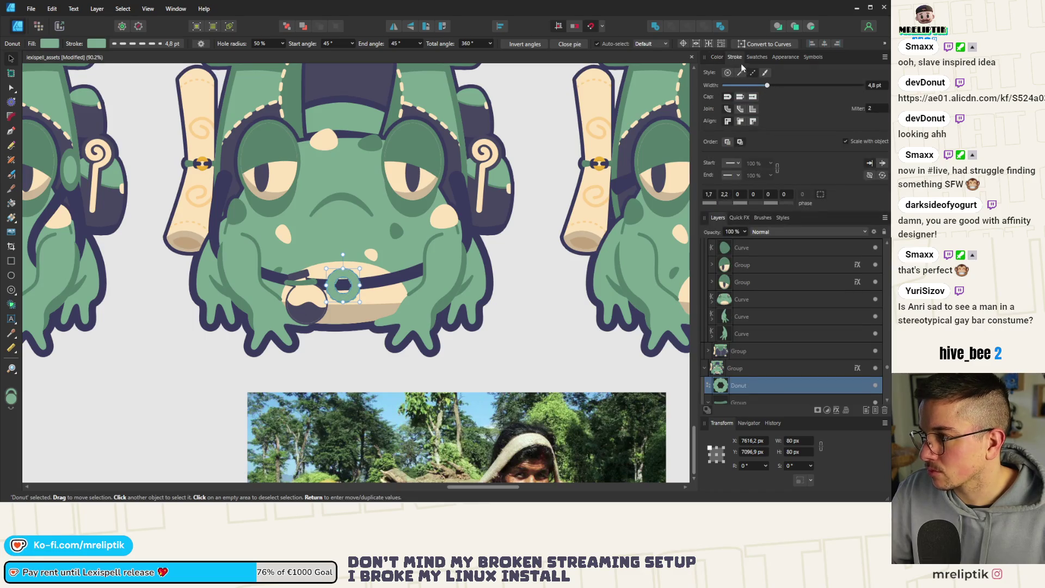
{"action": "left_click", "coordinate": [717, 57]}
{"action": "mouse_move", "coordinate": [740, 78]}
{"action": "left_mouse_down"}
{"action": "mouse_move", "coordinate": [370, 327]}
{"action": "mouse_move", "coordinate": [390, 188]}
{"action": "mouse_move", "coordinate": [359, 160]}
{"action": "mouse_move", "coordinate": [356, 125]}
{"action": "left_mouse_up"}
{"action": "left_click", "coordinate": [720, 76]}
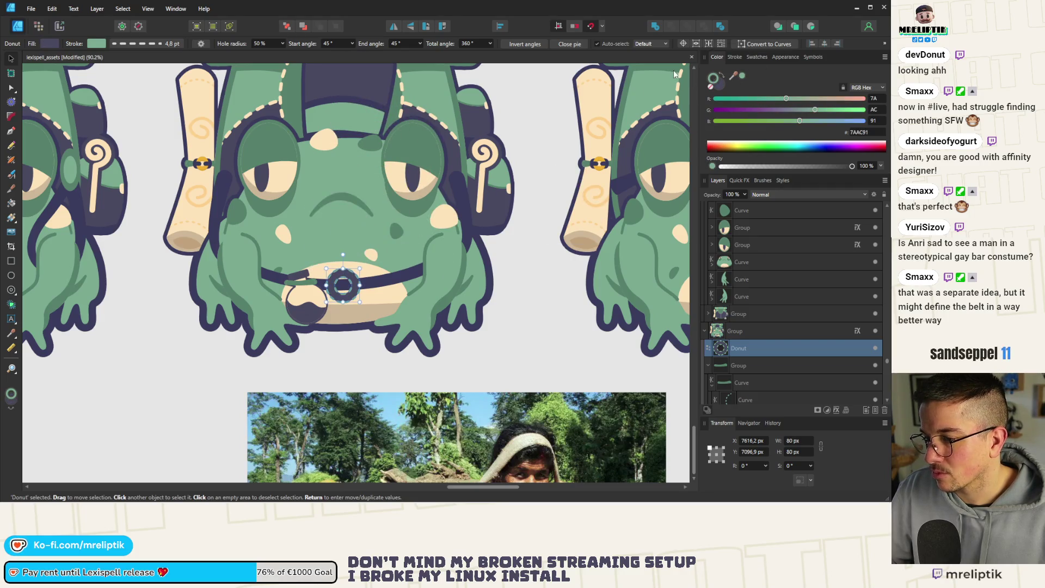
{"action": "left_click", "coordinate": [734, 57]}
{"action": "left_click", "coordinate": [740, 73]}
{"action": "scroll", "coordinate": [402, 225], "scroll_direction": "down", "scroll_amount": 3}
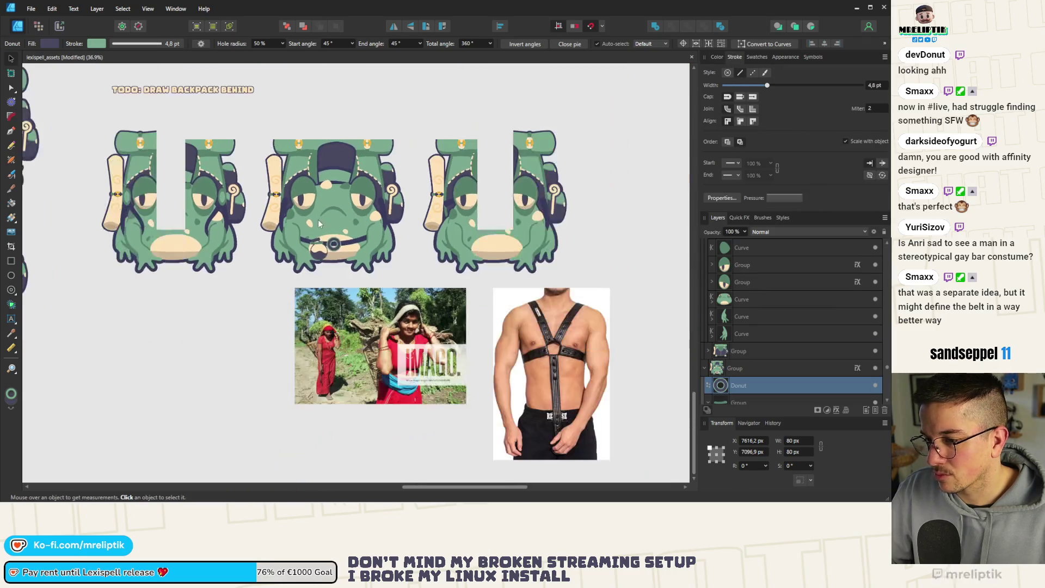
{"action": "scroll", "coordinate": [372, 227], "scroll_direction": "up", "scroll_amount": 5}
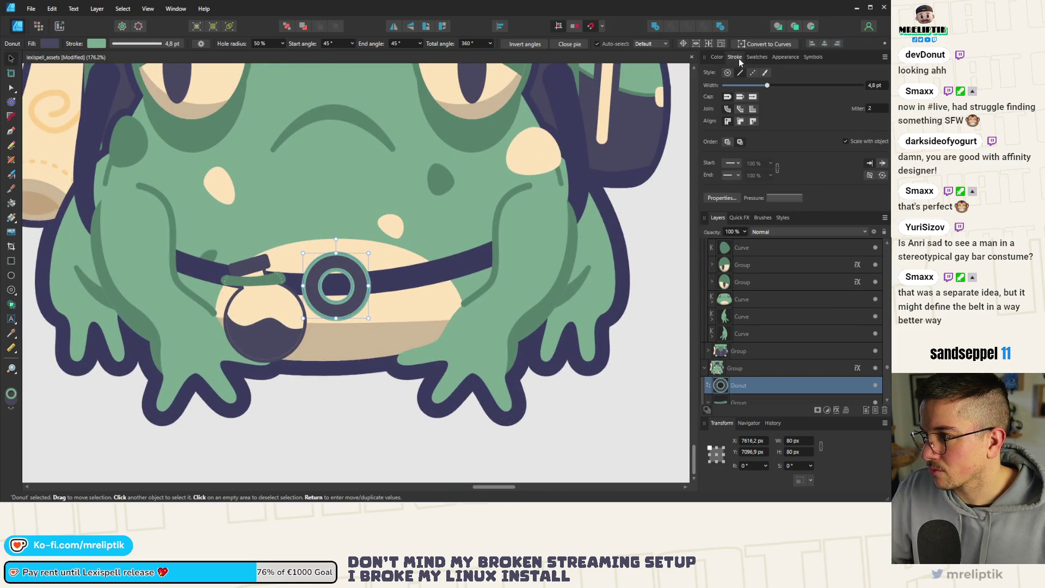
Fill the ring with the frog's sage green (#7AAC91) and give it a dark navy outline
{"action": "left_click", "coordinate": [716, 58]}
{"action": "mouse_move", "coordinate": [731, 79]}
{"action": "left_mouse_down"}
{"action": "mouse_move", "coordinate": [326, 248]}
{"action": "mouse_move", "coordinate": [354, 256]}
{"action": "left_mouse_up"}
{"action": "scroll", "coordinate": [217, 263], "scroll_direction": "down", "scroll_amount": 4}
{"action": "scroll", "coordinate": [249, 277], "scroll_direction": "up", "scroll_amount": 4}
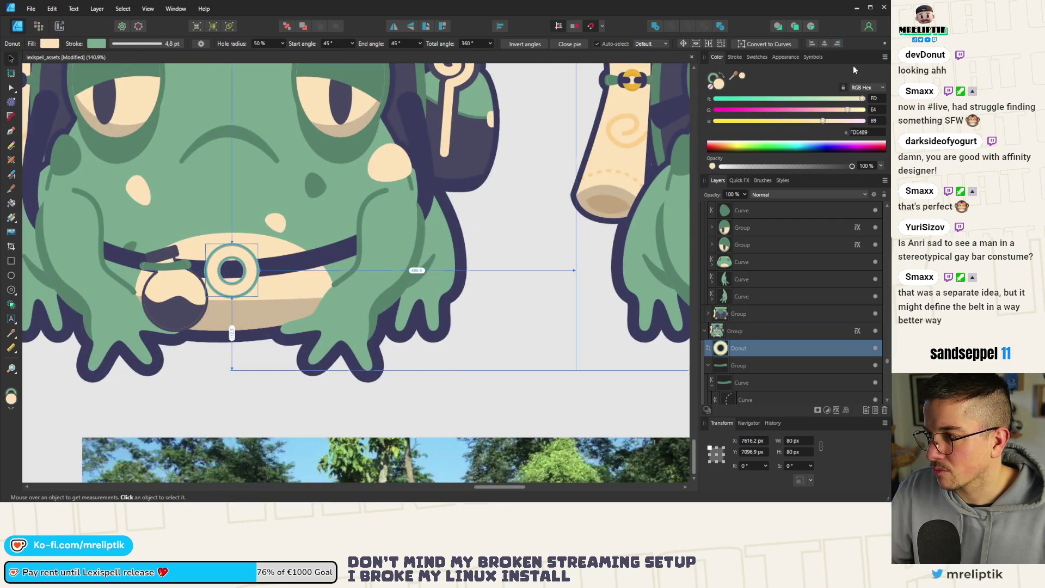
{"action": "left_click_drag", "start_coordinate": [733, 75], "coordinate": [273, 196]}
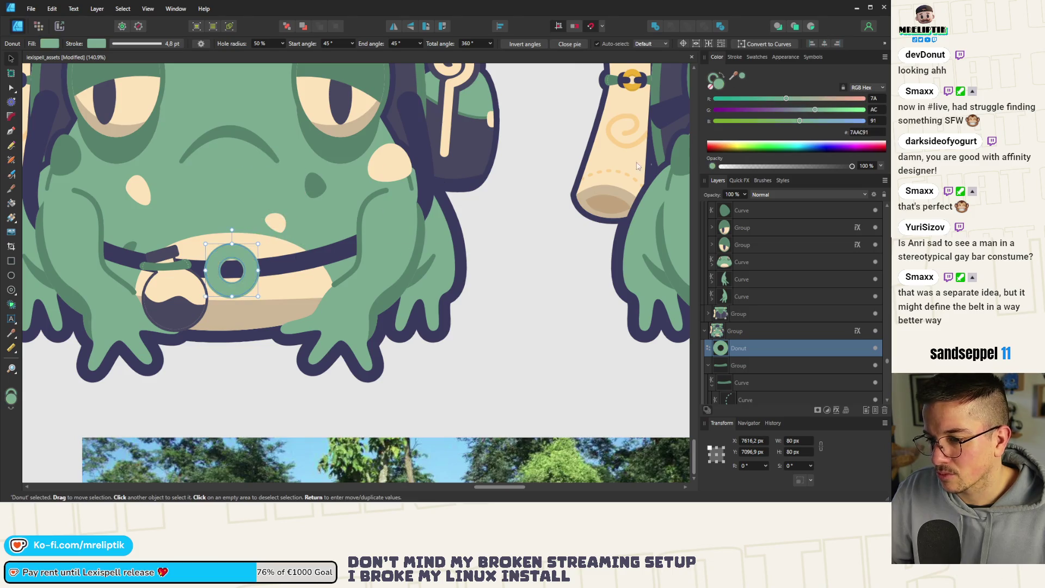
{"action": "mouse_move", "coordinate": [733, 76]}
{"action": "left_mouse_down"}
{"action": "mouse_move", "coordinate": [563, 215]}
{"action": "mouse_move", "coordinate": [338, 296]}
{"action": "mouse_move", "coordinate": [409, 123]}
{"action": "left_mouse_up"}
{"action": "scroll", "coordinate": [409, 123], "scroll_direction": "down", "scroll_amount": 3}
{"action": "scroll", "coordinate": [292, 215], "scroll_direction": "up", "scroll_amount": 3}
{"action": "key", "text": "ctrl+d"}
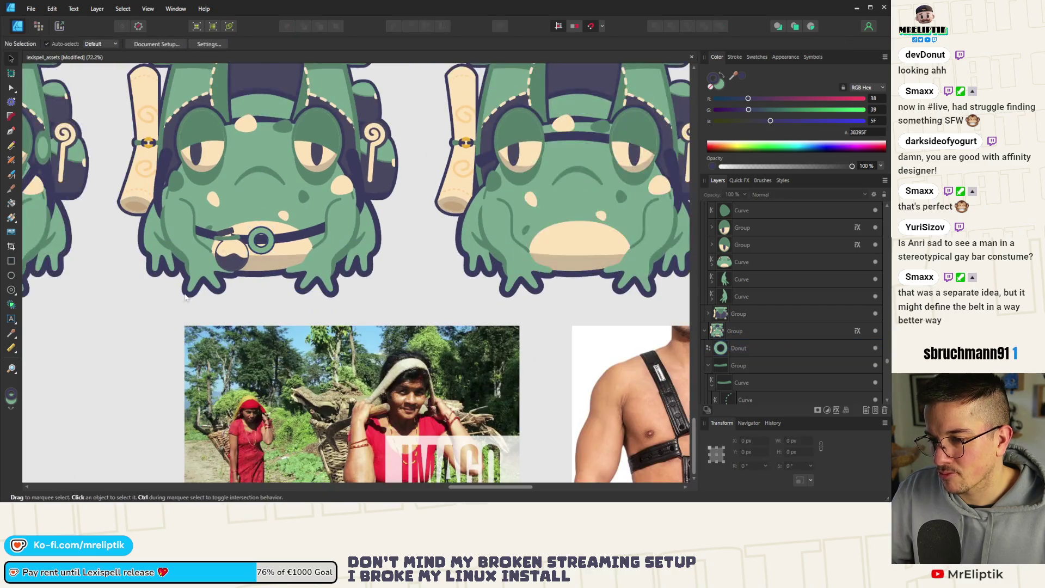
Shrink the ring inside the frog group slightly by its corner handle
{"action": "left_click", "coordinate": [293, 215]}
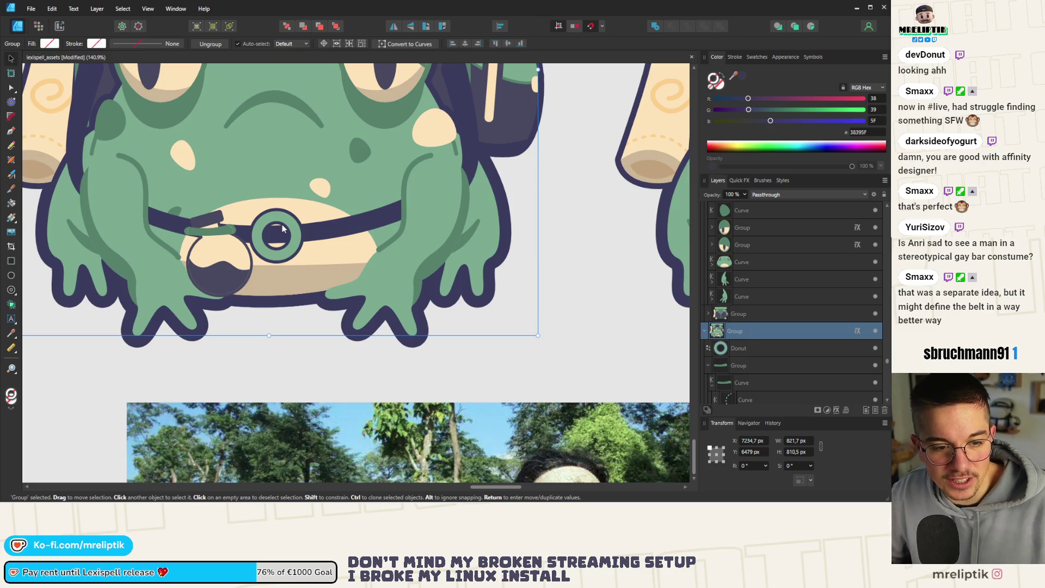
{"action": "scroll", "coordinate": [283, 224], "scroll_direction": "down", "scroll_amount": 2}
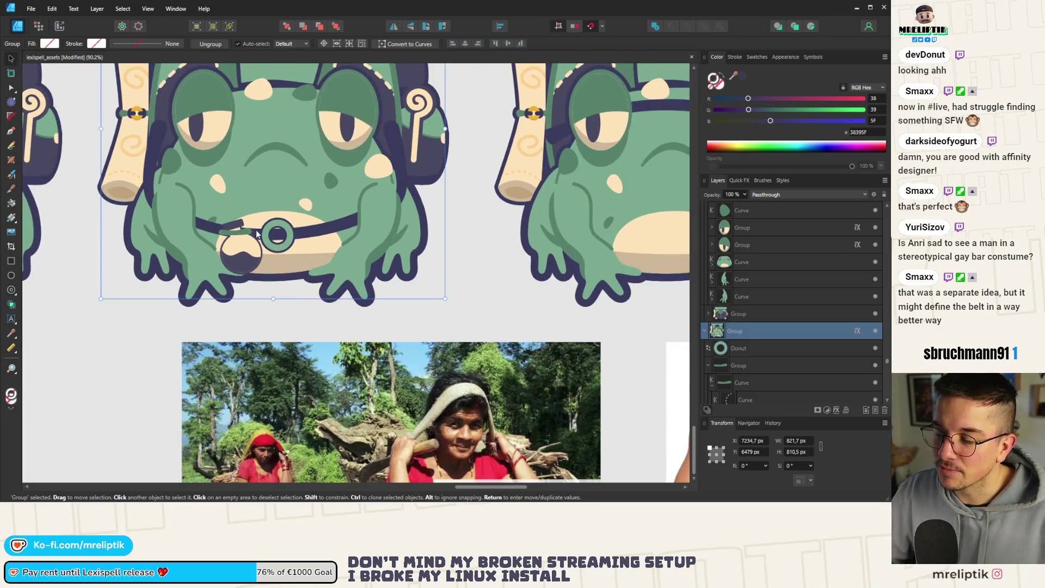
{"action": "scroll", "coordinate": [300, 224], "scroll_direction": "up", "scroll_amount": 3}
{"action": "double_click", "coordinate": [302, 224]}
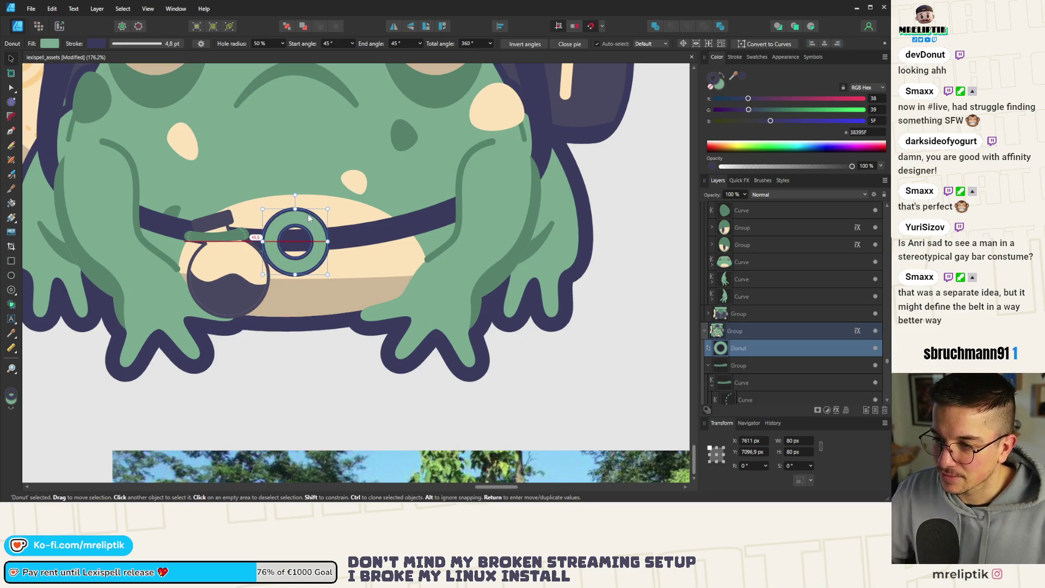
{"action": "left_click_drag", "start_coordinate": [332, 209], "coordinate": [332, 210]}
Nudge the green strap and round pouch slightly left, then select the belt curve
{"action": "left_click", "coordinate": [229, 238]}
{"action": "scroll", "coordinate": [229, 237], "scroll_direction": "up", "scroll_amount": 1}
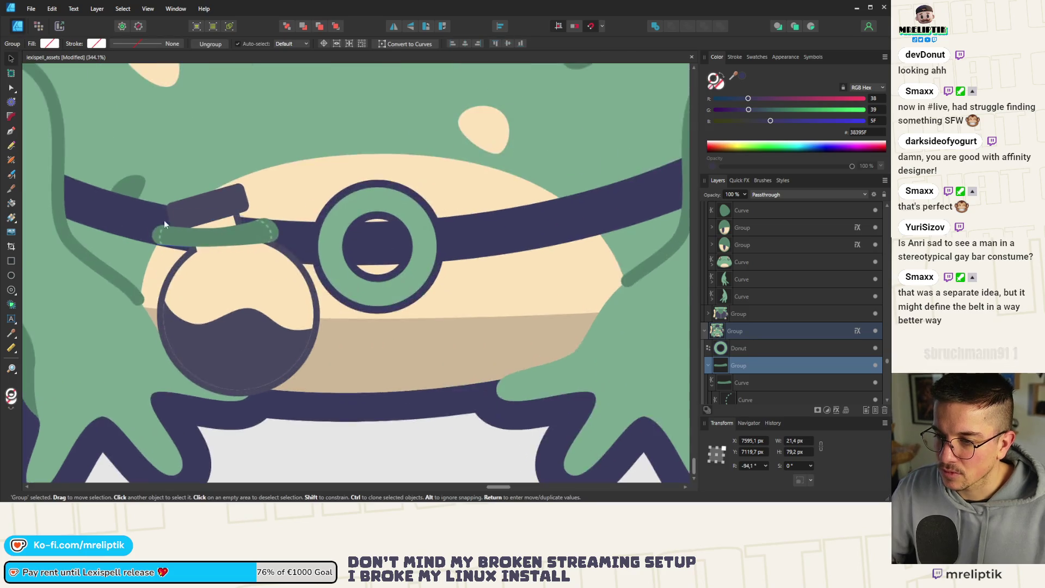
{"action": "scroll", "coordinate": [216, 243], "scroll_direction": "down", "scroll_amount": 2}
{"action": "left_click", "coordinate": [217, 260], "text": "shift"}
{"action": "scroll", "coordinate": [216, 261], "scroll_direction": "up", "scroll_amount": 5}
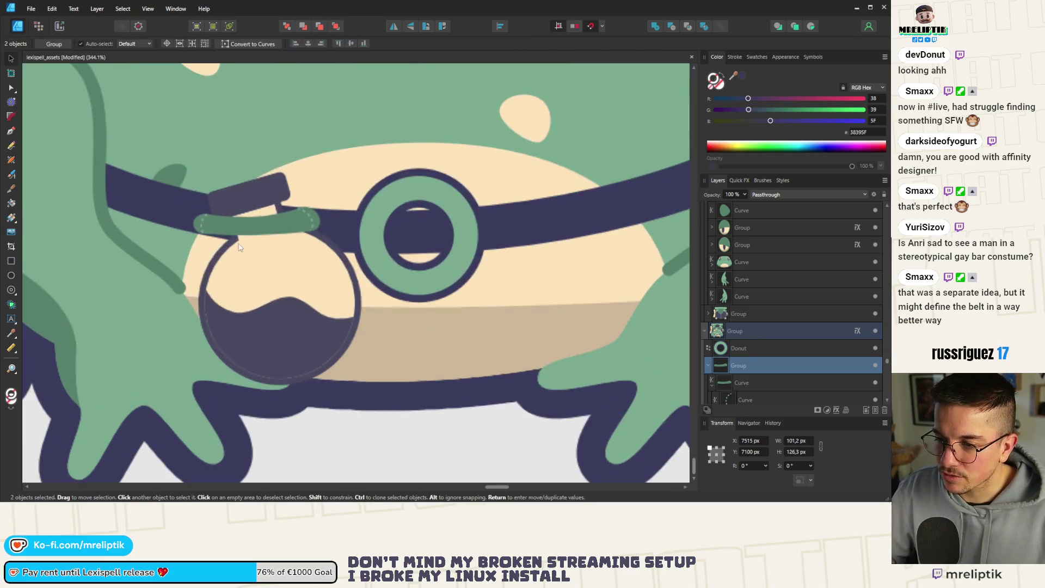
{"action": "scroll", "coordinate": [230, 221], "scroll_direction": "down", "scroll_amount": 5}
{"action": "left_click_drag", "start_coordinate": [226, 220], "coordinate": [216, 218]}
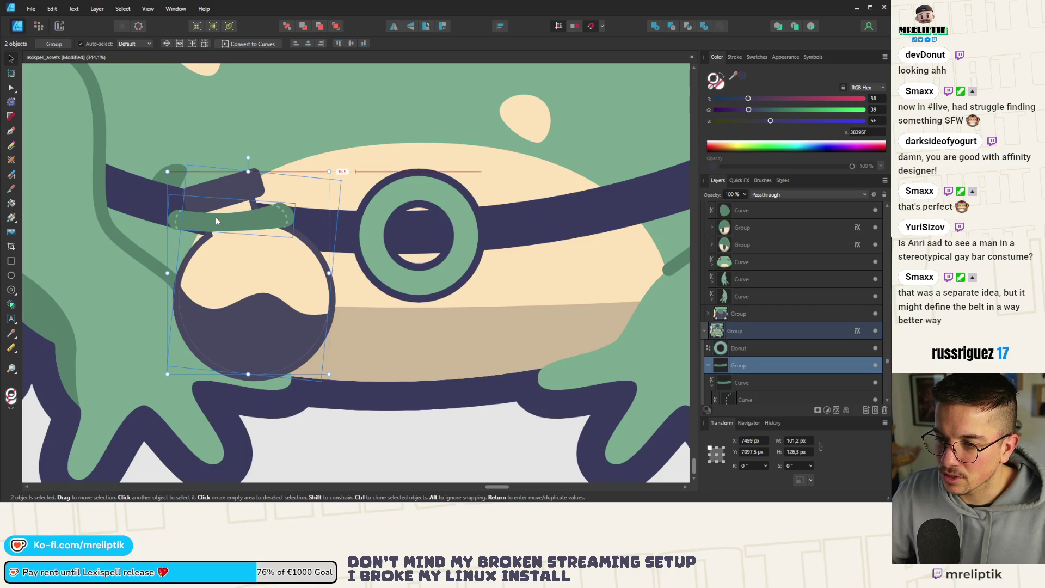
{"action": "scroll", "coordinate": [226, 199], "scroll_direction": "down", "scroll_amount": 1}
{"action": "scroll", "coordinate": [226, 200], "scroll_direction": "down", "scroll_amount": 3}
{"action": "left_click", "coordinate": [250, 163]}
{"action": "scroll", "coordinate": [253, 217], "scroll_direction": "up", "scroll_amount": 5}
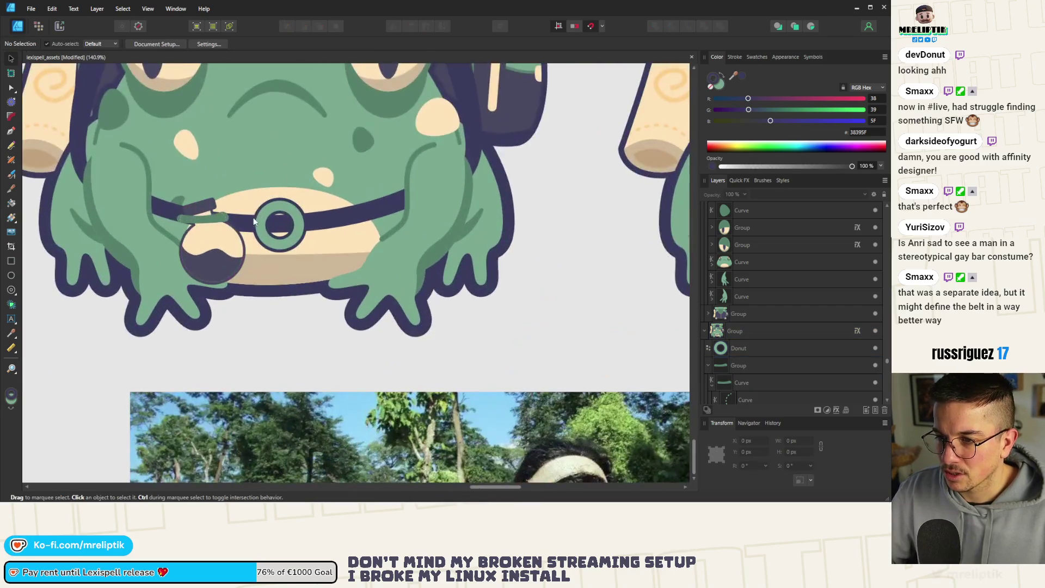
{"action": "scroll", "coordinate": [248, 236], "scroll_direction": "up", "scroll_amount": 1}
{"action": "left_click", "coordinate": [246, 217]}
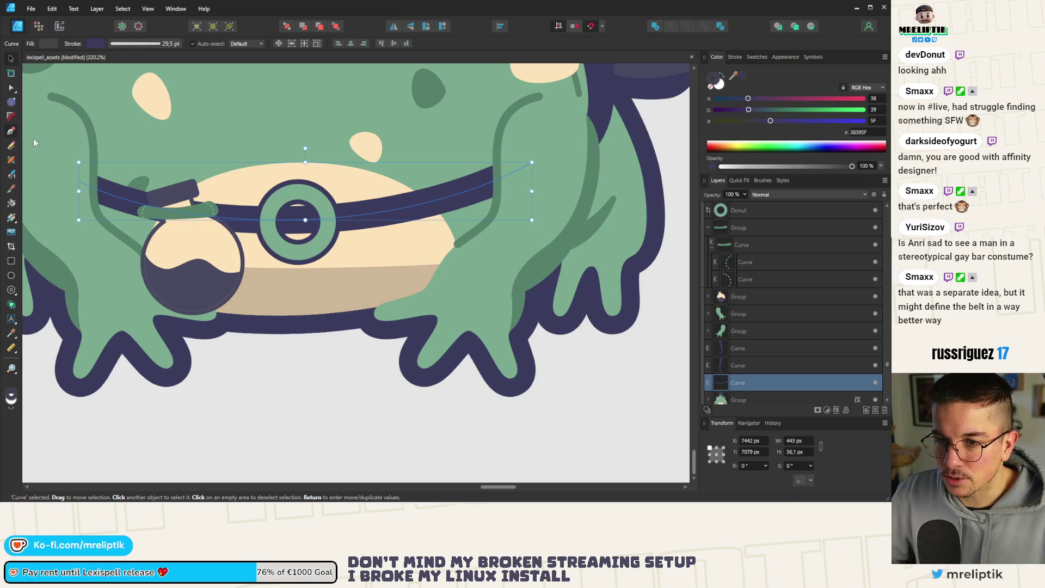
Vary the belt stroke's width along its length with the Stroke Width Tool
{"action": "scroll", "coordinate": [34, 142], "scroll_direction": "down", "scroll_amount": 3}
{"action": "left_click", "coordinate": [11, 146]}
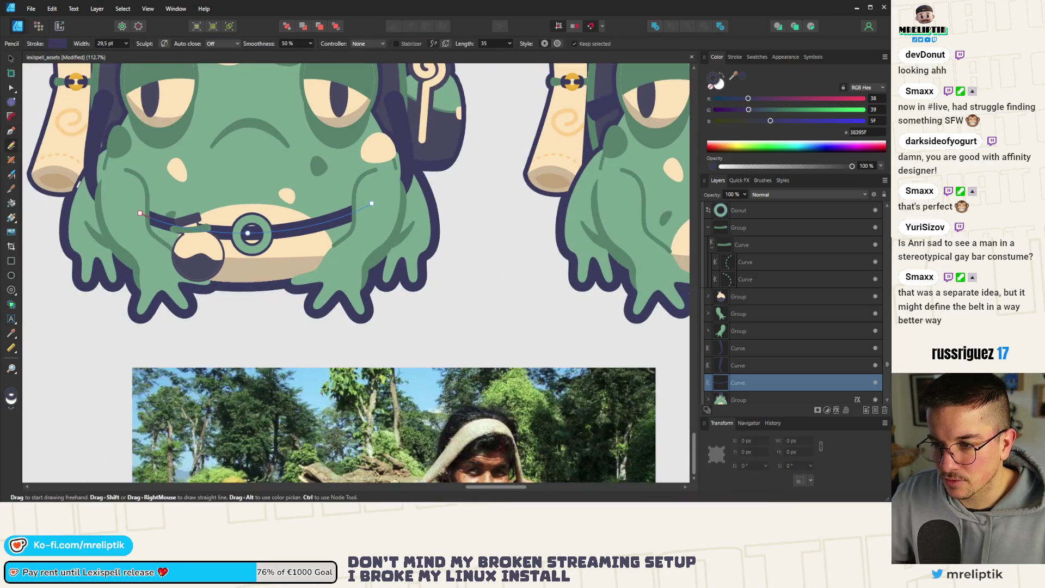
{"action": "left_click", "coordinate": [11, 161]}
{"action": "scroll", "coordinate": [221, 235], "scroll_direction": "up", "scroll_amount": 2}
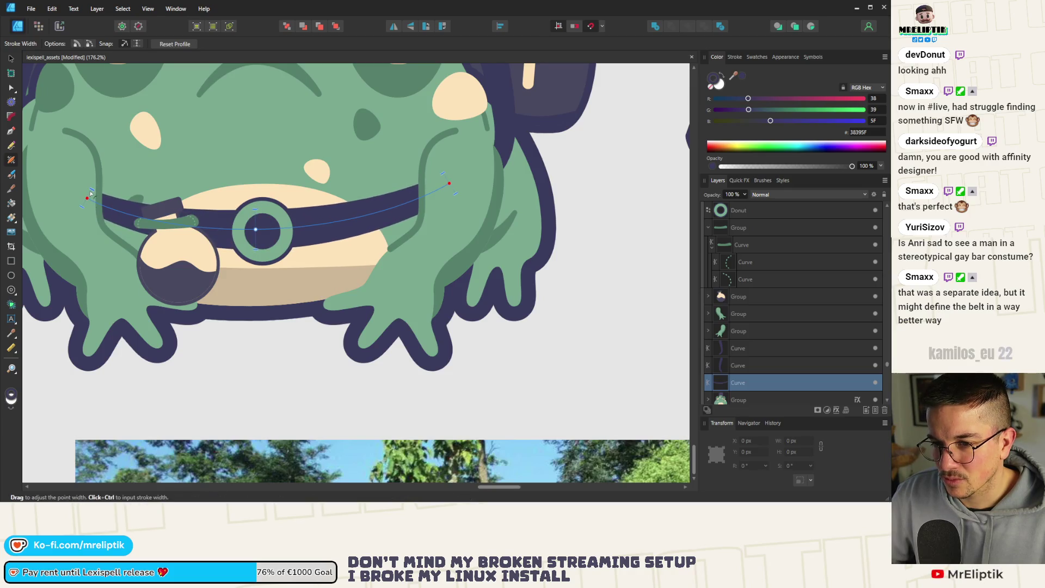
{"action": "scroll", "coordinate": [258, 197], "scroll_direction": "down", "scroll_amount": 3}
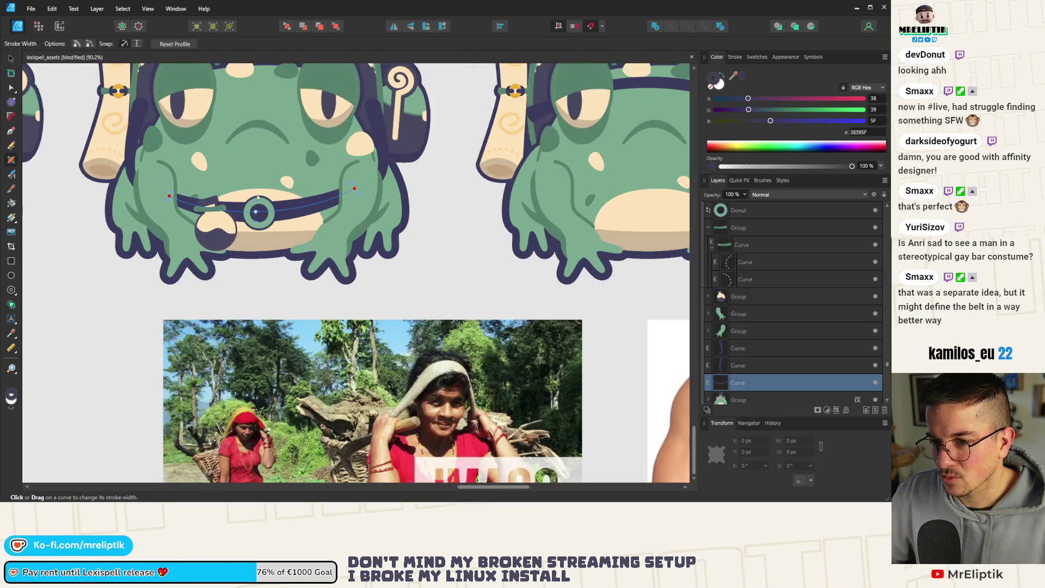
Deselect, return to the Move Tool and save the asset document
{"action": "left_click", "coordinate": [11, 58]}
{"action": "key", "text": "ctrl+d"}
{"action": "scroll", "coordinate": [262, 229], "scroll_direction": "down", "scroll_amount": 1}
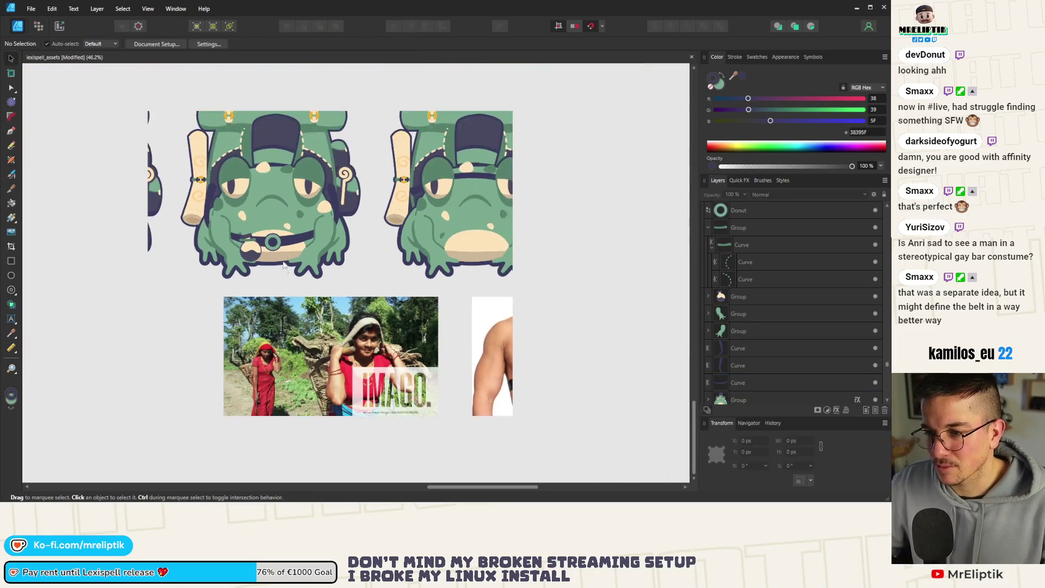
{"action": "scroll", "coordinate": [282, 255], "scroll_direction": "up", "scroll_amount": 3}
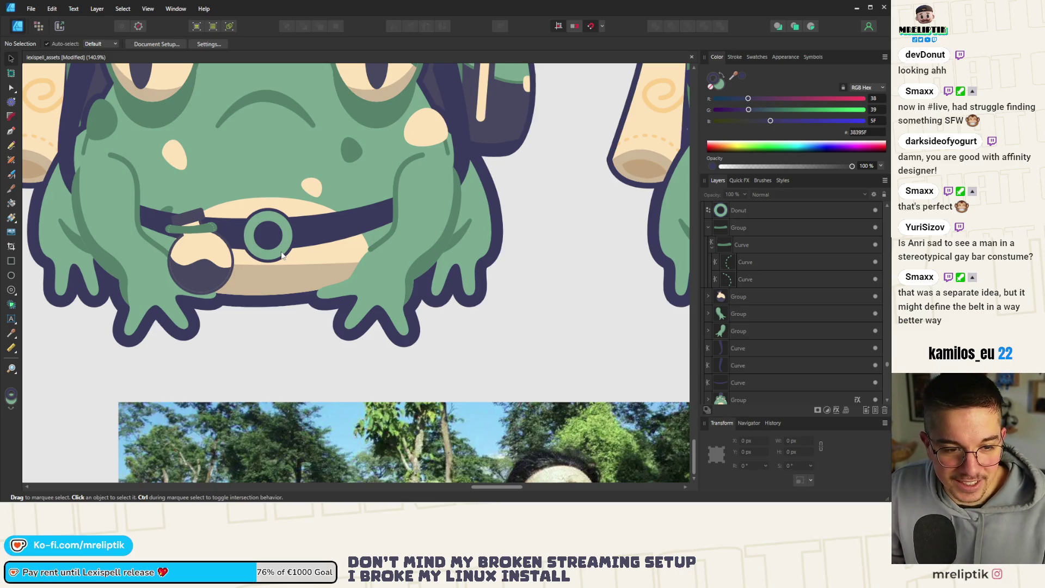
{"action": "scroll", "coordinate": [247, 240], "scroll_direction": "down", "scroll_amount": 2}
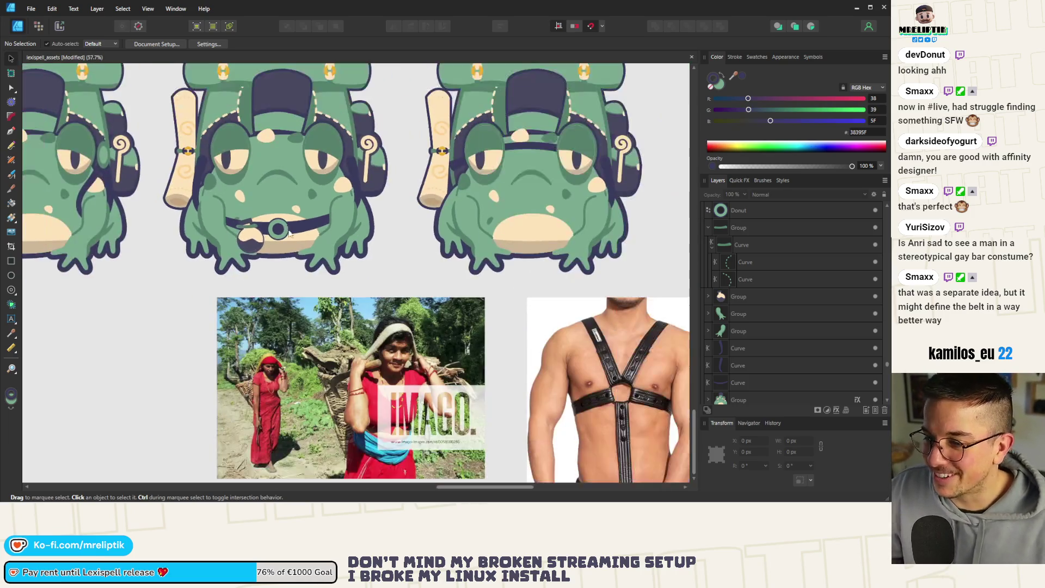
{"action": "key", "text": "ctrl+s"}
Duplicate the belt pouch onto the belt's right side
{"action": "scroll", "coordinate": [266, 226], "scroll_direction": "up", "scroll_amount": 2}
{"action": "left_click", "coordinate": [243, 223]}
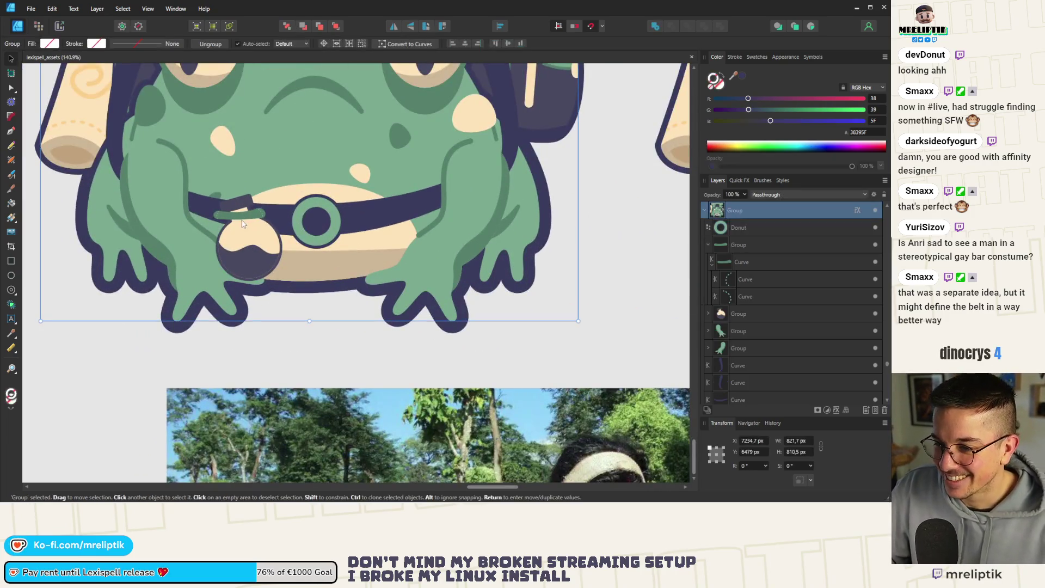
{"action": "double_click", "coordinate": [250, 229]}
{"action": "left_click_drag", "start_coordinate": [246, 219], "coordinate": [384, 213]}
{"action": "key", "text": "ctrl+d"}
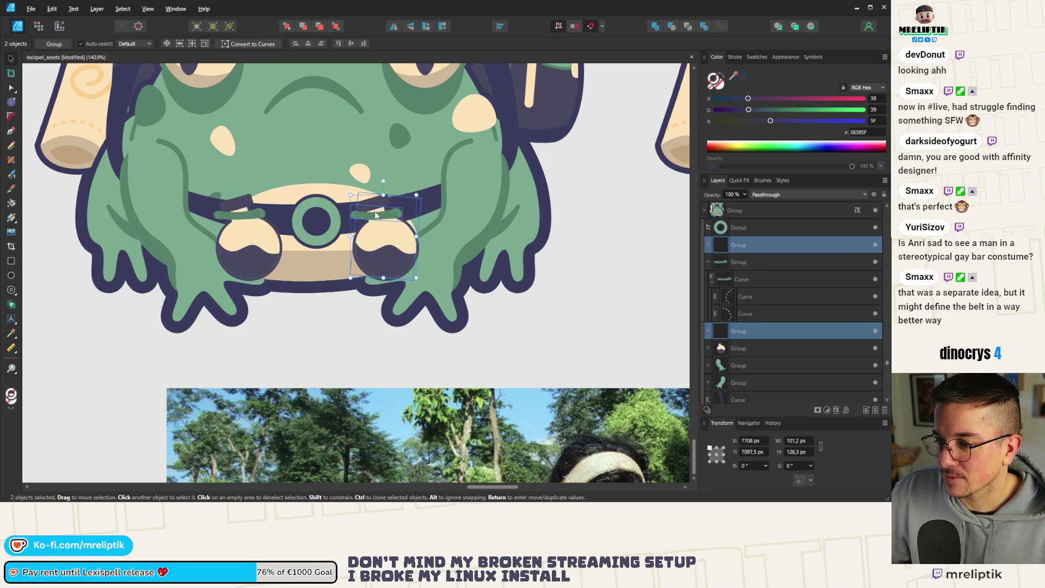
{"action": "scroll", "coordinate": [267, 229], "scroll_direction": "down", "scroll_amount": 6}
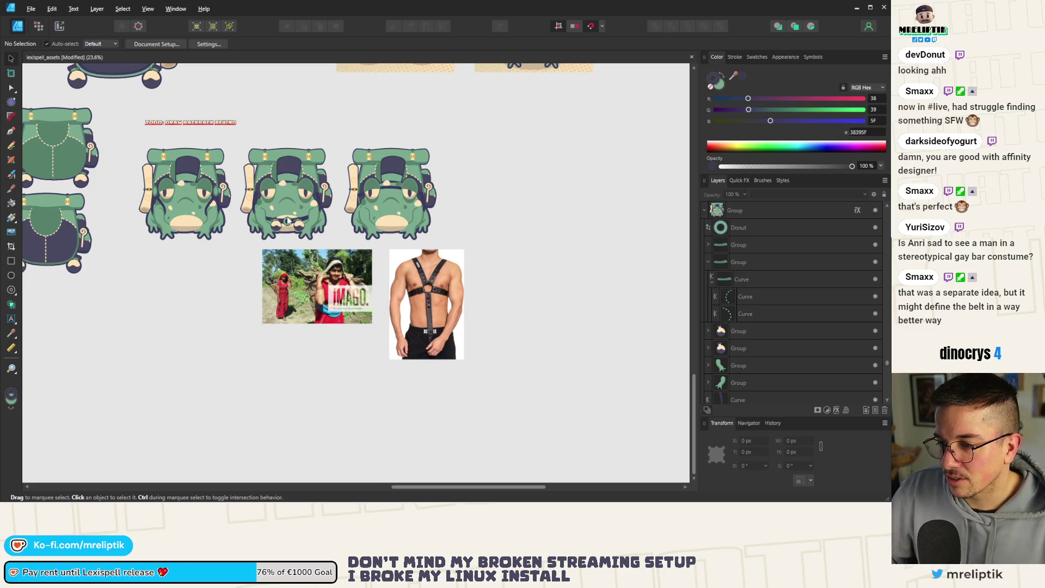
{"action": "scroll", "coordinate": [280, 227], "scroll_direction": "up", "scroll_amount": 4}
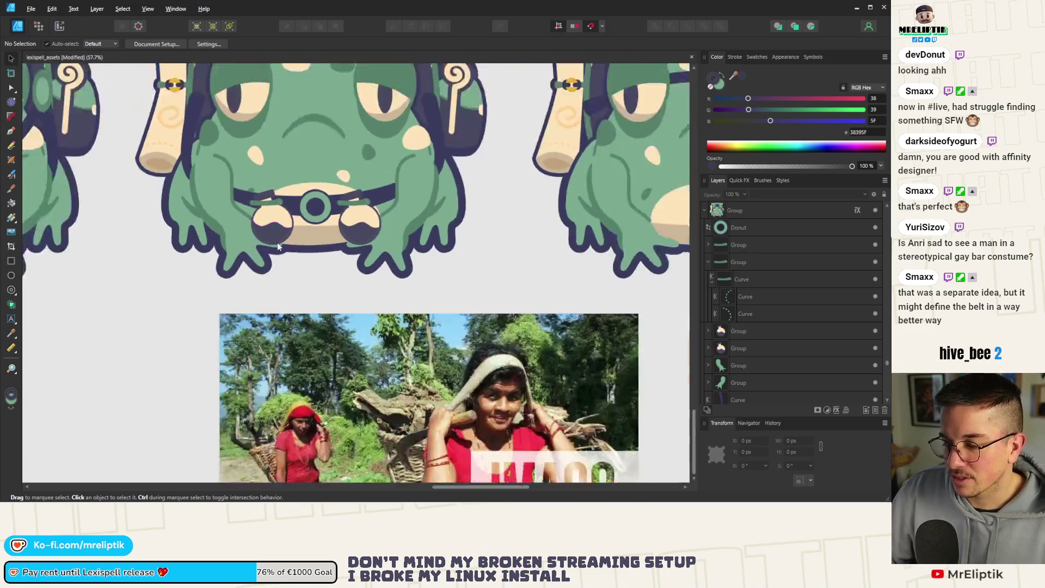
{"action": "scroll", "coordinate": [278, 245], "scroll_direction": "down", "scroll_amount": 2}
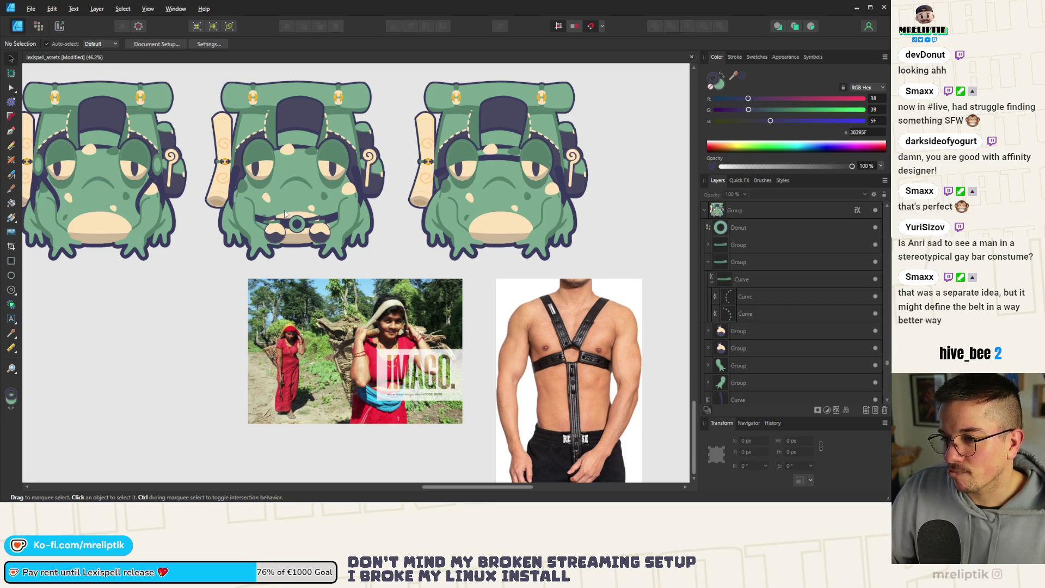
{"action": "scroll", "coordinate": [290, 220], "scroll_direction": "up", "scroll_amount": 3}
{"action": "scroll", "coordinate": [256, 221], "scroll_direction": "up", "scroll_amount": 1}
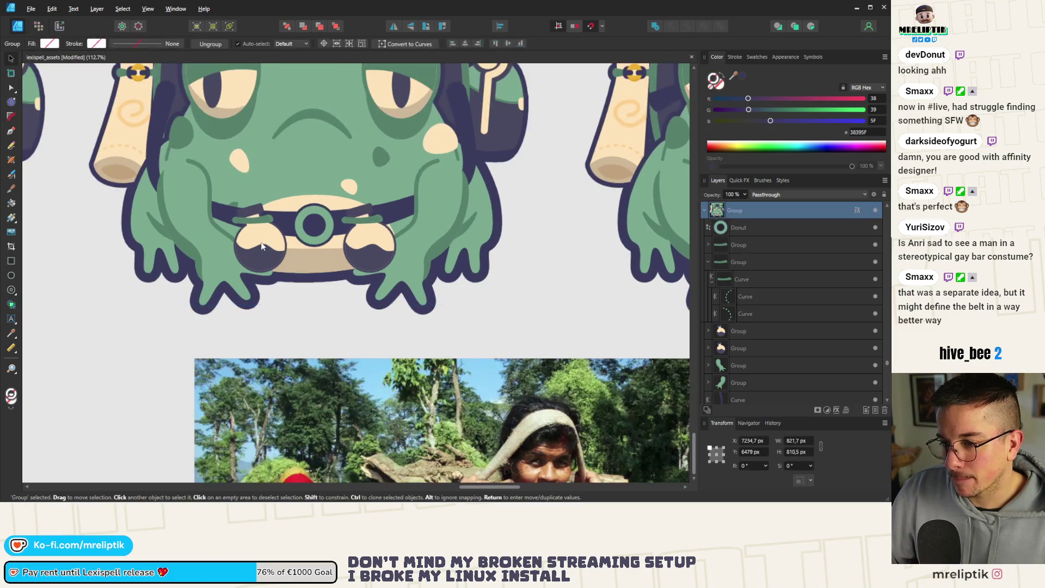
Delete the left pouch and both green belt strap pieces
{"action": "left_click", "coordinate": [260, 241]}
{"action": "left_click", "coordinate": [252, 222], "text": "shift"}
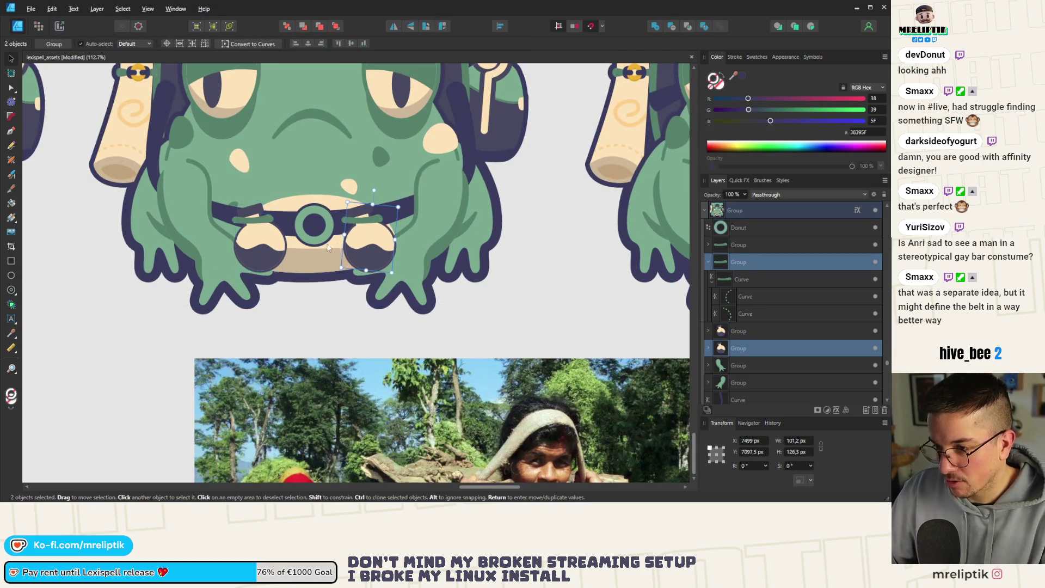
{"action": "key", "text": "Delete"}
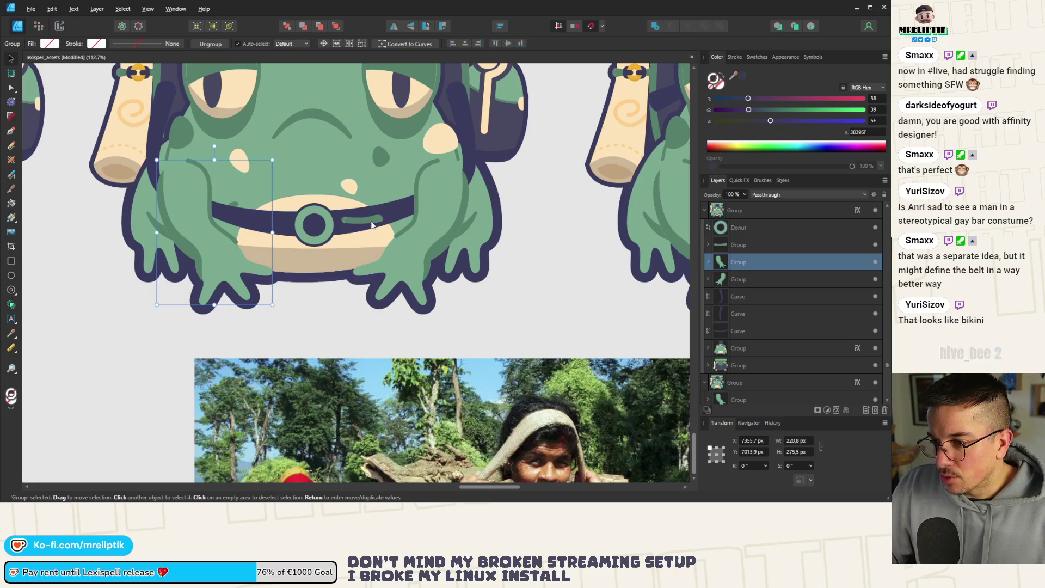
{"action": "left_click", "coordinate": [371, 225]}
{"action": "key", "text": "Delete"}
{"action": "scroll", "coordinate": [239, 236], "scroll_direction": "down", "scroll_amount": 7}
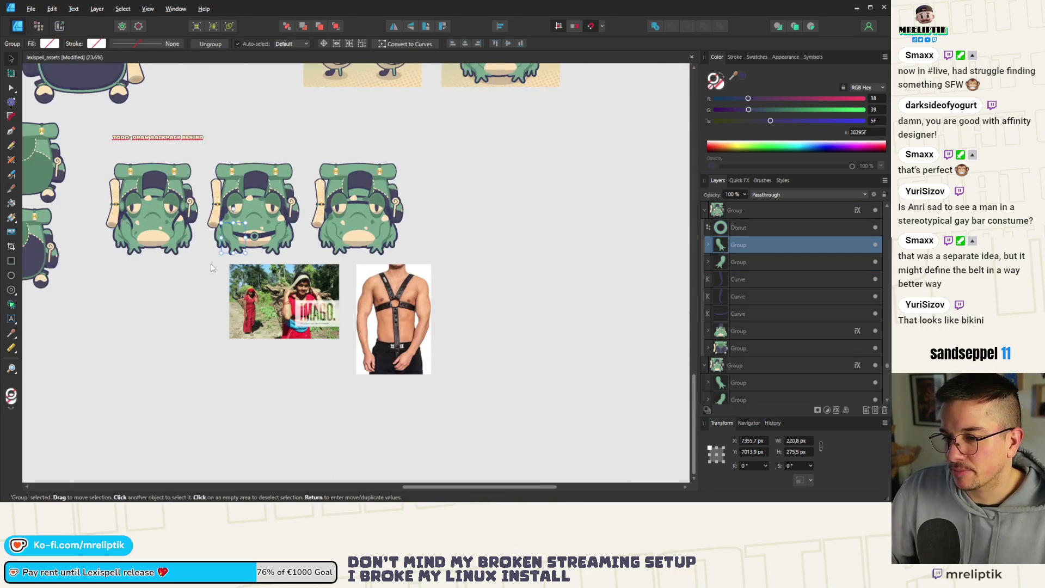
{"action": "scroll", "coordinate": [253, 234], "scroll_direction": "up", "scroll_amount": 9}
Enlarge the belt O-ring to about 107 px with the Node tool
{"action": "left_click", "coordinate": [256, 197]}
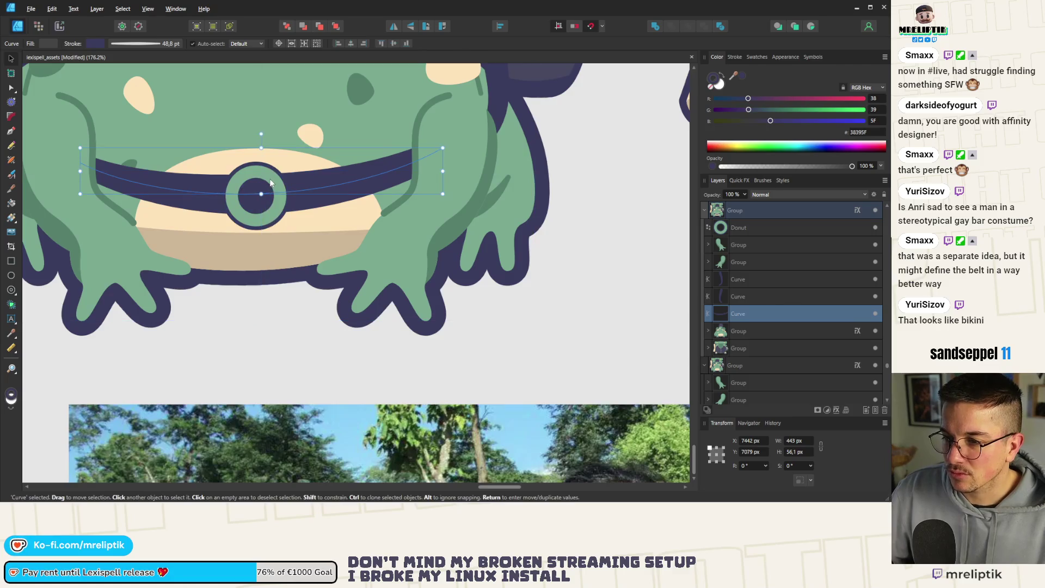
{"action": "left_click", "coordinate": [270, 183]}
{"action": "key", "text": "a"}
{"action": "mouse_move", "coordinate": [286, 166]}
{"action": "left_mouse_down"}
{"action": "mouse_move", "coordinate": [313, 151]}
{"action": "mouse_move", "coordinate": [302, 160]}
{"action": "left_mouse_up"}
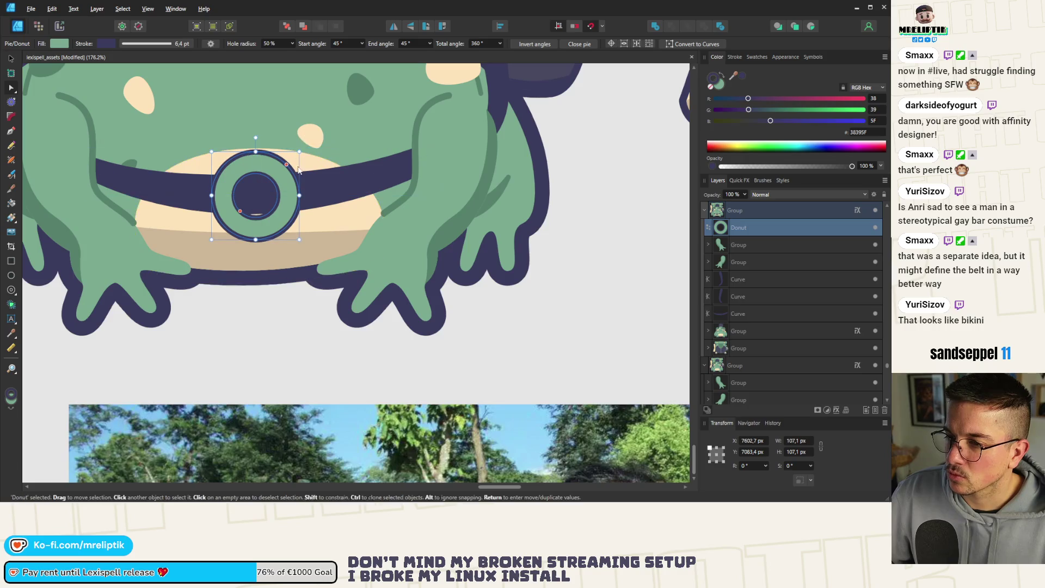
Set the belt ring's outline width to 8 pt
{"action": "left_click", "coordinate": [735, 56]}
{"action": "left_click", "coordinate": [873, 86]}
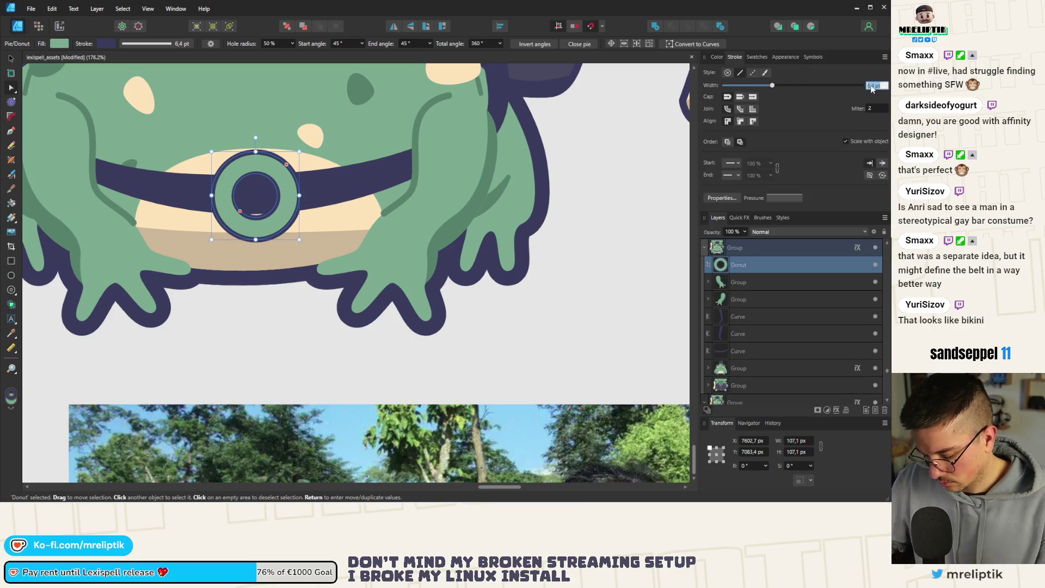
{"action": "type", "text": "8"}
{"action": "key", "text": "Return"}
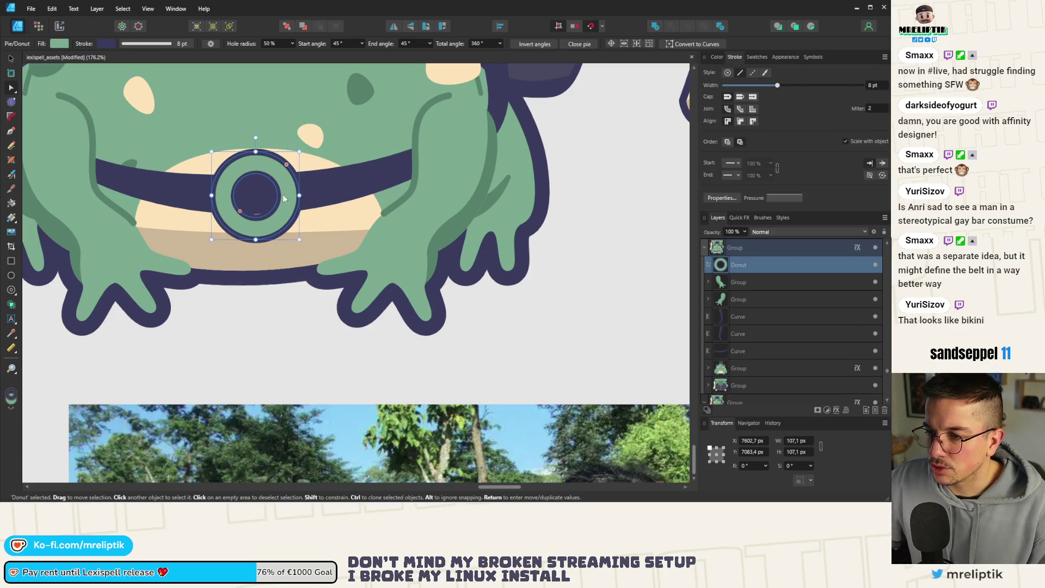
{"action": "left_click", "coordinate": [258, 191]}
{"action": "left_click", "coordinate": [274, 150]}
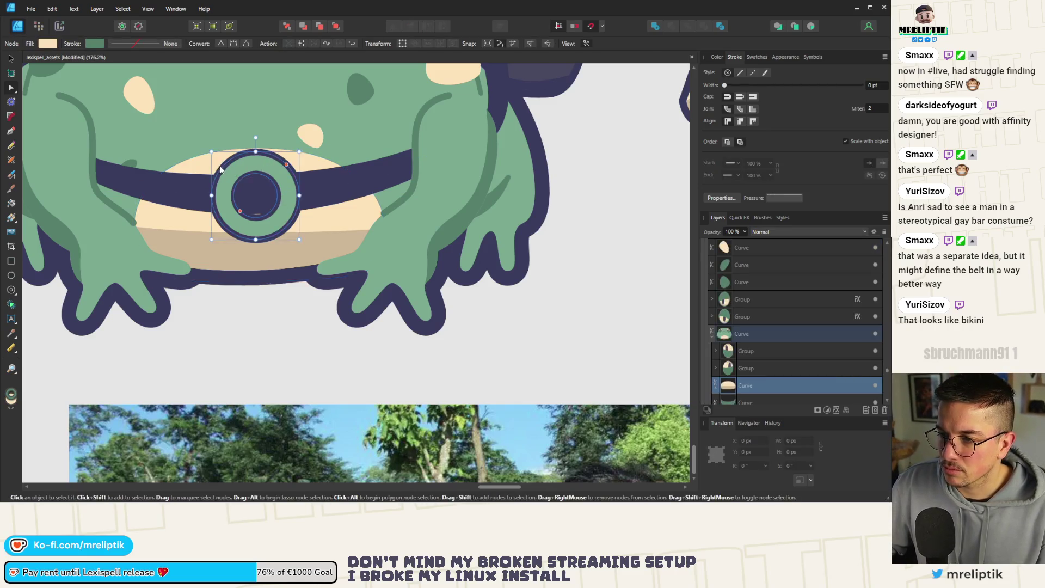
{"action": "scroll", "coordinate": [272, 157], "scroll_direction": "up", "scroll_amount": 5, "text": "ctrl"}
{"action": "scroll", "coordinate": [230, 228], "scroll_direction": "down", "scroll_amount": 10, "text": "ctrl"}
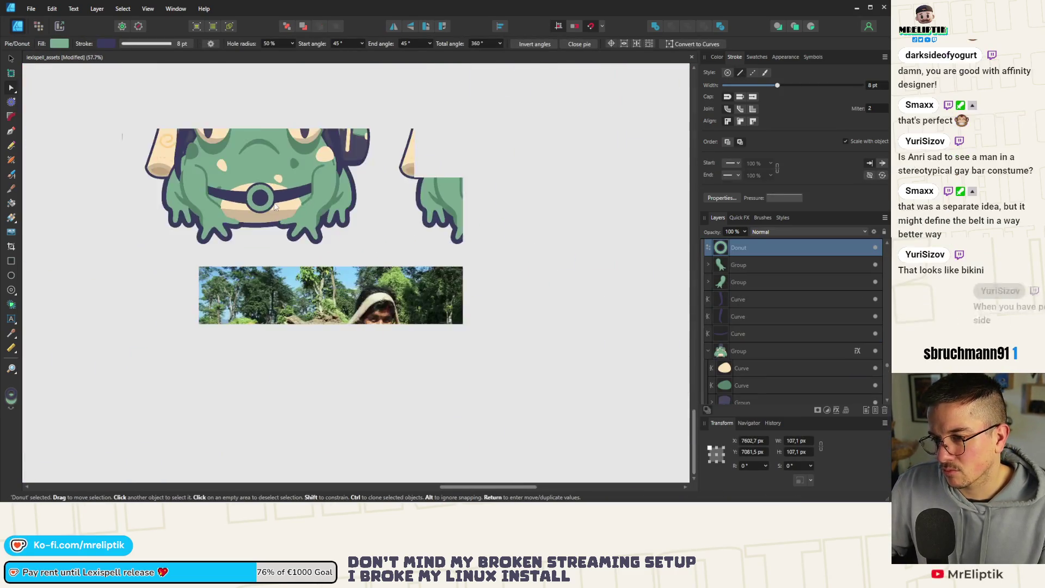
{"action": "left_click", "coordinate": [180, 268]}
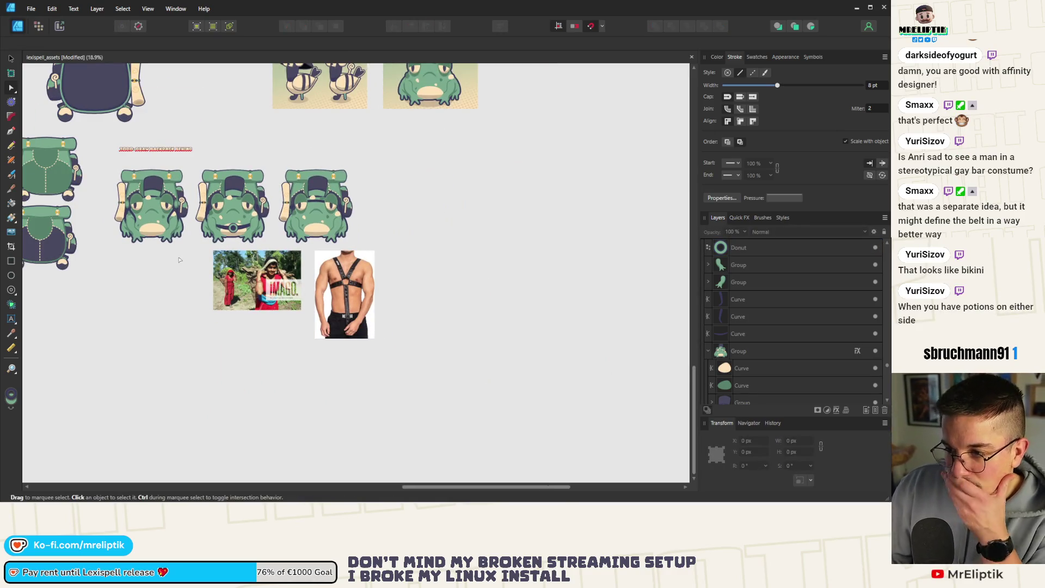
Delete the third frog variant
{"action": "left_click", "coordinate": [340, 209]}
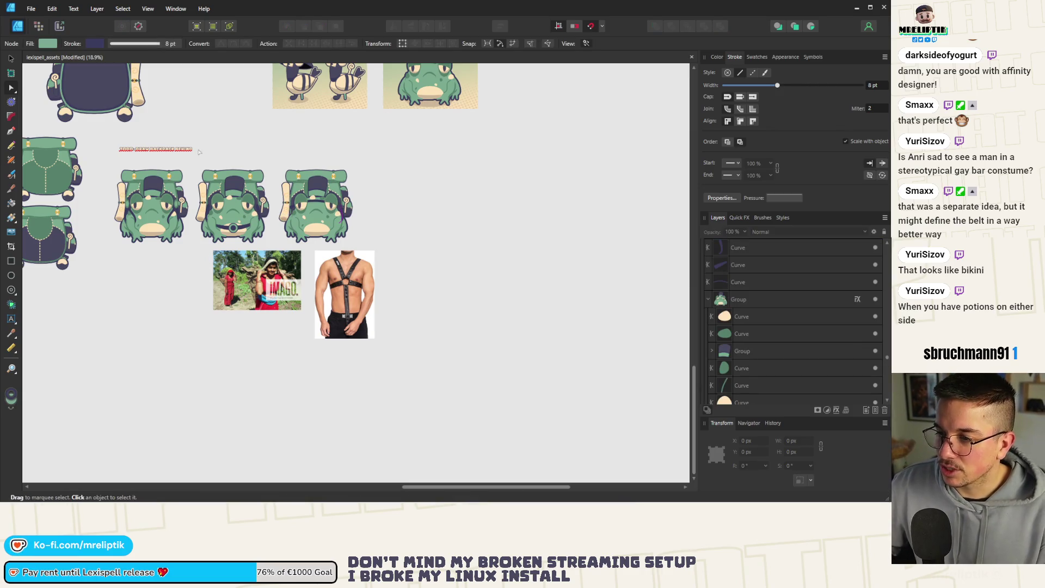
{"action": "left_click", "coordinate": [10, 59]}
{"action": "left_click", "coordinate": [305, 197]}
{"action": "key", "text": "Delete"}
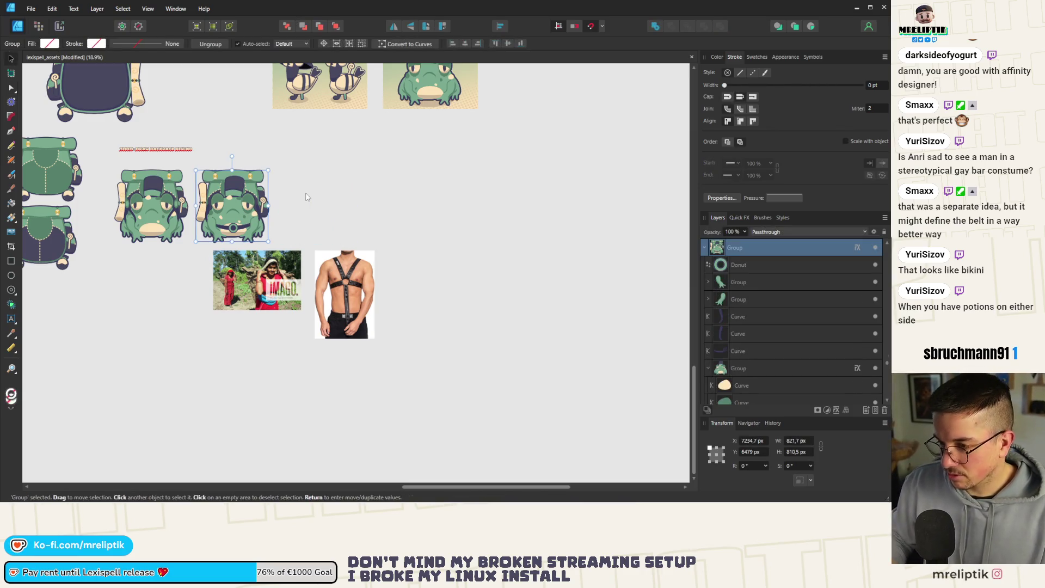
Move both reference photos left and down, then save the document
{"action": "scroll", "coordinate": [154, 258], "scroll_direction": "up", "scroll_amount": 1, "text": "ctrl"}
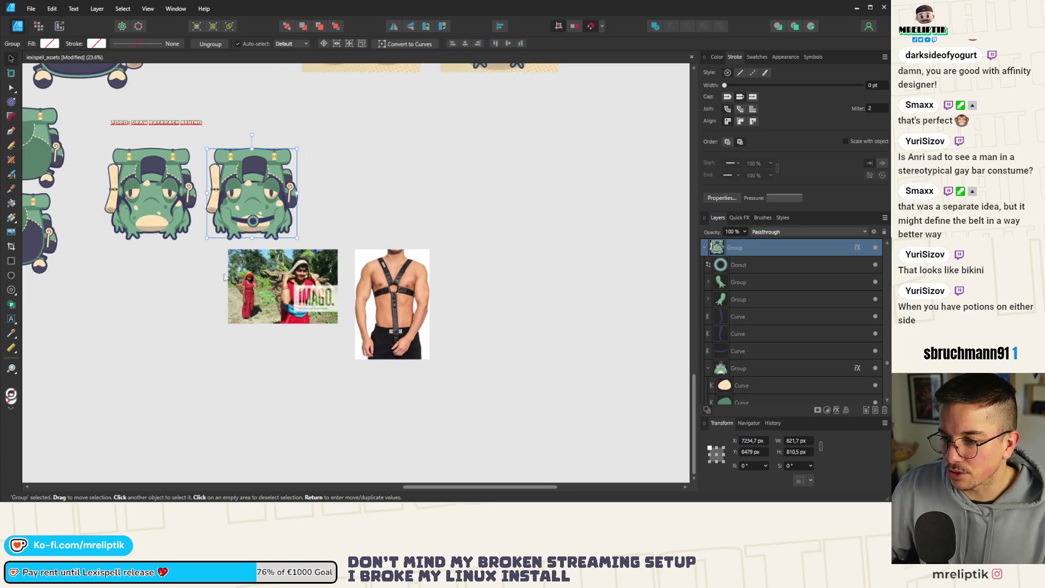
{"action": "left_click_drag", "start_coordinate": [274, 285], "coordinate": [192, 306]}
{"action": "key", "text": "Escape"}
{"action": "scroll", "coordinate": [148, 211], "scroll_direction": "up", "scroll_amount": 2}
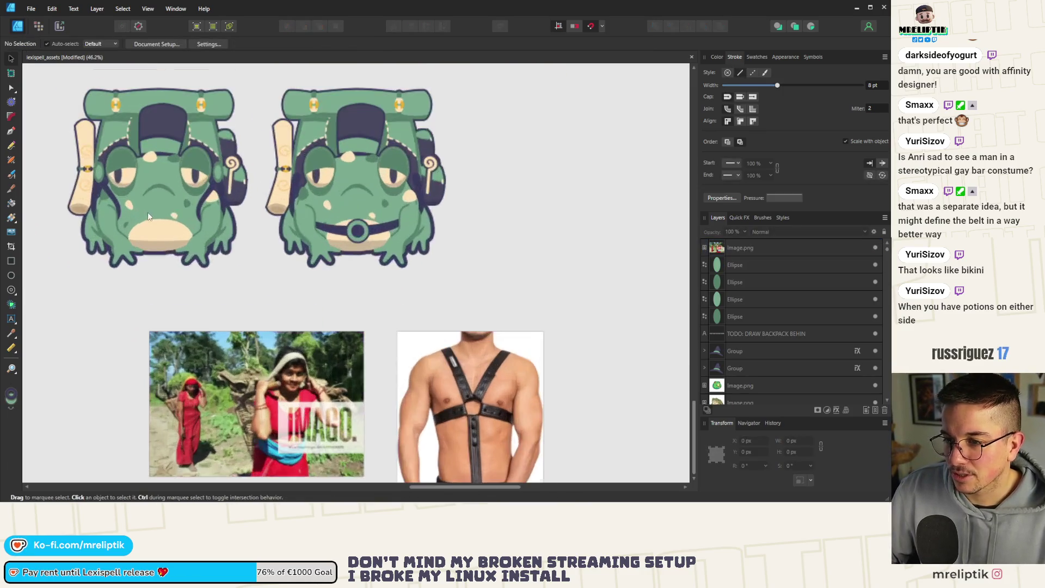
{"action": "key", "text": "ctrl+s"}
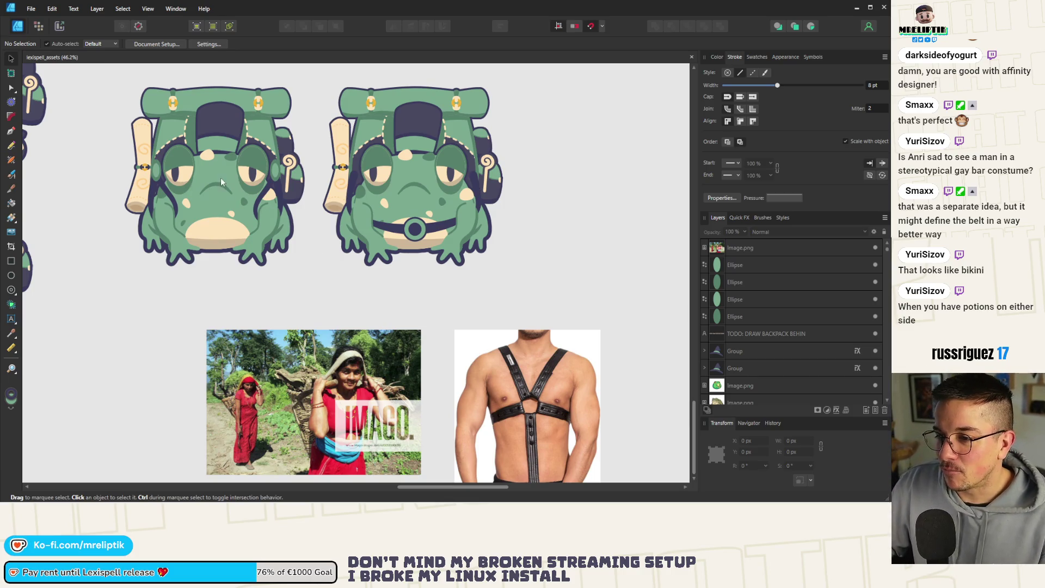
{"action": "scroll", "coordinate": [146, 178], "scroll_direction": "up", "scroll_amount": 3}
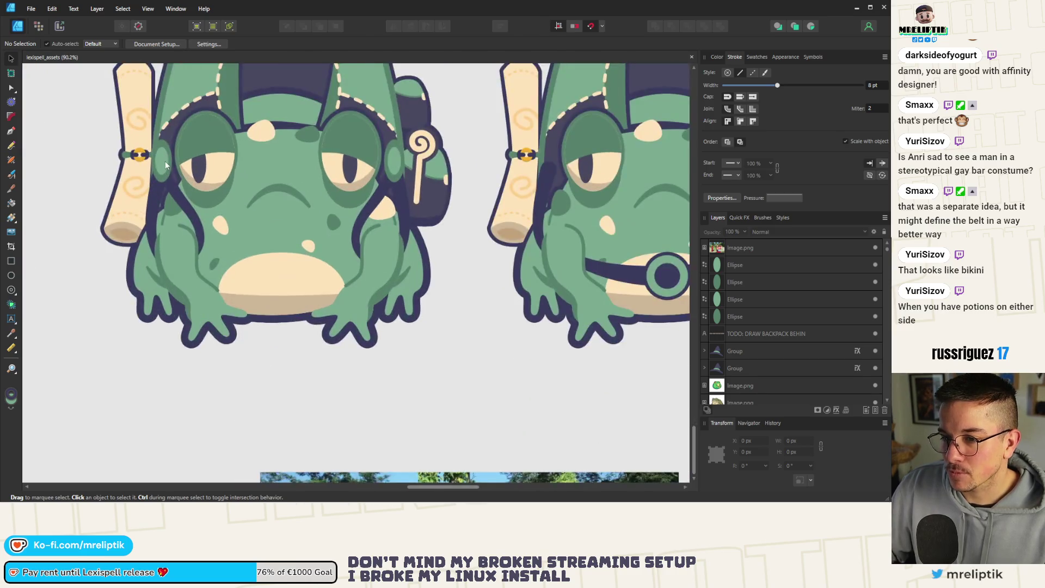
Select the two small green ellipses beside the scroll buckle
{"action": "left_click", "coordinate": [165, 161]}
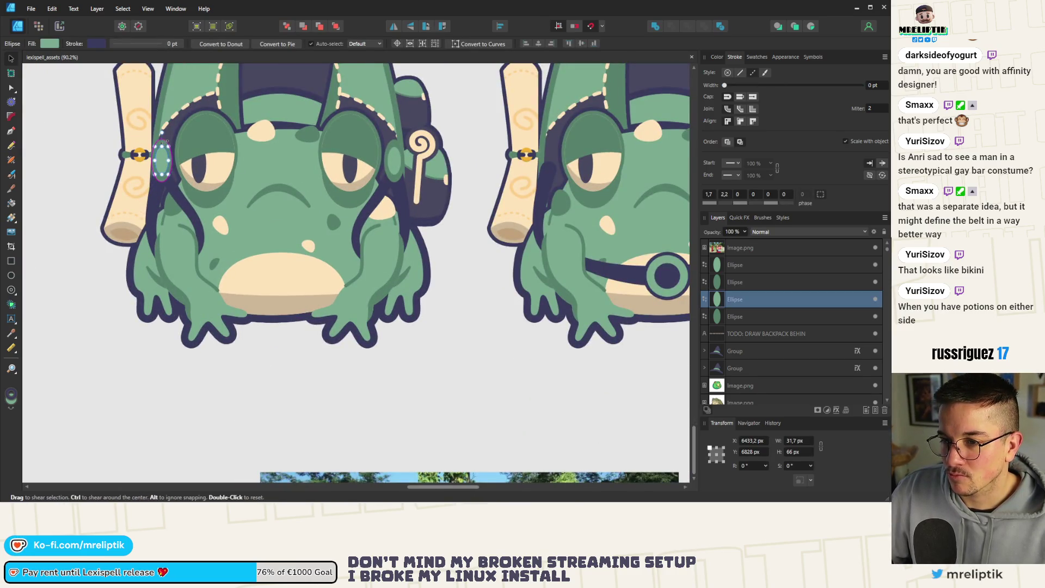
{"action": "scroll", "coordinate": [165, 141], "scroll_direction": "up", "scroll_amount": 4}
{"action": "left_click", "coordinate": [165, 139], "text": "shift"}
{"action": "scroll", "coordinate": [165, 139], "scroll_direction": "down", "scroll_amount": 6}
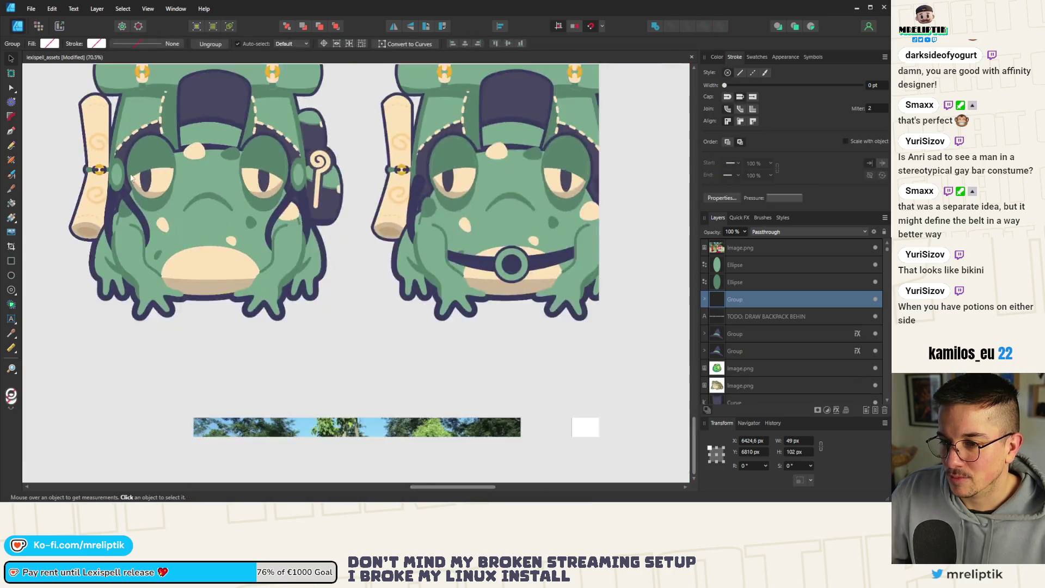
Undo an accidental copy of the belt ring and restore the strap loops
{"action": "left_click", "coordinate": [277, 163]}
{"action": "scroll", "coordinate": [277, 163], "scroll_direction": "up", "scroll_amount": 3}
{"action": "double_click", "coordinate": [397, 310]}
{"action": "left_click_drag", "start_coordinate": [397, 310], "coordinate": [403, 288]}
{"action": "key", "text": "ctrl+z"}
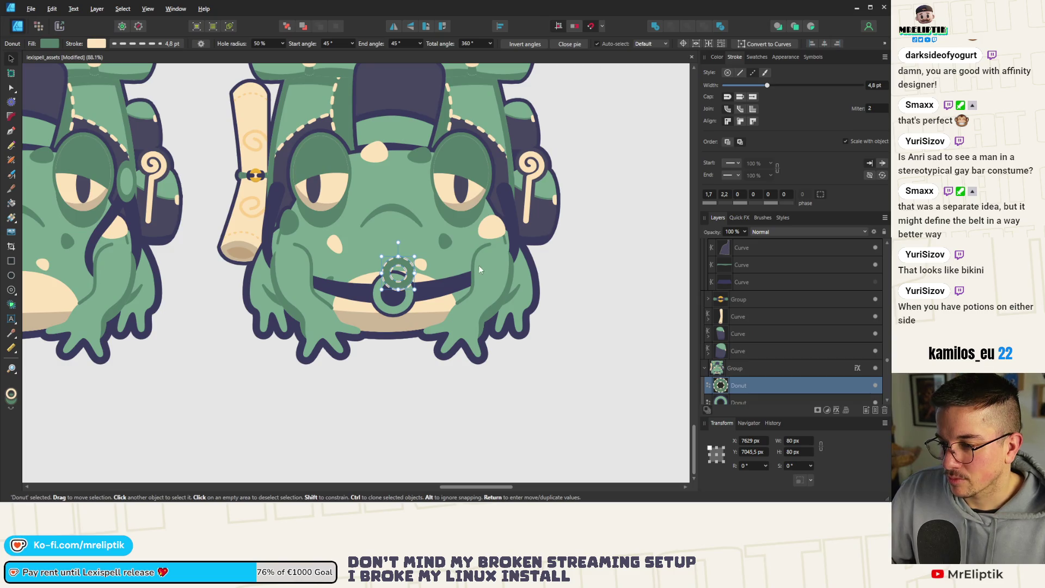
{"action": "scroll", "coordinate": [258, 217], "scroll_direction": "down", "scroll_amount": 3}
{"action": "left_click", "coordinate": [290, 245]}
{"action": "scroll", "coordinate": [290, 245], "scroll_direction": "up", "scroll_amount": 4}
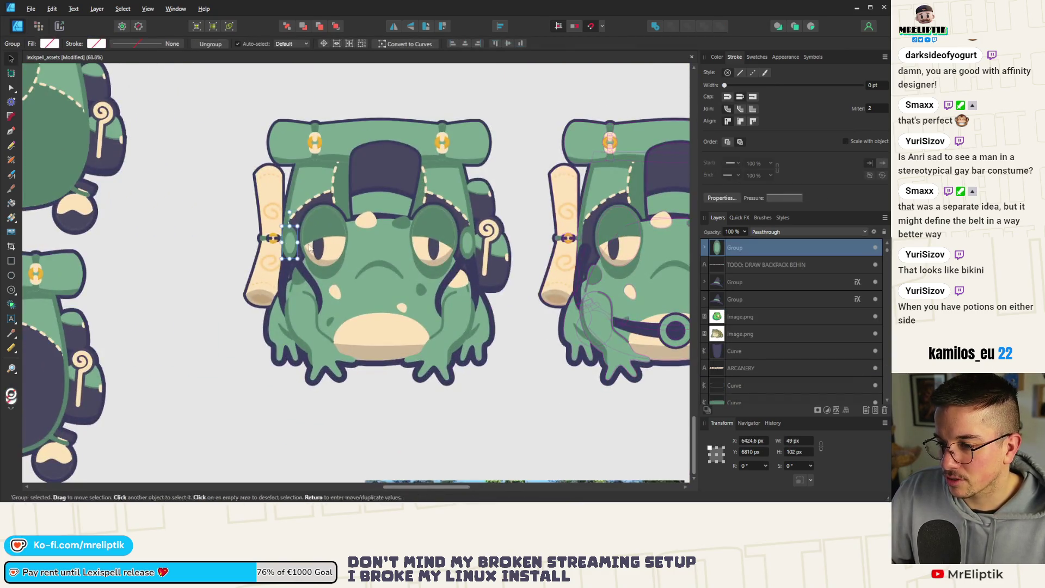
{"action": "scroll", "coordinate": [404, 227], "scroll_direction": "down", "scroll_amount": 3}
{"action": "scroll", "coordinate": [405, 227], "scroll_direction": "up", "scroll_amount": 2}
{"action": "key", "text": "ctrl+z"}
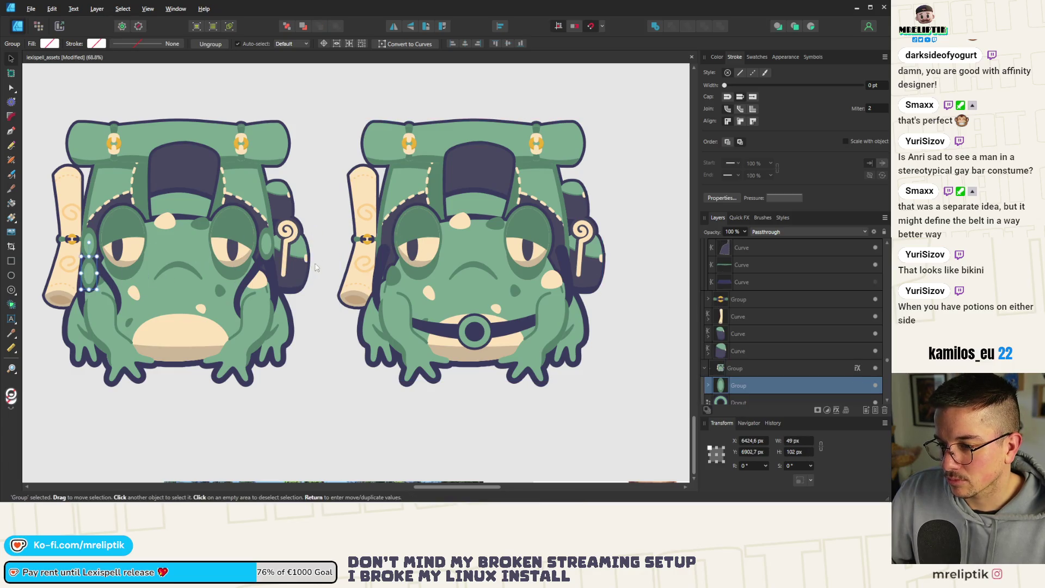
Move the strap loops onto the belted frog's right side, beside its eye
{"action": "mouse_move", "coordinate": [97, 268]}
{"action": "left_mouse_down"}
{"action": "mouse_move", "coordinate": [340, 262]}
{"action": "mouse_move", "coordinate": [384, 245]}
{"action": "mouse_move", "coordinate": [386, 255]}
{"action": "left_mouse_up"}
{"action": "scroll", "coordinate": [384, 245], "scroll_direction": "up", "scroll_amount": 4}
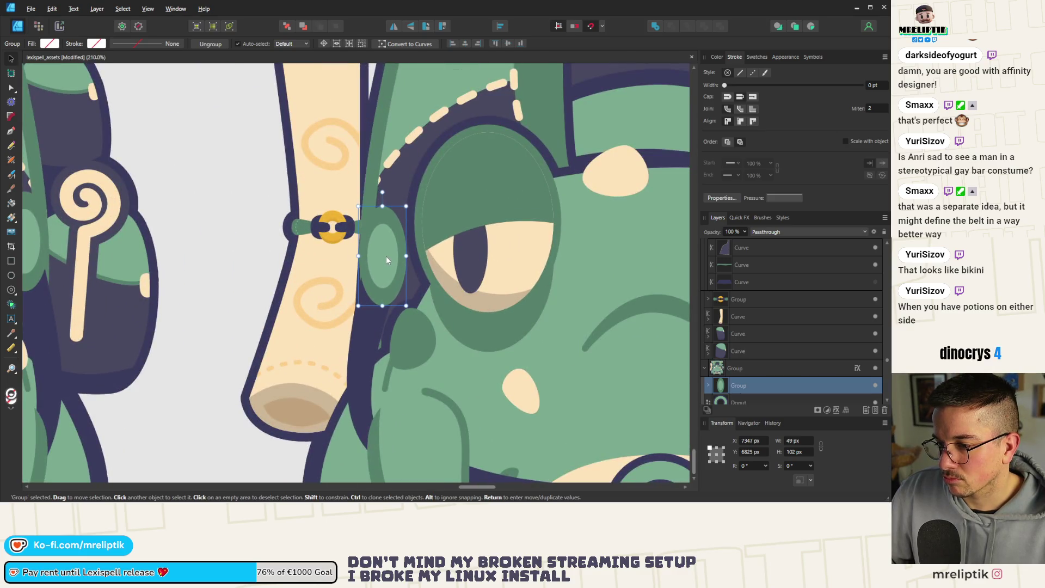
{"action": "scroll", "coordinate": [275, 249], "scroll_direction": "down", "scroll_amount": 4}
{"action": "scroll", "coordinate": [275, 249], "scroll_direction": "down", "scroll_amount": 3}
{"action": "scroll", "coordinate": [251, 248], "scroll_direction": "up", "scroll_amount": 5}
{"action": "left_click_drag", "start_coordinate": [250, 249], "coordinate": [477, 249]}
{"action": "key", "text": "ctrl+d"}
{"action": "scroll", "coordinate": [477, 249], "scroll_direction": "down", "scroll_amount": 3}
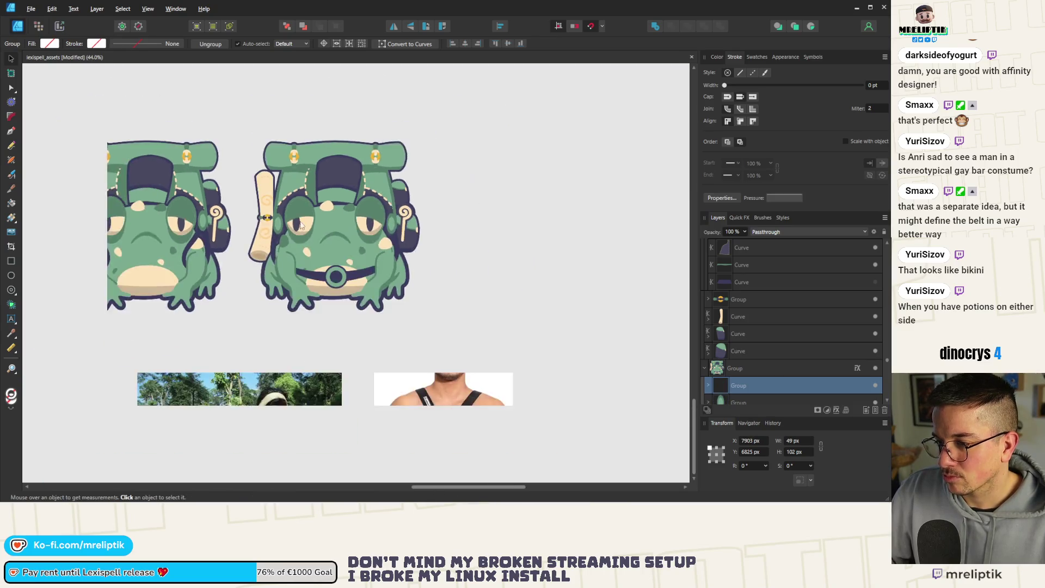
{"action": "left_click_drag", "start_coordinate": [205, 294], "coordinate": [241, 286]}
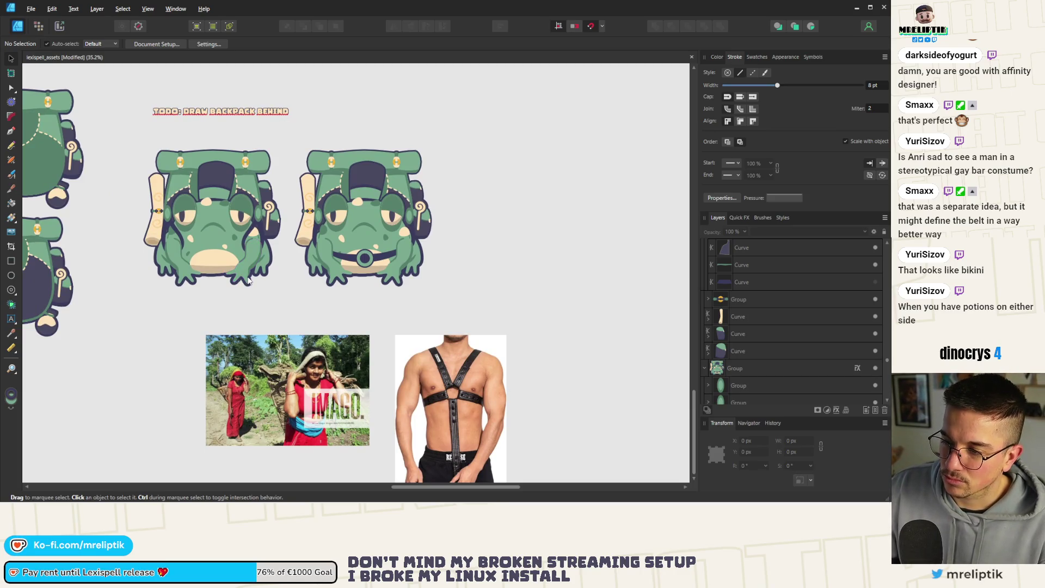
{"action": "scroll", "coordinate": [359, 266], "scroll_direction": "up", "scroll_amount": 5}
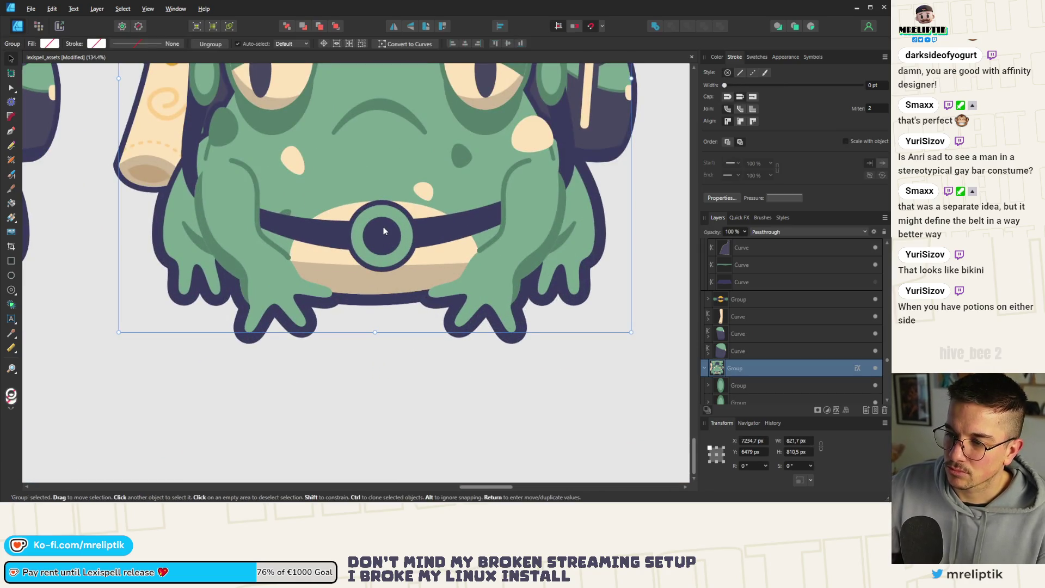
Set the belt buckle's stroke to 0 pt and shrink it to about 106 × 97 px
{"action": "left_click", "coordinate": [384, 230]}
{"action": "scroll", "coordinate": [383, 231], "scroll_direction": "up", "scroll_amount": 2}
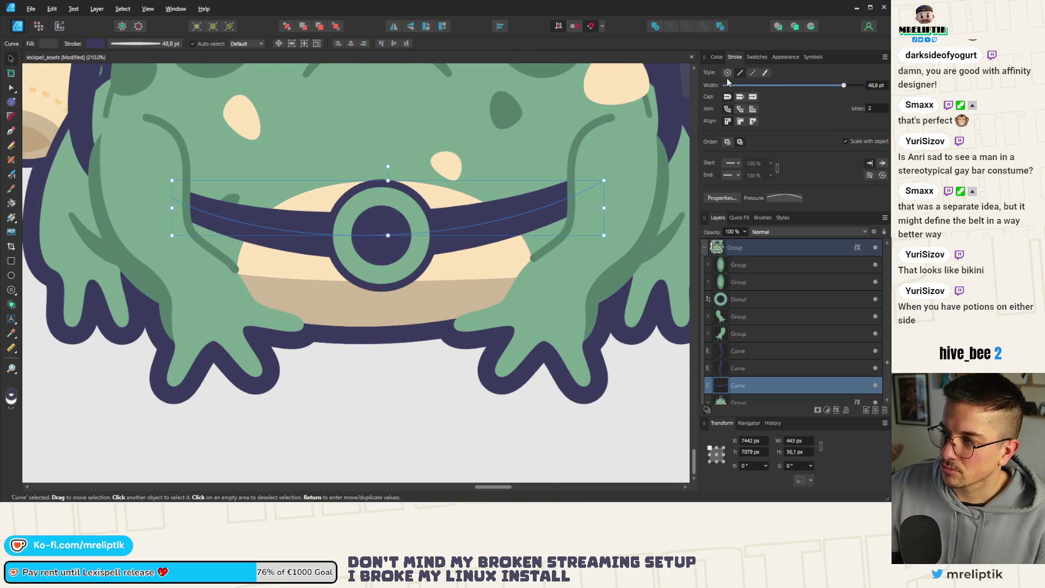
{"action": "left_click_drag", "start_coordinate": [840, 89], "coordinate": [651, 87]}
{"action": "key", "text": "ctrl+z"}
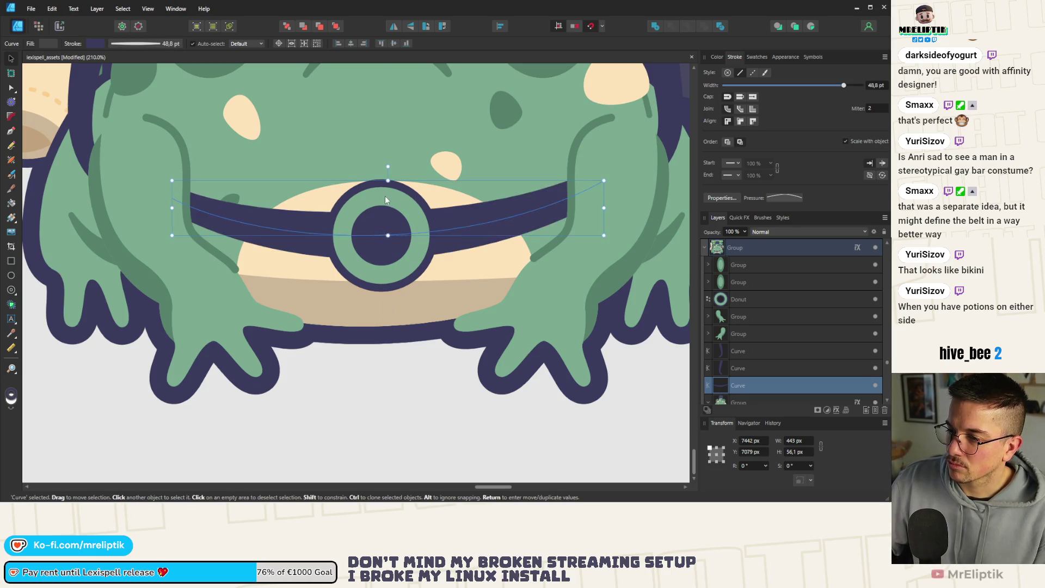
{"action": "left_click", "coordinate": [384, 195]}
{"action": "left_click_drag", "start_coordinate": [776, 85], "coordinate": [653, 87]}
{"action": "scroll", "coordinate": [381, 218], "scroll_direction": "down", "scroll_amount": 5}
{"action": "scroll", "coordinate": [284, 223], "scroll_direction": "up", "scroll_amount": 4}
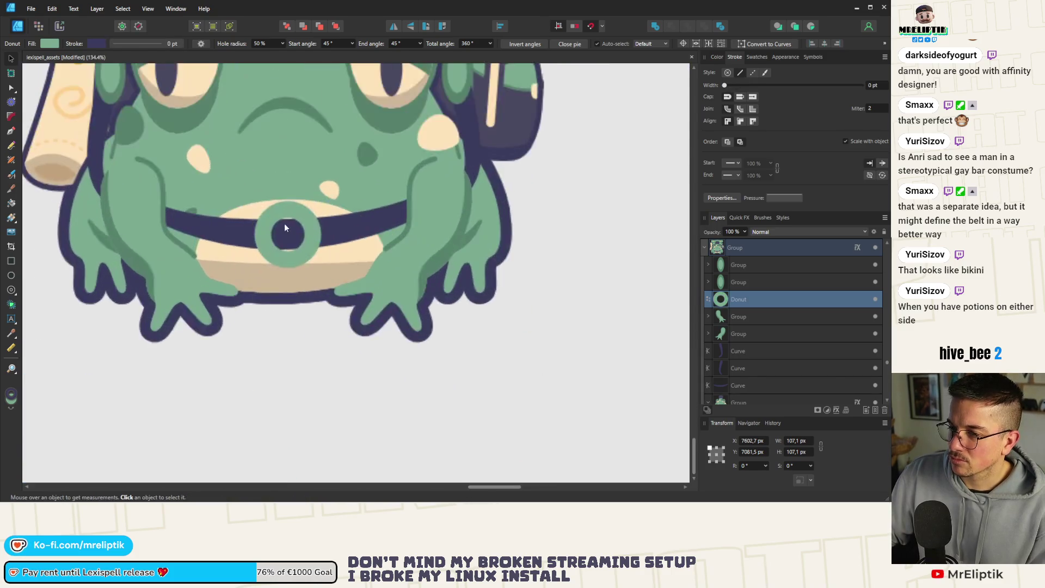
{"action": "left_click_drag", "start_coordinate": [322, 201], "coordinate": [320, 206]}
{"action": "scroll", "coordinate": [320, 205], "scroll_direction": "down", "scroll_amount": 10}
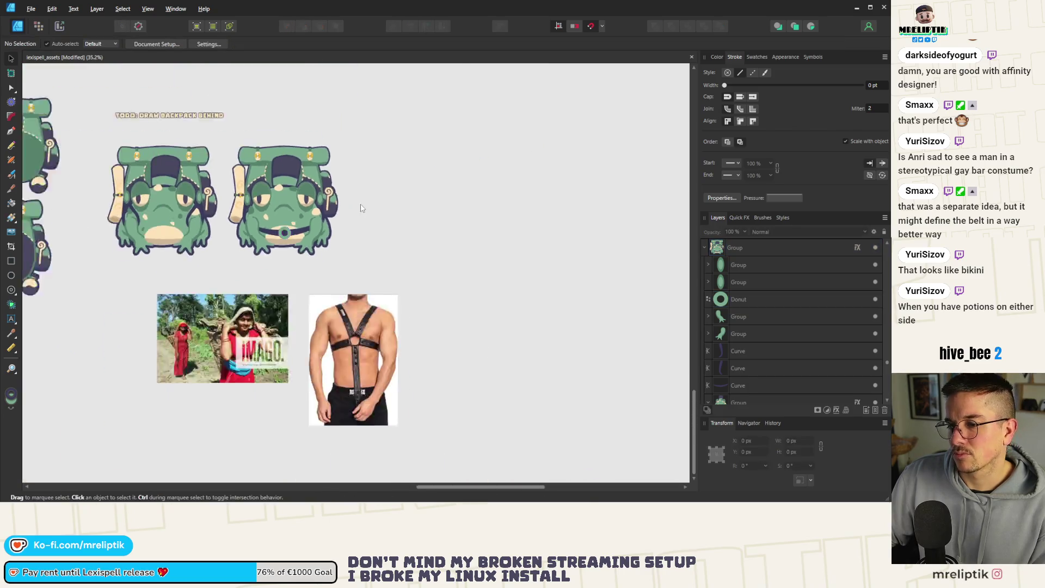
Alt-drag a copy of the belt-less left frog to the right of the belted middle frog
{"action": "left_click", "coordinate": [356, 211]}
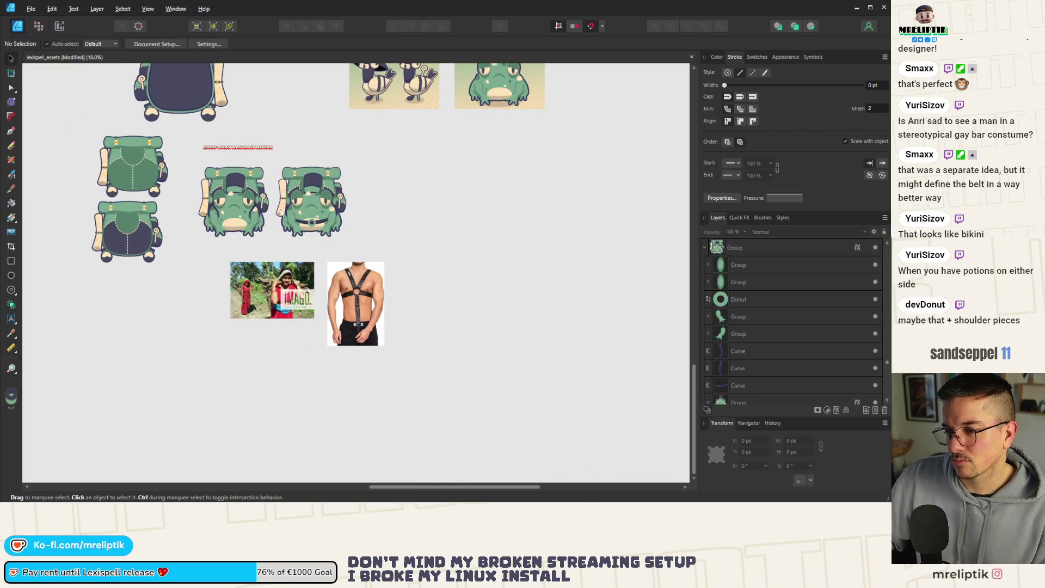
{"action": "scroll", "coordinate": [258, 236], "scroll_direction": "up", "scroll_amount": 1}
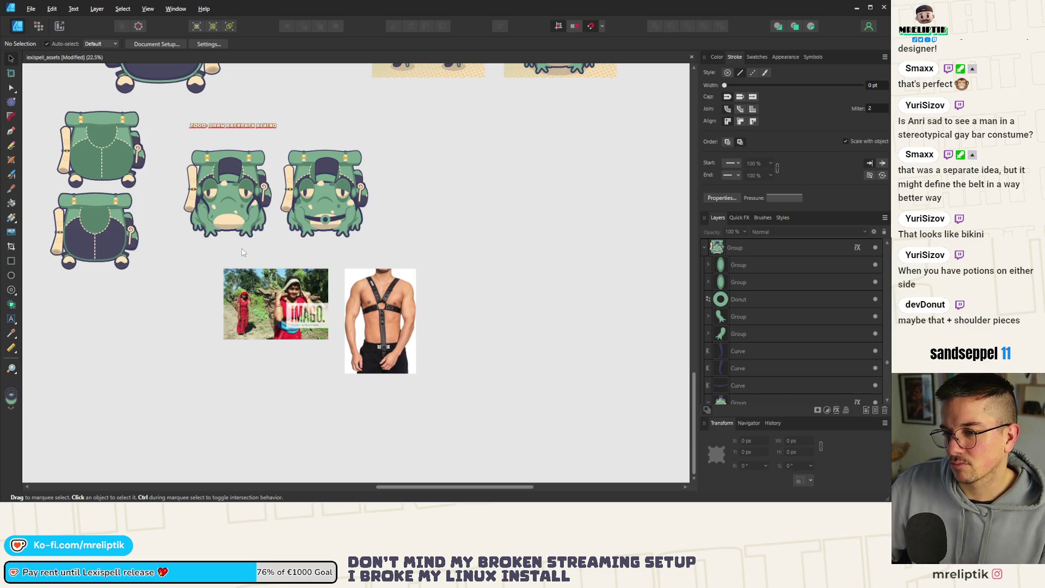
{"action": "scroll", "coordinate": [208, 245], "scroll_direction": "up", "scroll_amount": 2}
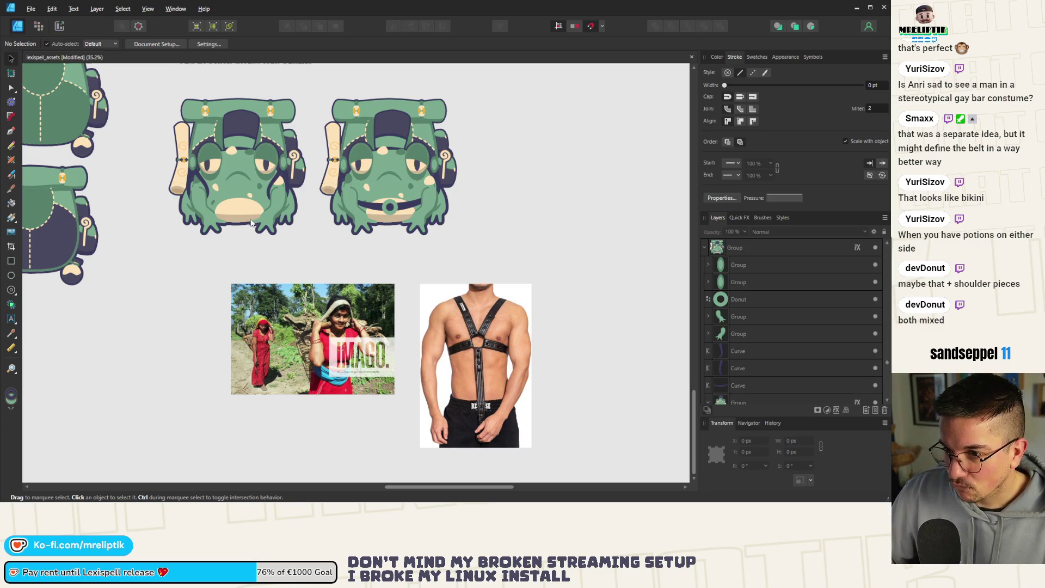
{"action": "scroll", "coordinate": [156, 207], "scroll_direction": "down", "scroll_amount": 2}
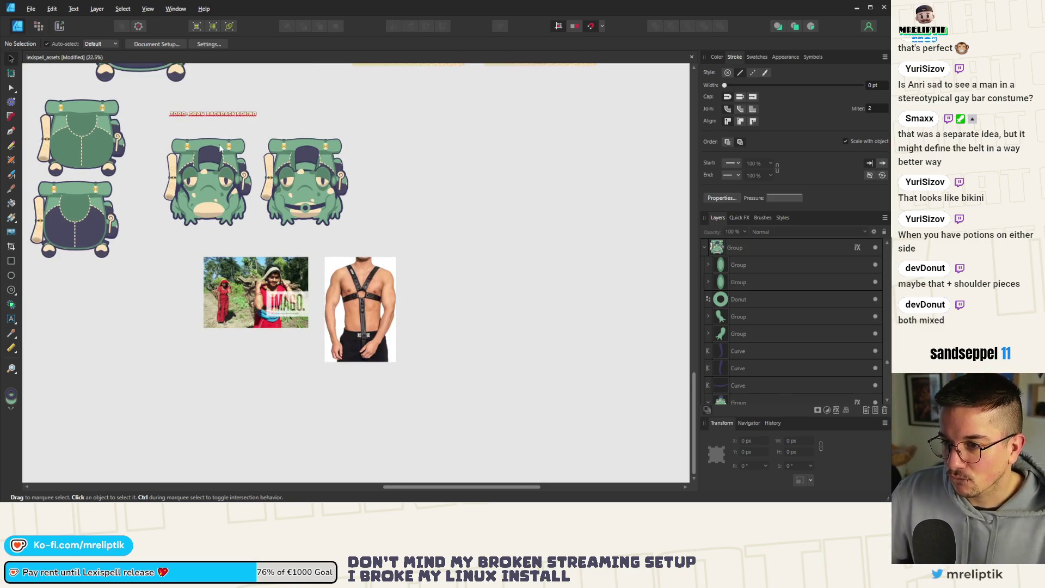
{"action": "left_click", "coordinate": [227, 198]}
{"action": "left_click_drag", "start_coordinate": [226, 198], "coordinate": [410, 179]}
{"action": "scroll", "coordinate": [333, 220], "scroll_direction": "up", "scroll_amount": 2}
{"action": "left_click", "coordinate": [296, 199]}
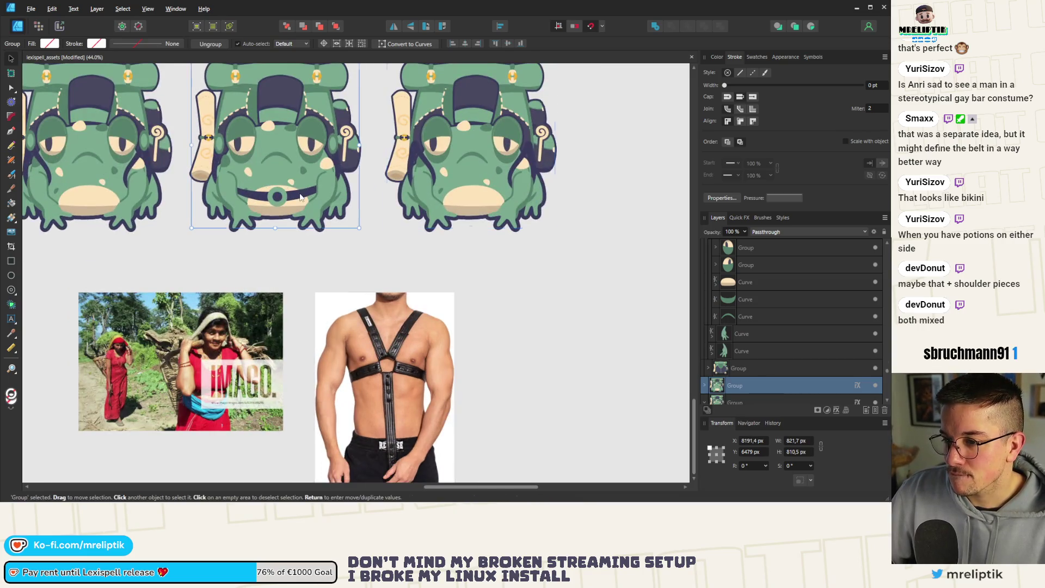
Select the middle frog's dark belt and round buckle, then paste them into the right frog
{"action": "double_click", "coordinate": [297, 198]}
{"action": "left_click", "coordinate": [278, 196], "text": "shift"}
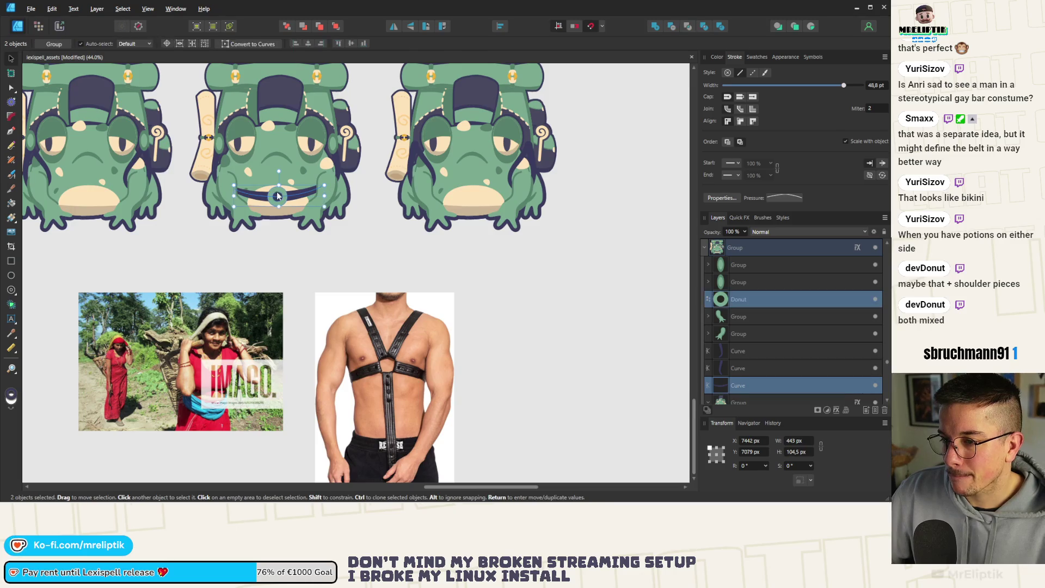
{"action": "scroll", "coordinate": [233, 200], "scroll_direction": "down", "scroll_amount": 2}
{"action": "left_click", "coordinate": [378, 165]}
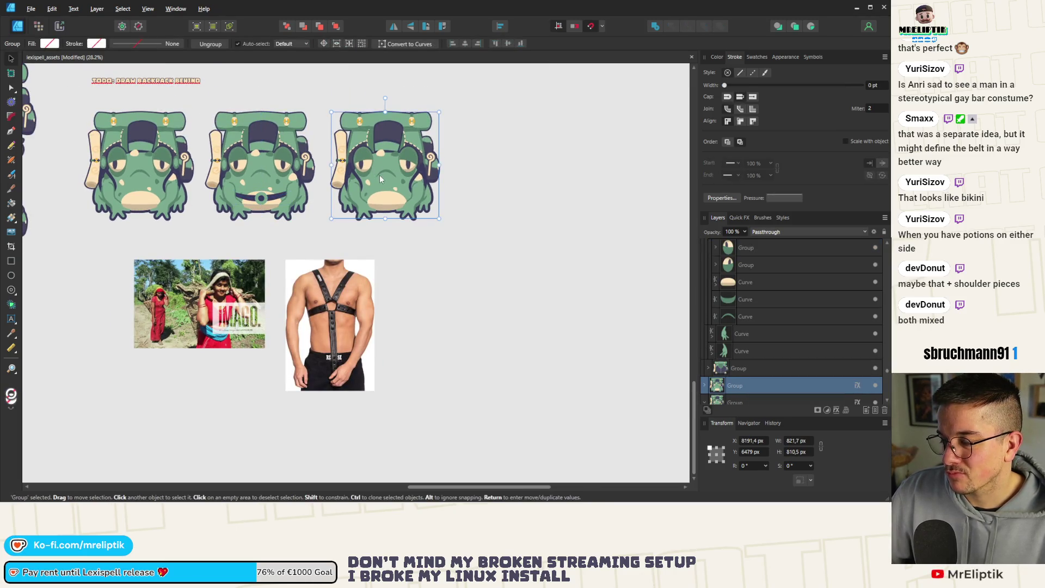
{"action": "double_click", "coordinate": [380, 180]}
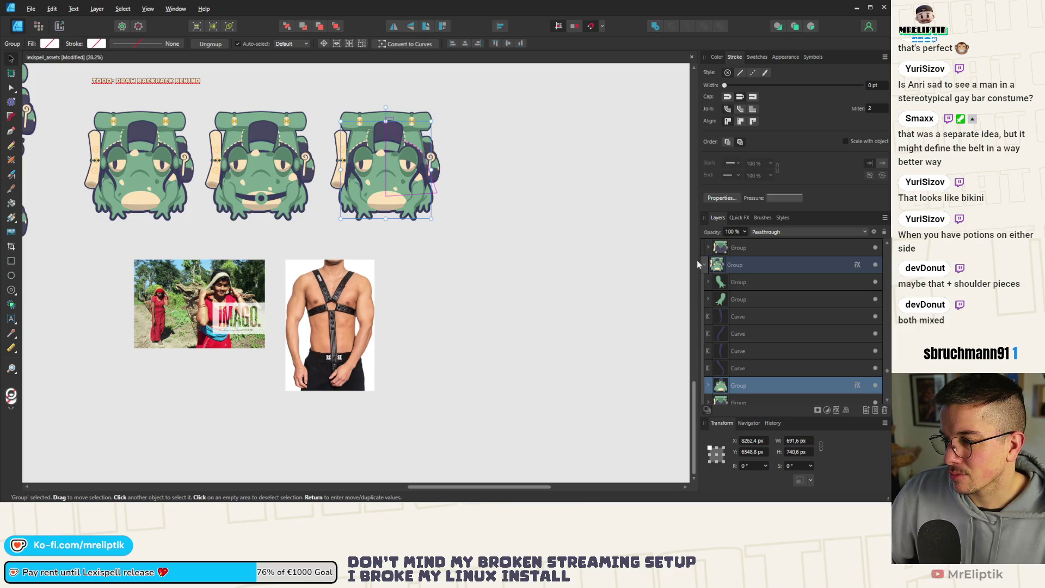
{"action": "key", "text": "ctrl+v"}
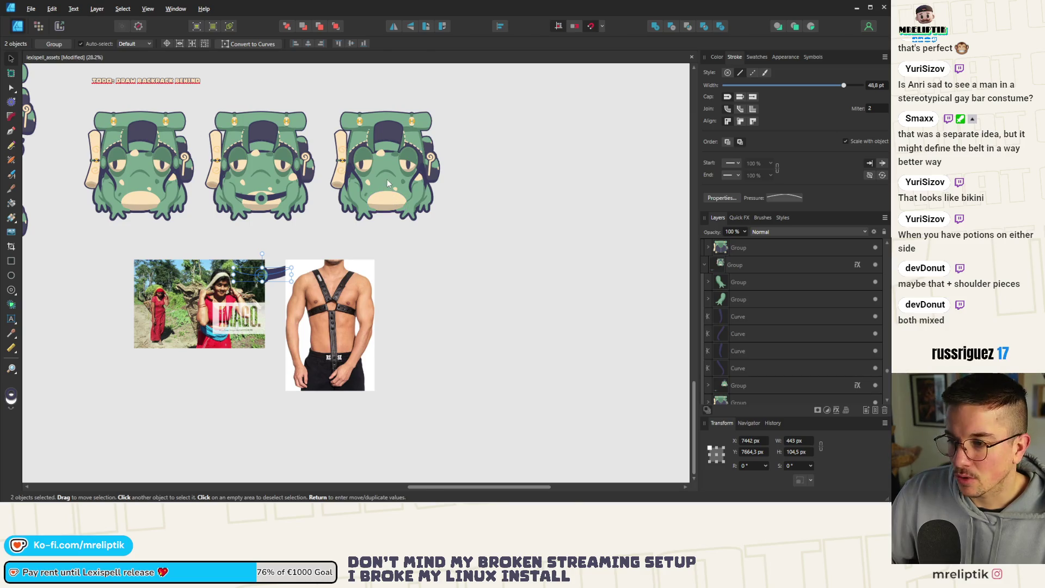
Paste the belt and buckle into the whole right frog group and drag them across its belly
{"action": "left_click", "coordinate": [395, 200]}
{"action": "left_click", "coordinate": [446, 225]}
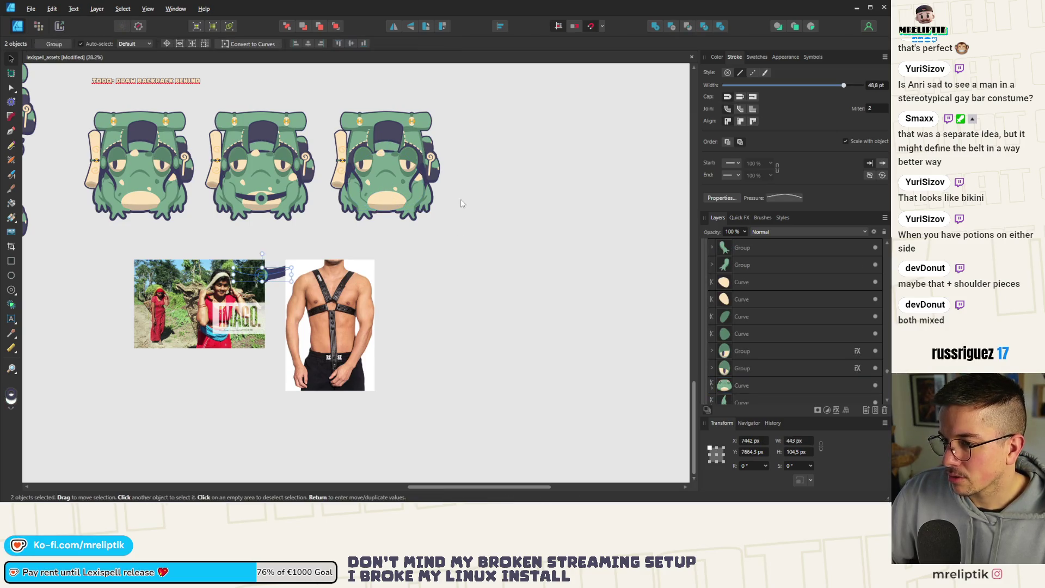
{"action": "left_click", "coordinate": [380, 184]}
{"action": "key", "text": "ctrl+v"}
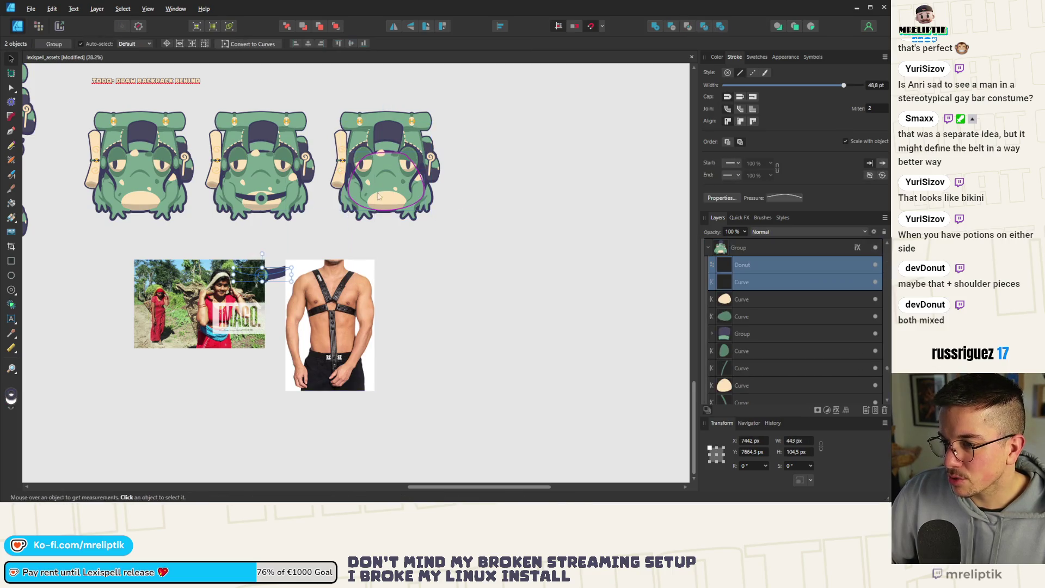
{"action": "scroll", "coordinate": [397, 197], "scroll_direction": "up", "scroll_amount": 5}
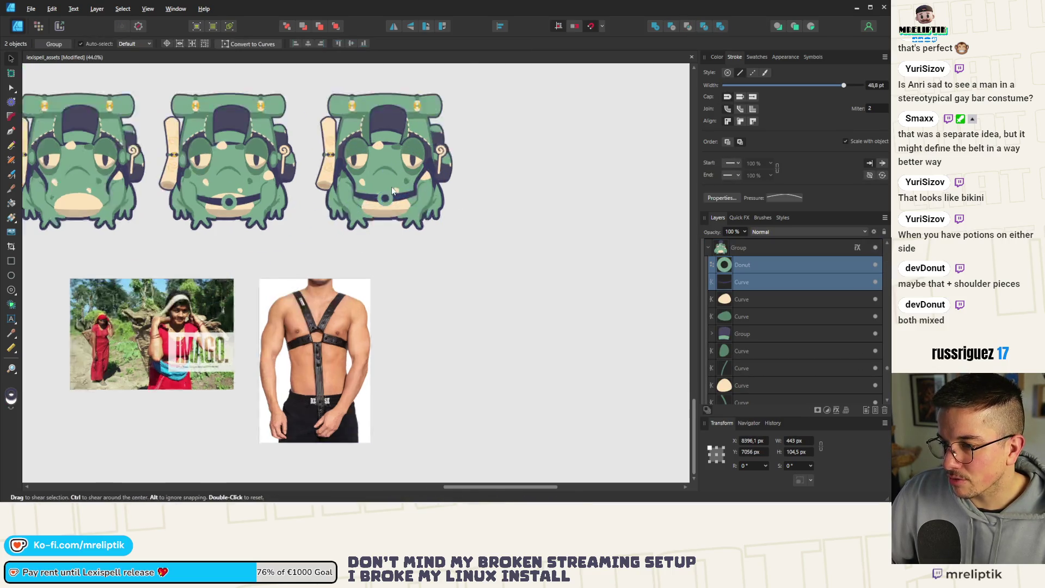
{"action": "left_click_drag", "start_coordinate": [389, 206], "coordinate": [389, 211]}
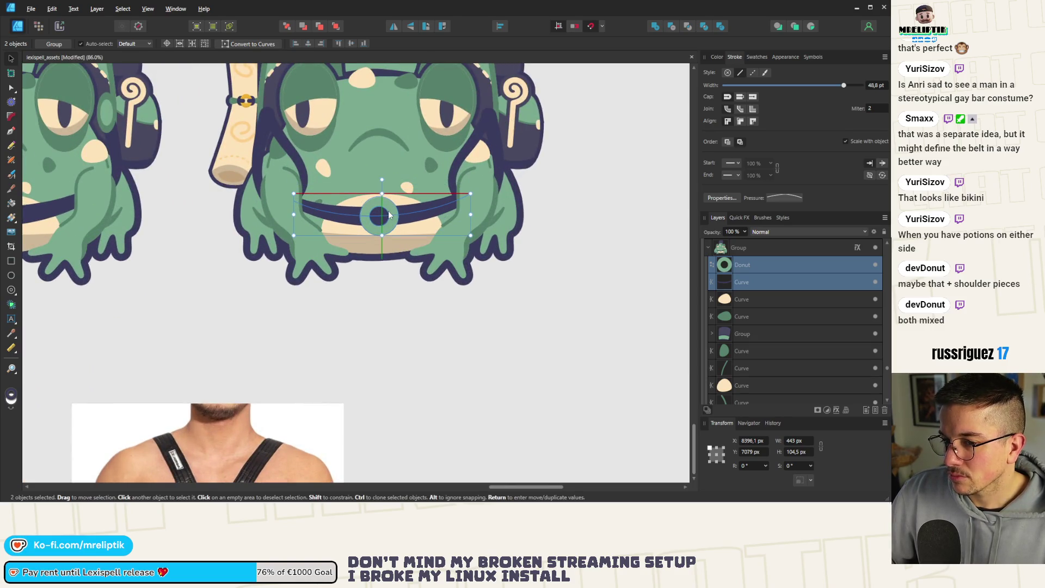
{"action": "scroll", "coordinate": [398, 214], "scroll_direction": "down", "scroll_amount": 1}
{"action": "scroll", "coordinate": [398, 214], "scroll_direction": "up", "scroll_amount": 2}
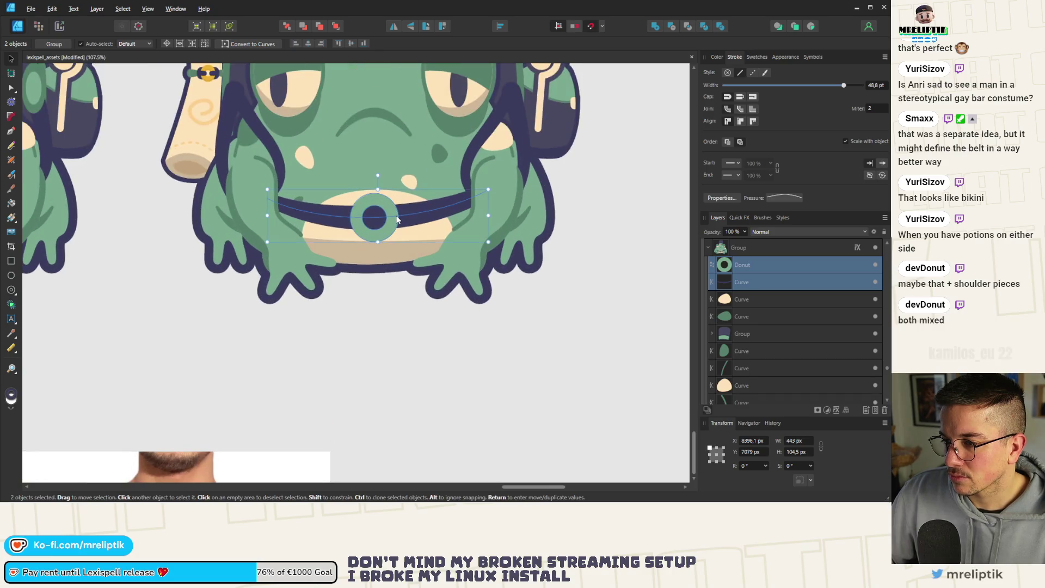
{"action": "scroll", "coordinate": [396, 219], "scroll_direction": "down", "scroll_amount": 3}
{"action": "left_click", "coordinate": [464, 242]}
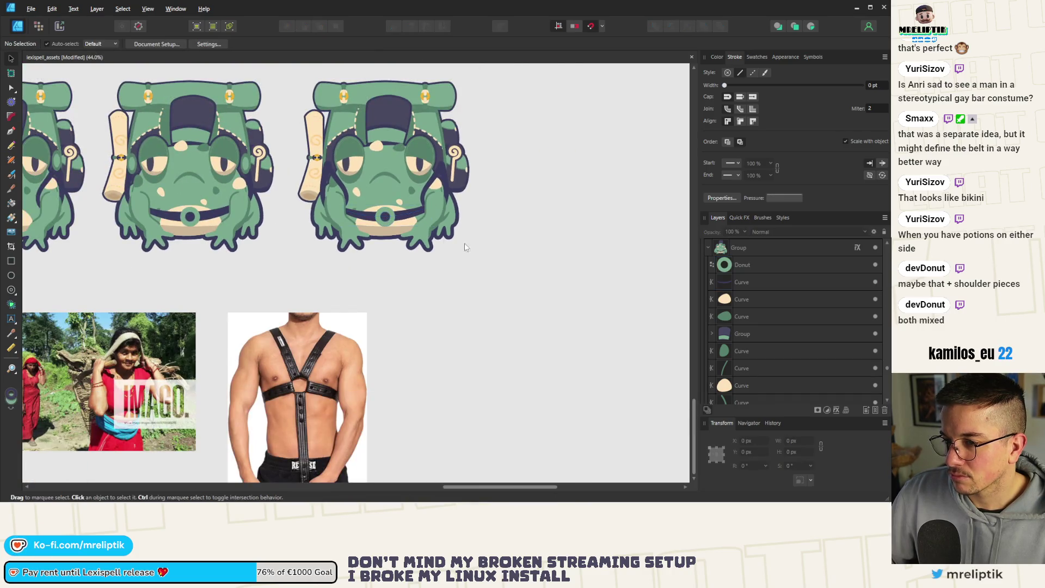
{"action": "scroll", "coordinate": [464, 243], "scroll_direction": "down", "scroll_amount": 1}
{"action": "scroll", "coordinate": [265, 259], "scroll_direction": "up", "scroll_amount": 1}
{"action": "scroll", "coordinate": [381, 362], "scroll_direction": "down", "scroll_amount": 3}
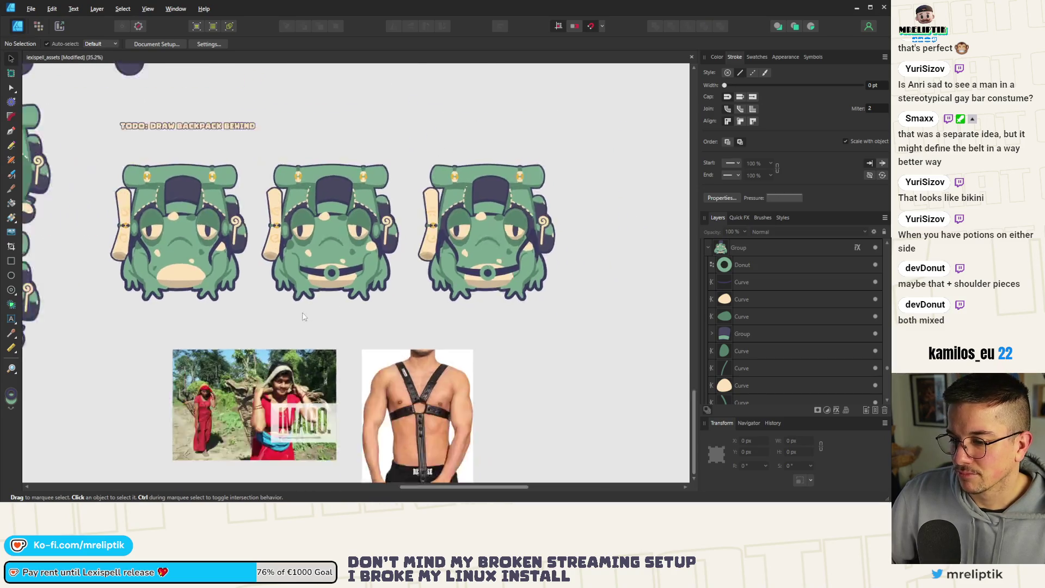
Shift-select both reference Image.png photos below the frogs and delete them
{"action": "left_click", "coordinate": [375, 381]}
{"action": "left_click", "coordinate": [285, 381], "text": "shift"}
{"action": "key", "text": "Delete"}
{"action": "scroll", "coordinate": [270, 353], "scroll_direction": "up", "scroll_amount": 3}
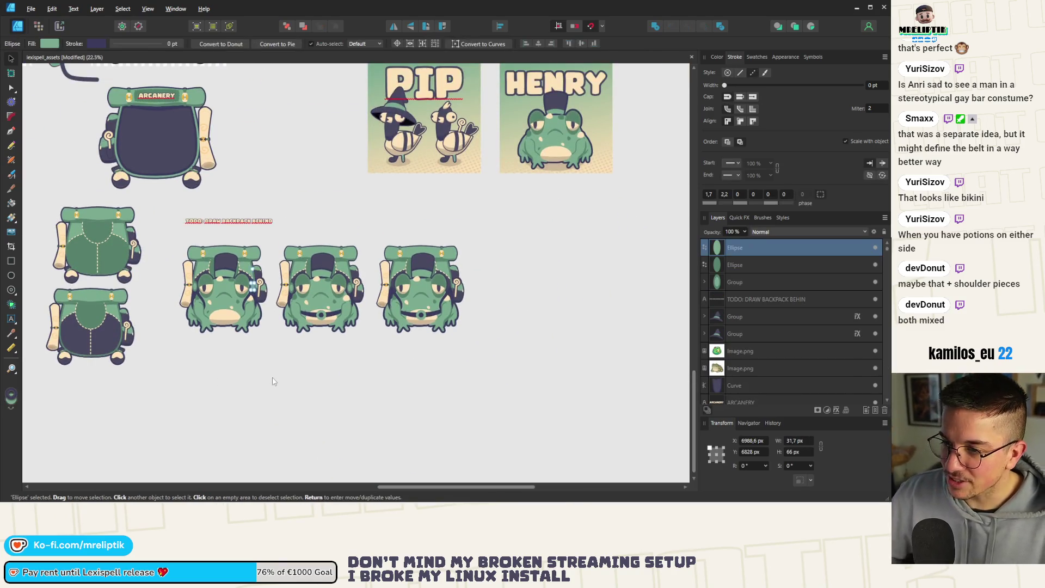
{"action": "scroll", "coordinate": [348, 333], "scroll_direction": "right", "scroll_amount": 2}
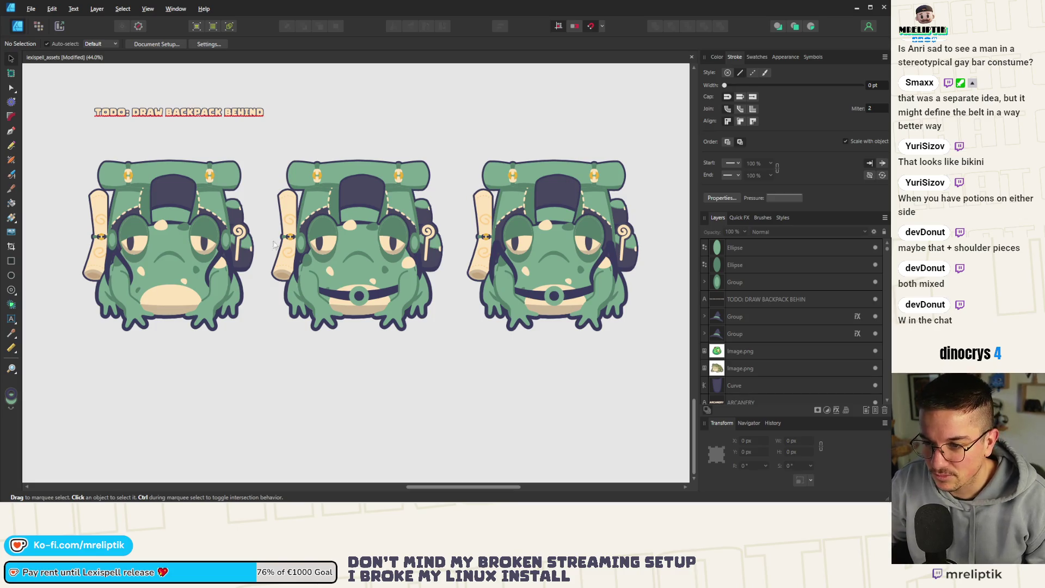
{"action": "left_click", "coordinate": [320, 227]}
{"action": "scroll", "coordinate": [320, 227], "scroll_direction": "up", "scroll_amount": 5}
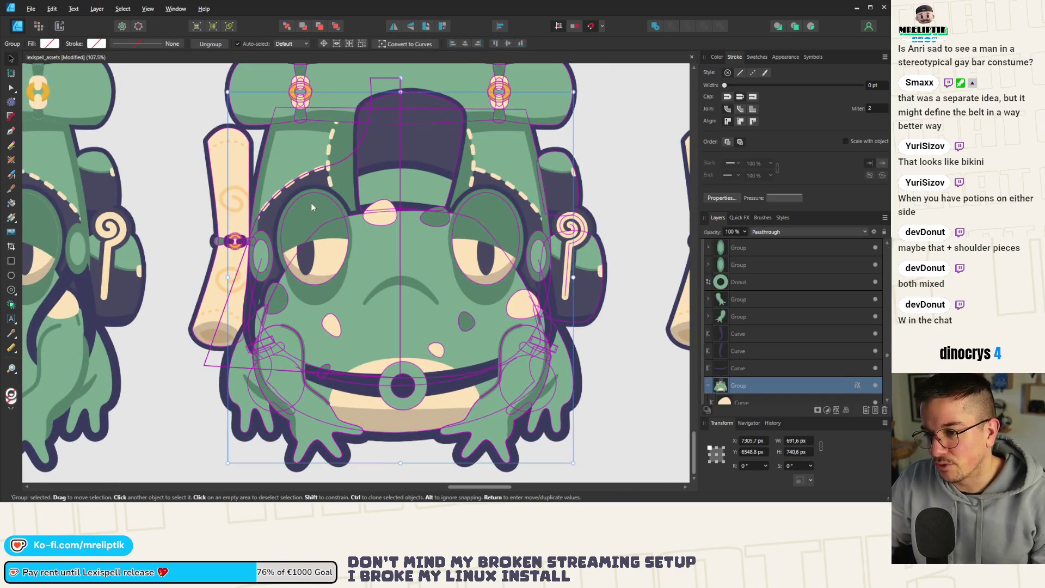
Nudge the middle frog's left eye down slightly and clone it over the right eye
{"action": "double_click", "coordinate": [317, 209]}
{"action": "left_click", "coordinate": [321, 267]}
{"action": "scroll", "coordinate": [321, 266], "scroll_direction": "down", "scroll_amount": 3}
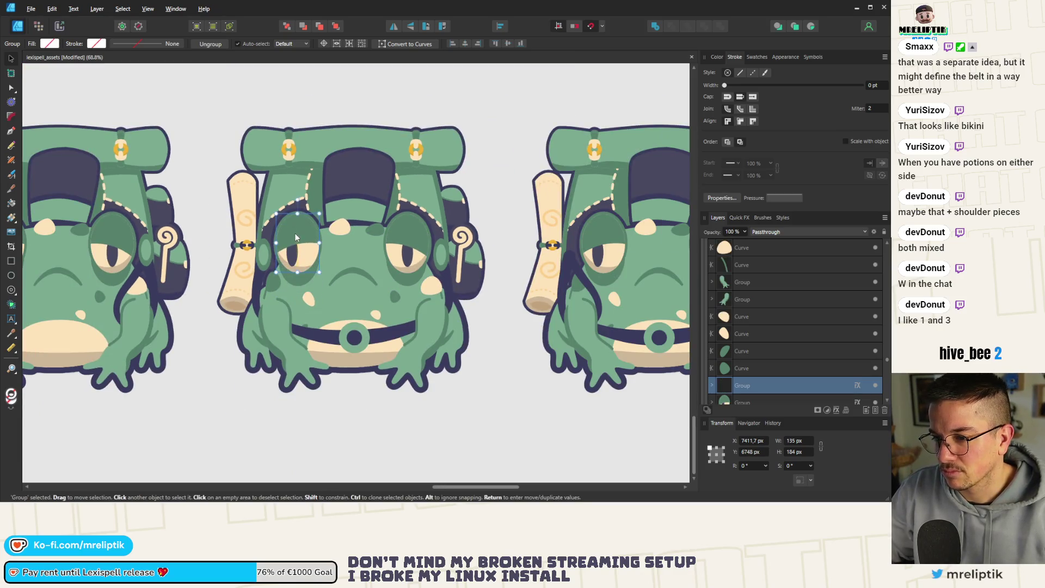
{"action": "left_click_drag", "start_coordinate": [296, 239], "coordinate": [297, 237]}
{"action": "scroll", "coordinate": [297, 238], "scroll_direction": "down", "scroll_amount": 1}
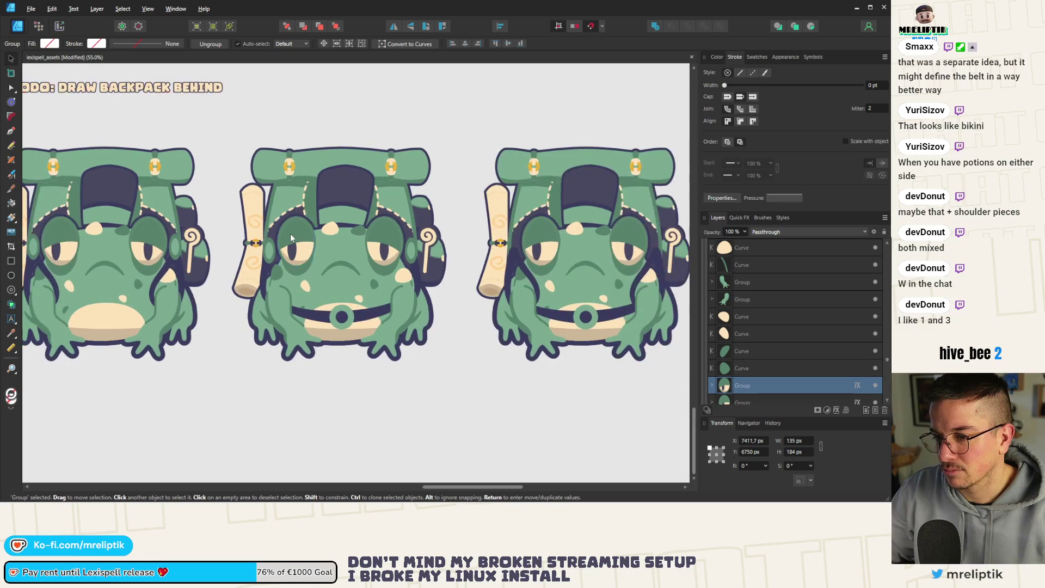
{"action": "left_click_drag", "start_coordinate": [296, 240], "coordinate": [383, 240]}
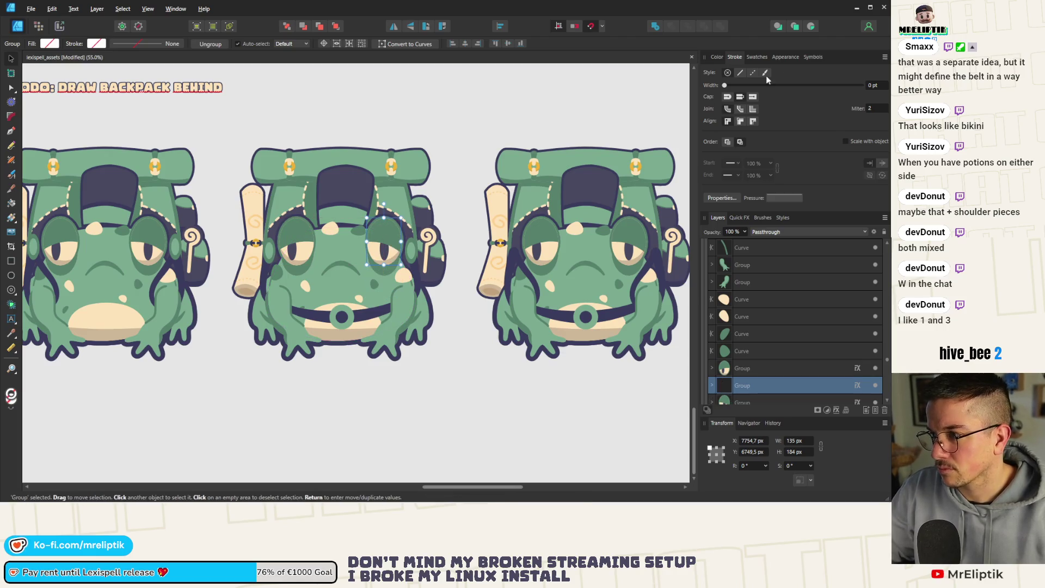
Delete the Curve, Ellipse and Curve pupil and shading parts nested inside the right eye's ellipse
{"action": "left_click", "coordinate": [717, 57]}
{"action": "left_click", "coordinate": [712, 347]}
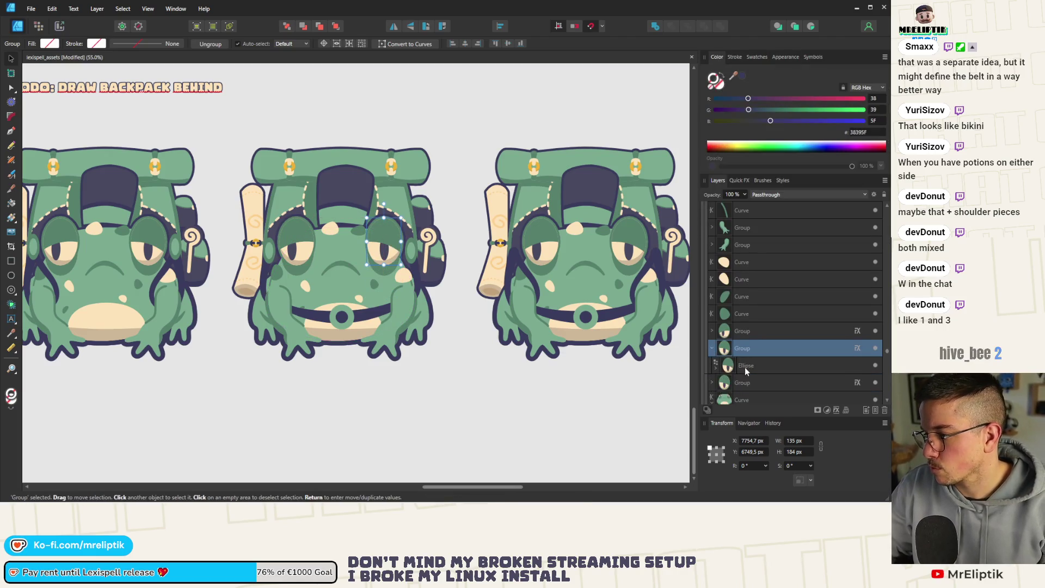
{"action": "left_click", "coordinate": [761, 365]}
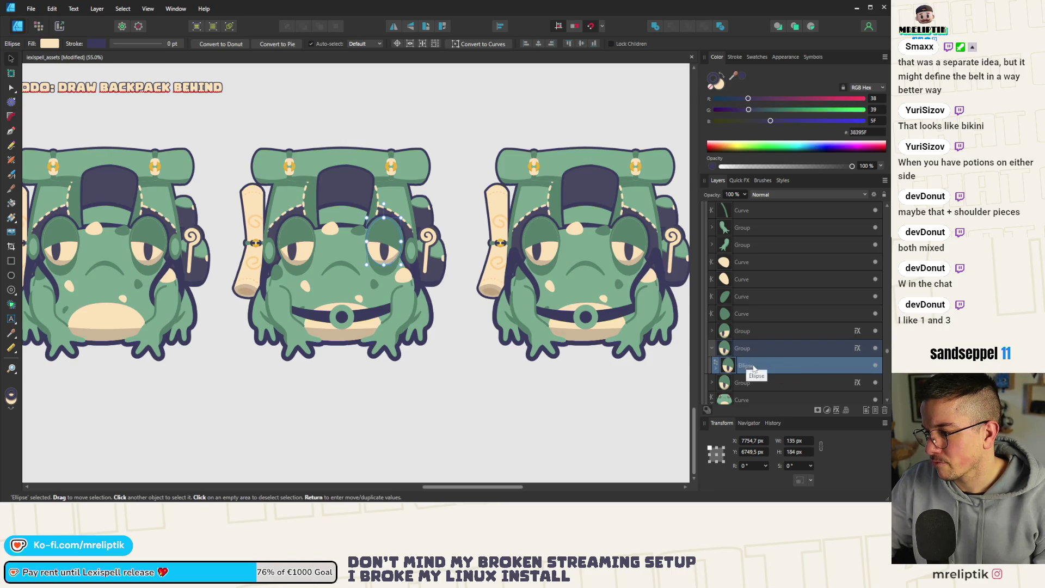
{"action": "scroll", "coordinate": [378, 197], "scroll_direction": "down", "scroll_amount": 2}
{"action": "scroll", "coordinate": [379, 197], "scroll_direction": "up", "scroll_amount": 4}
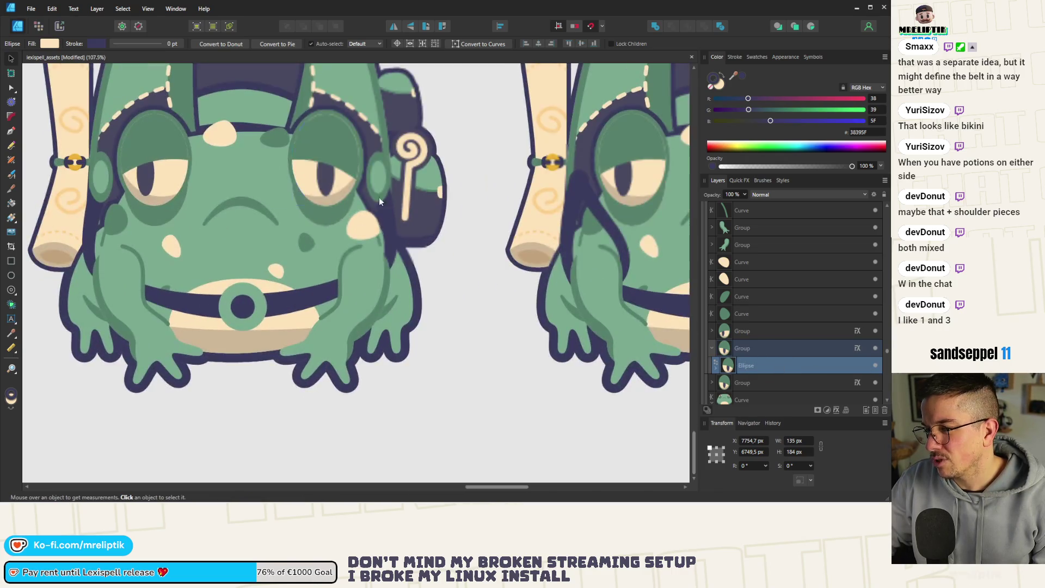
{"action": "left_click", "coordinate": [715, 369]}
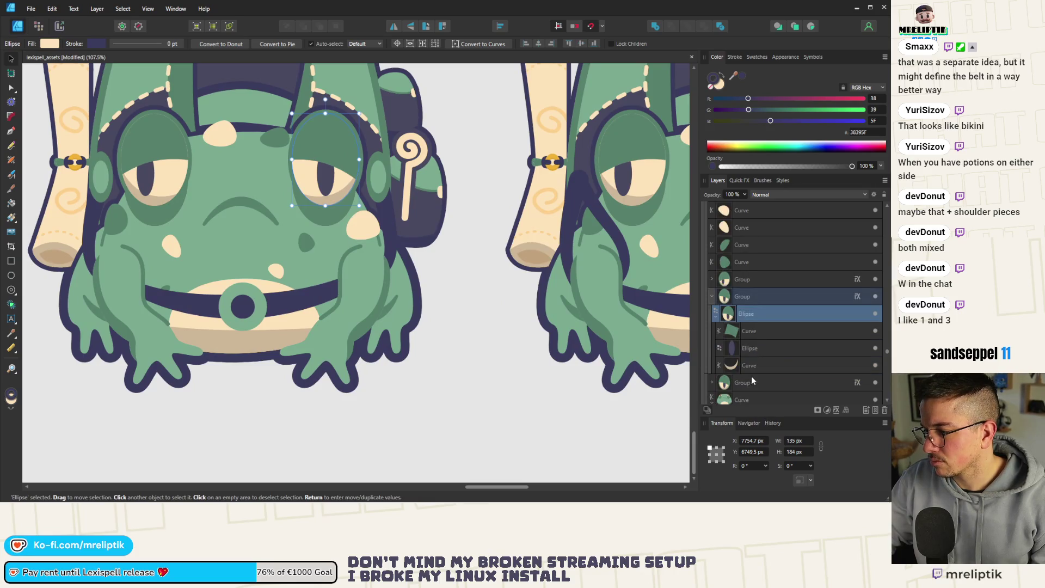
{"action": "left_click", "coordinate": [756, 331]}
{"action": "left_click", "coordinate": [747, 352], "text": "shift"}
{"action": "left_click", "coordinate": [748, 366], "text": "shift"}
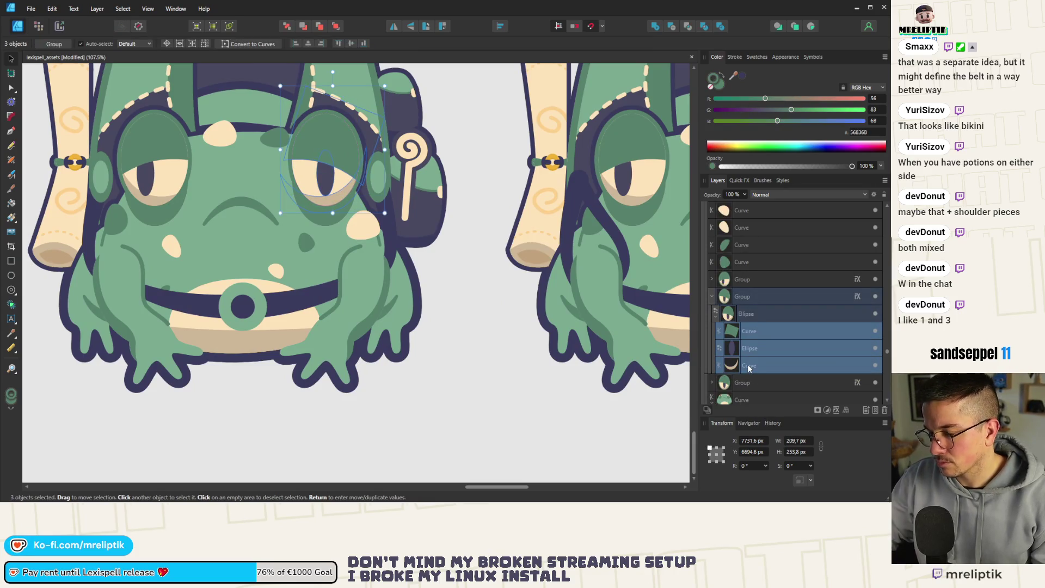
{"action": "key", "text": "Delete"}
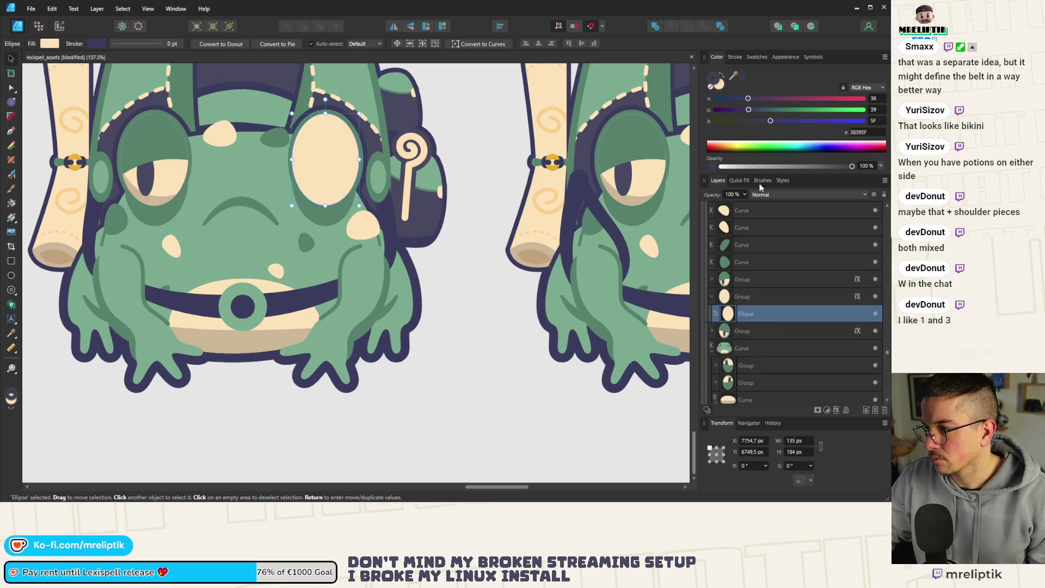
{"action": "scroll", "coordinate": [318, 237], "scroll_direction": "down", "scroll_amount": 5}
{"action": "left_click", "coordinate": [283, 223]}
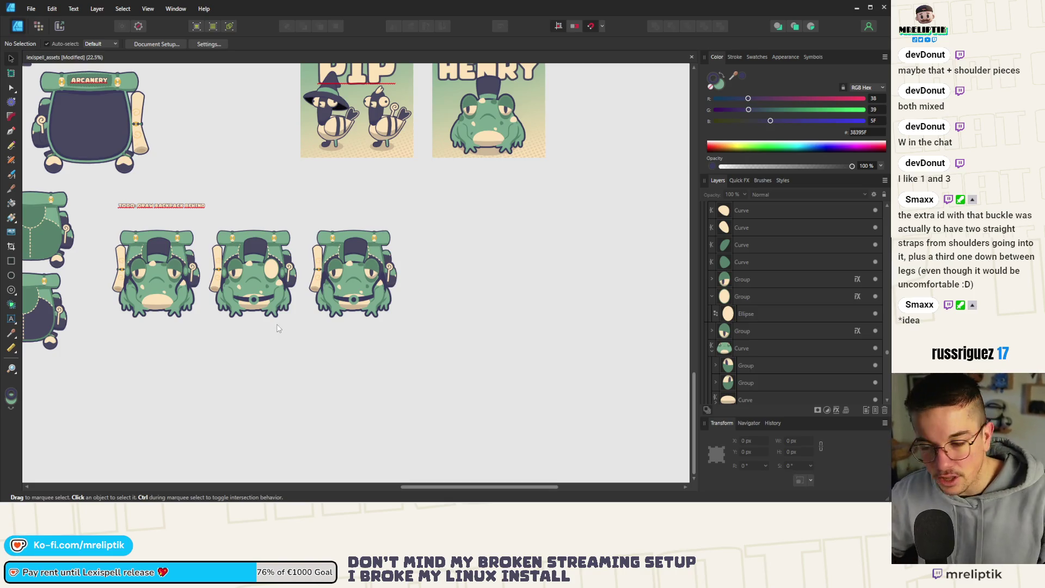
Drill into the middle frog to select the eye oval's group
{"action": "scroll", "coordinate": [329, 343], "scroll_direction": "up", "scroll_amount": 3}
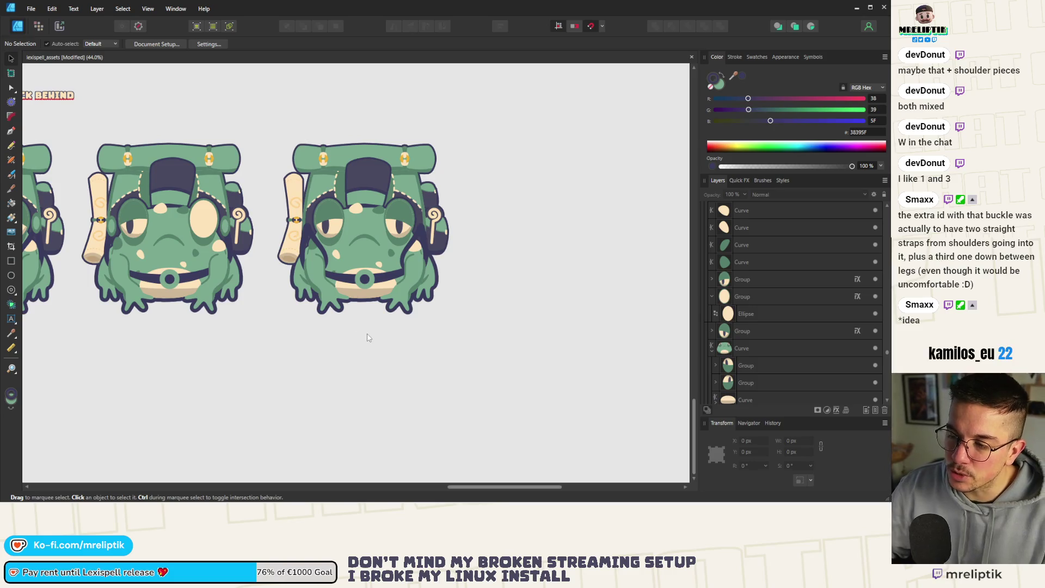
{"action": "scroll", "coordinate": [365, 308], "scroll_direction": "down", "scroll_amount": 1}
{"action": "scroll", "coordinate": [358, 266], "scroll_direction": "up", "scroll_amount": 2}
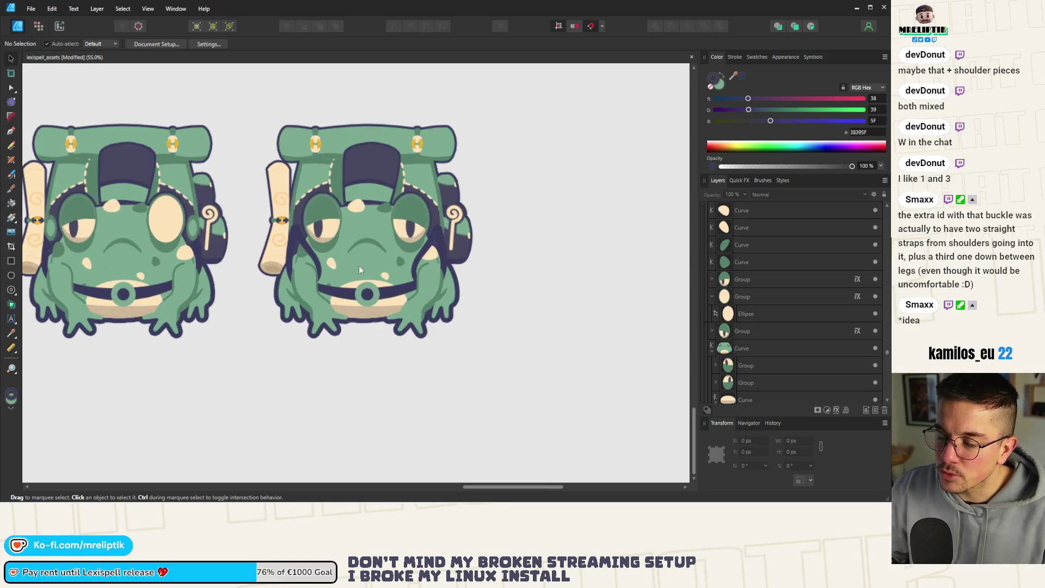
{"action": "scroll", "coordinate": [283, 246], "scroll_direction": "up", "scroll_amount": 1}
{"action": "left_click", "coordinate": [309, 235]}
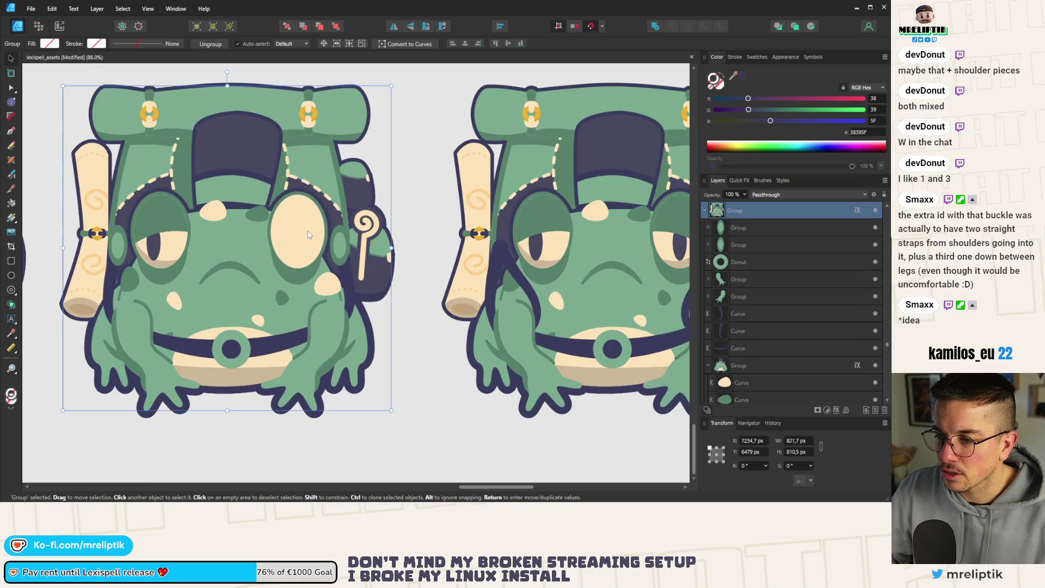
{"action": "double_click", "coordinate": [304, 229]}
{"action": "double_click", "coordinate": [298, 231]}
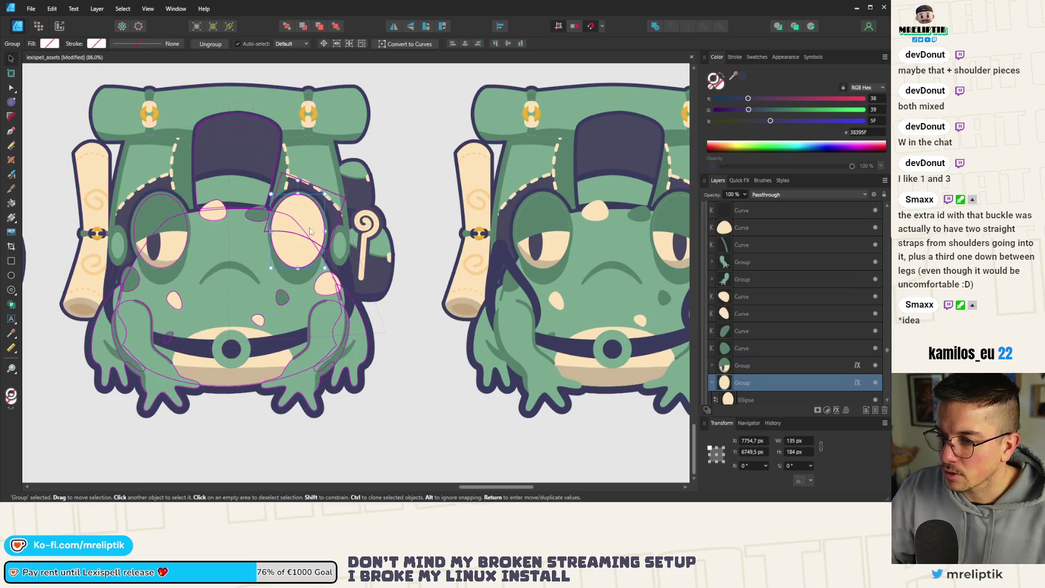
Add a Quick FX outline to the eye group, coloured with the buckle's sampled gold
{"action": "left_click", "coordinate": [739, 180]}
{"action": "left_click", "coordinate": [715, 226]}
{"action": "scroll", "coordinate": [568, 294], "scroll_direction": "down", "scroll_amount": 3}
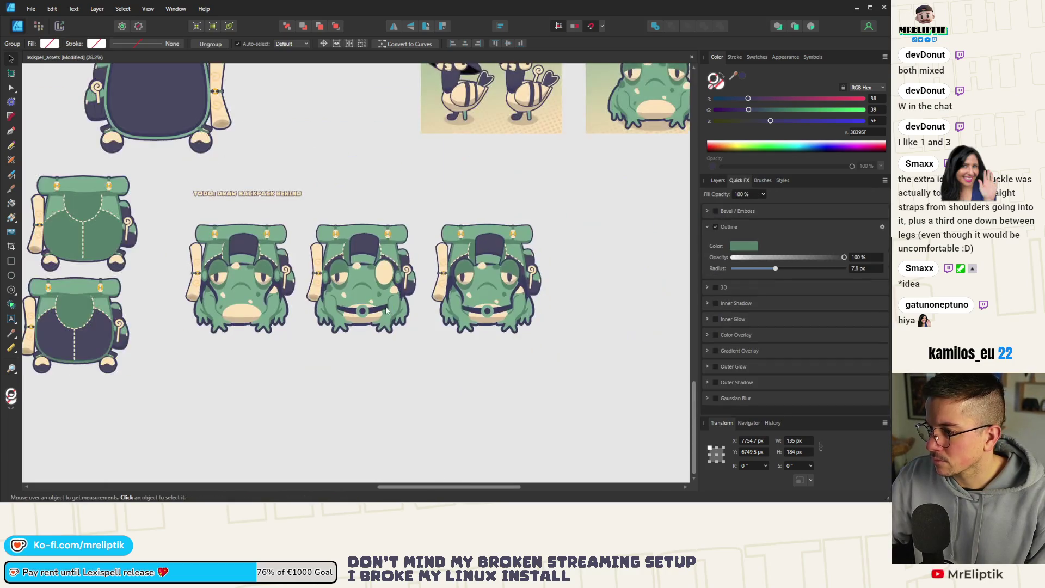
{"action": "scroll", "coordinate": [567, 294], "scroll_direction": "up", "scroll_amount": 5}
{"action": "left_click", "coordinate": [744, 247]}
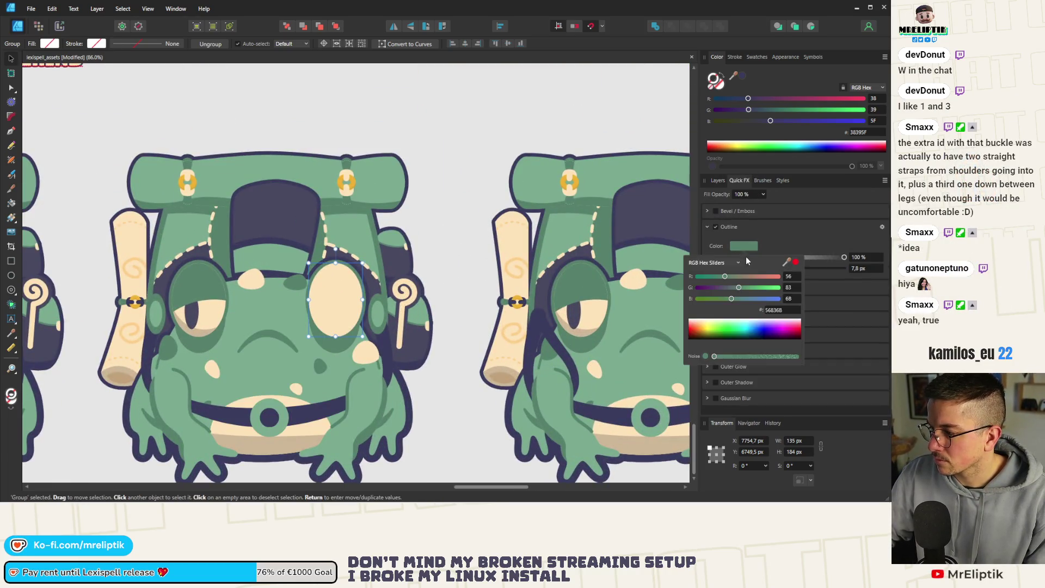
{"action": "mouse_move", "coordinate": [785, 262]}
{"action": "left_mouse_down"}
{"action": "mouse_move", "coordinate": [373, 158]}
{"action": "mouse_move", "coordinate": [342, 179]}
{"action": "mouse_move", "coordinate": [315, 128]}
{"action": "mouse_move", "coordinate": [269, 121]}
{"action": "left_mouse_up"}
{"action": "scroll", "coordinate": [343, 179], "scroll_direction": "up", "scroll_amount": 3}
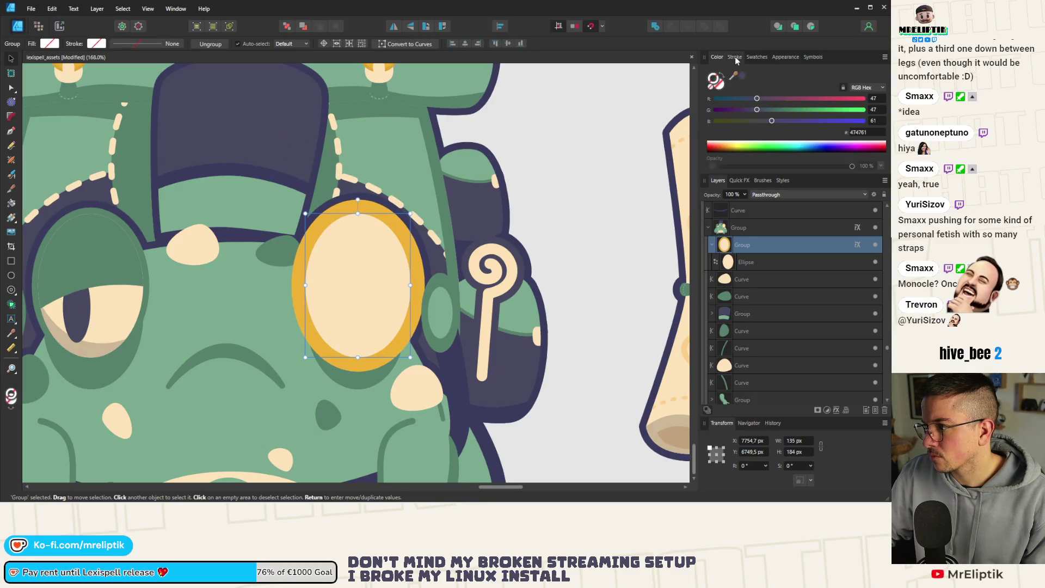
Give the cream eye oval a dark navy fill sampled from the canvas
{"action": "left_click", "coordinate": [748, 263]}
{"action": "mouse_move", "coordinate": [733, 75]}
{"action": "left_mouse_down"}
{"action": "mouse_move", "coordinate": [385, 152]}
{"action": "mouse_move", "coordinate": [280, 130]}
{"action": "mouse_move", "coordinate": [729, 85]}
{"action": "mouse_move", "coordinate": [315, 129]}
{"action": "left_mouse_up"}
{"action": "left_click", "coordinate": [734, 57]}
Set the lens oval's stroke to None and drop its fill opacity to about 28%
{"action": "left_click", "coordinate": [727, 73]}
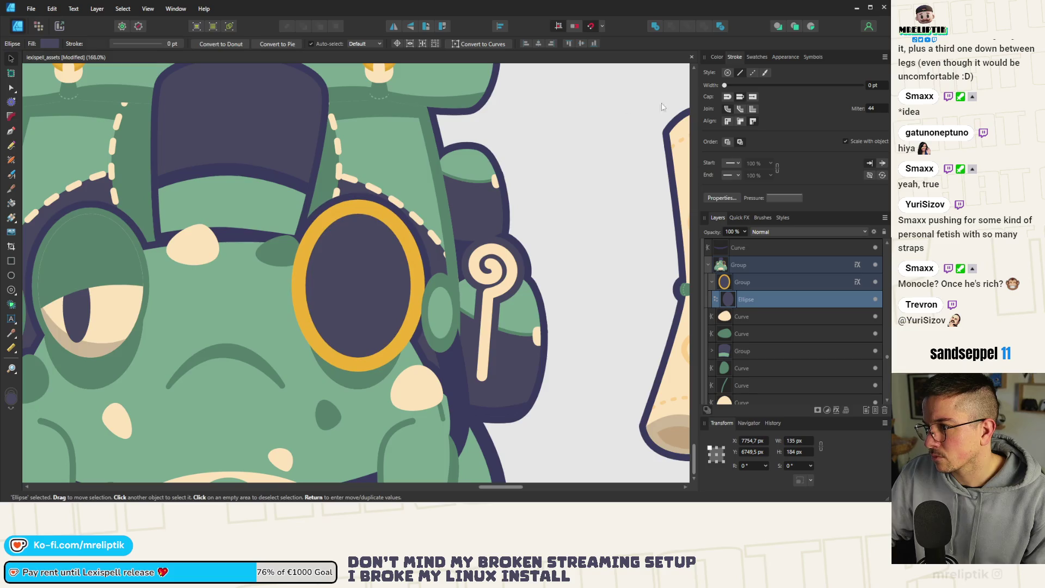
{"action": "left_click", "coordinate": [716, 56]}
{"action": "left_click_drag", "start_coordinate": [852, 166], "coordinate": [753, 167]}
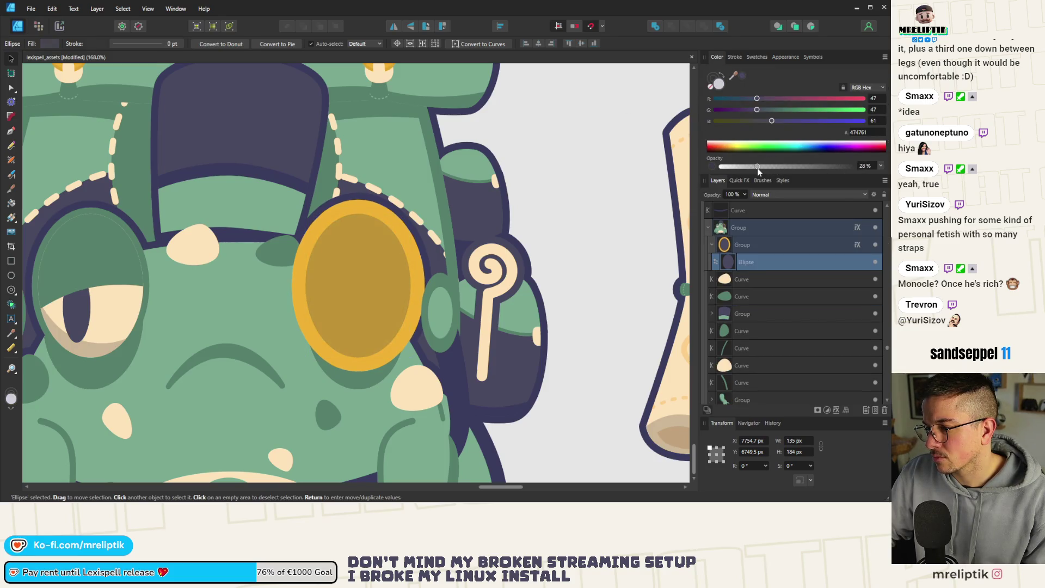
Toggle the monocle group's visibility to compare, check its effects, and zoom out
{"action": "left_click", "coordinate": [760, 259]}
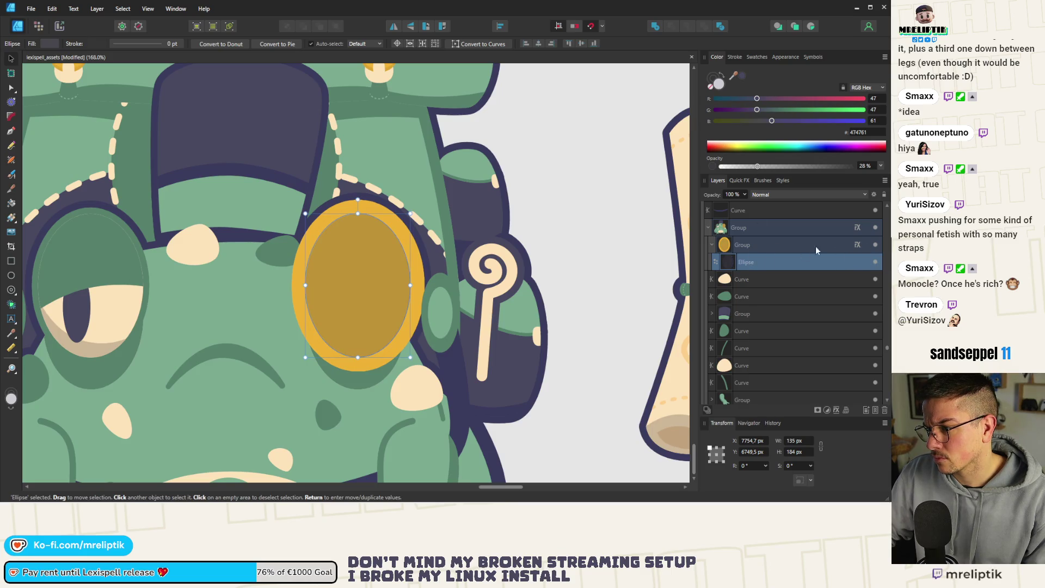
{"action": "left_click", "coordinate": [766, 245]}
{"action": "left_click", "coordinate": [875, 245]}
{"action": "left_click", "coordinate": [875, 244]}
{"action": "left_click", "coordinate": [763, 264]}
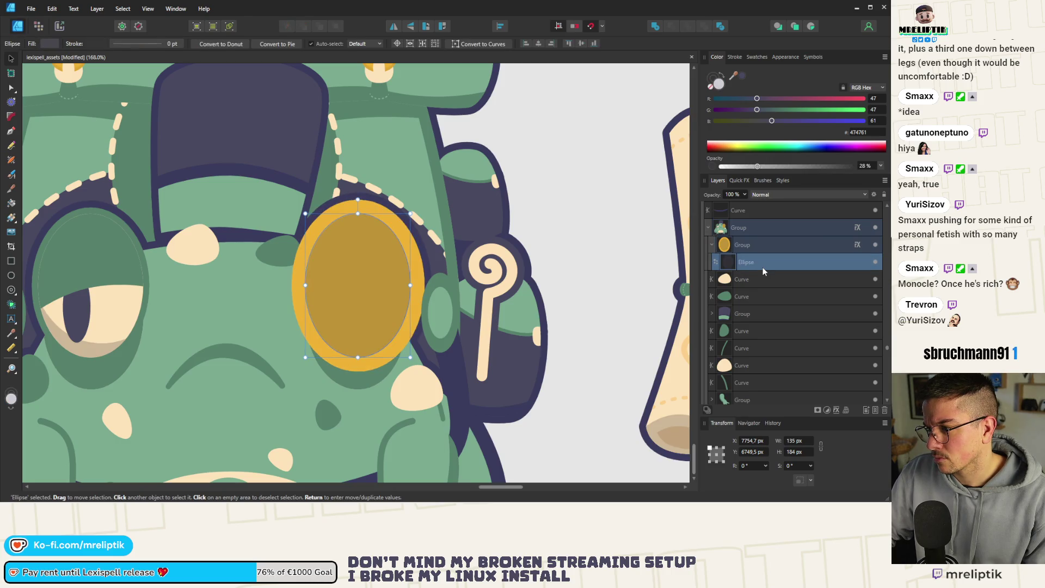
{"action": "left_click", "coordinate": [736, 181]}
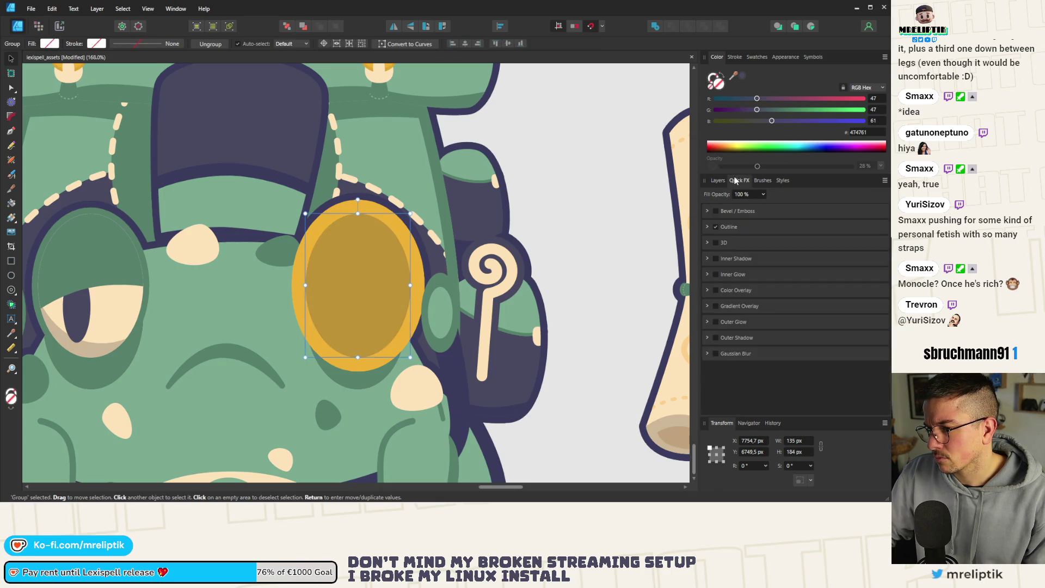
{"action": "left_click", "coordinate": [718, 181]}
{"action": "key", "text": "ctrl+minus"}
{"action": "key", "text": "ctrl+minus"}
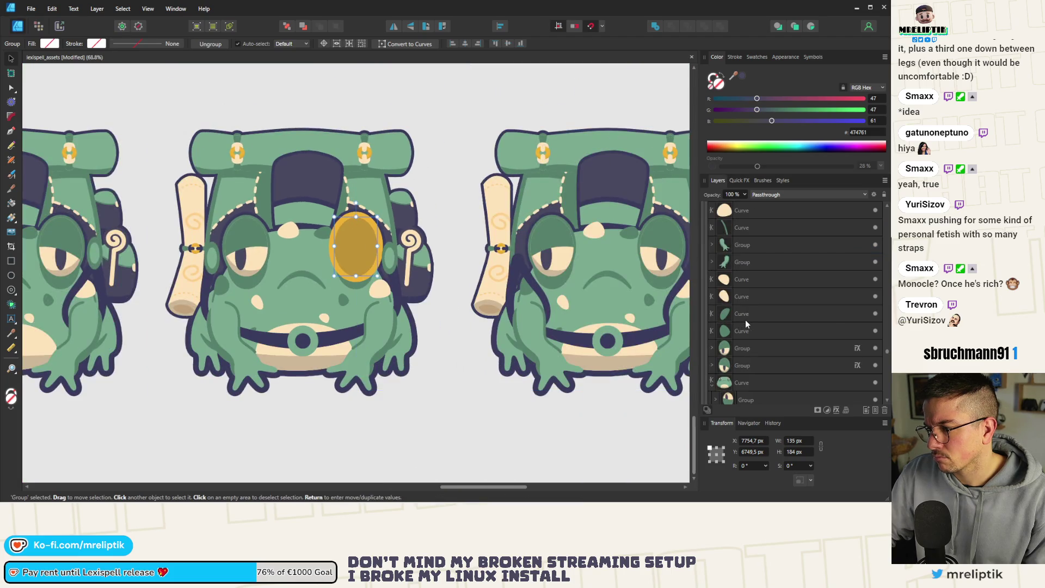
Fade the lens oval's fill to transparent and lower its layer opacity to 41%
{"action": "scroll", "coordinate": [744, 321], "scroll_direction": "up", "scroll_amount": 5}
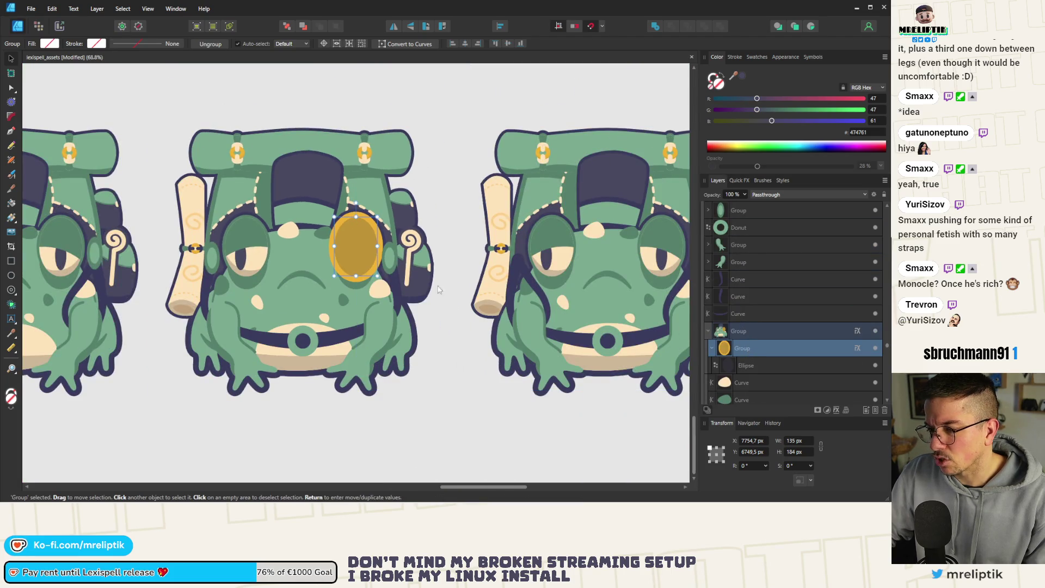
{"action": "scroll", "coordinate": [367, 242], "scroll_direction": "up", "scroll_amount": 3}
{"action": "mouse_move", "coordinate": [350, 246]}
{"action": "left_mouse_down"}
{"action": "mouse_move", "coordinate": [201, 383]}
{"action": "mouse_move", "coordinate": [212, 374]}
{"action": "left_mouse_up"}
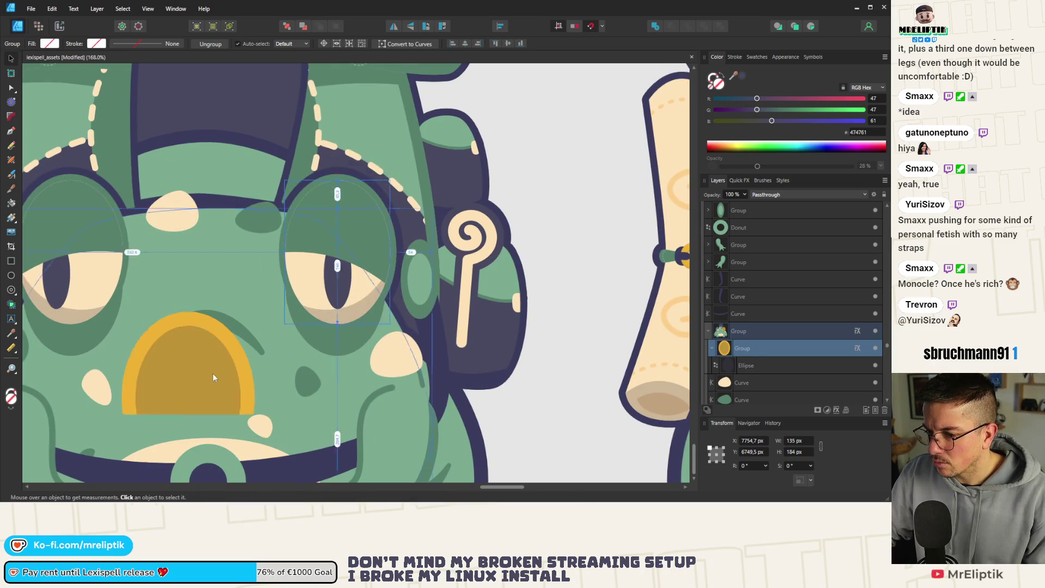
{"action": "key", "text": "ctrl+z"}
{"action": "left_click", "coordinate": [749, 365]}
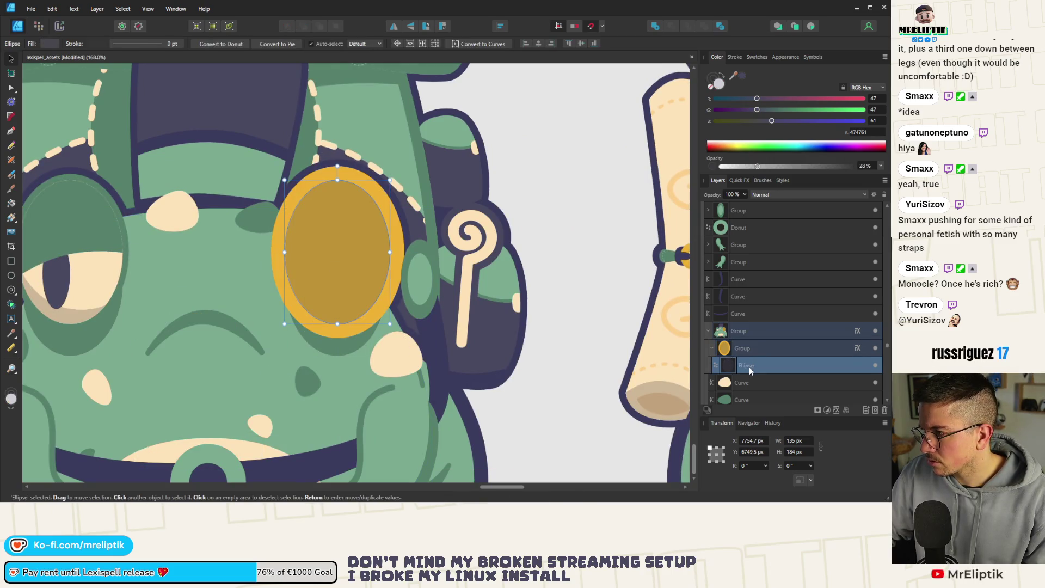
{"action": "mouse_move", "coordinate": [766, 168]}
{"action": "left_mouse_down"}
{"action": "mouse_move", "coordinate": [740, 167]}
{"action": "mouse_move", "coordinate": [856, 168]}
{"action": "mouse_move", "coordinate": [625, 173]}
{"action": "mouse_move", "coordinate": [867, 176]}
{"action": "left_mouse_up"}
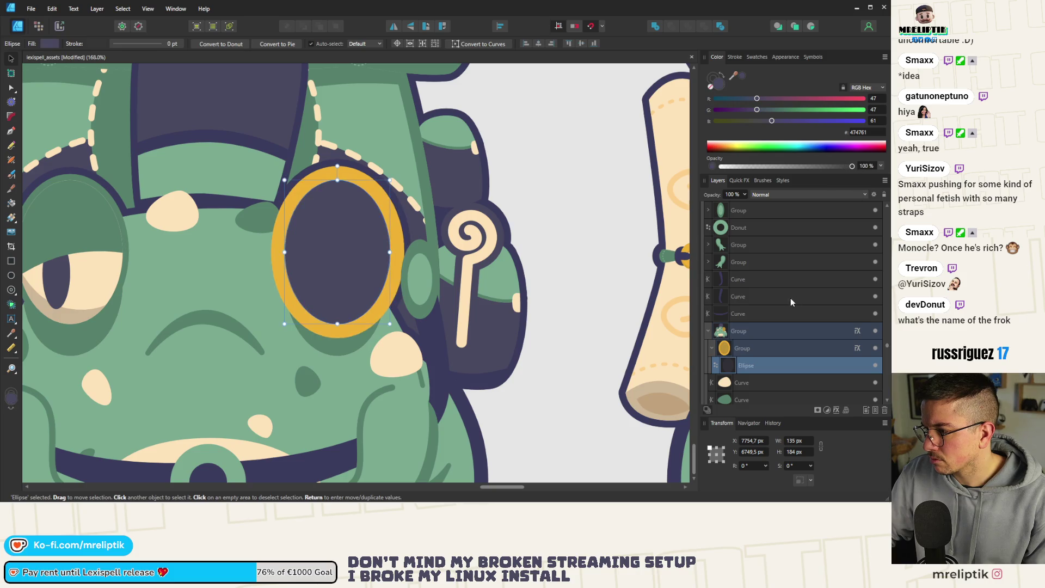
{"action": "left_click", "coordinate": [744, 194]}
{"action": "left_click_drag", "start_coordinate": [746, 205], "coordinate": [686, 211]}
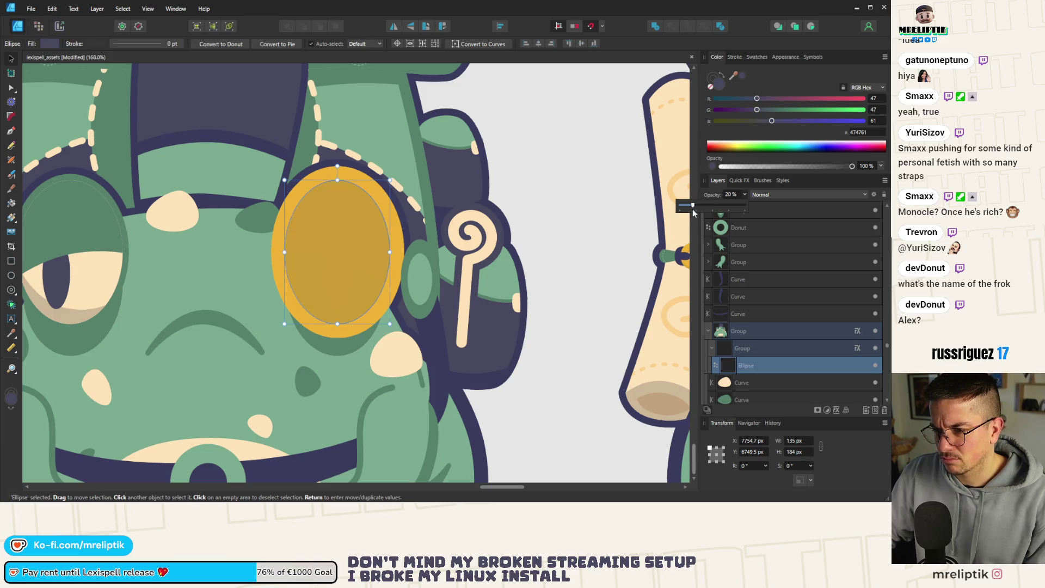
Drag the lens Ellipse out of the gold-outlined monocle group in the Layers panel
{"action": "left_click", "coordinate": [746, 350]}
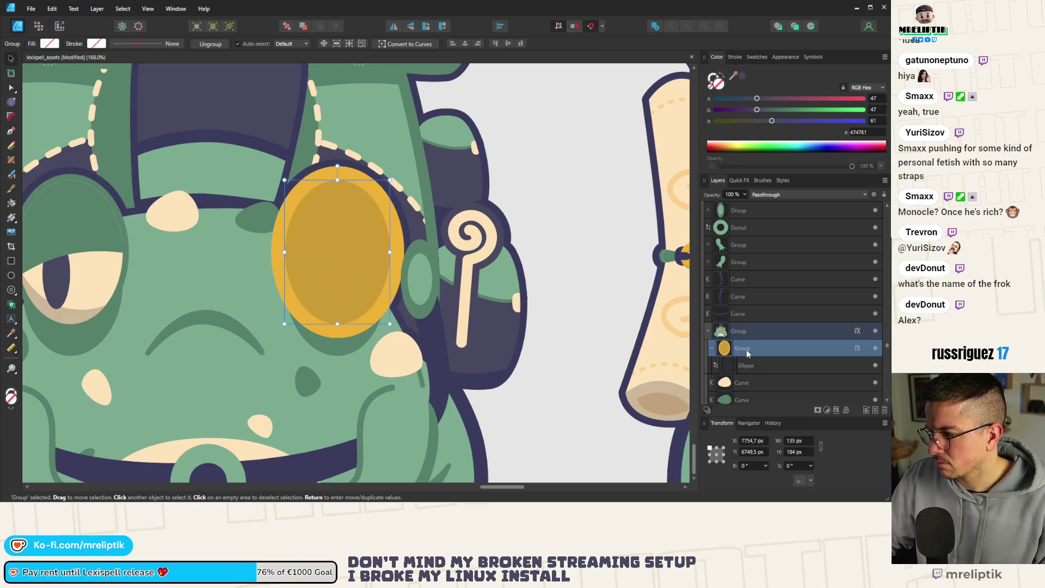
{"action": "left_click", "coordinate": [739, 180]}
{"action": "left_click", "coordinate": [707, 227]}
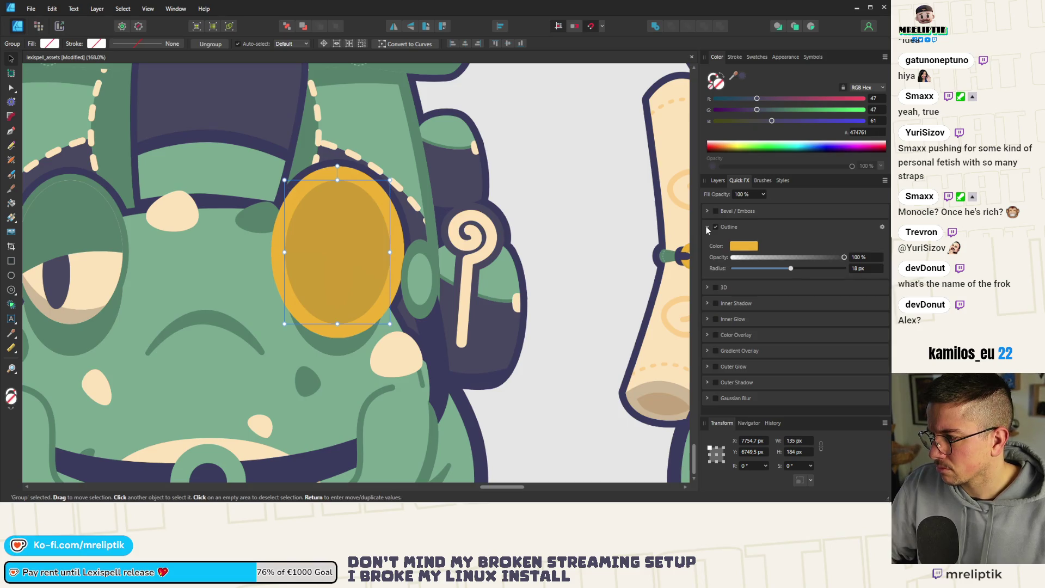
{"action": "left_click", "coordinate": [706, 227]}
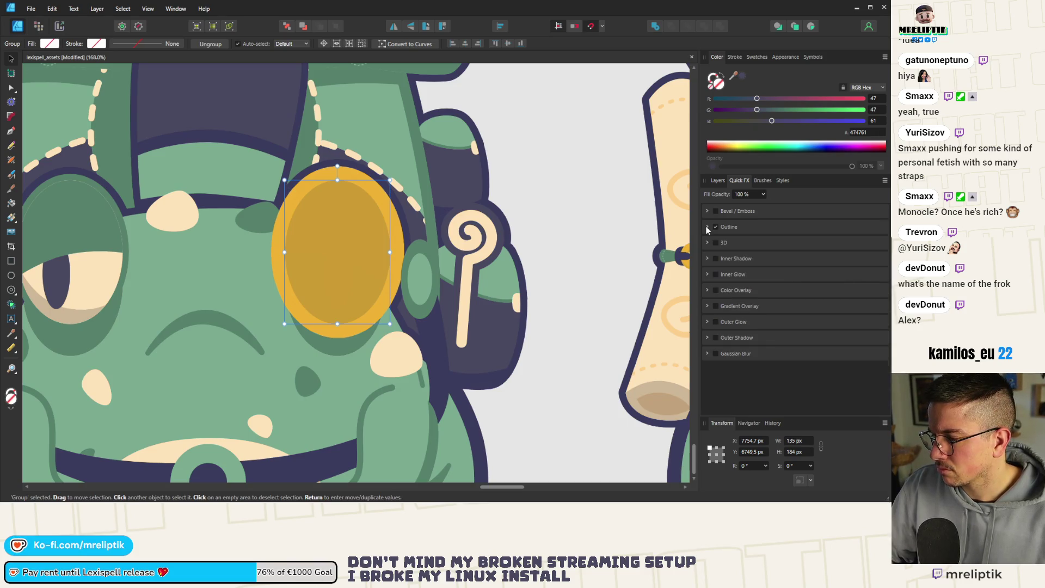
{"action": "left_click", "coordinate": [718, 180]}
{"action": "left_click", "coordinate": [755, 366]}
{"action": "left_click_drag", "start_coordinate": [752, 343], "coordinate": [752, 340]}
{"action": "left_click", "coordinate": [749, 369]}
{"action": "left_click", "coordinate": [746, 352]}
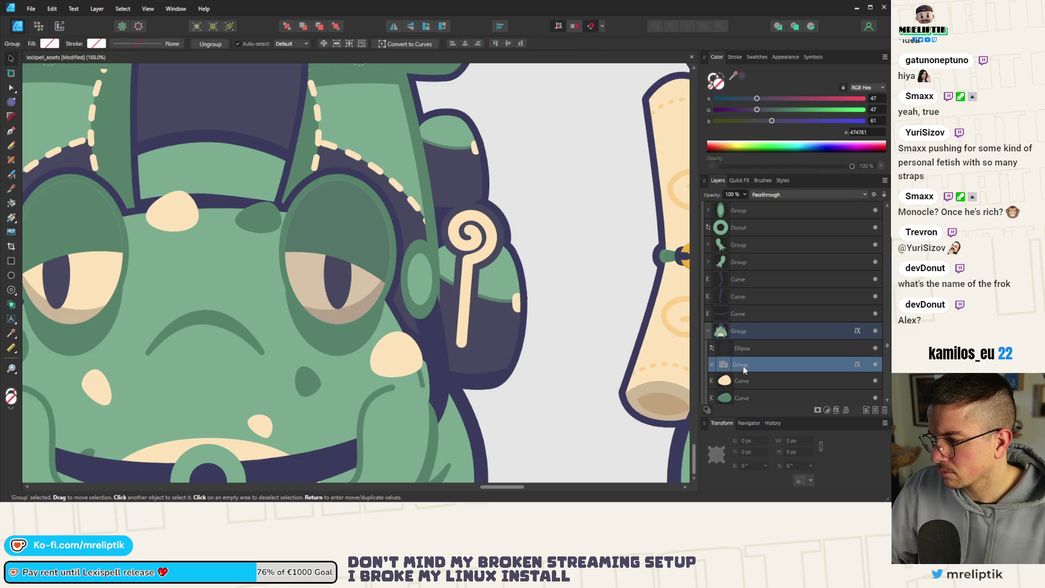
Delete the empty monocle group and give the lens oval a 10 pt stroke
{"action": "left_click", "coordinate": [742, 365]}
{"action": "left_click", "coordinate": [319, 232]}
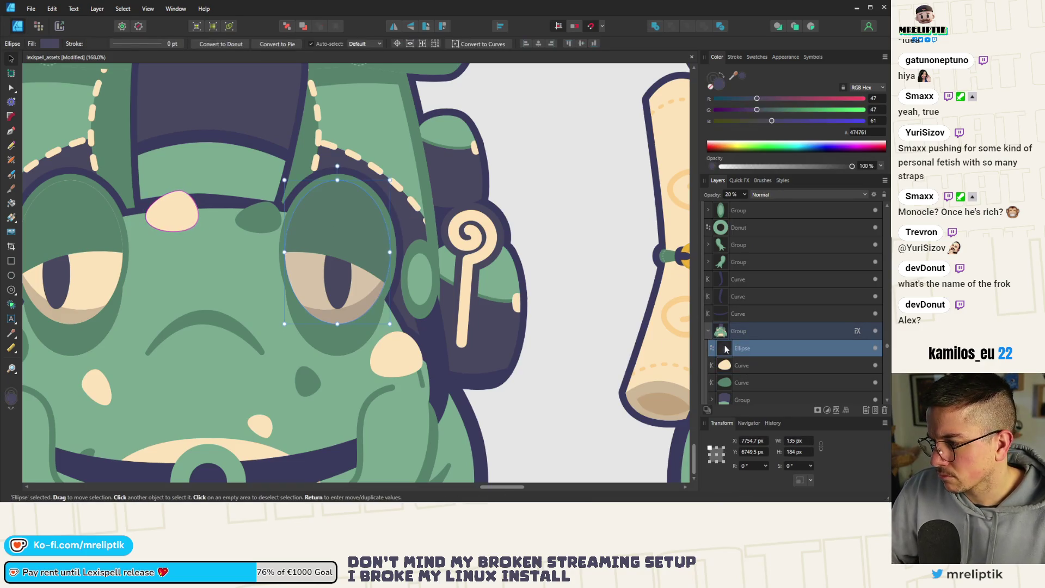
{"action": "left_click", "coordinate": [734, 57]}
{"action": "left_click", "coordinate": [874, 86]}
{"action": "type", "text": "10"}
{"action": "key", "text": "Return"}
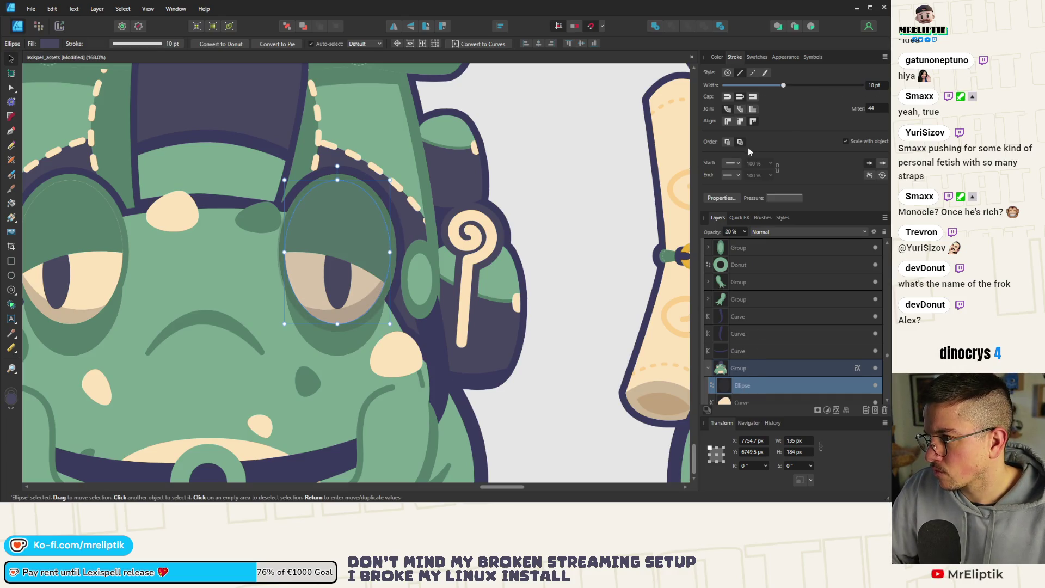
{"action": "key", "text": "0"}
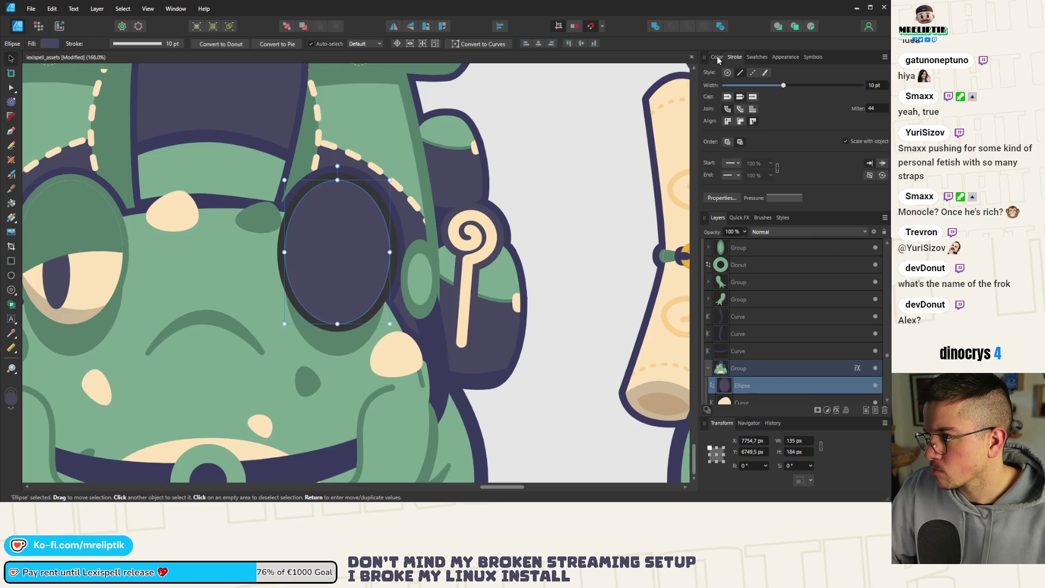
Sample the buckle's gold (#F0B207) for the monocle and thicken its outline to 16.4 pt
{"action": "left_click", "coordinate": [716, 57]}
{"action": "key", "text": "ctrl+minus"}
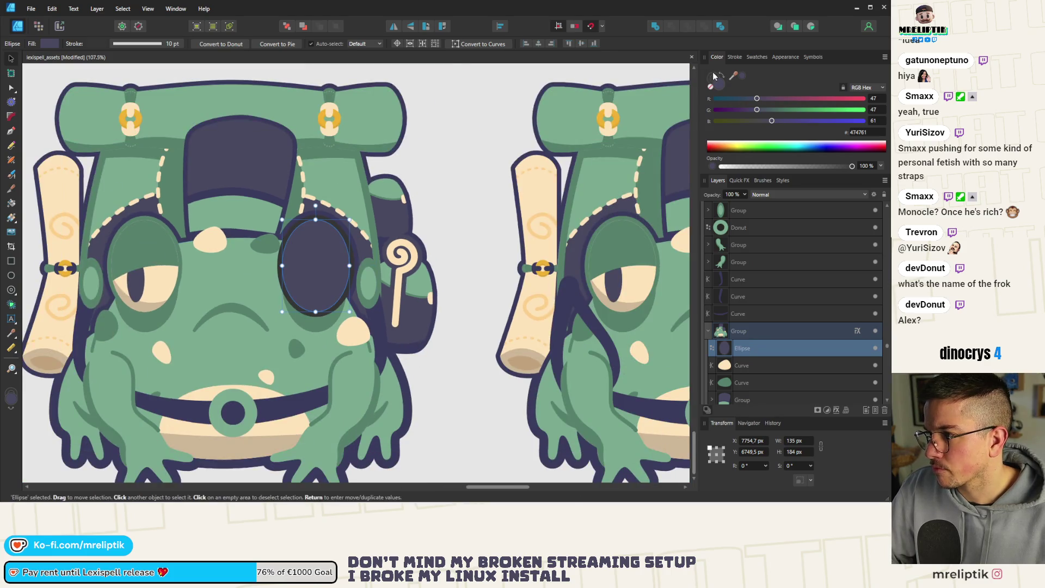
{"action": "mouse_move", "coordinate": [733, 74]}
{"action": "left_mouse_down"}
{"action": "mouse_move", "coordinate": [349, 128]}
{"action": "mouse_move", "coordinate": [348, 106]}
{"action": "mouse_move", "coordinate": [329, 117]}
{"action": "left_mouse_up"}
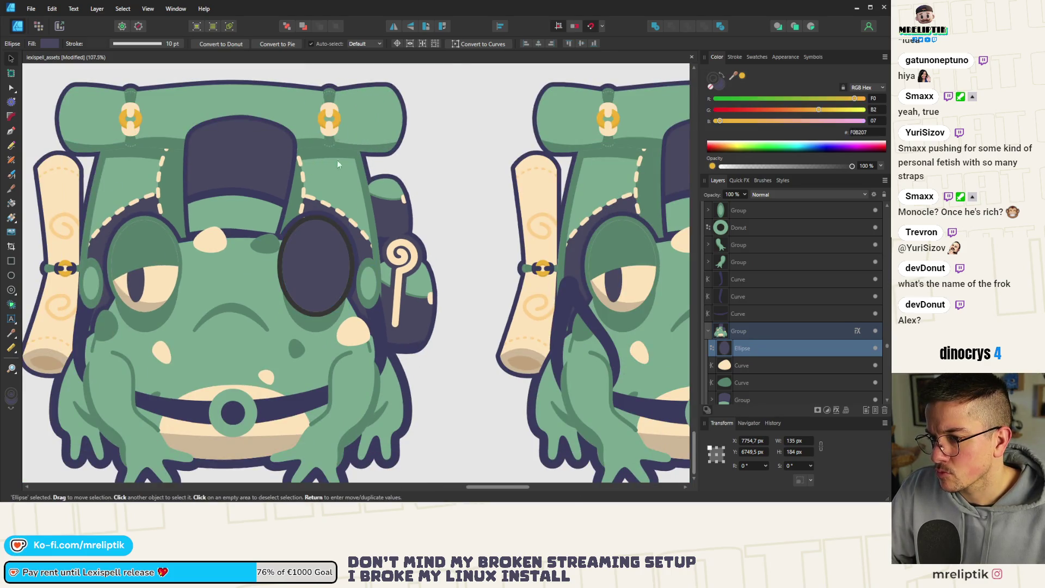
{"action": "scroll", "coordinate": [320, 248], "scroll_direction": "up", "scroll_amount": 2}
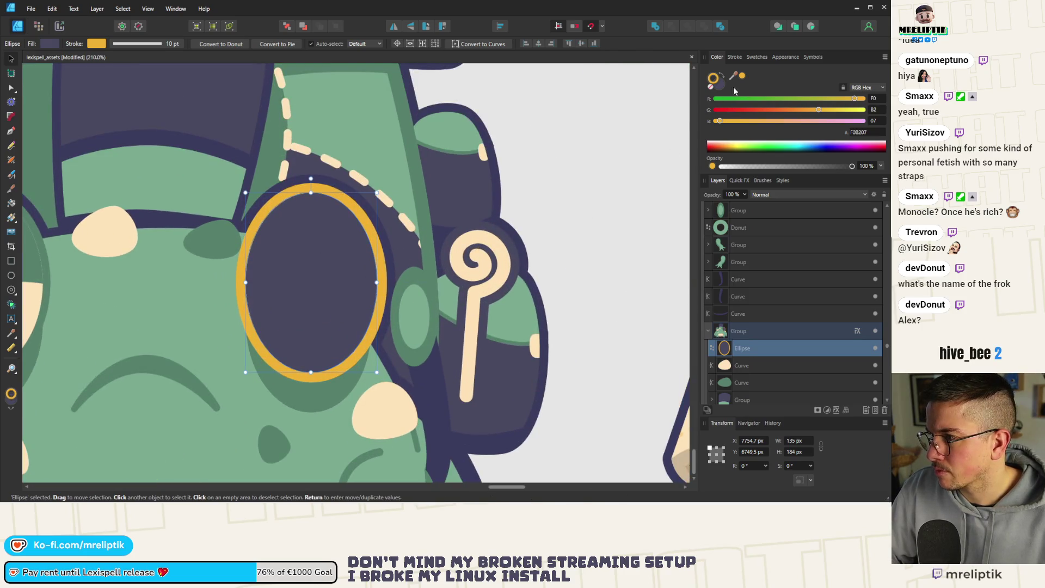
{"action": "left_click", "coordinate": [735, 57]}
{"action": "left_click_drag", "start_coordinate": [784, 85], "coordinate": [794, 86]}
{"action": "key", "text": "ctrl+s"}
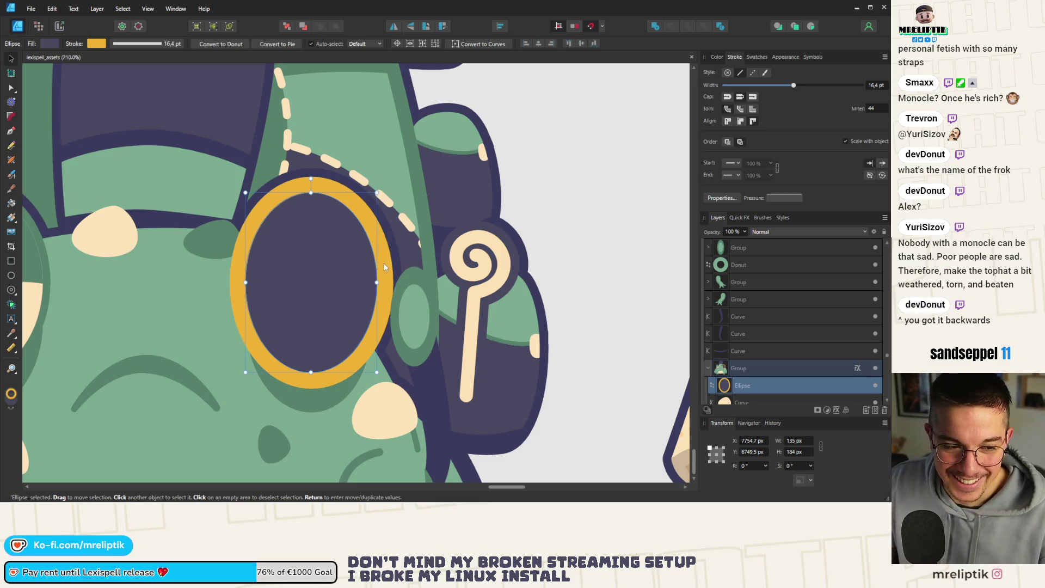
Review the monocle's quick effects and return to its colour settings
{"action": "scroll", "coordinate": [307, 284], "scroll_direction": "down", "scroll_amount": 3}
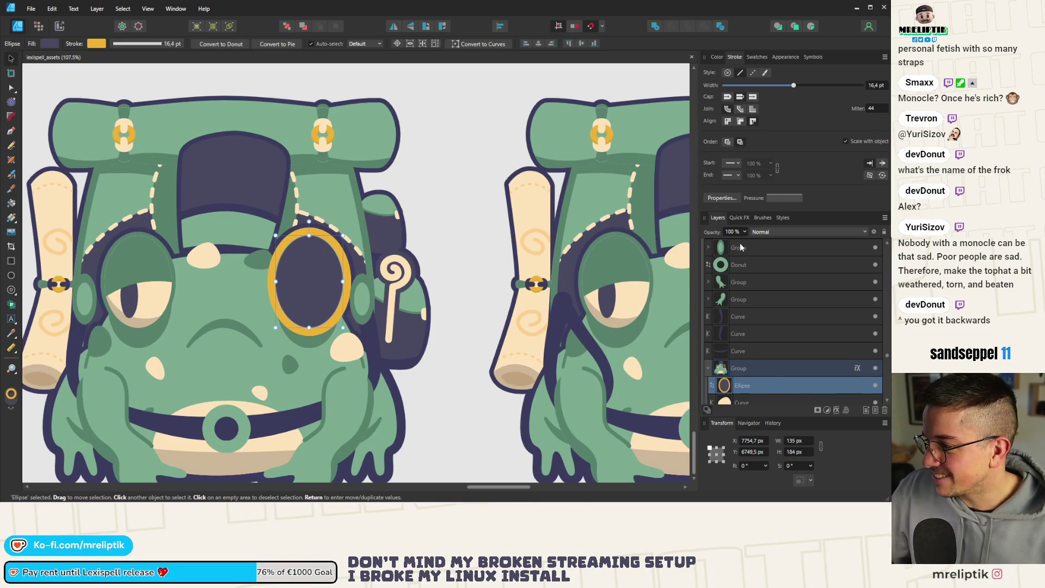
{"action": "left_click", "coordinate": [739, 218]}
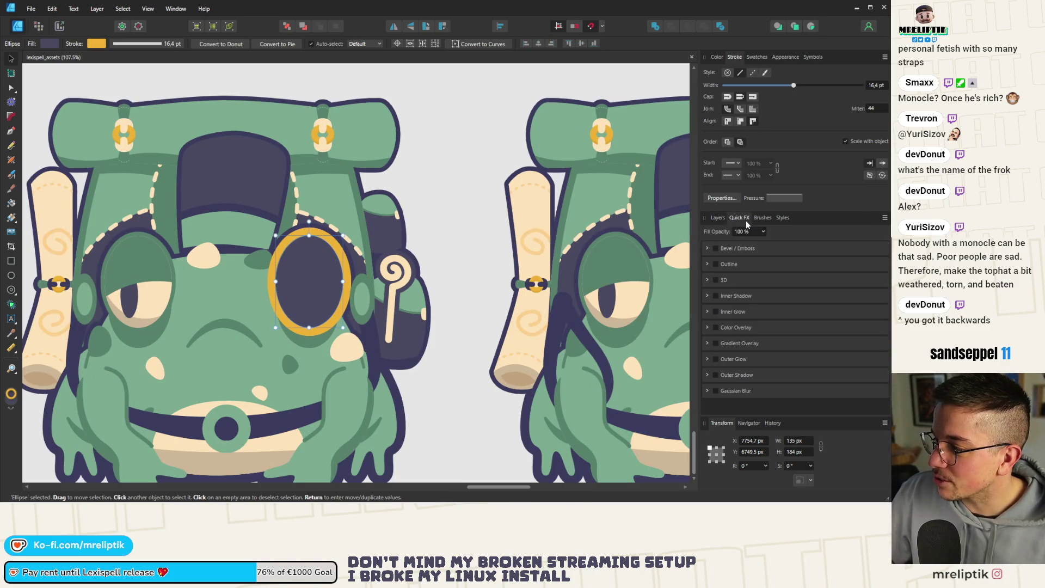
{"action": "left_click", "coordinate": [718, 218]}
{"action": "scroll", "coordinate": [181, 250], "scroll_direction": "down", "scroll_amount": 2}
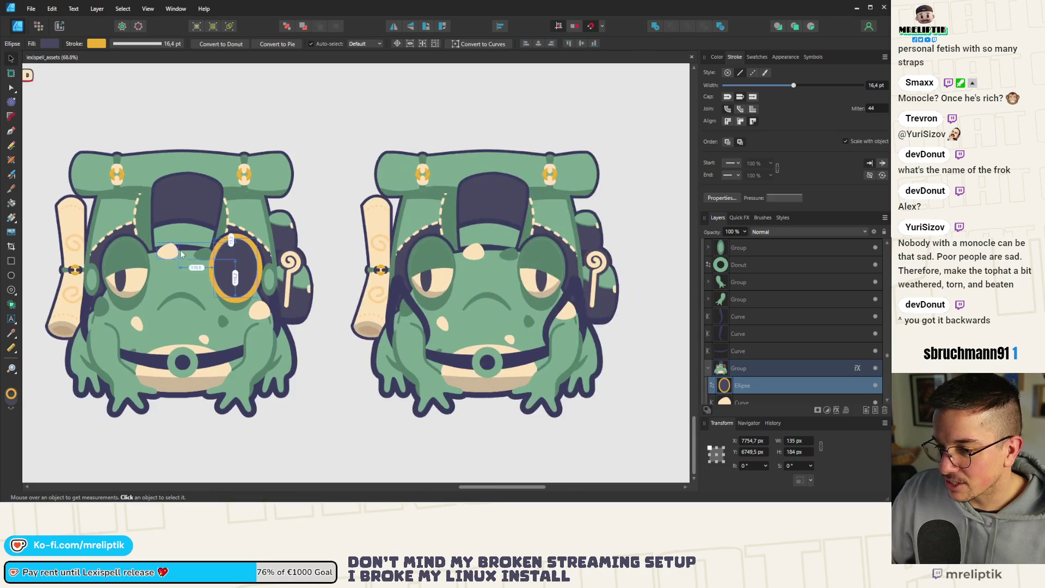
{"action": "scroll", "coordinate": [228, 271], "scroll_direction": "up", "scroll_amount": 3}
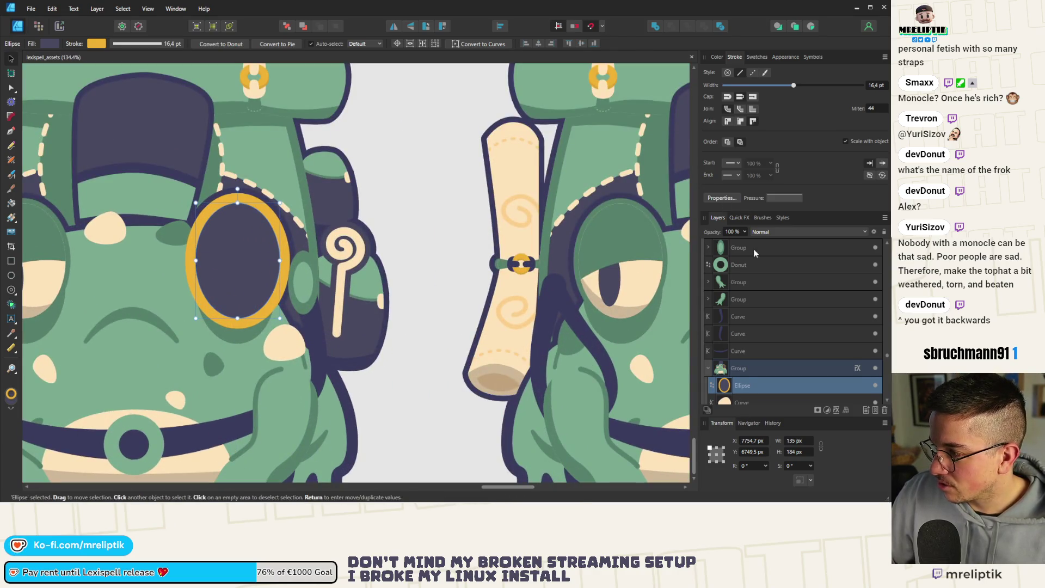
{"action": "left_click", "coordinate": [716, 56]}
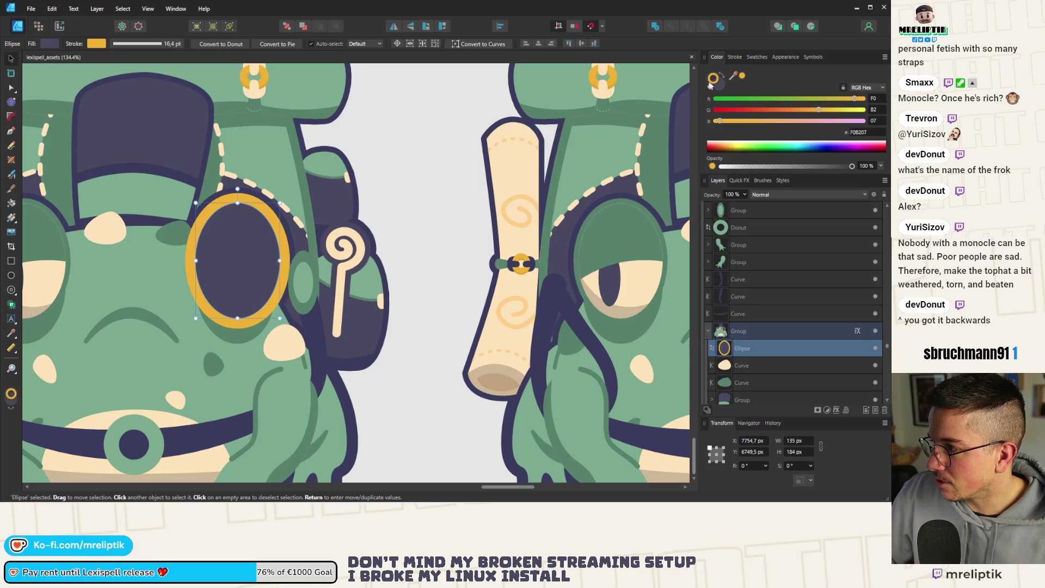
Set the monocle ellipse's opacity to 20% and deselect it
{"action": "left_click", "coordinate": [791, 167]}
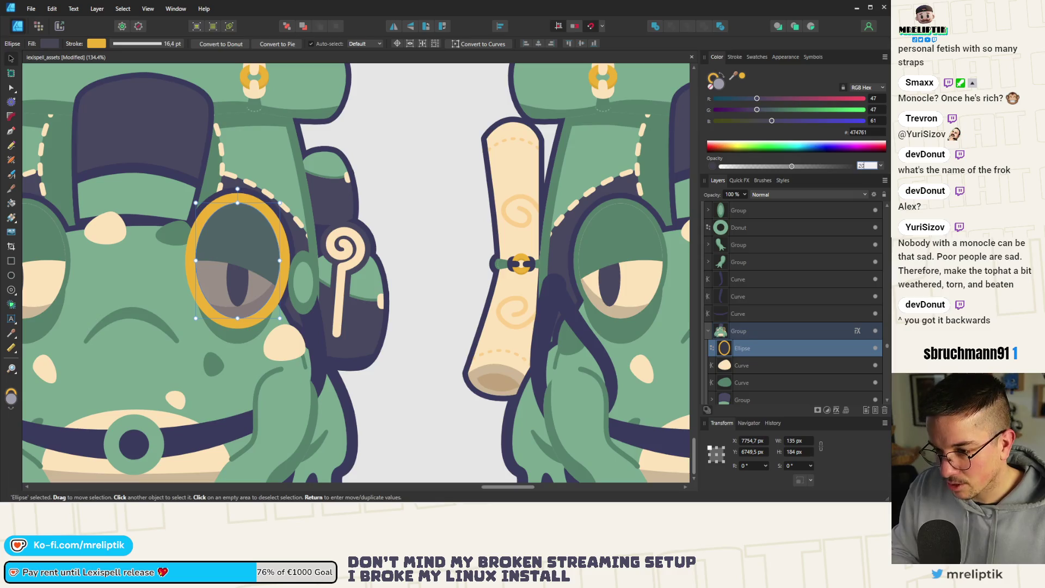
{"action": "key", "text": "2"}
{"action": "scroll", "coordinate": [348, 272], "scroll_direction": "down", "scroll_amount": 5}
{"action": "key", "text": "ctrl+d"}
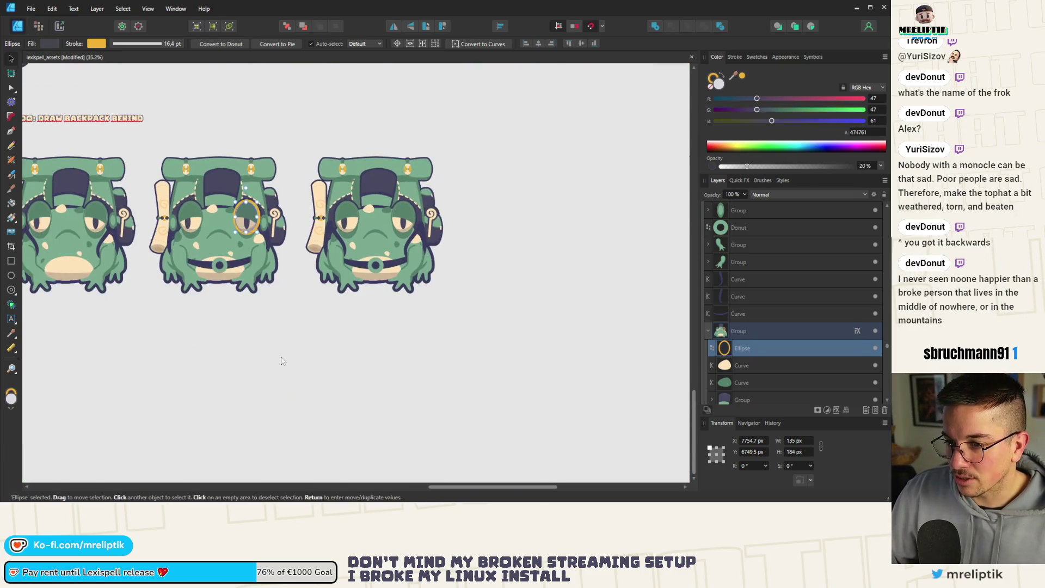
{"action": "scroll", "coordinate": [223, 226], "scroll_direction": "up", "scroll_amount": 2}
{"action": "scroll", "coordinate": [361, 237], "scroll_direction": "up", "scroll_amount": 3}
Reselect the monocle ellipse inside the middle frog and scale it up slightly to about 147 × 201 px
{"action": "left_click", "coordinate": [367, 223]}
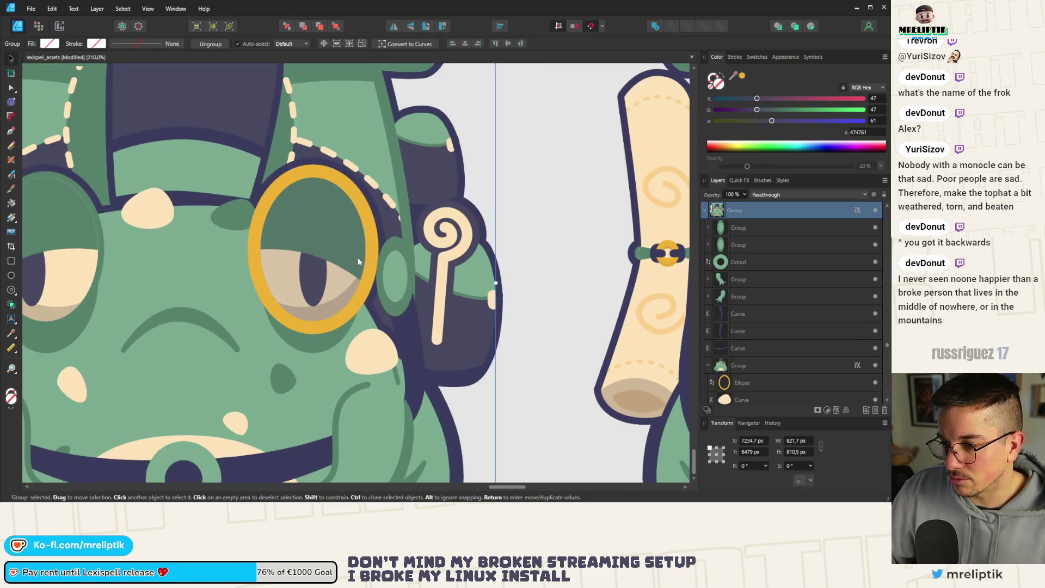
{"action": "scroll", "coordinate": [371, 203], "scroll_direction": "up", "scroll_amount": 1}
{"action": "double_click", "coordinate": [370, 204]}
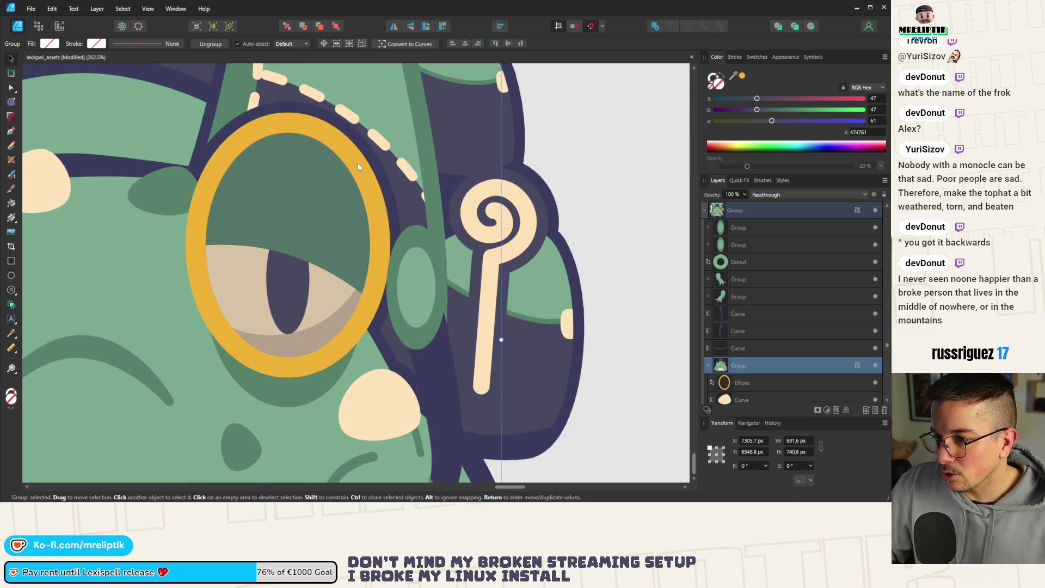
{"action": "left_click", "coordinate": [747, 377]}
{"action": "scroll", "coordinate": [311, 165], "scroll_direction": "down", "scroll_amount": 2}
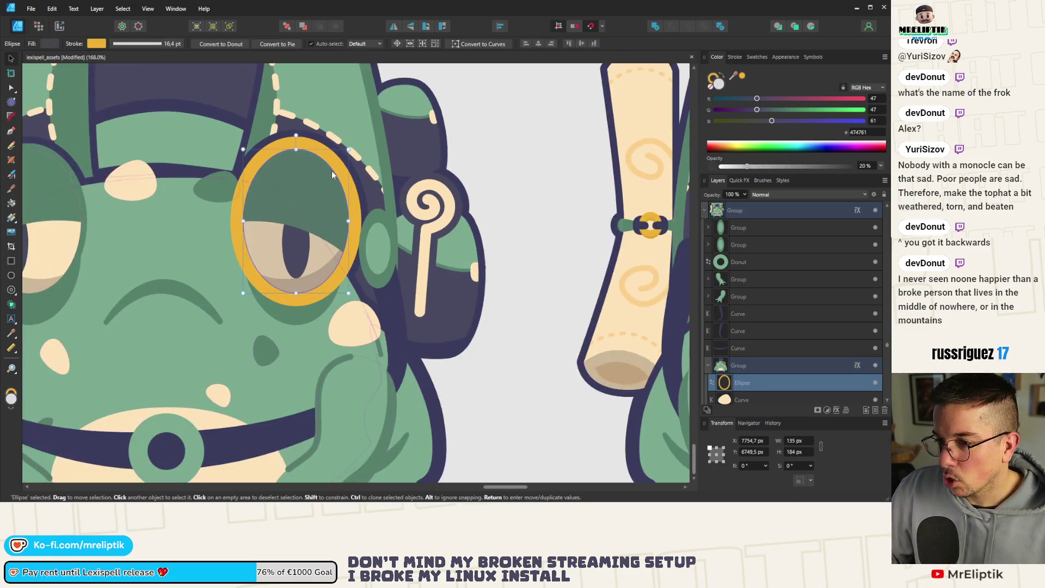
{"action": "mouse_move", "coordinate": [350, 149]}
{"action": "left_mouse_down"}
{"action": "mouse_move", "coordinate": [359, 144]}
{"action": "mouse_move", "coordinate": [342, 162]}
{"action": "left_mouse_up"}
{"action": "scroll", "coordinate": [279, 176], "scroll_direction": "down", "scroll_amount": 5}
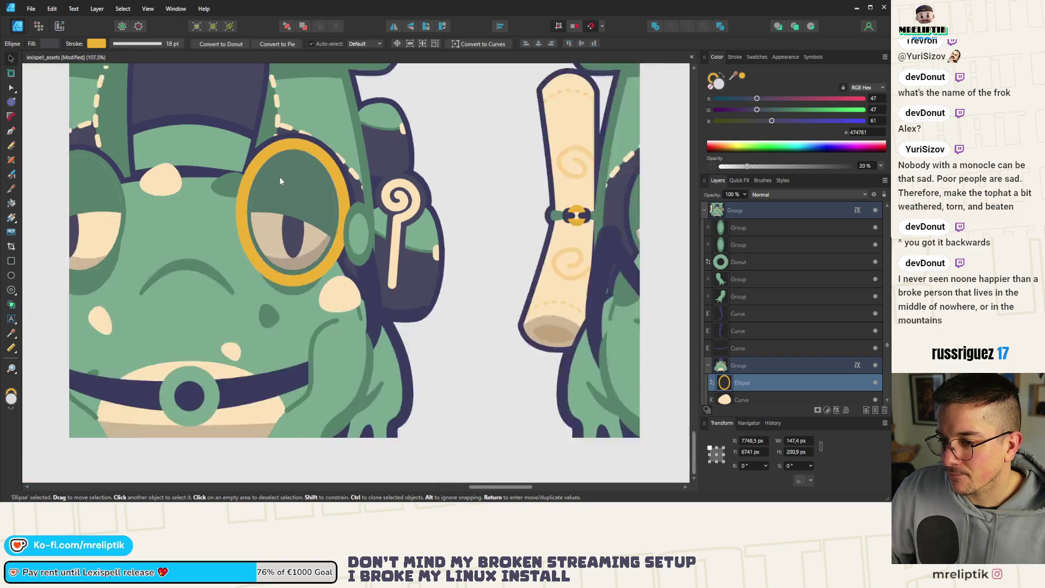
{"action": "key", "text": "ctrl+d"}
{"action": "scroll", "coordinate": [297, 220], "scroll_direction": "down", "scroll_amount": 2}
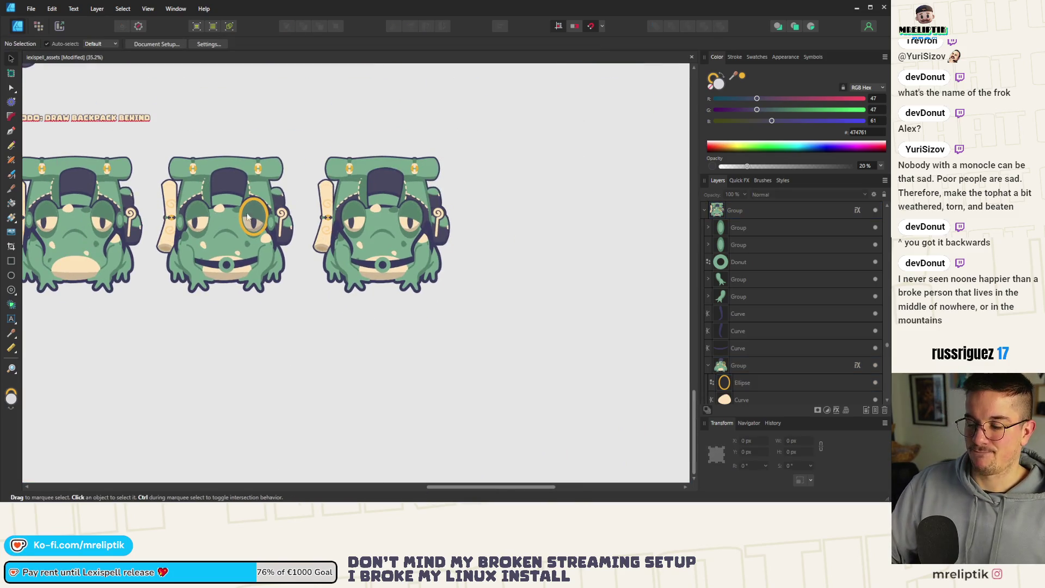
Draw a chain curve hanging down from the monocle's bottom with the Pen tool
{"action": "scroll", "coordinate": [246, 249], "scroll_direction": "up", "scroll_amount": 4}
{"action": "scroll", "coordinate": [246, 249], "scroll_direction": "up", "scroll_amount": 2}
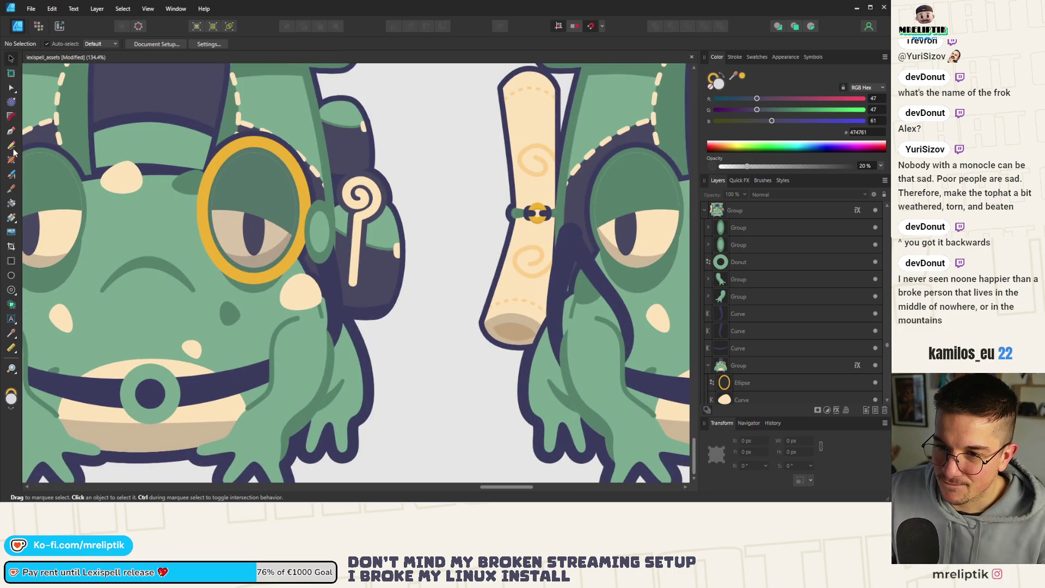
{"action": "left_click", "coordinate": [11, 131]}
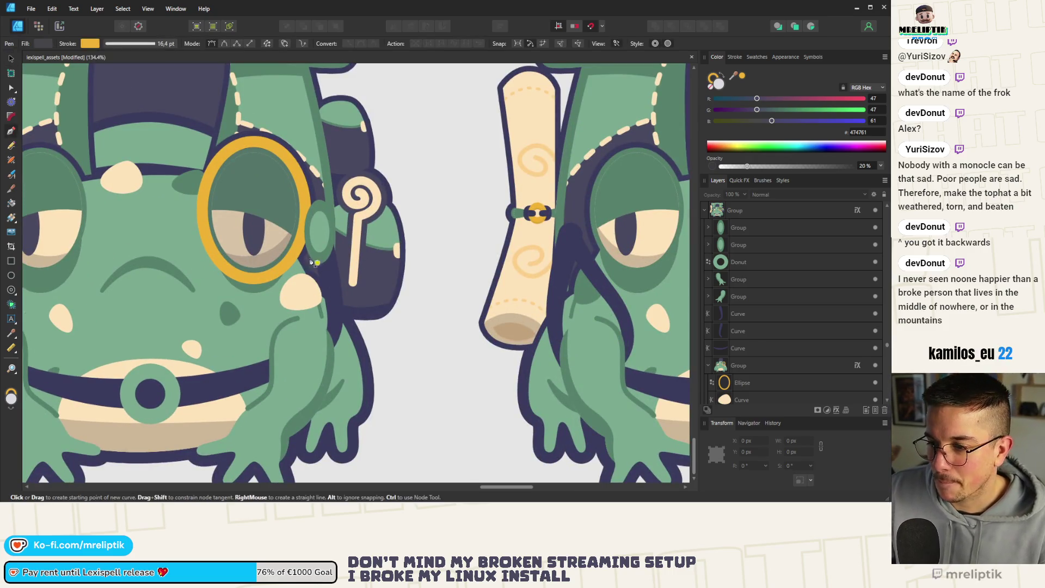
{"action": "left_click", "coordinate": [269, 278]}
{"action": "left_click_drag", "start_coordinate": [290, 309], "coordinate": [316, 321]}
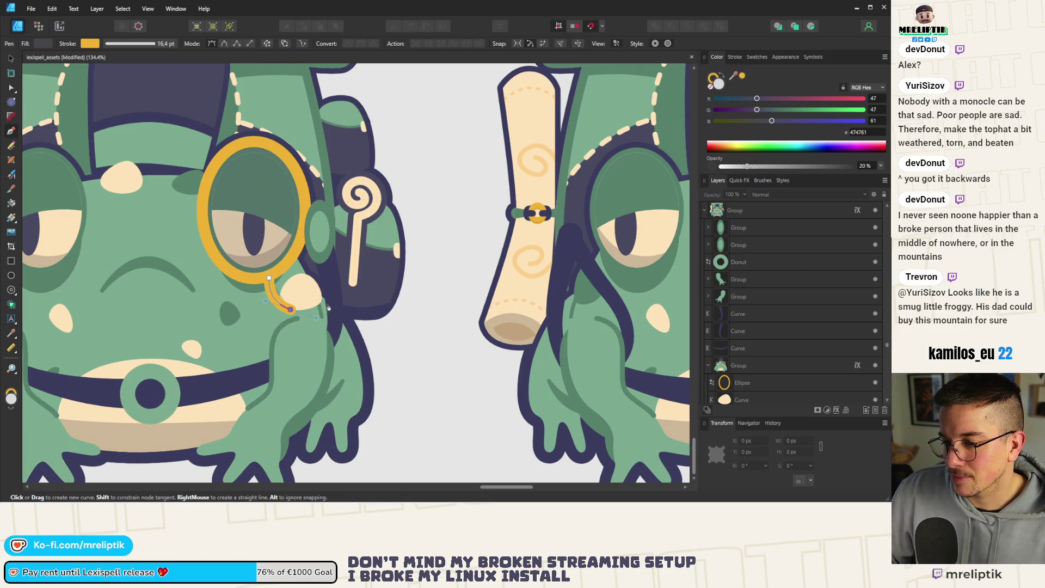
{"action": "key", "text": "Escape"}
Undo the stray stroke drawn along the frog's left leg
{"action": "scroll", "coordinate": [319, 303], "scroll_direction": "down", "scroll_amount": 5, "text": "ctrl"}
{"action": "scroll", "coordinate": [308, 297], "scroll_direction": "up", "scroll_amount": 3, "text": "ctrl"}
{"action": "scroll", "coordinate": [308, 298], "scroll_direction": "down", "scroll_amount": 1, "text": "ctrl"}
{"action": "left_click", "coordinate": [197, 306]}
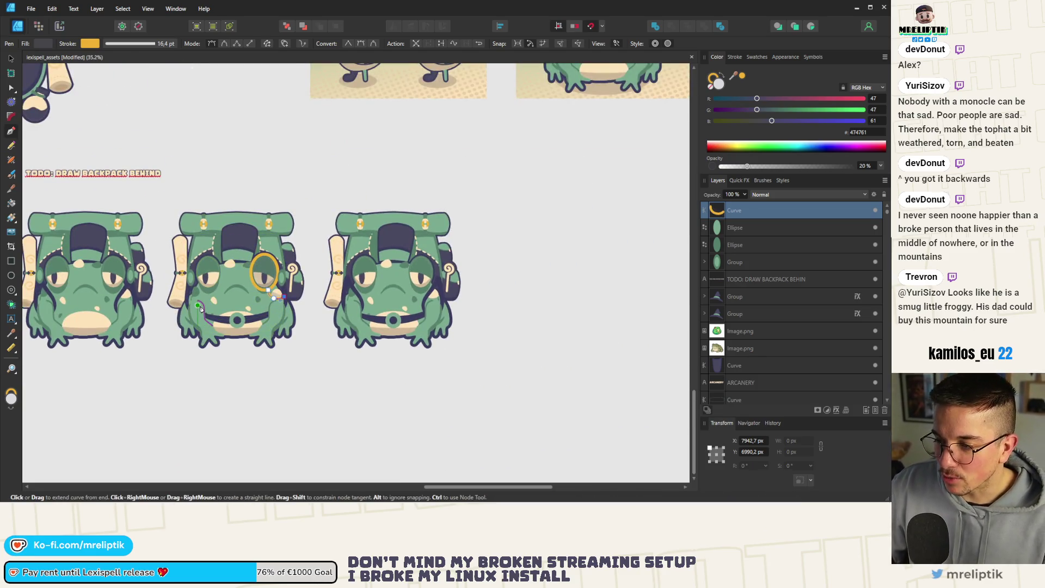
{"action": "left_click", "coordinate": [201, 308]}
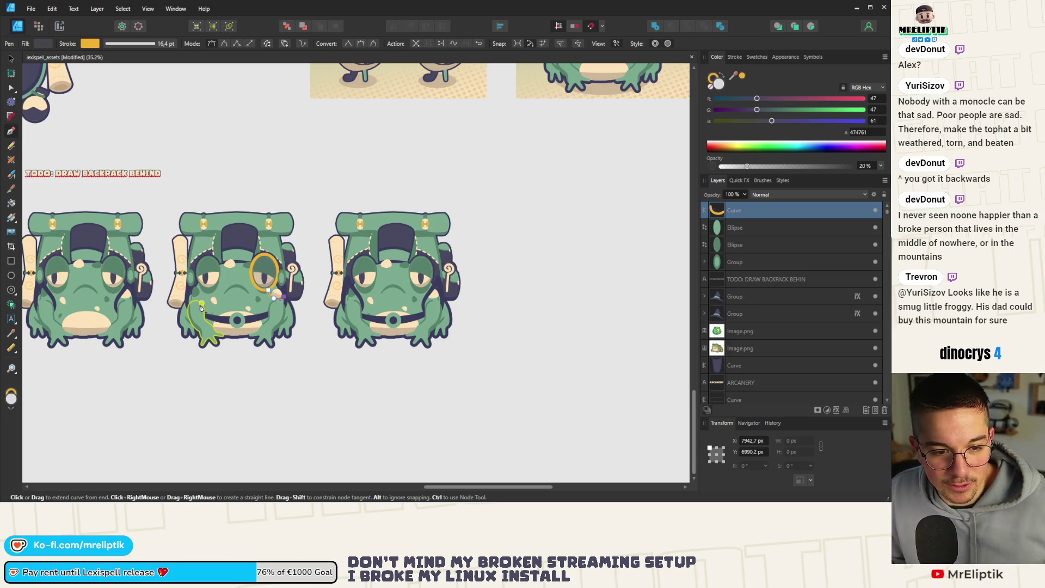
{"action": "key", "text": "ctrl+z"}
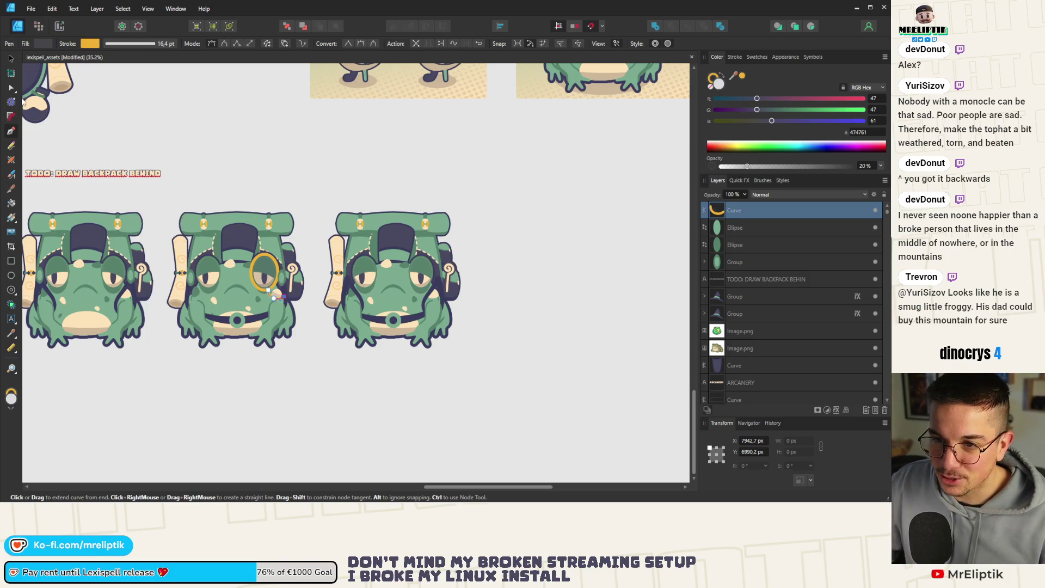
Delete the monocle ellipse and its chain curve from inside the middle frog's group
{"action": "left_click", "coordinate": [10, 58]}
{"action": "scroll", "coordinate": [267, 270], "scroll_direction": "up", "scroll_amount": 2}
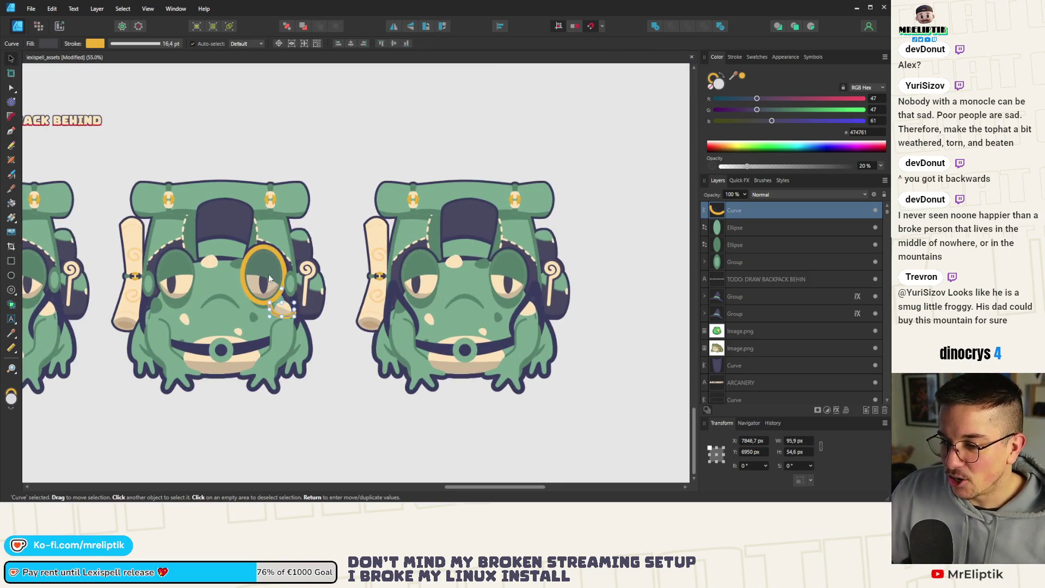
{"action": "left_click", "coordinate": [289, 287], "text": "shift"}
{"action": "scroll", "coordinate": [274, 283], "scroll_direction": "up", "scroll_amount": 5}
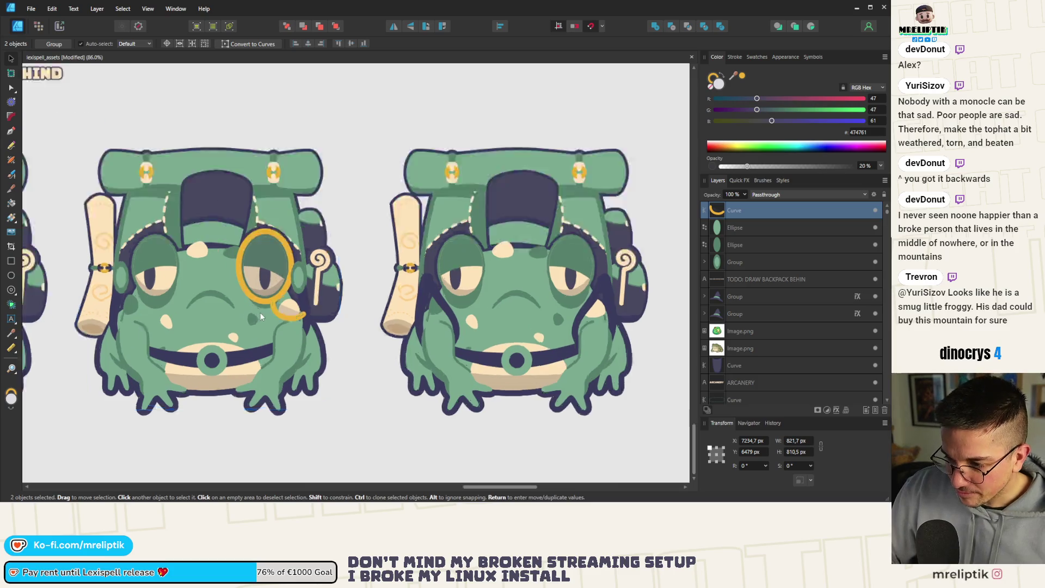
{"action": "left_click", "coordinate": [273, 298]}
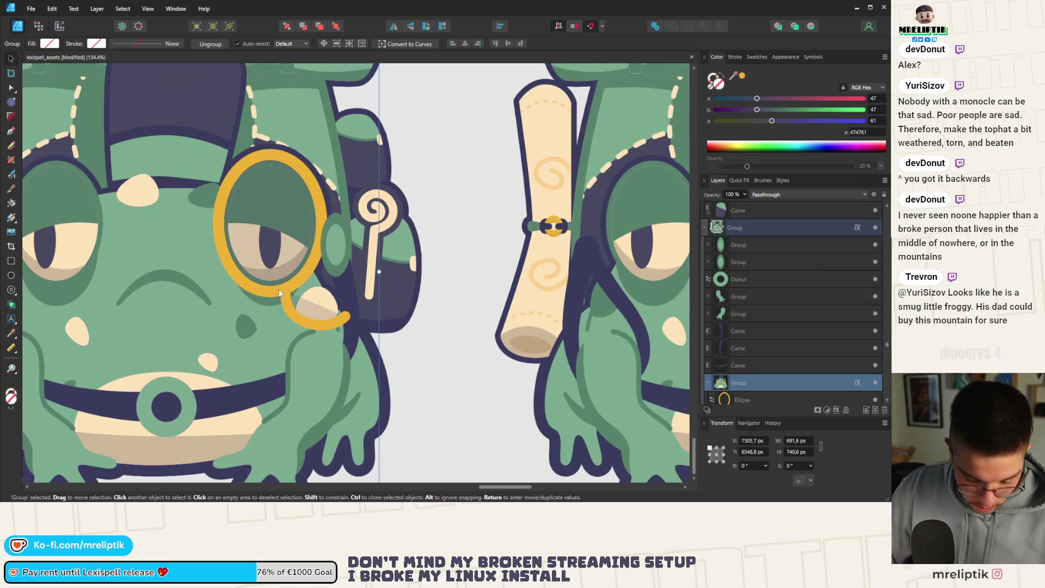
{"action": "double_click", "coordinate": [281, 294]}
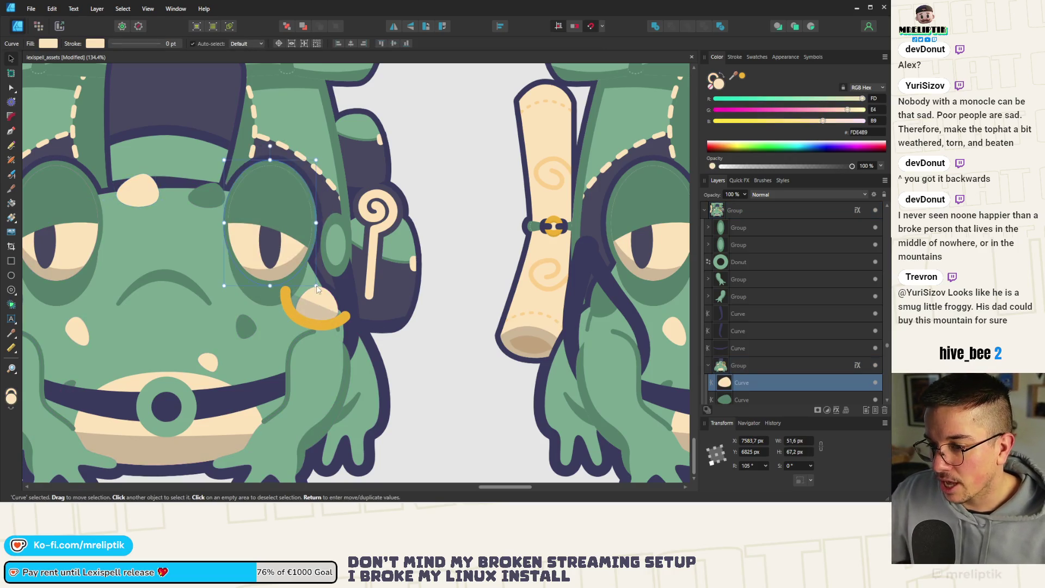
{"action": "scroll", "coordinate": [768, 377], "scroll_direction": "down", "scroll_amount": 3}
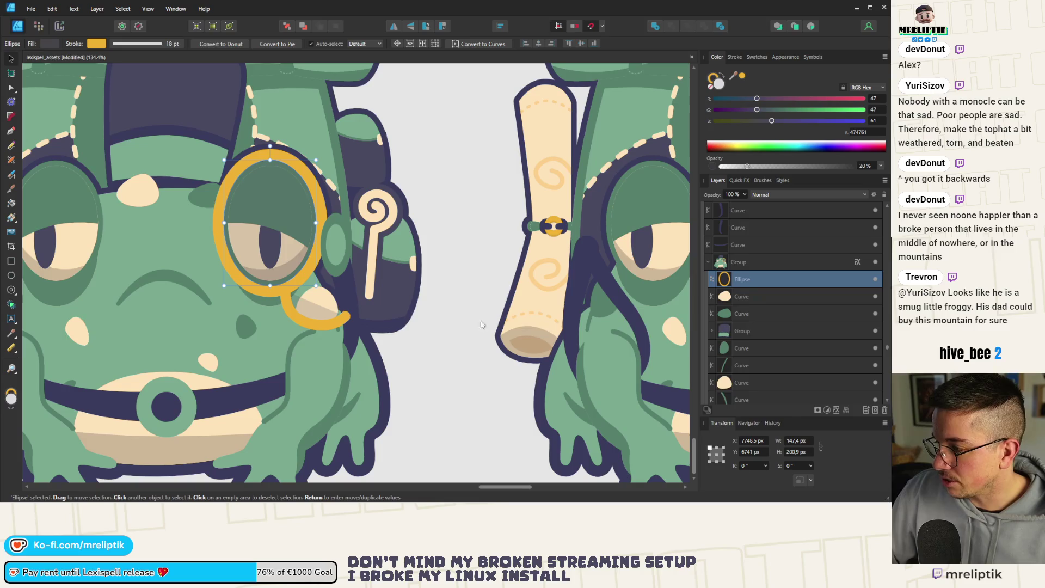
{"action": "key", "text": "Delete"}
{"action": "left_click", "coordinate": [298, 317]}
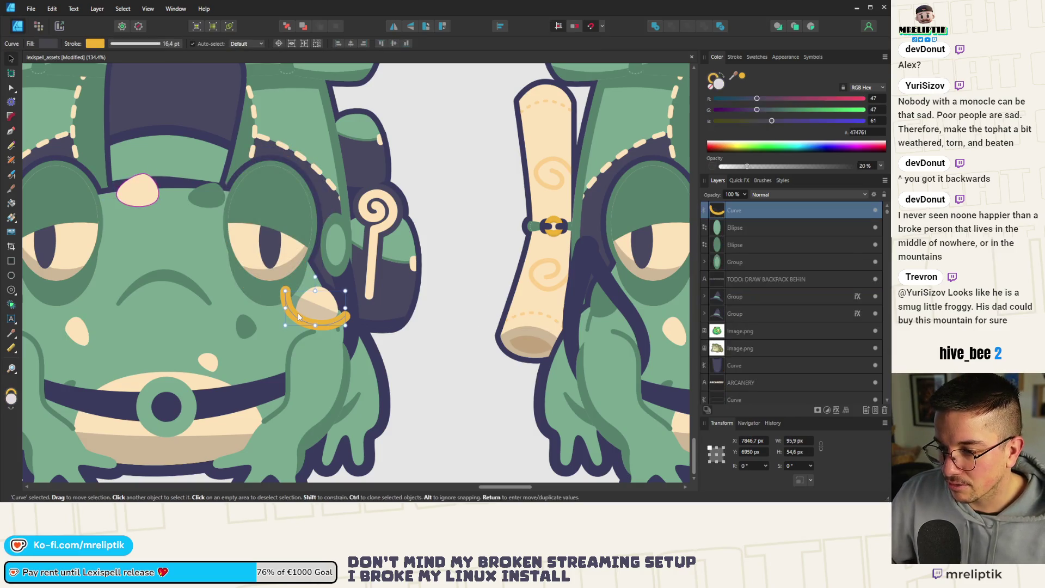
{"action": "key", "text": "Delete"}
{"action": "scroll", "coordinate": [294, 313], "scroll_direction": "down", "scroll_amount": 6}
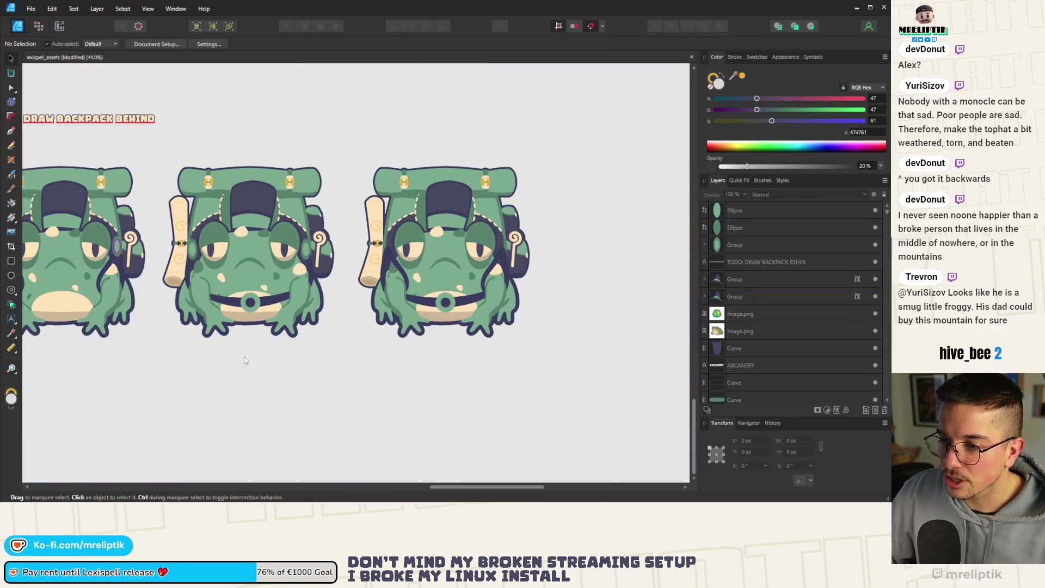
{"action": "scroll", "coordinate": [288, 314], "scroll_direction": "up", "scroll_amount": 2}
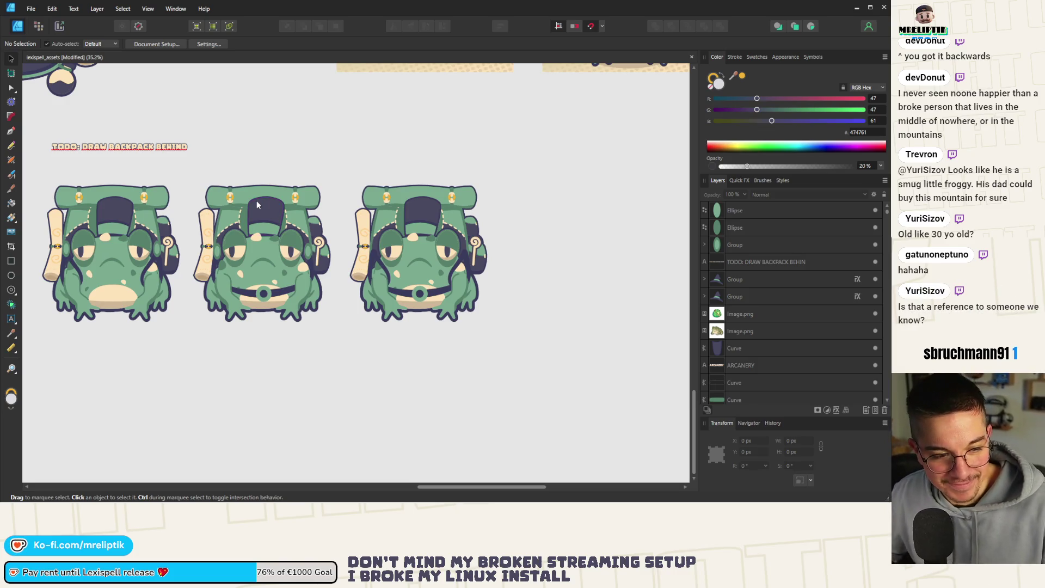
{"action": "scroll", "coordinate": [275, 239], "scroll_direction": "up", "scroll_amount": 4}
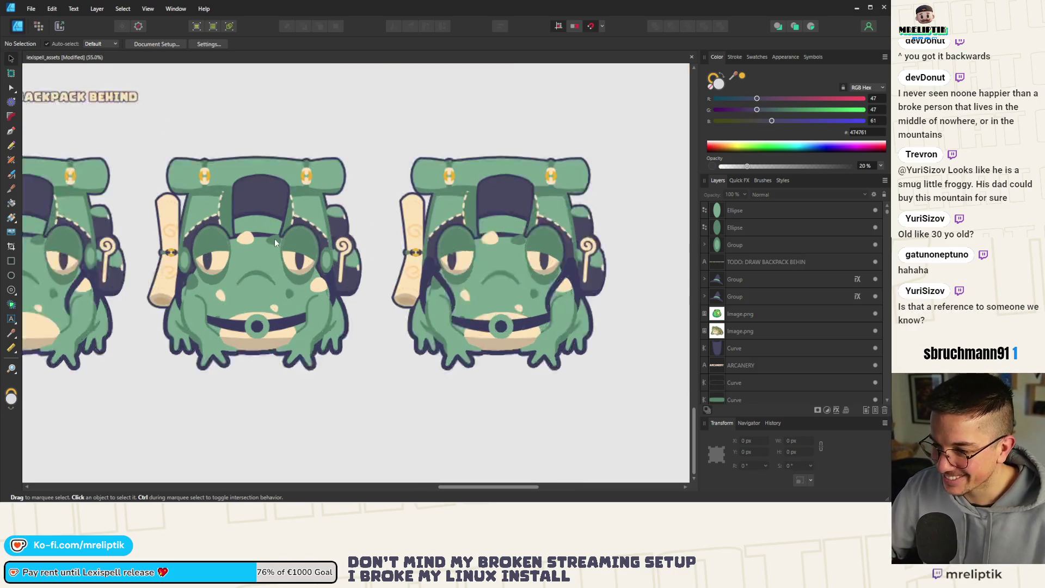
{"action": "left_click", "coordinate": [278, 238]}
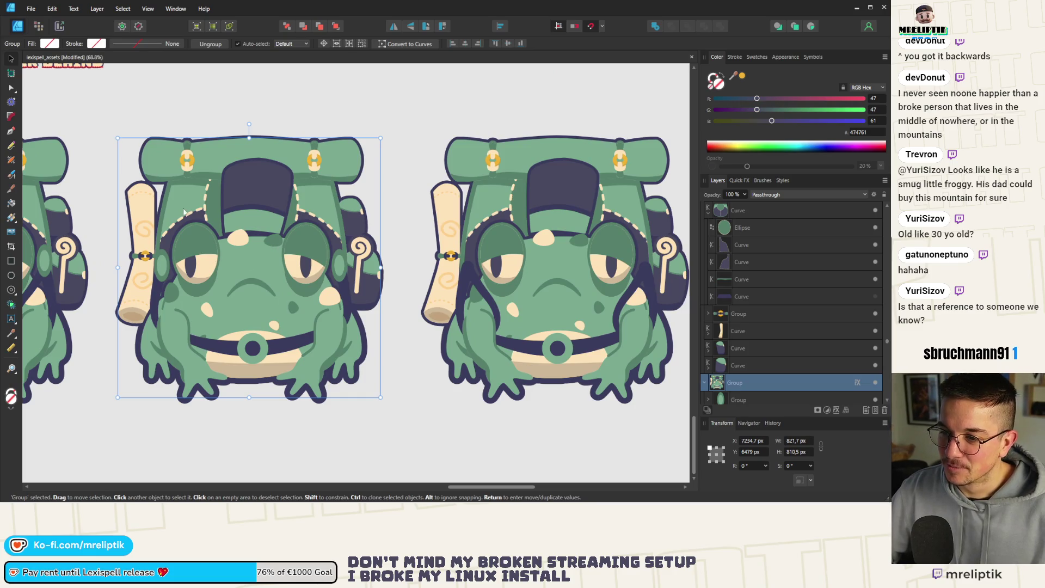
{"action": "double_click", "coordinate": [314, 239]}
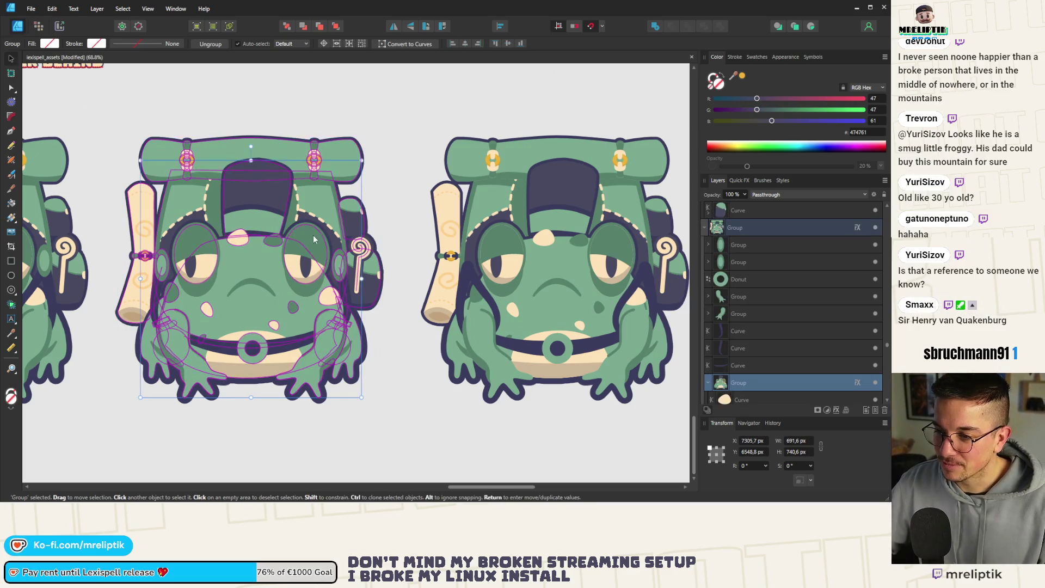
{"action": "double_click", "coordinate": [314, 240]}
{"action": "mouse_move", "coordinate": [332, 288]}
{"action": "left_mouse_down"}
{"action": "mouse_move", "coordinate": [383, 241]}
{"action": "mouse_move", "coordinate": [389, 259]}
{"action": "mouse_move", "coordinate": [278, 341]}
{"action": "mouse_move", "coordinate": [309, 344]}
{"action": "left_mouse_up"}
{"action": "left_click_drag", "start_coordinate": [308, 256], "coordinate": [311, 448]}
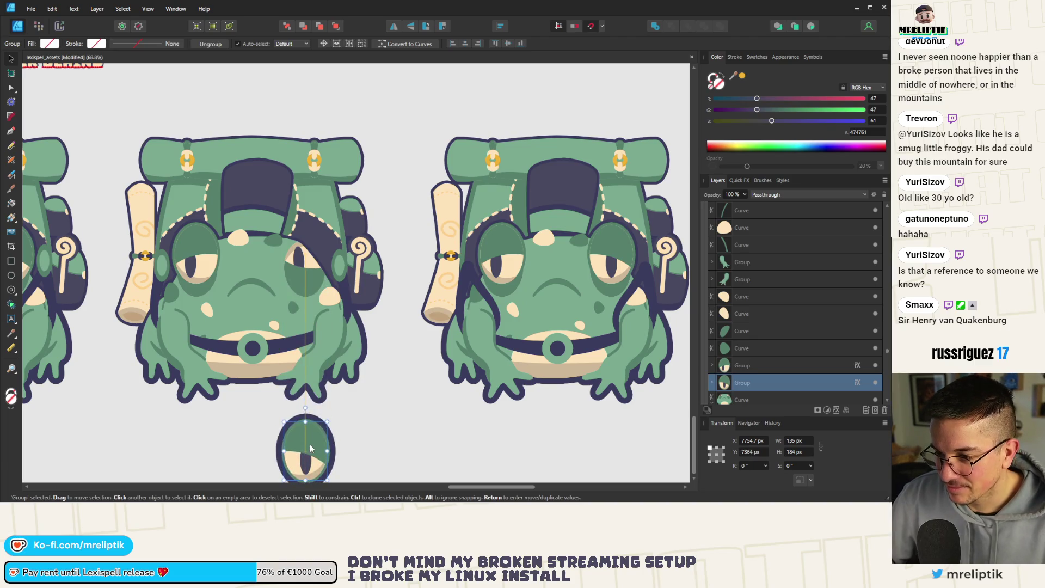
{"action": "key", "text": "alt"}
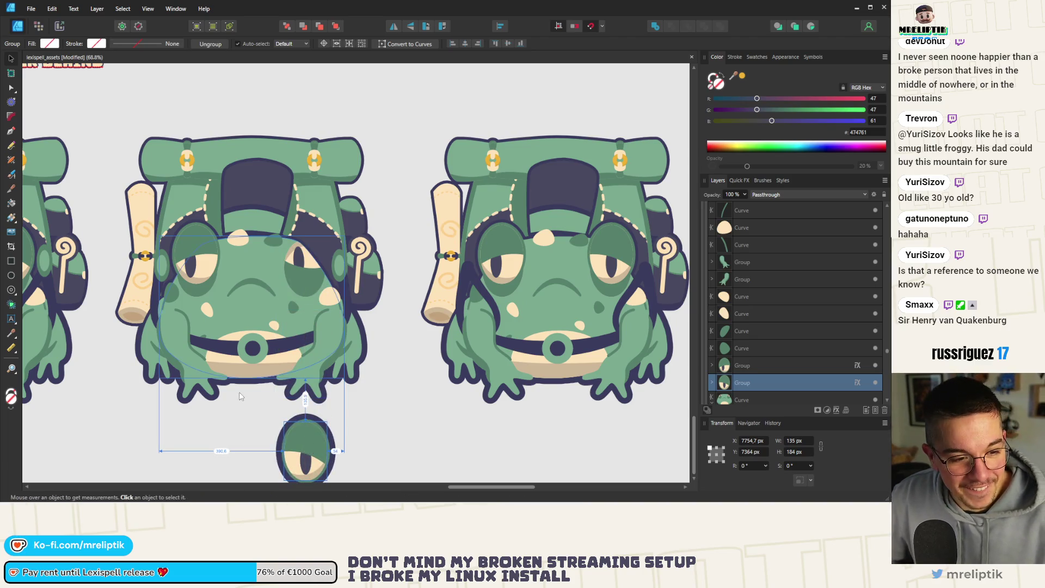
{"action": "key", "text": "ctrl+z"}
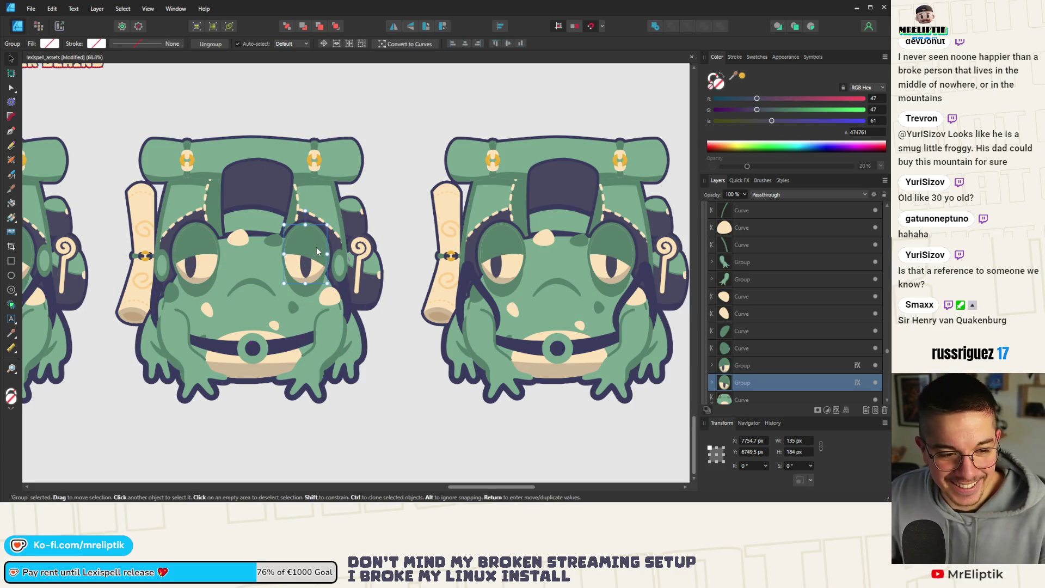
{"action": "left_click_drag", "start_coordinate": [317, 251], "coordinate": [301, 368]}
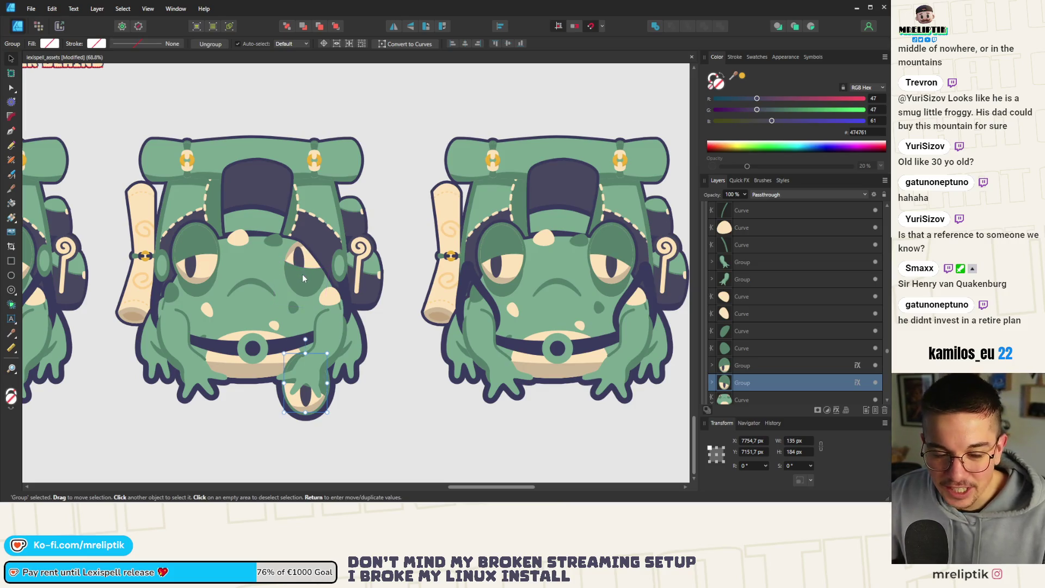
{"action": "key", "text": "alt"}
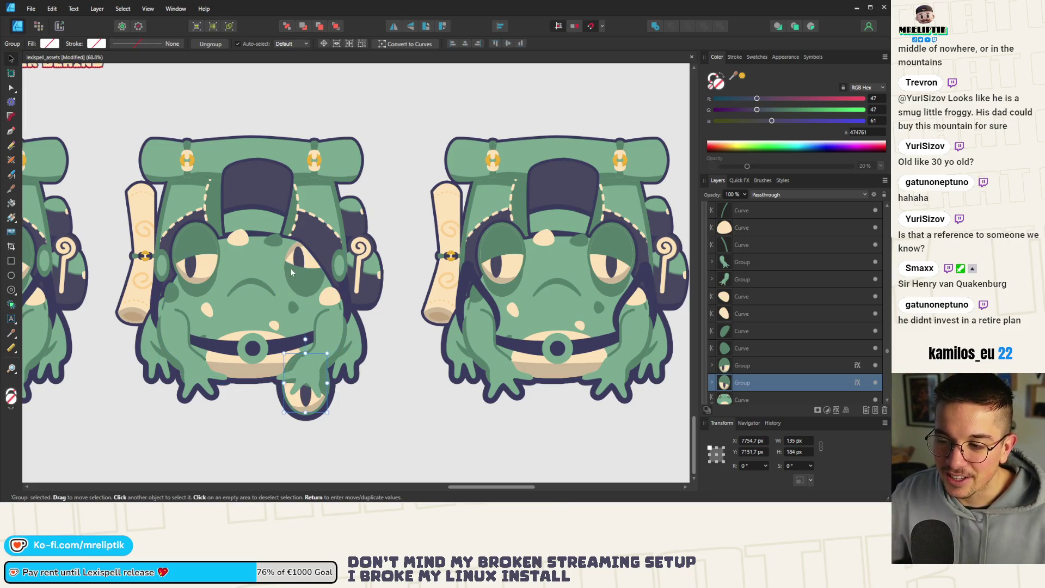
{"action": "key", "text": "ctrl+z"}
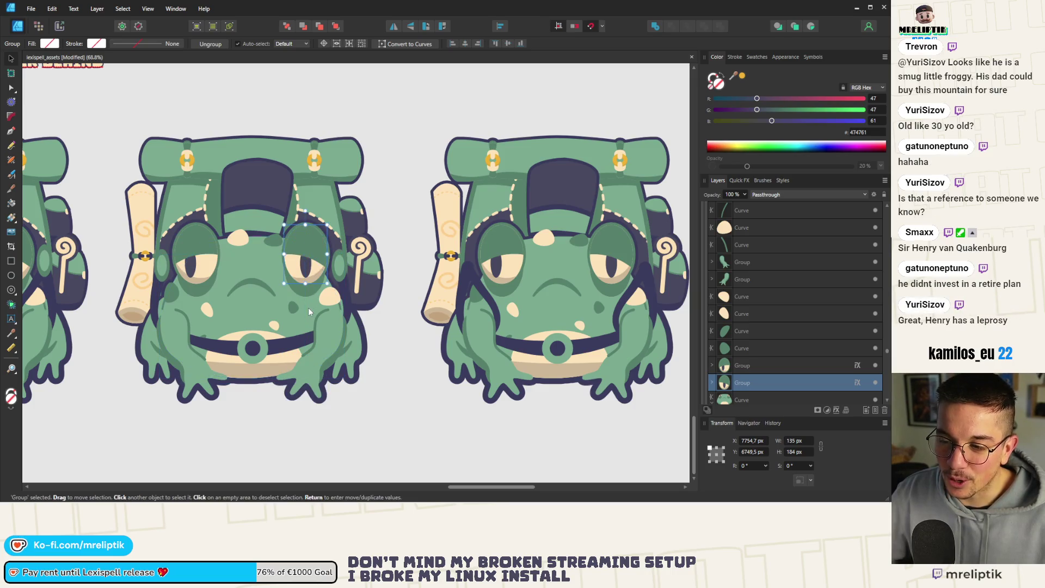
{"action": "scroll", "coordinate": [299, 294], "scroll_direction": "up", "scroll_amount": 5}
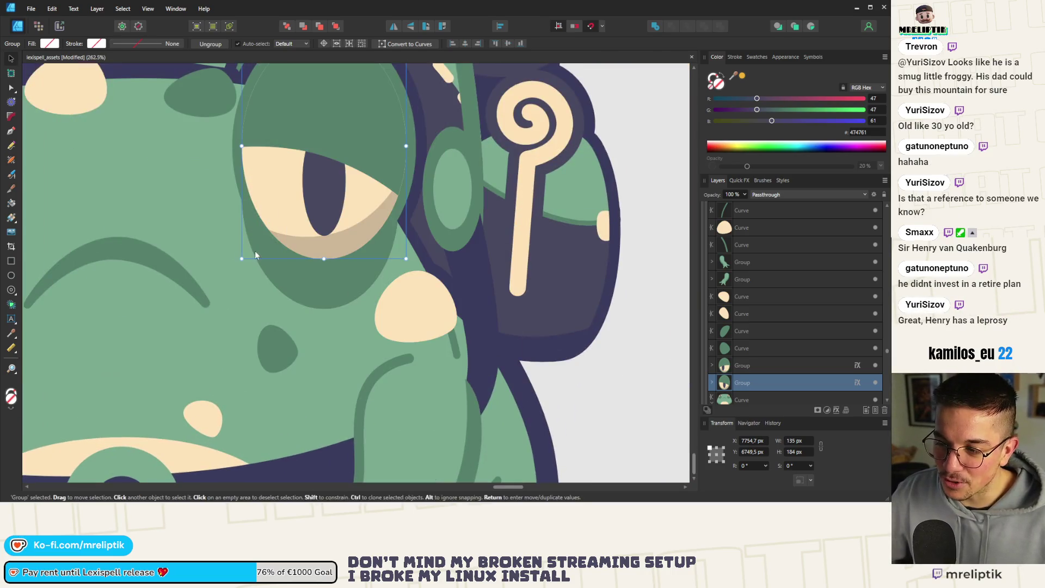
{"action": "scroll", "coordinate": [313, 297], "scroll_direction": "down", "scroll_amount": 3}
{"action": "left_click_drag", "start_coordinate": [321, 289], "coordinate": [318, 364]}
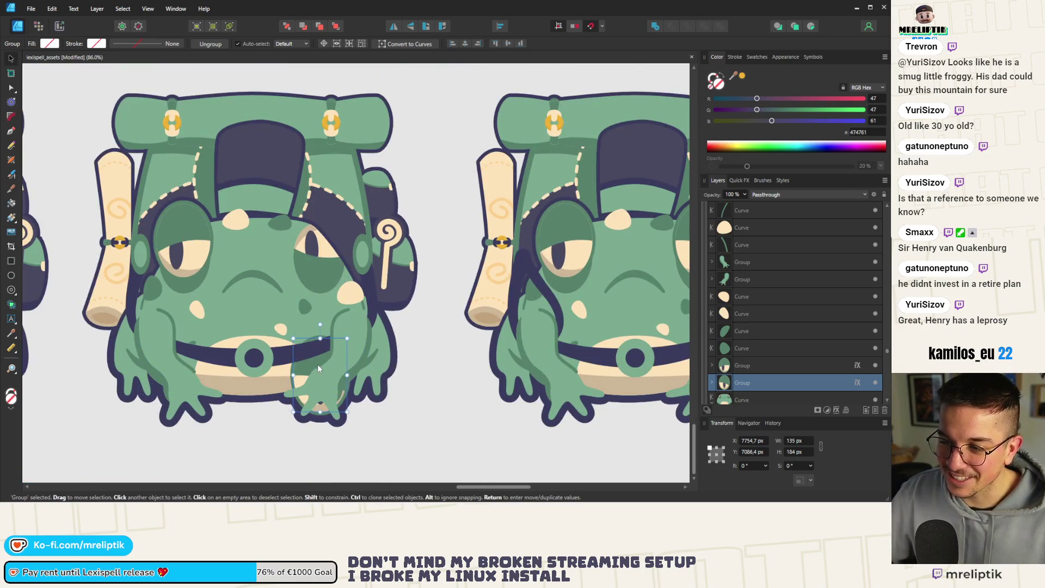
{"action": "key", "text": "ctrl+z"}
{"action": "scroll", "coordinate": [296, 344], "scroll_direction": "down", "scroll_amount": 5}
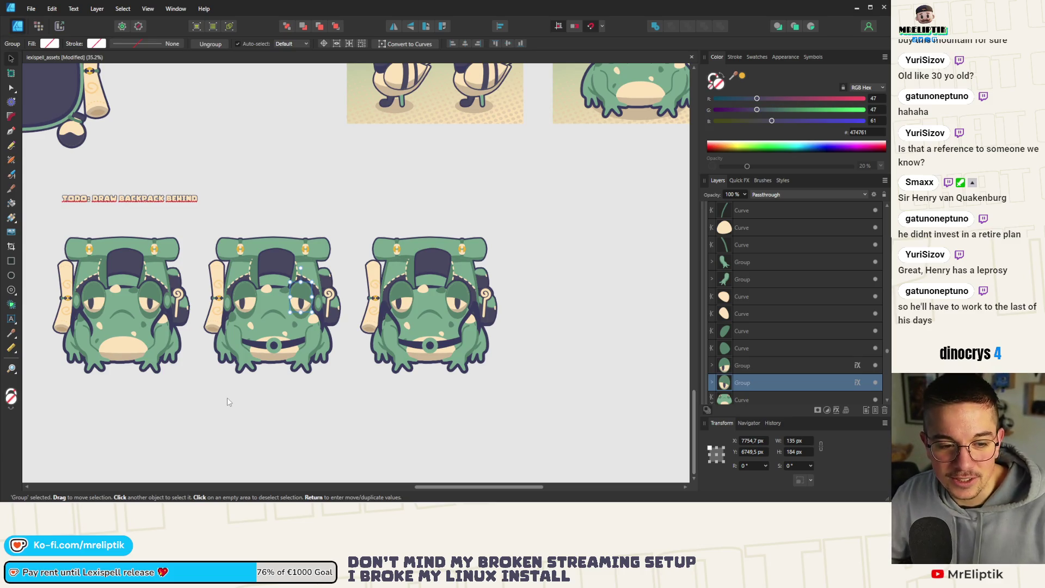
{"action": "scroll", "coordinate": [228, 375], "scroll_direction": "down", "scroll_amount": 3}
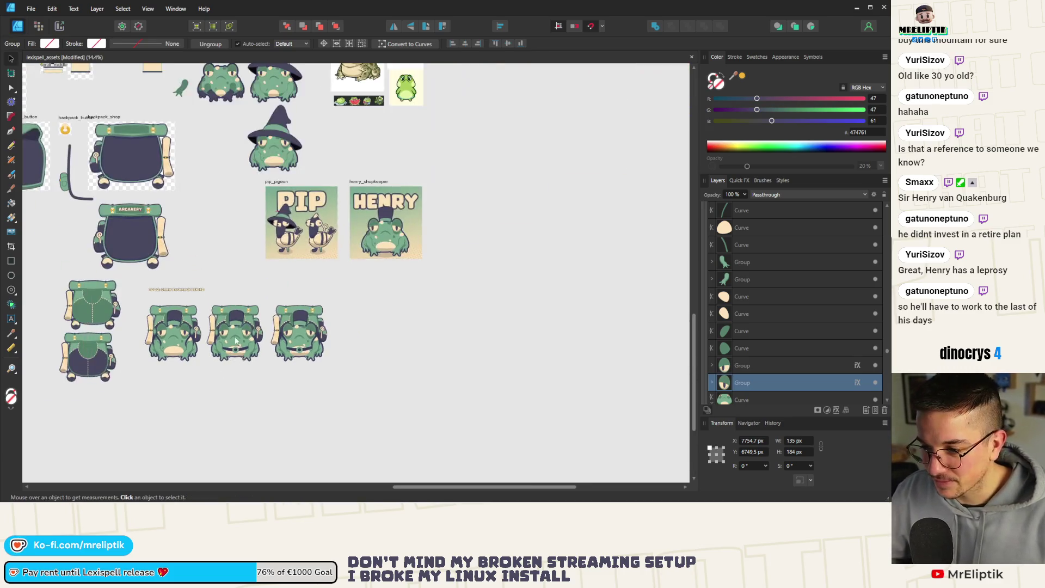
{"action": "scroll", "coordinate": [247, 342], "scroll_direction": "up", "scroll_amount": 1}
{"action": "scroll", "coordinate": [246, 342], "scroll_direction": "down", "scroll_amount": 1}
{"action": "scroll", "coordinate": [247, 342], "scroll_direction": "up", "scroll_amount": 3}
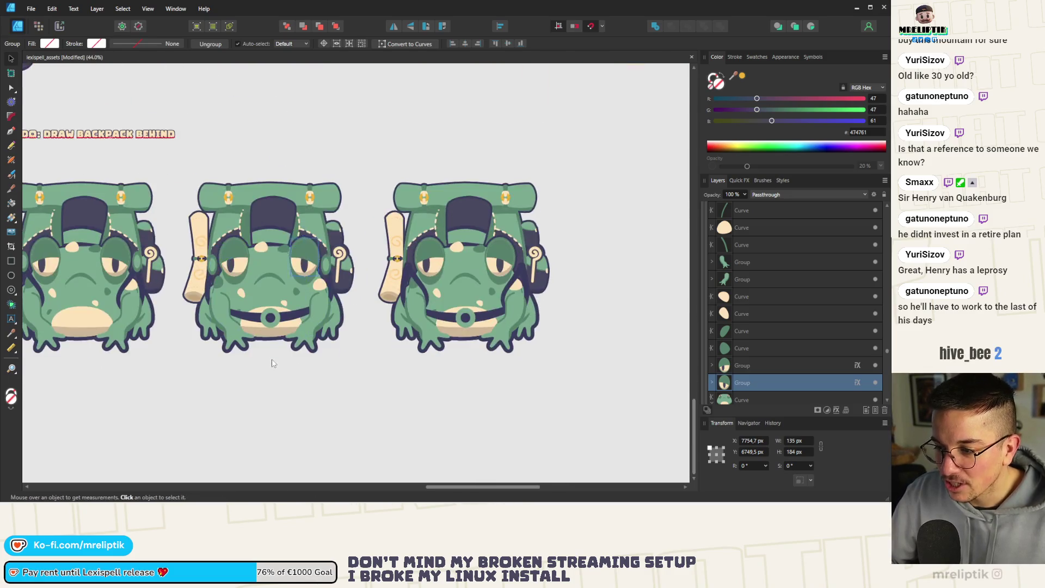
{"action": "scroll", "coordinate": [251, 377], "scroll_direction": "down", "scroll_amount": 1}
{"action": "scroll", "coordinate": [251, 377], "scroll_direction": "up", "scroll_amount": 1}
{"action": "scroll", "coordinate": [294, 341], "scroll_direction": "up", "scroll_amount": 1}
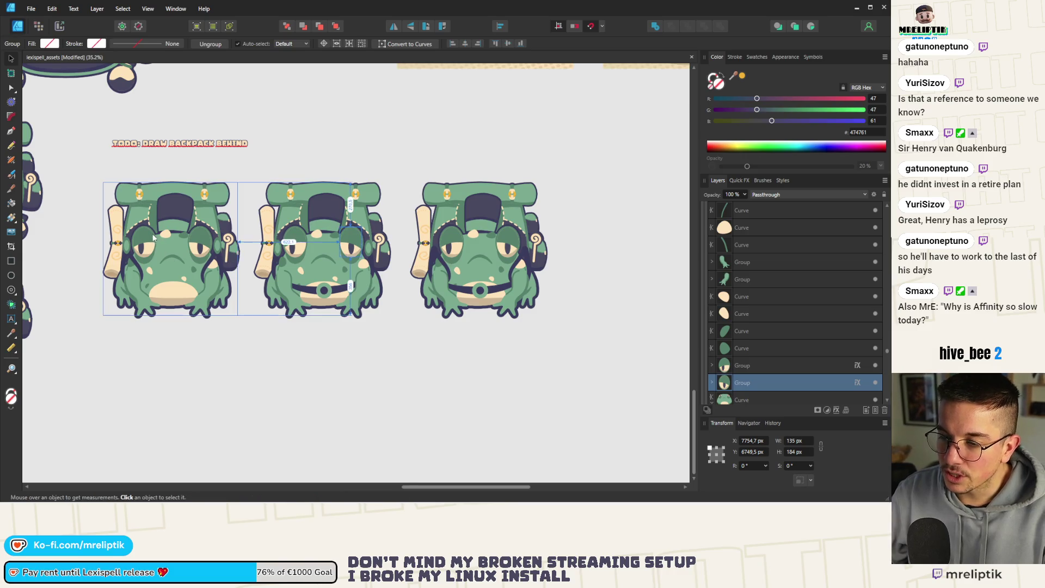
{"action": "scroll", "coordinate": [144, 253], "scroll_direction": "up", "scroll_amount": 4}
{"action": "scroll", "coordinate": [141, 259], "scroll_direction": "down", "scroll_amount": 1}
{"action": "left_click", "coordinate": [104, 248]}
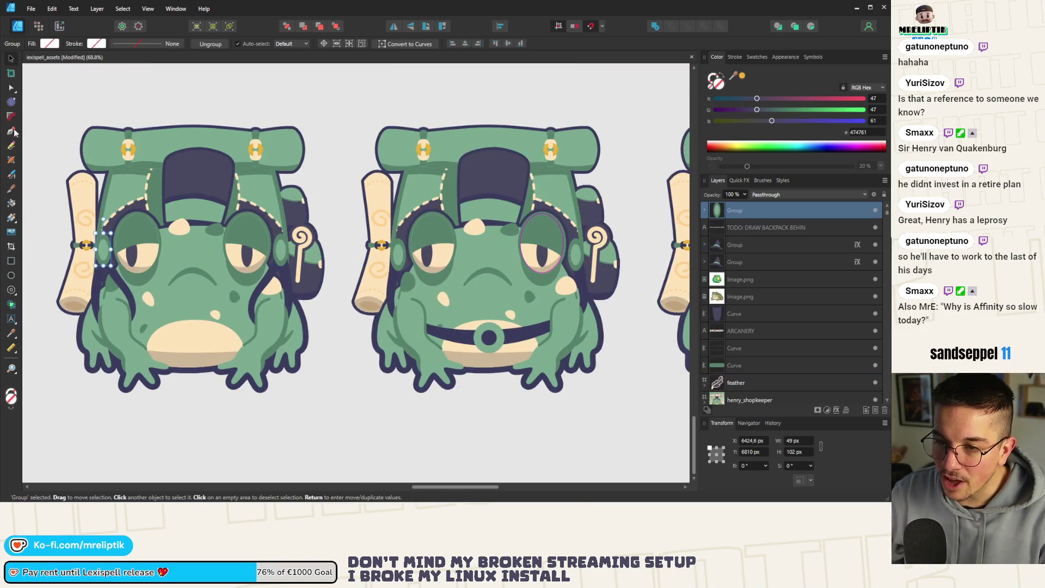
{"action": "left_click", "coordinate": [102, 284], "text": "shift"}
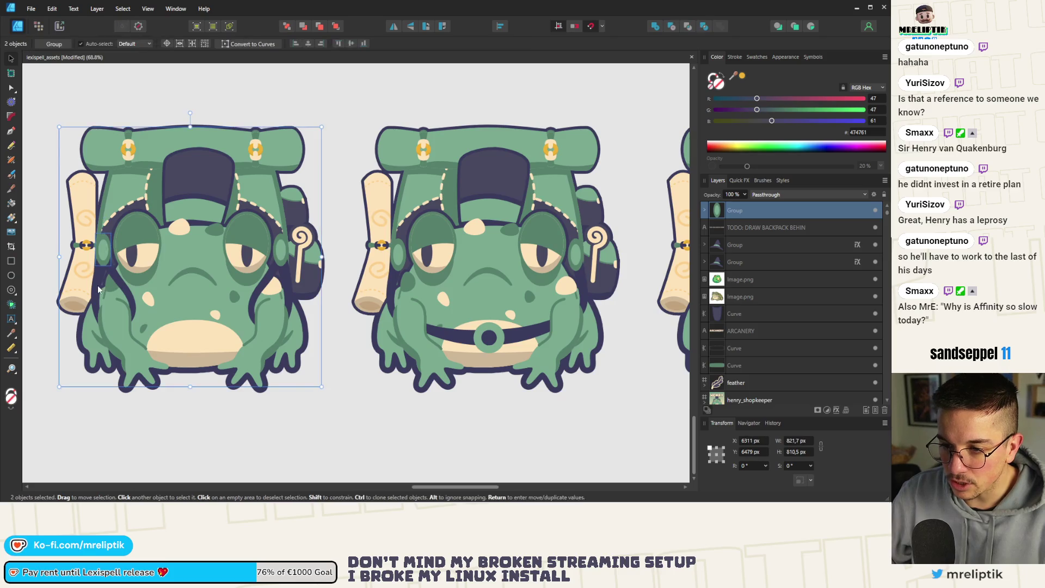
{"action": "left_click", "coordinate": [99, 287], "text": "ctrl"}
{"action": "left_click", "coordinate": [103, 251], "text": "ctrl+shift"}
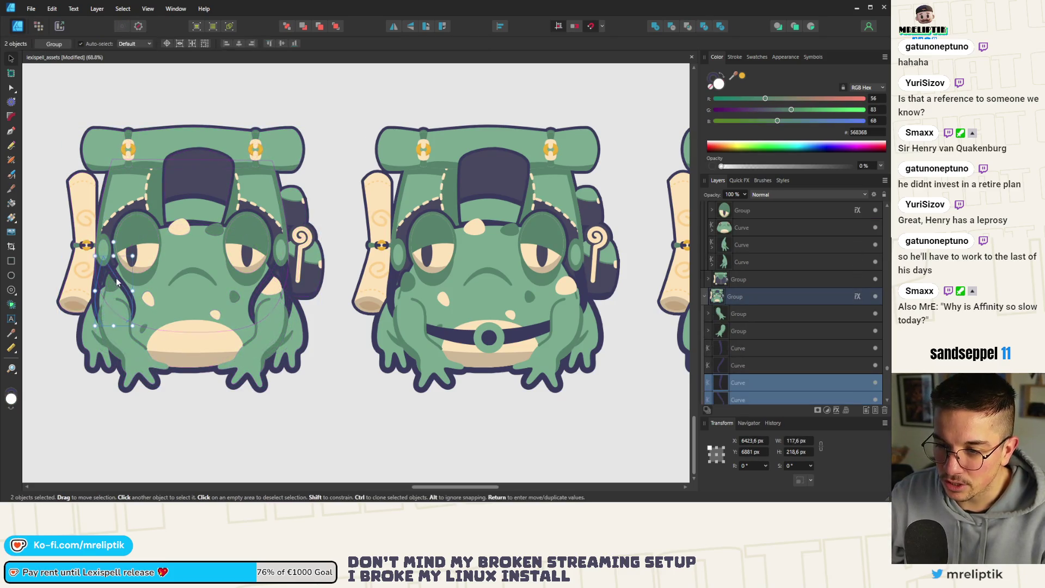
{"action": "left_click", "coordinate": [103, 250], "text": "ctrl+shift"}
{"action": "left_click", "coordinate": [870, 366], "text": "shift"}
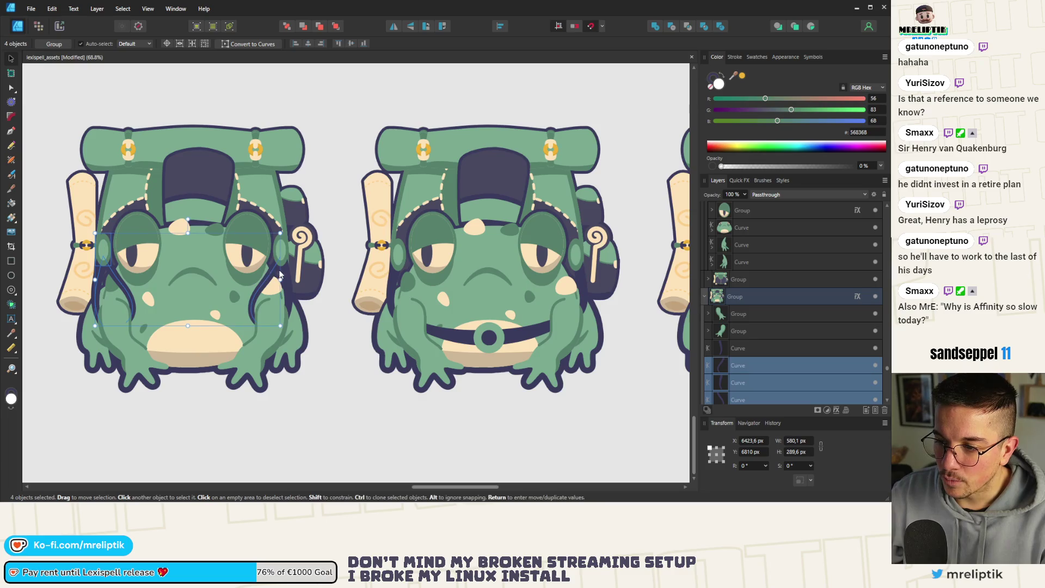
{"action": "left_click", "coordinate": [871, 347], "text": "shift"}
{"action": "left_click", "coordinate": [874, 347]}
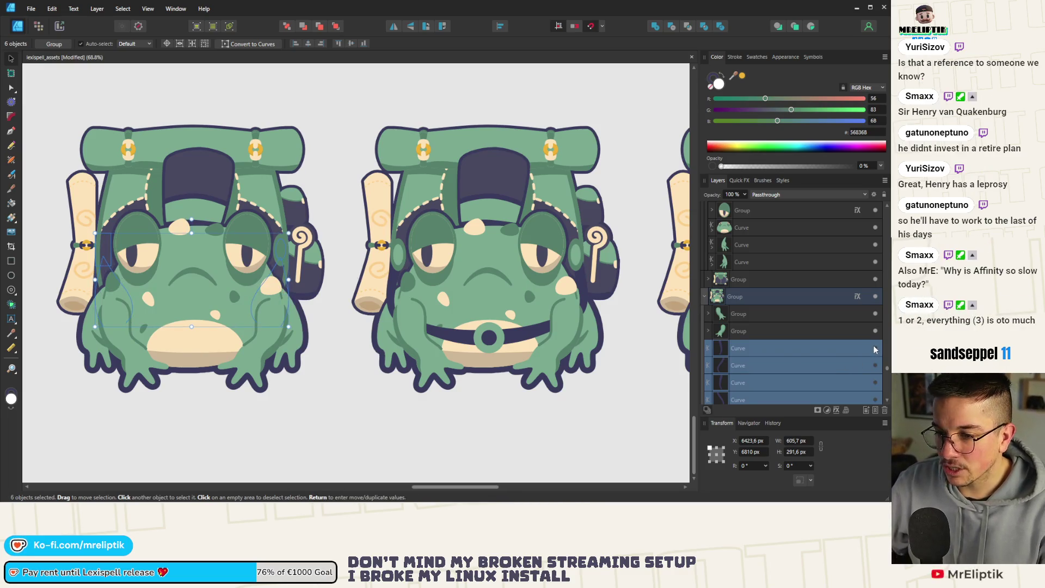
{"action": "left_click", "coordinate": [874, 347]}
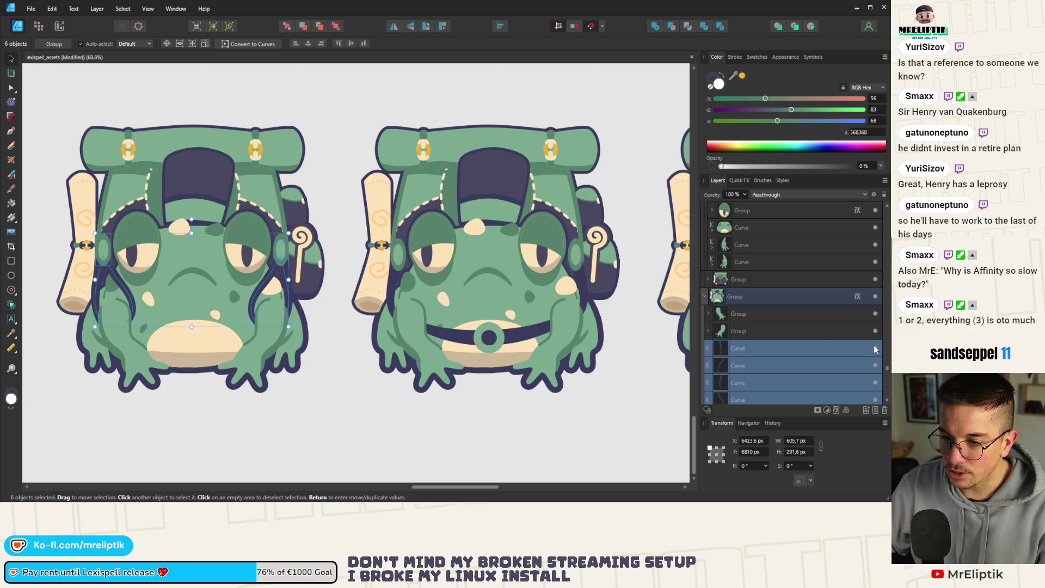
{"action": "scroll", "coordinate": [294, 321], "scroll_direction": "down", "scroll_amount": 6}
{"action": "key", "text": "ctrl+d"}
{"action": "scroll", "coordinate": [274, 319], "scroll_direction": "up", "scroll_amount": 4}
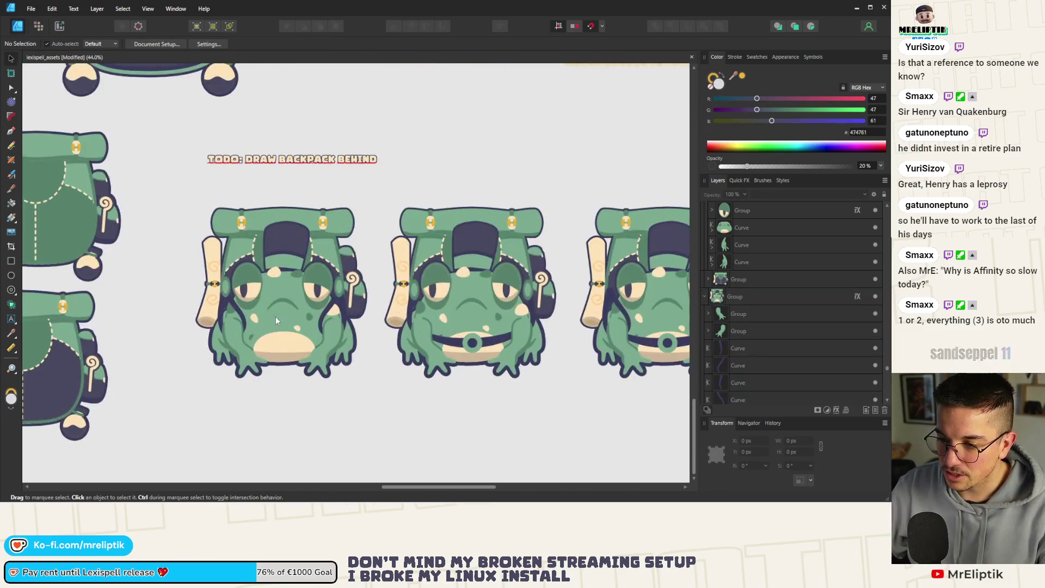
{"action": "scroll", "coordinate": [275, 315], "scroll_direction": "down", "scroll_amount": 1}
{"action": "scroll", "coordinate": [402, 334], "scroll_direction": "up", "scroll_amount": 1}
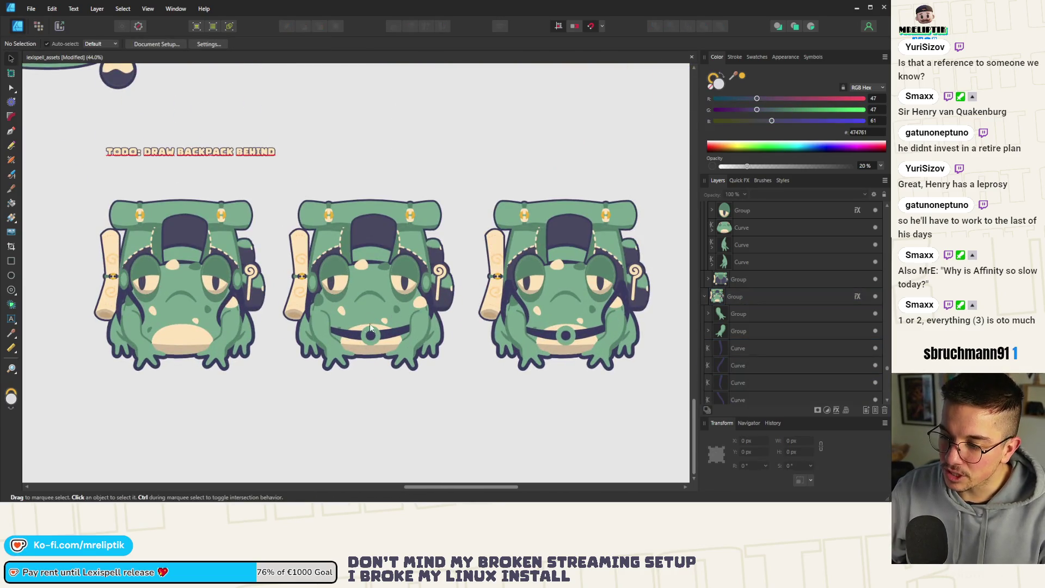
{"action": "scroll", "coordinate": [358, 344], "scroll_direction": "down", "scroll_amount": 3}
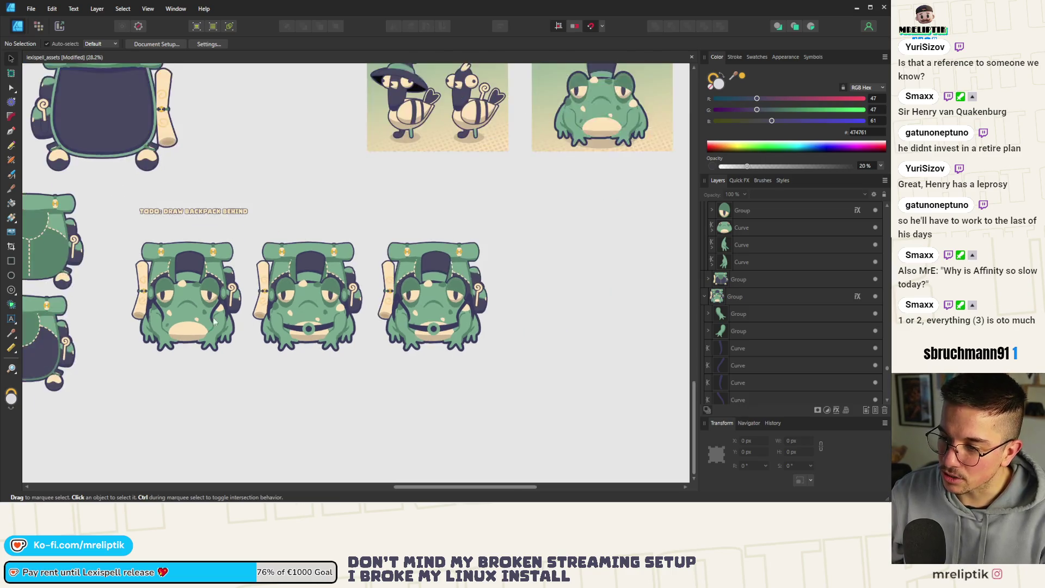
{"action": "scroll", "coordinate": [432, 326], "scroll_direction": "up", "scroll_amount": 2}
{"action": "scroll", "coordinate": [257, 295], "scroll_direction": "up", "scroll_amount": 2}
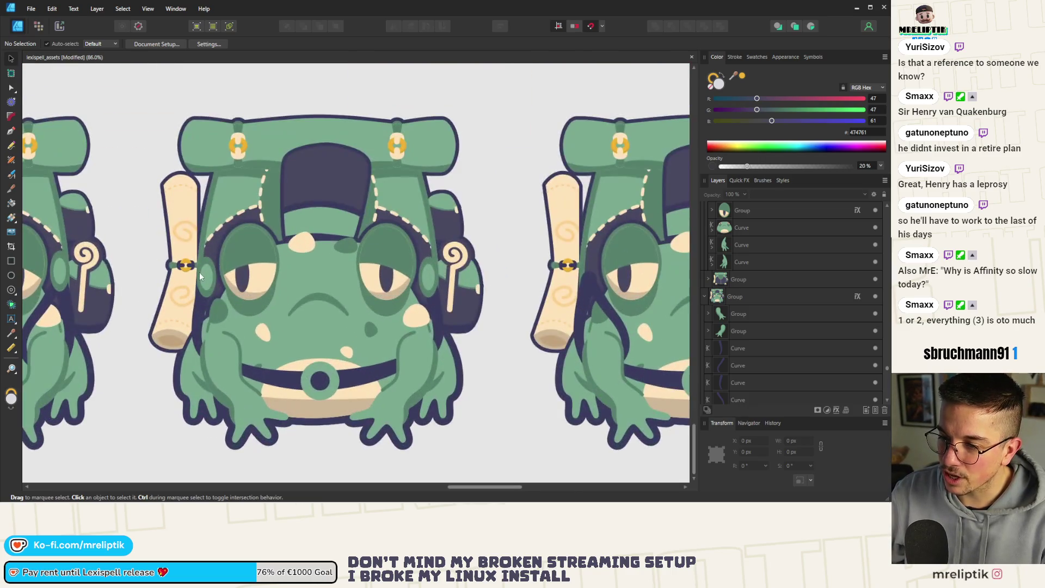
{"action": "left_click", "coordinate": [199, 272]}
{"action": "scroll", "coordinate": [200, 272], "scroll_direction": "up", "scroll_amount": 1}
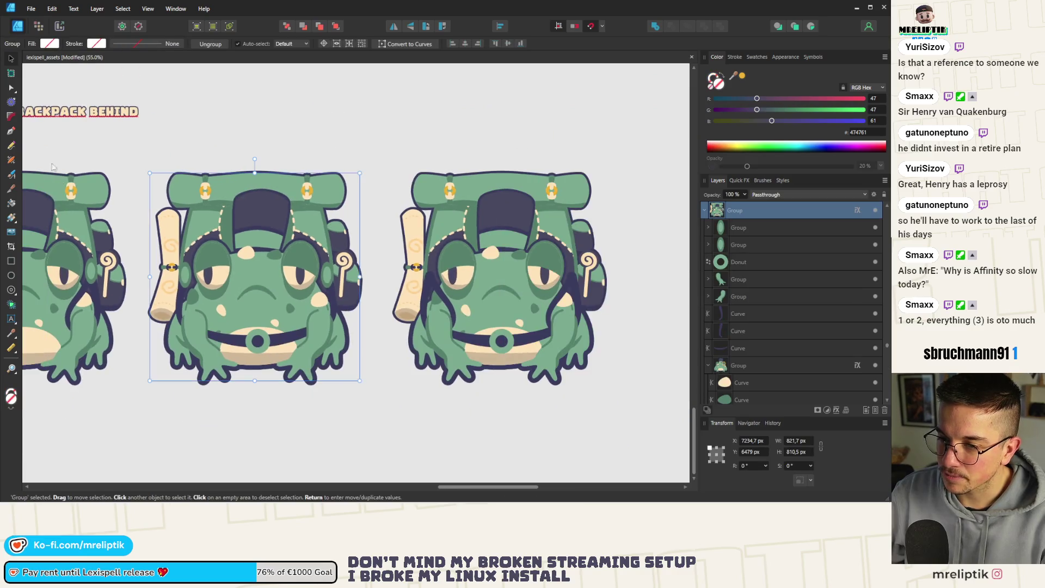
Move the small oval piece beside the right frog's right eye
{"action": "double_click", "coordinate": [185, 269]}
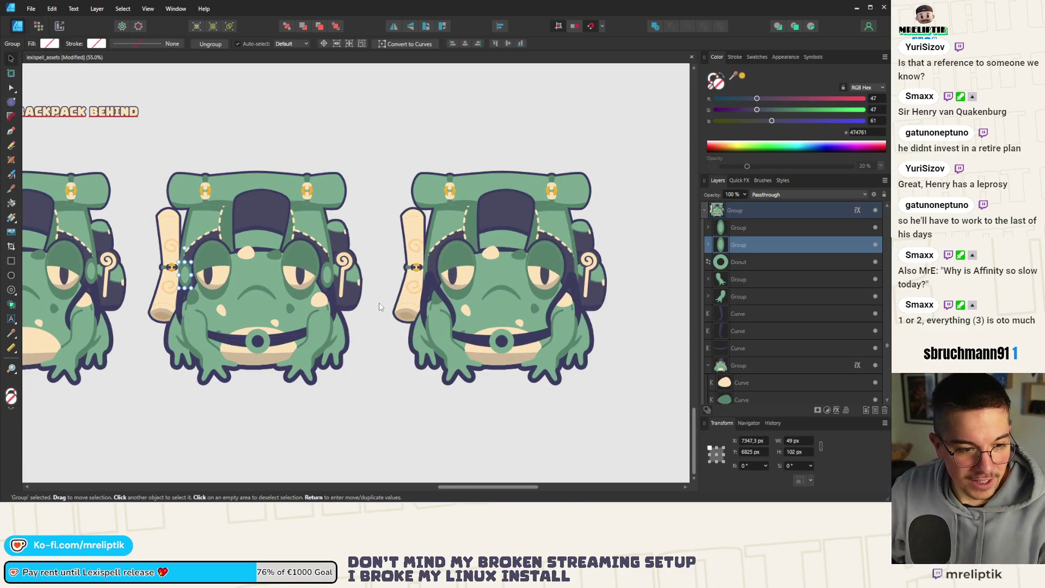
{"action": "left_click", "coordinate": [460, 265]}
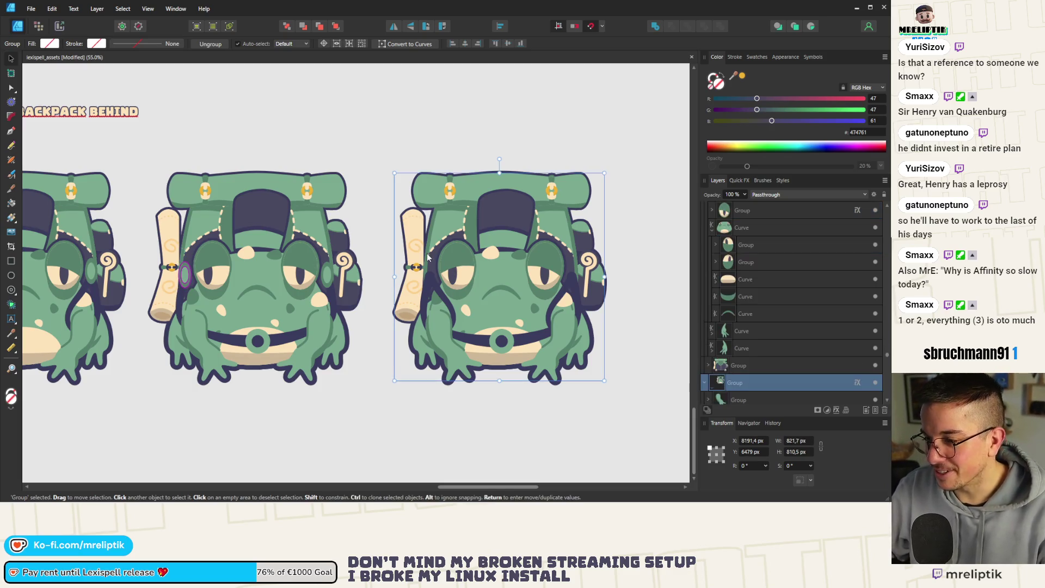
{"action": "scroll", "coordinate": [423, 265], "scroll_direction": "up", "scroll_amount": 1}
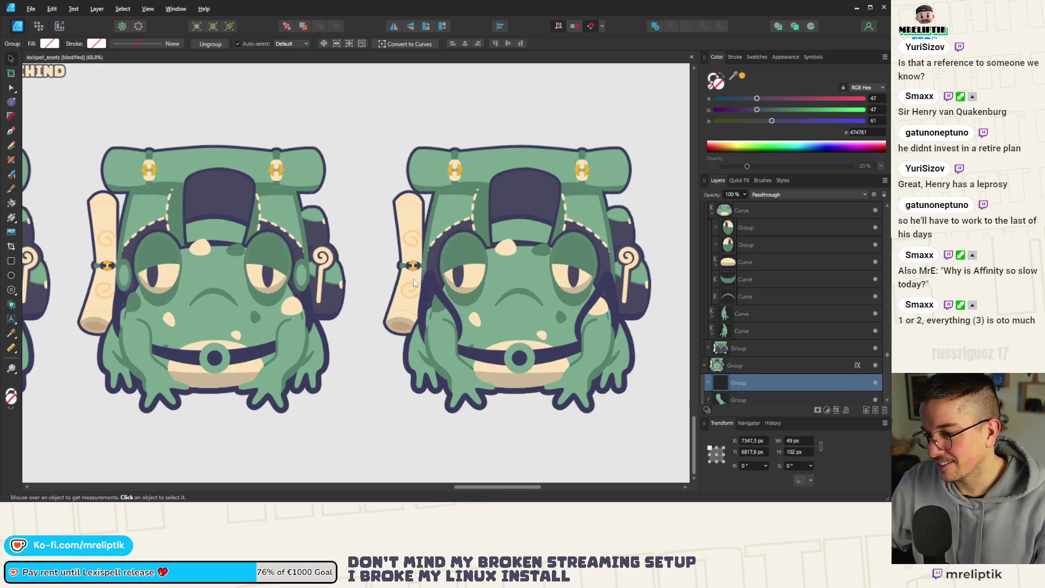
{"action": "mouse_move", "coordinate": [122, 281]}
{"action": "left_mouse_down"}
{"action": "mouse_move", "coordinate": [408, 282]}
{"action": "mouse_move", "coordinate": [430, 271]}
{"action": "left_mouse_up"}
{"action": "scroll", "coordinate": [427, 270], "scroll_direction": "up", "scroll_amount": 3}
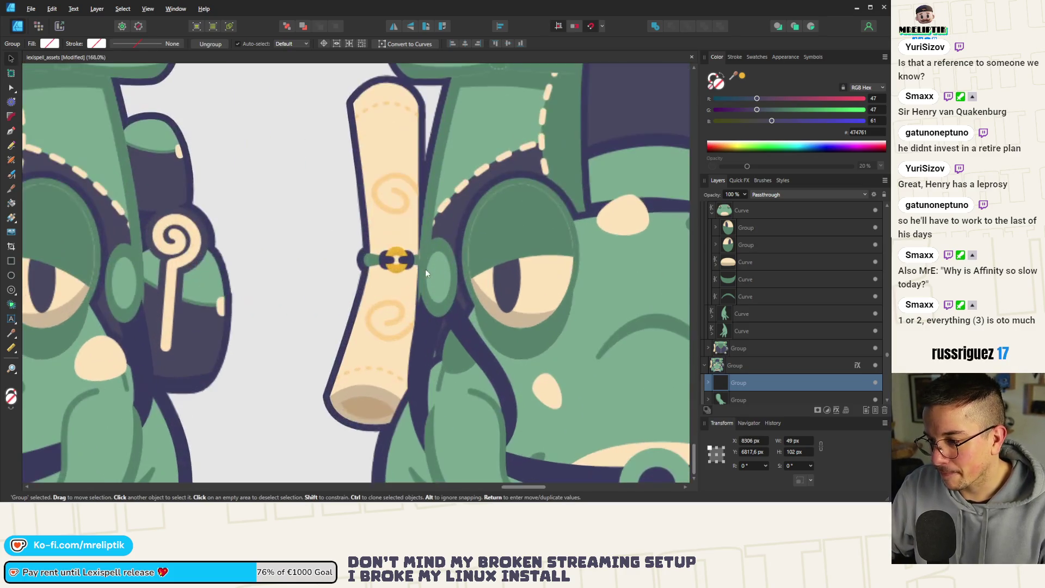
{"action": "scroll", "coordinate": [356, 285], "scroll_direction": "down", "scroll_amount": 3}
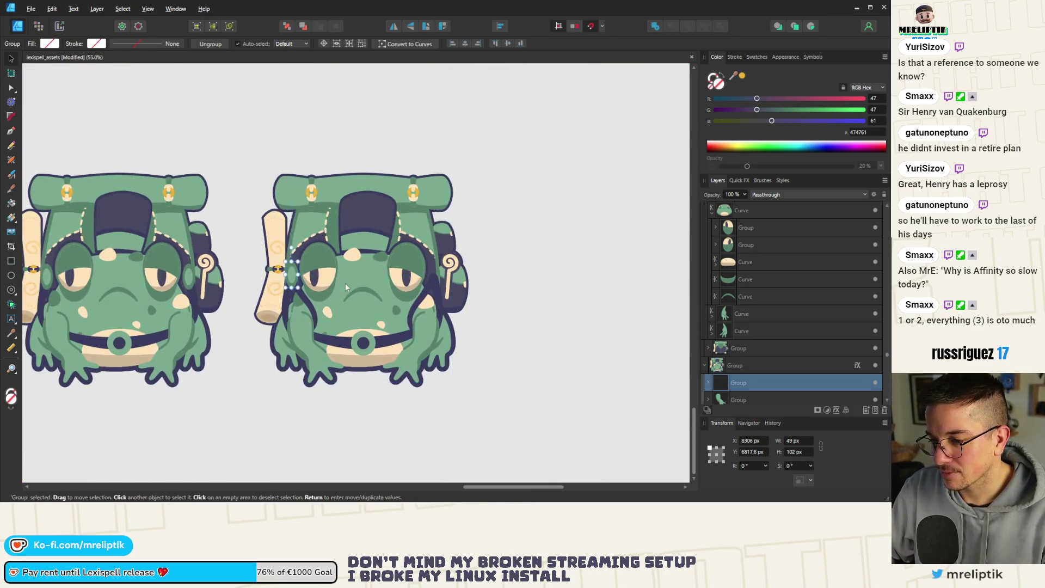
{"action": "scroll", "coordinate": [345, 283], "scroll_direction": "up", "scroll_amount": 1}
{"action": "left_click_drag", "start_coordinate": [230, 289], "coordinate": [449, 288]}
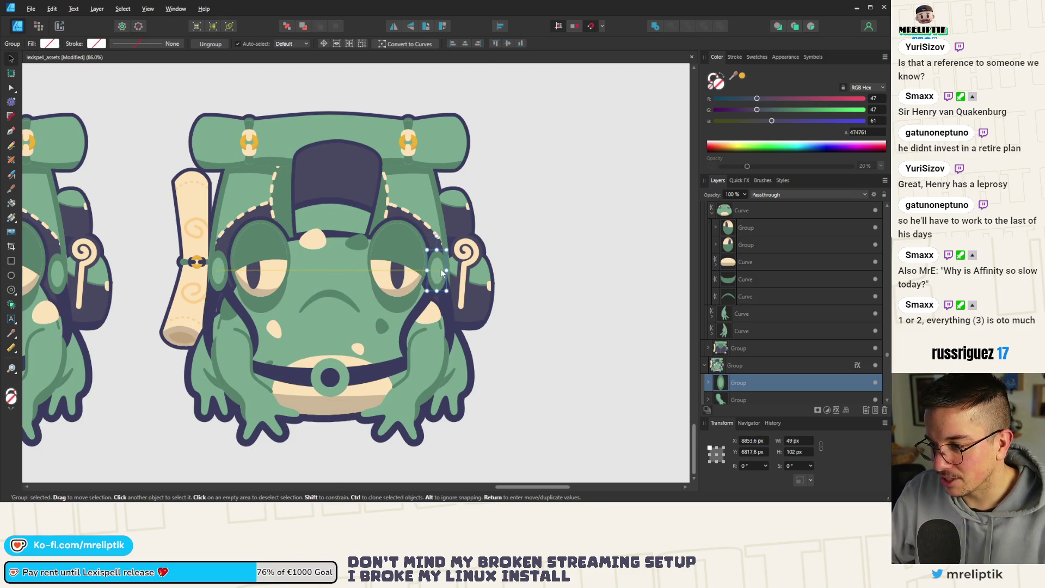
{"action": "scroll", "coordinate": [442, 269], "scroll_direction": "up", "scroll_amount": 2}
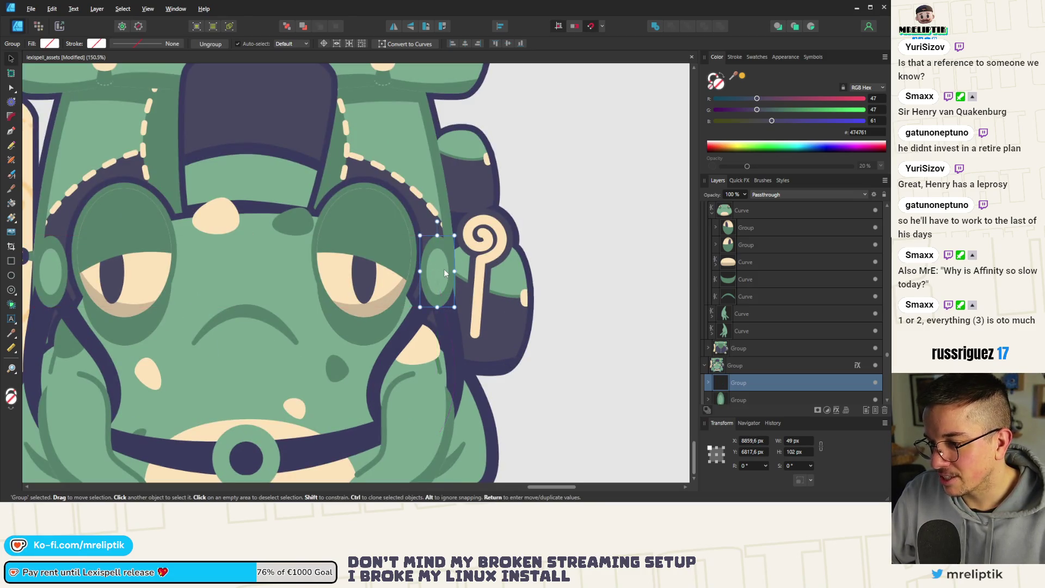
{"action": "scroll", "coordinate": [443, 269], "scroll_direction": "down", "scroll_amount": 5}
Deselect the frog group and save the asset sheet with Ctrl+S
{"action": "left_click", "coordinate": [423, 311]}
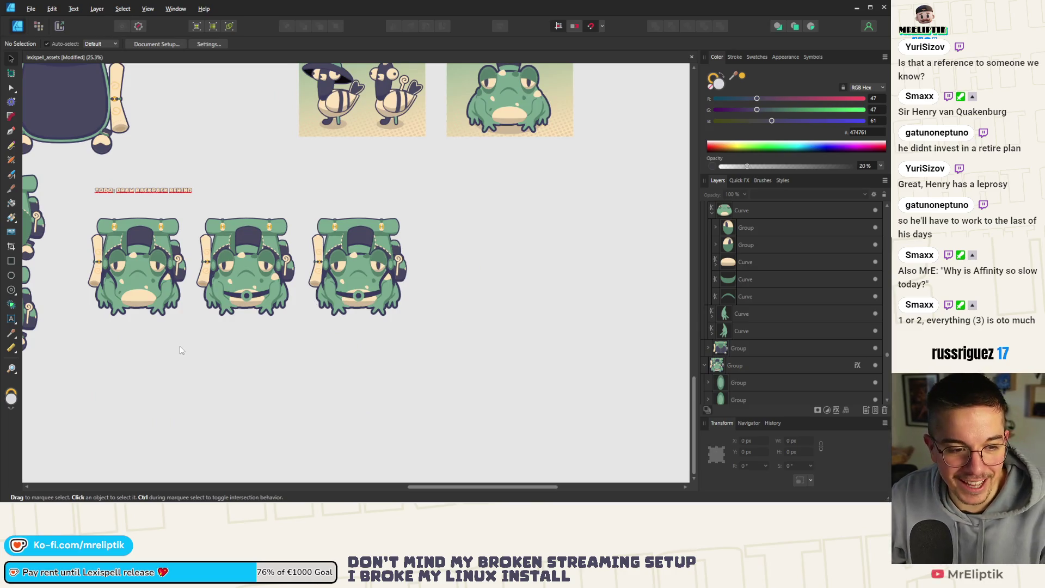
{"action": "scroll", "coordinate": [329, 313], "scroll_direction": "up", "scroll_amount": 1}
{"action": "key", "text": "ctrl+s"}
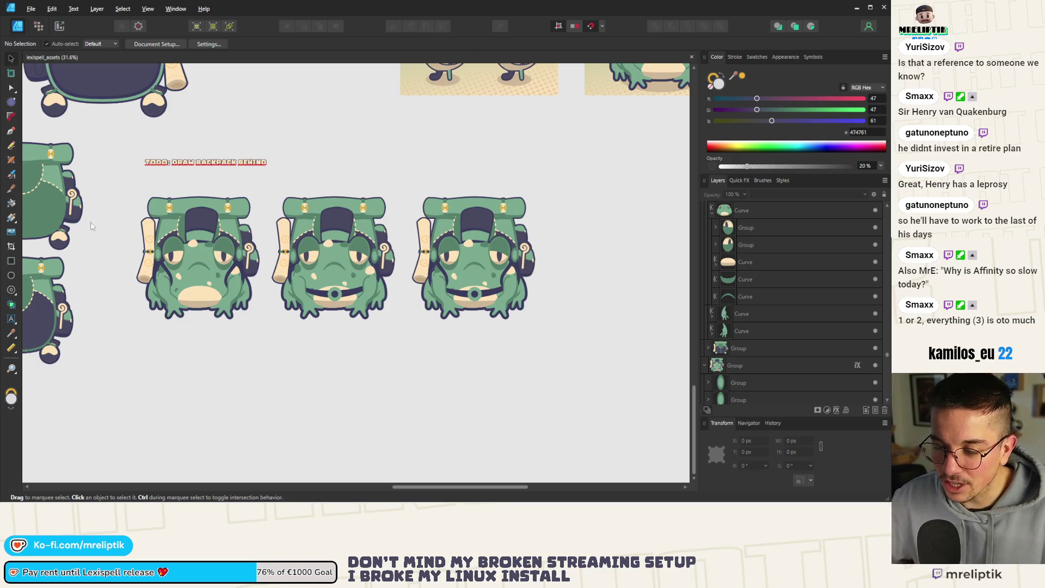
{"action": "scroll", "coordinate": [111, 256], "scroll_direction": "up", "scroll_amount": 3}
{"action": "scroll", "coordinate": [298, 265], "scroll_direction": "down", "scroll_amount": 1}
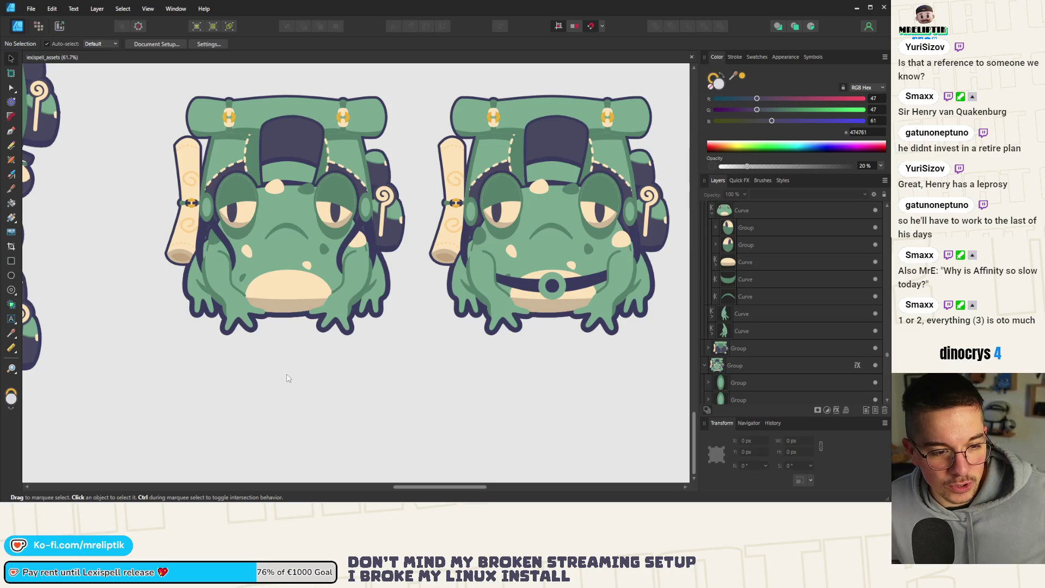
{"action": "scroll", "coordinate": [175, 371], "scroll_direction": "down", "scroll_amount": 5}
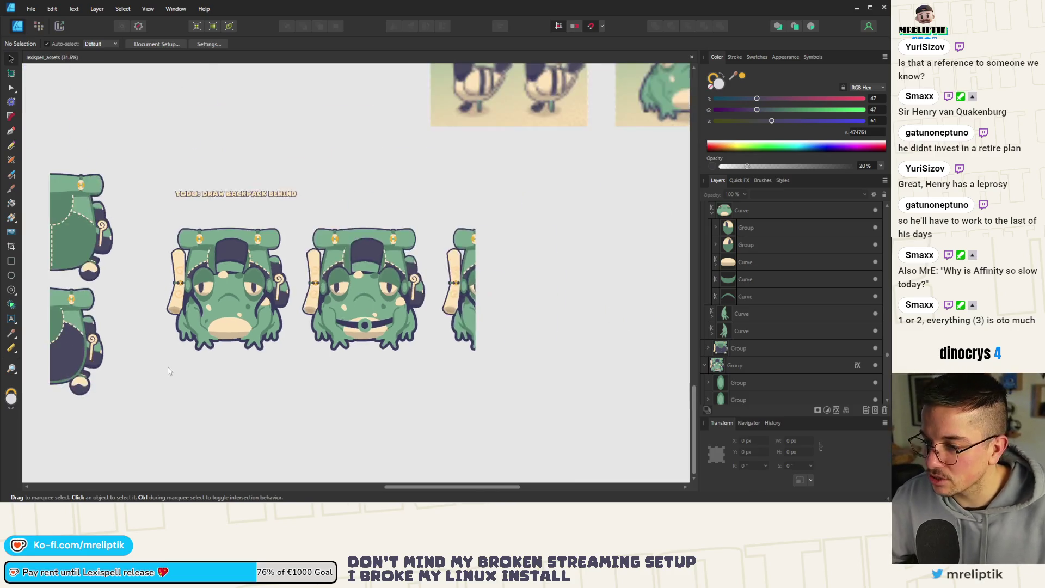
{"action": "scroll", "coordinate": [288, 380], "scroll_direction": "up", "scroll_amount": 2}
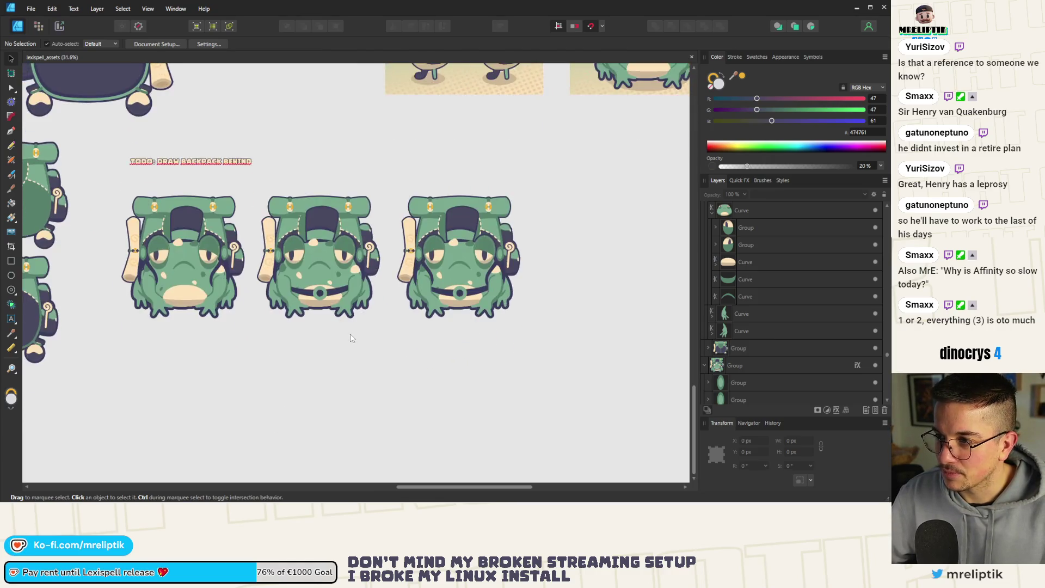
{"action": "scroll", "coordinate": [339, 338], "scroll_direction": "down", "scroll_amount": 4}
Duplicate the PIP lettering below the first frog and retype it as 1
{"action": "left_click_drag", "start_coordinate": [392, 179], "coordinate": [294, 328]}
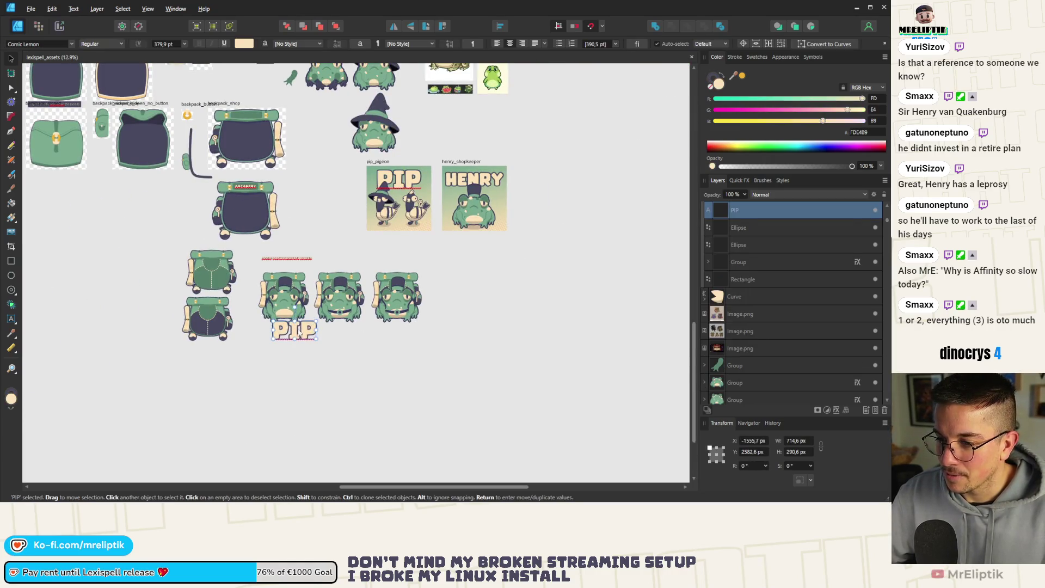
{"action": "scroll", "coordinate": [294, 328], "scroll_direction": "up", "scroll_amount": 3}
{"action": "type", "text": "1"}
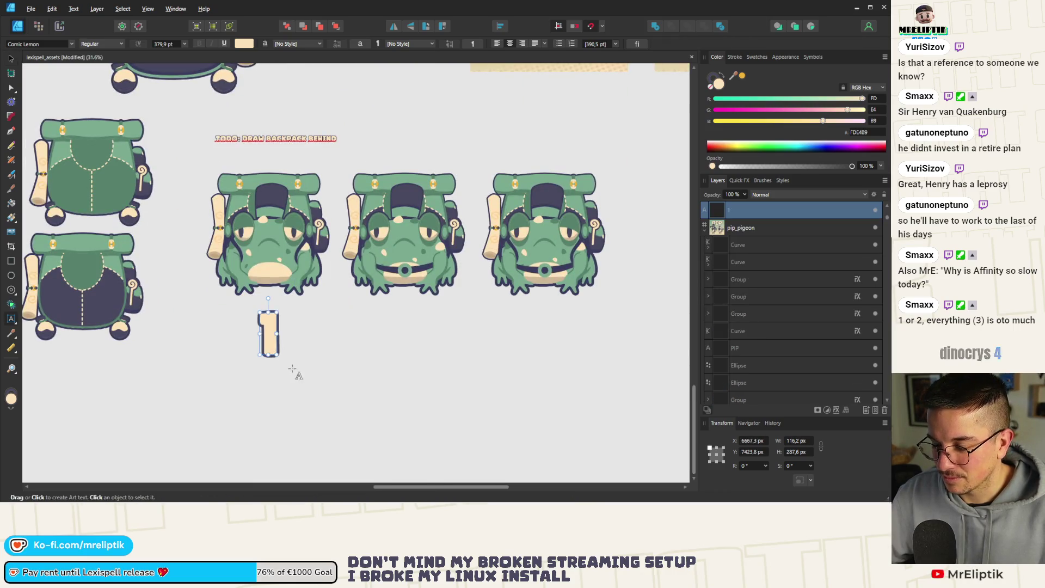
{"action": "left_click", "coordinate": [294, 368]}
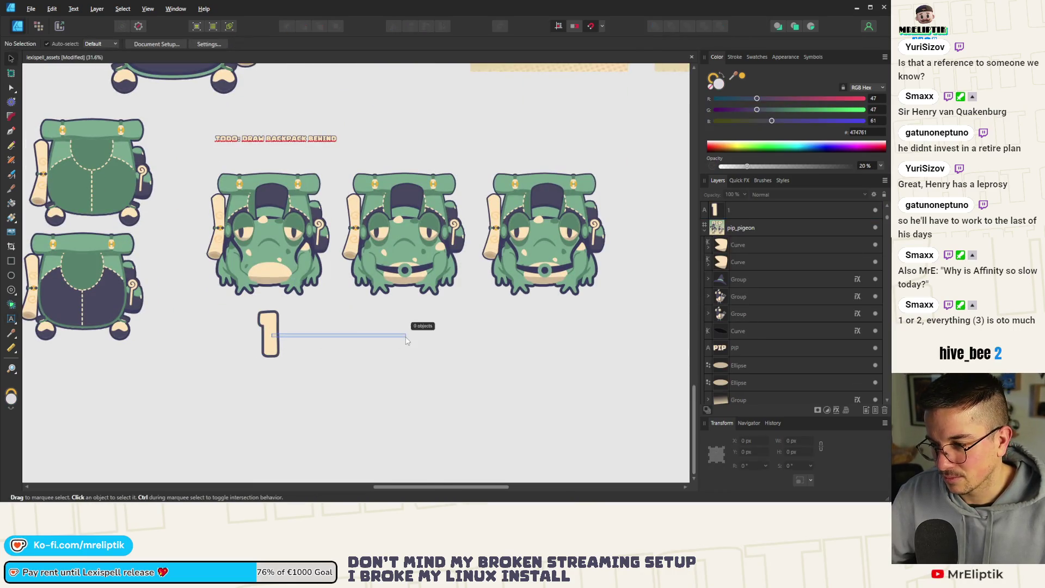
Clone the label under the second and third frogs, changing them to 2 and 3
{"action": "left_click", "coordinate": [271, 341]}
{"action": "left_click_drag", "start_coordinate": [270, 342], "coordinate": [391, 342]}
{"action": "double_click", "coordinate": [394, 334]}
{"action": "type", "text": "2"}
{"action": "key", "text": "Escape"}
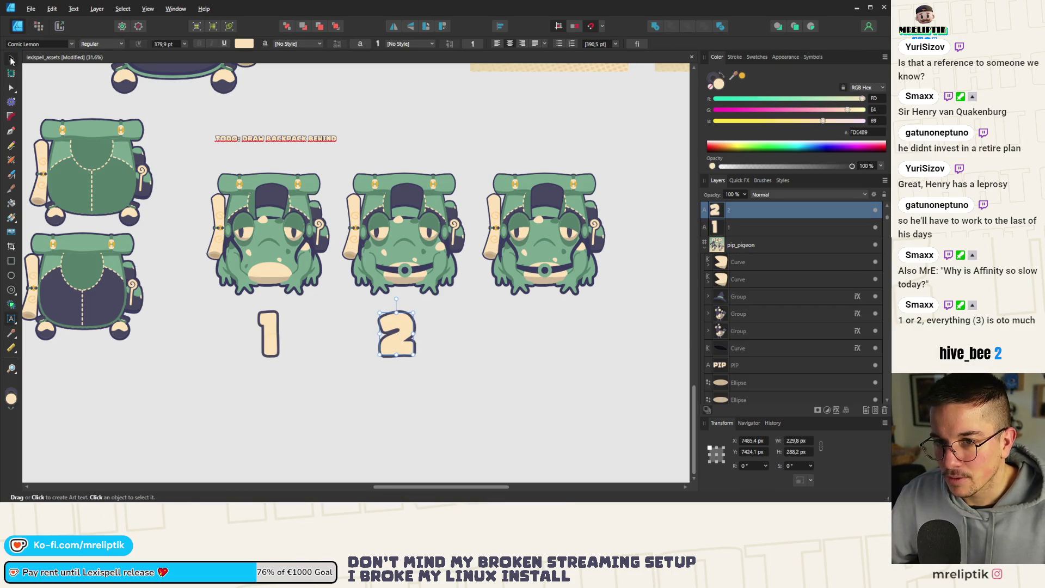
{"action": "left_click_drag", "start_coordinate": [398, 336], "coordinate": [540, 344]}
{"action": "double_click", "coordinate": [539, 344]}
{"action": "type", "text": "3"}
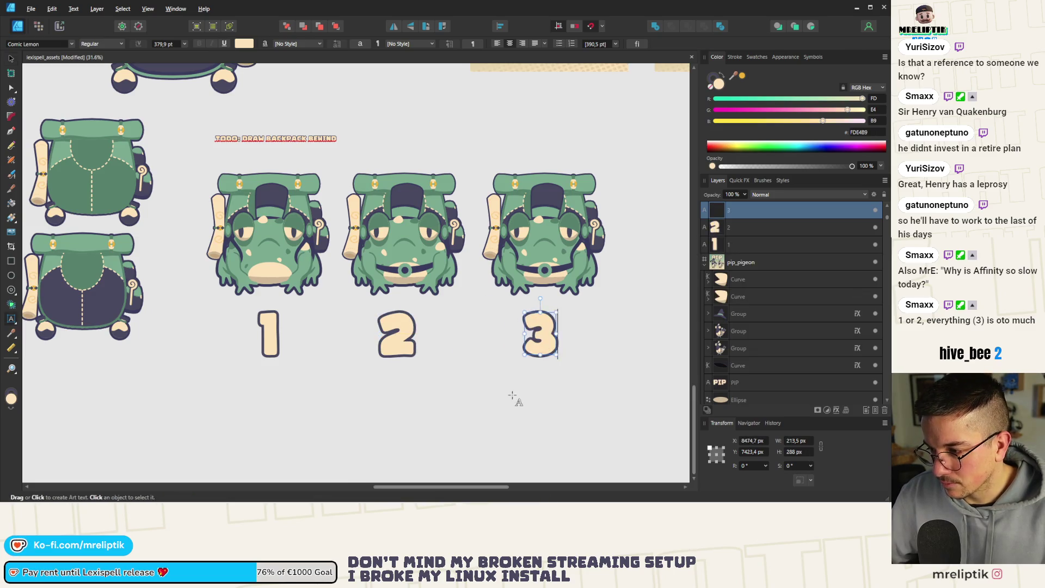
{"action": "key", "text": "Escape"}
Shift the 2 and 3 labels together slightly to the right
{"action": "left_click", "coordinate": [10, 57]}
{"action": "left_click", "coordinate": [598, 293]}
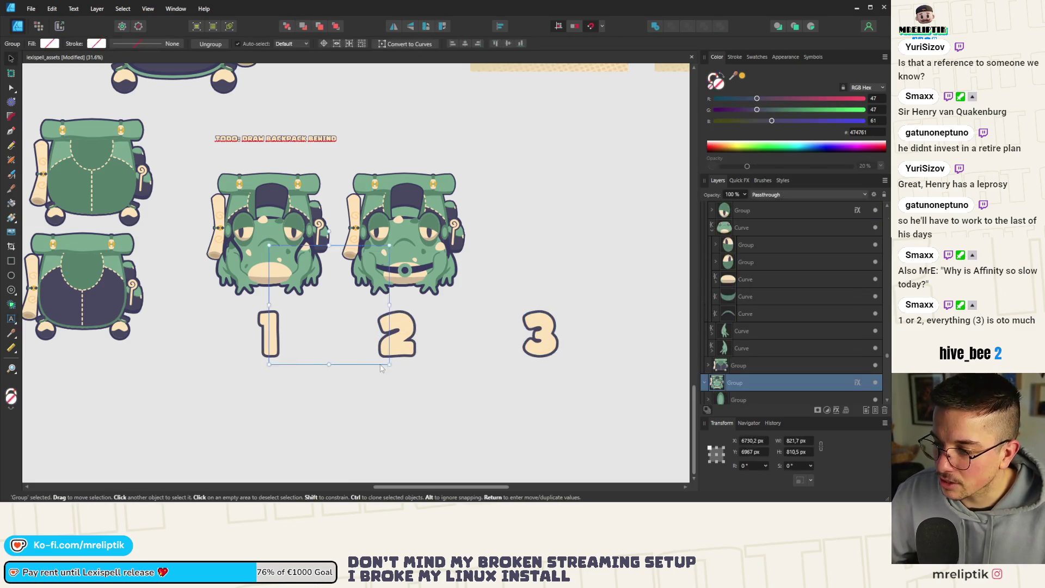
{"action": "left_click_drag", "start_coordinate": [599, 391], "coordinate": [362, 297]}
{"action": "left_click_drag", "start_coordinate": [402, 334], "coordinate": [409, 335]}
{"action": "key", "text": "Escape"}
{"action": "scroll", "coordinate": [284, 238], "scroll_direction": "down", "scroll_amount": 2}
{"action": "scroll", "coordinate": [344, 298], "scroll_direction": "up", "scroll_amount": 5}
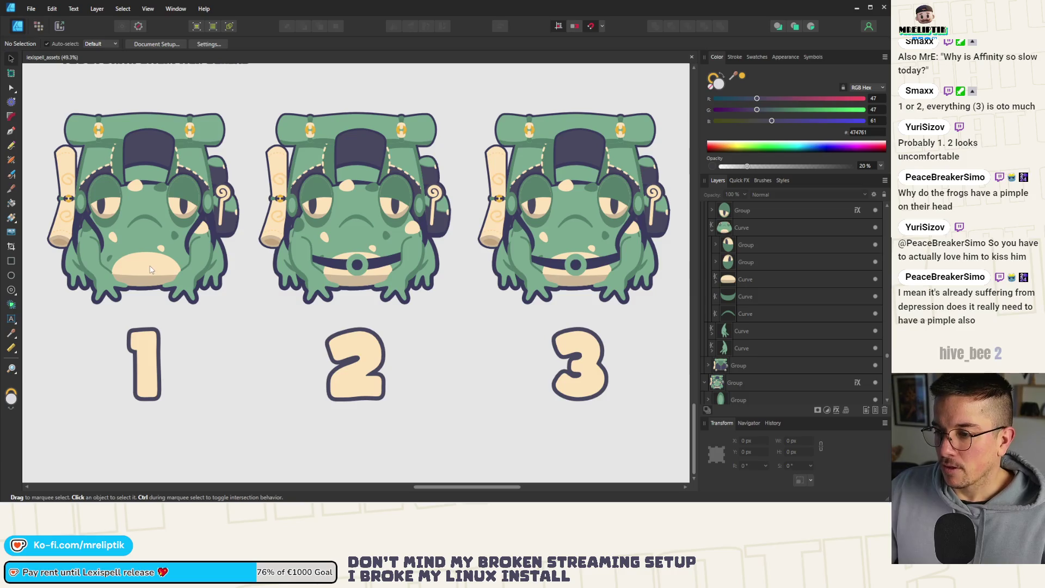
Marquee-select the three number labels 1, 2 and 3 and delete them
{"action": "scroll", "coordinate": [147, 275], "scroll_direction": "down", "scroll_amount": 2}
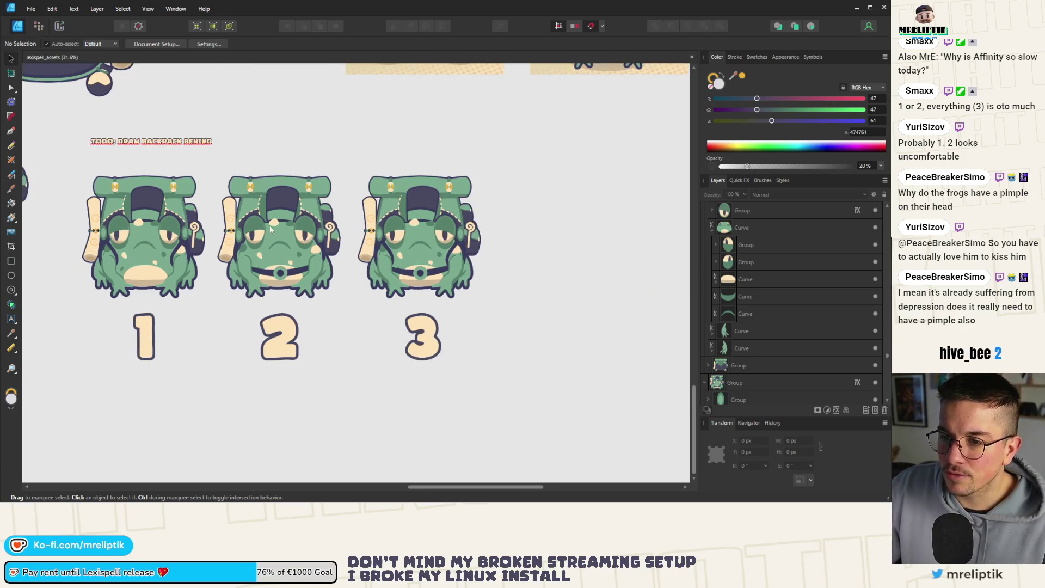
{"action": "scroll", "coordinate": [269, 225], "scroll_direction": "down", "scroll_amount": 2}
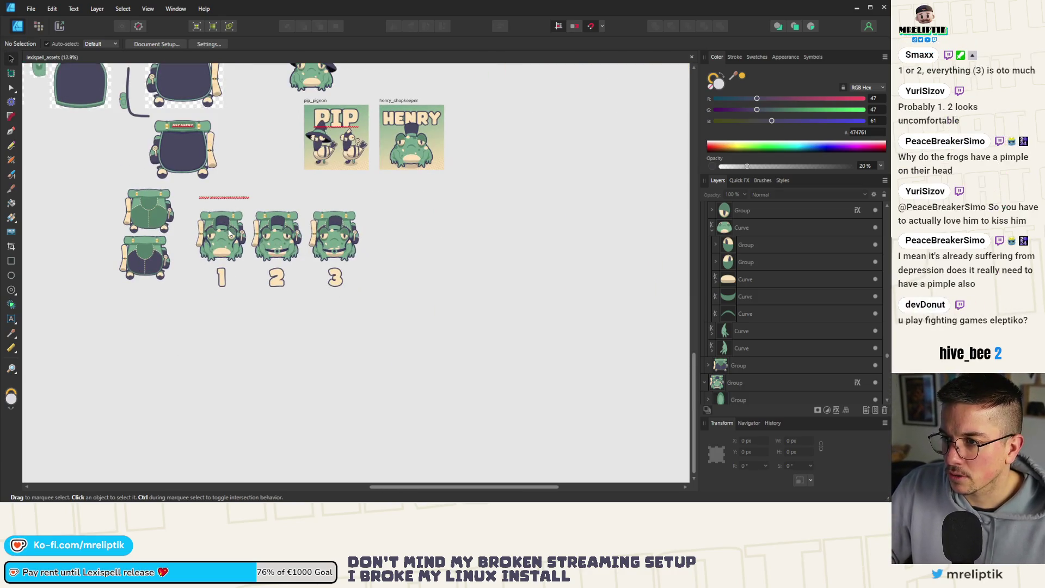
{"action": "scroll", "coordinate": [234, 247], "scroll_direction": "up", "scroll_amount": 3}
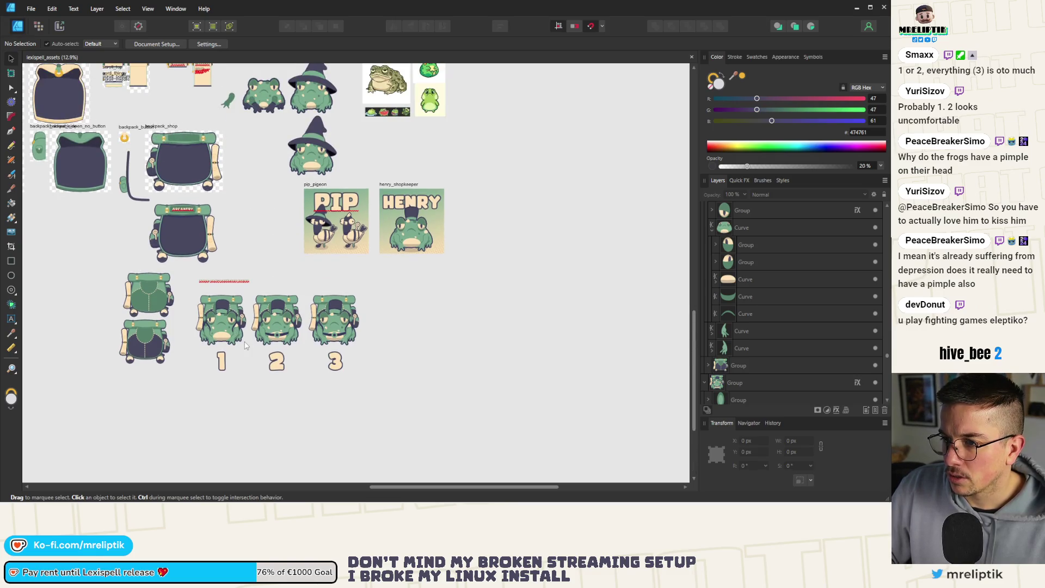
{"action": "scroll", "coordinate": [231, 342], "scroll_direction": "up", "scroll_amount": 3}
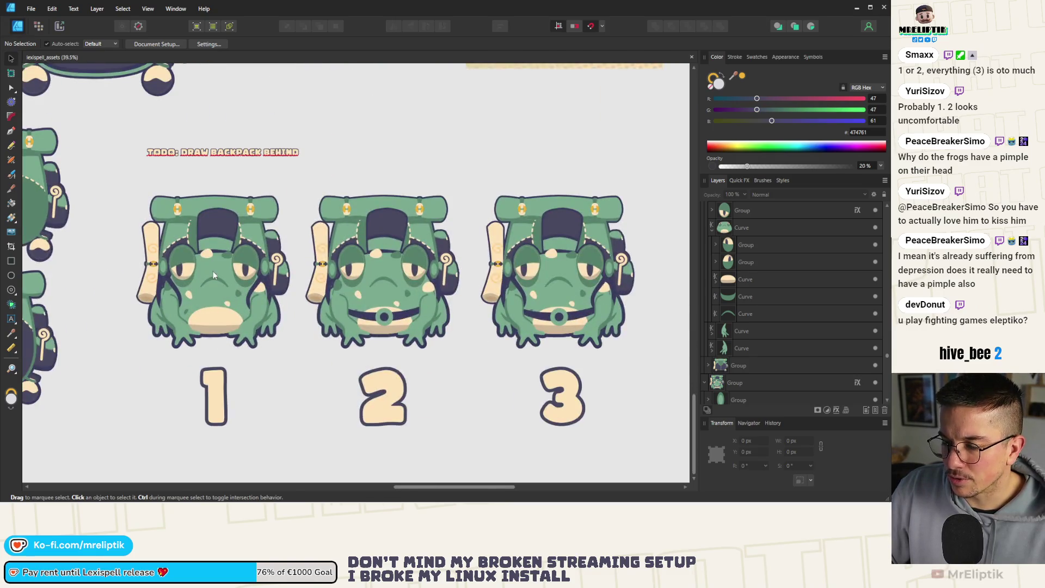
{"action": "left_click", "coordinate": [143, 288]}
{"action": "scroll", "coordinate": [144, 288], "scroll_direction": "down", "scroll_amount": 2}
{"action": "scroll", "coordinate": [184, 293], "scroll_direction": "down", "scroll_amount": 2}
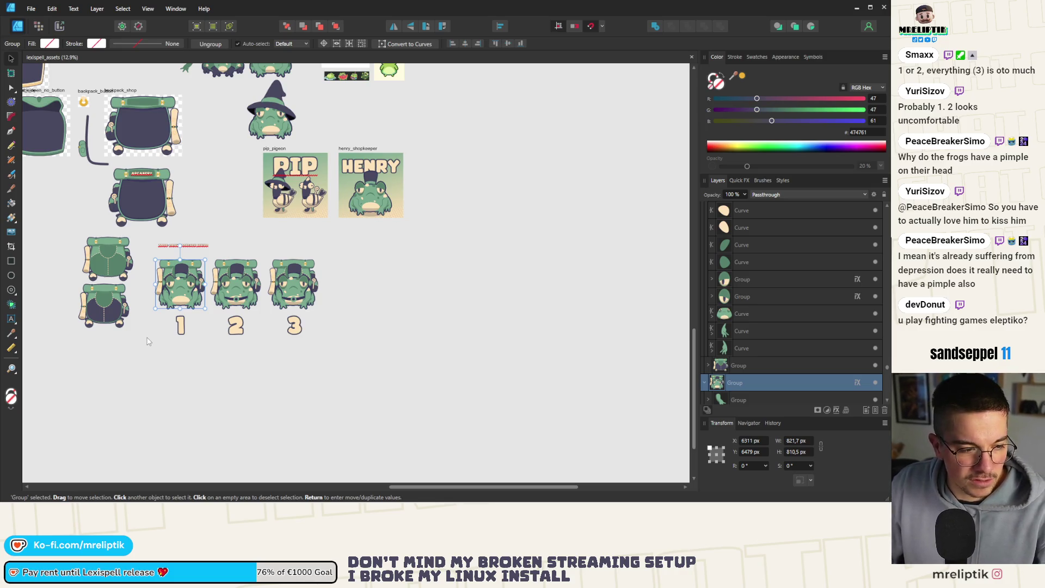
{"action": "scroll", "coordinate": [175, 329], "scroll_direction": "up", "scroll_amount": 3}
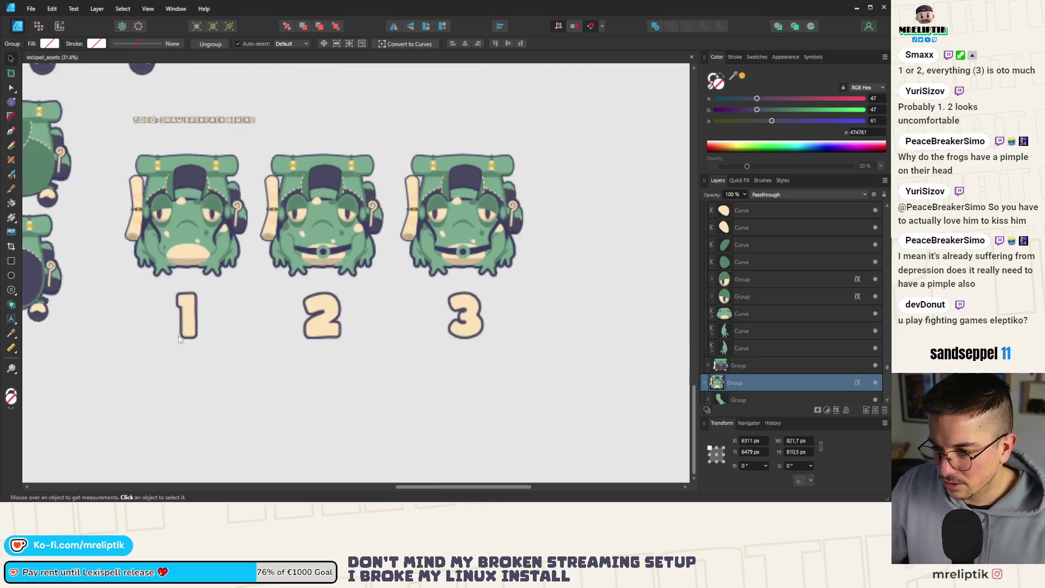
{"action": "mouse_move", "coordinate": [558, 295]}
{"action": "left_mouse_down"}
{"action": "mouse_move", "coordinate": [407, 307]}
{"action": "mouse_move", "coordinate": [117, 401]}
{"action": "mouse_move", "coordinate": [482, 303]}
{"action": "mouse_move", "coordinate": [98, 387]}
{"action": "left_mouse_up"}
{"action": "key", "text": "Delete"}
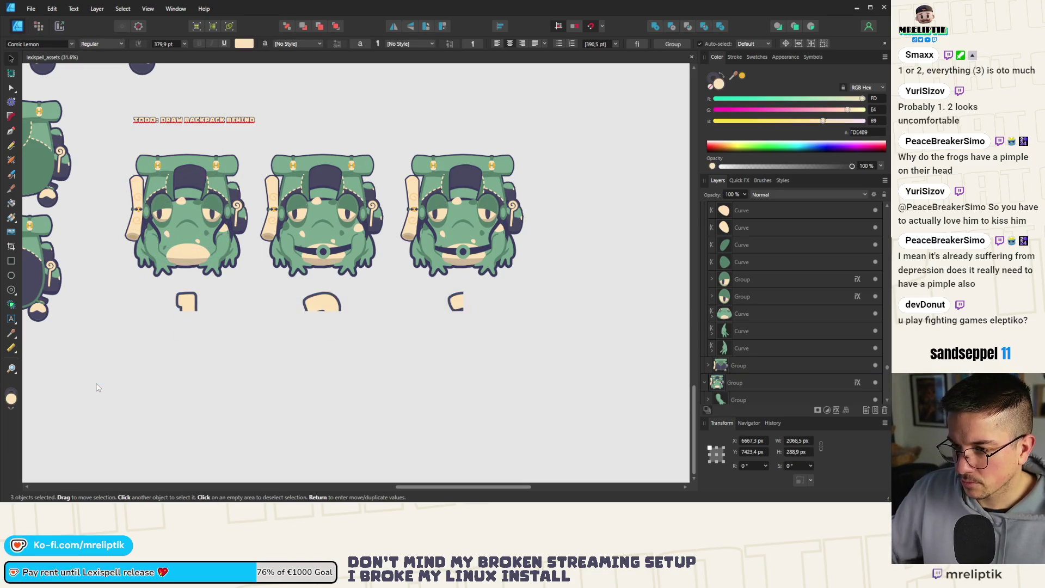
Move frogs 2 and 3 together below the backpack assets
{"action": "scroll", "coordinate": [346, 349], "scroll_direction": "down", "scroll_amount": 3}
{"action": "left_click_drag", "start_coordinate": [477, 220], "coordinate": [291, 369]}
{"action": "mouse_move", "coordinate": [331, 281]}
{"action": "left_mouse_down"}
{"action": "mouse_move", "coordinate": [305, 326]}
{"action": "mouse_move", "coordinate": [139, 384]}
{"action": "left_mouse_up"}
{"action": "left_click", "coordinate": [201, 340]}
{"action": "scroll", "coordinate": [199, 325], "scroll_direction": "down", "scroll_amount": 2}
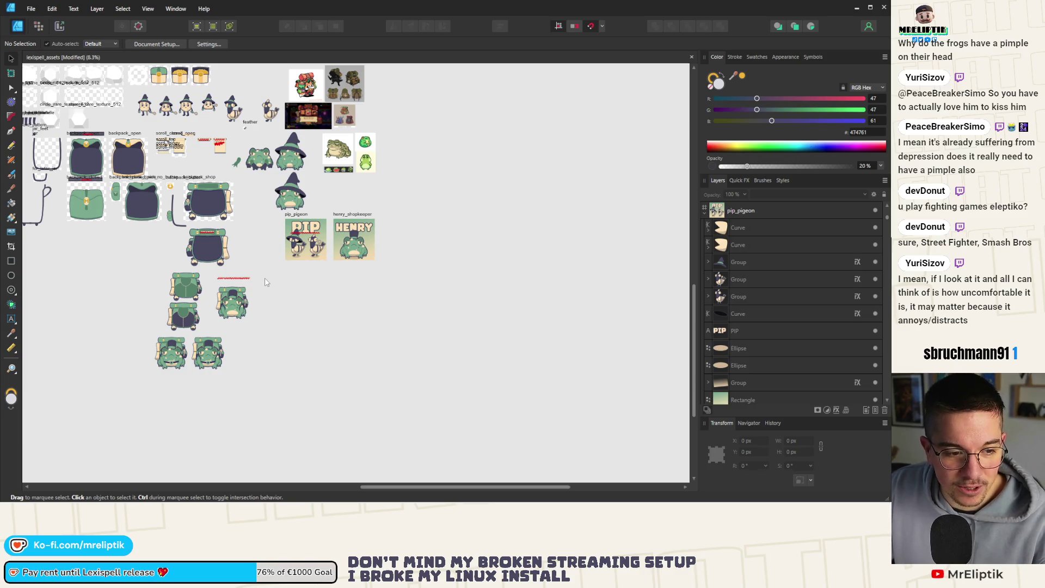
{"action": "scroll", "coordinate": [264, 281], "scroll_direction": "up", "scroll_amount": 5}
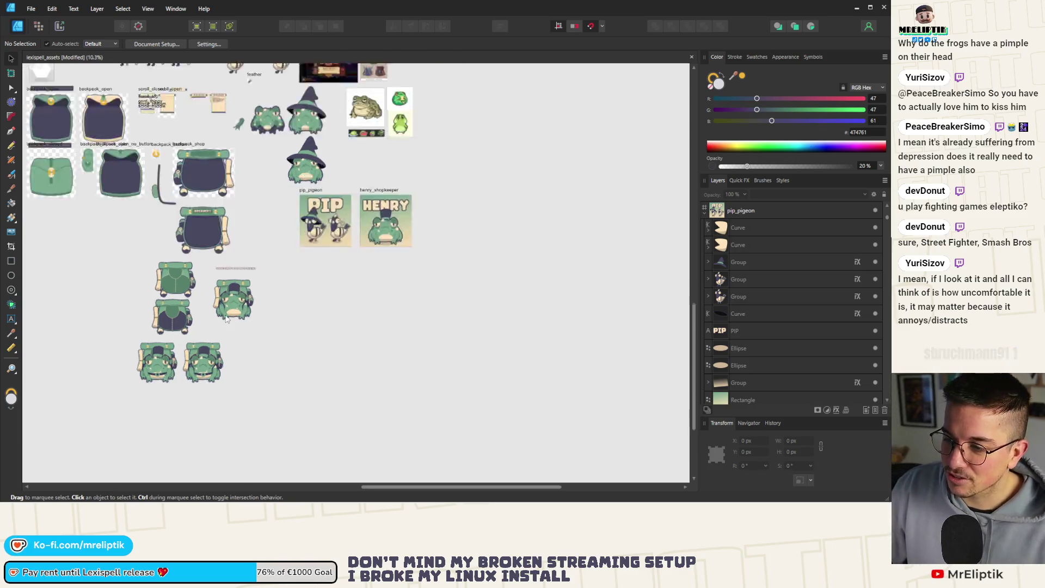
Delete the TODO note, separate the frog from the backpack group, and move it right
{"action": "left_click", "coordinate": [263, 226]}
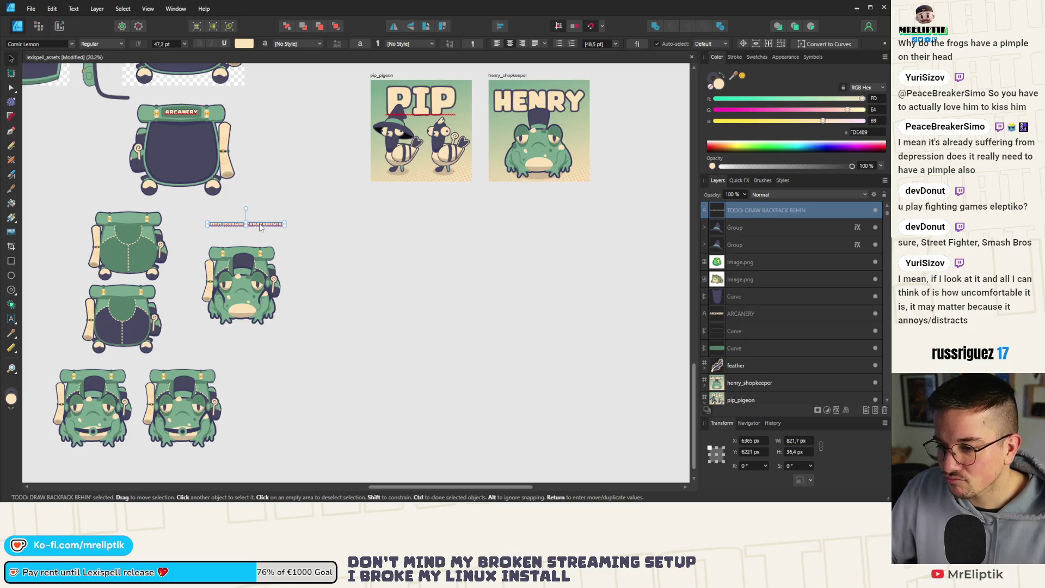
{"action": "key", "text": "Delete"}
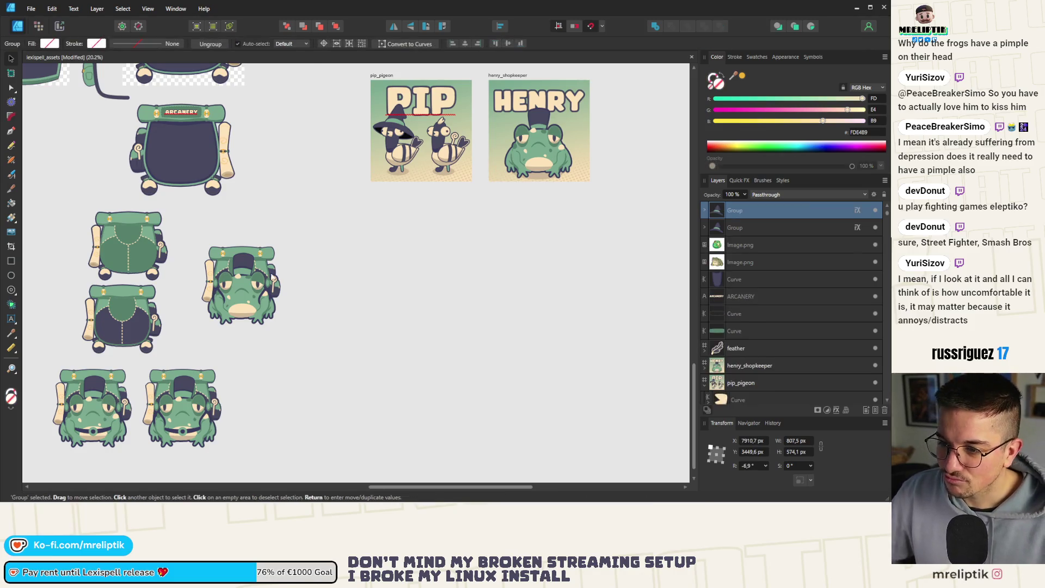
{"action": "left_click", "coordinate": [239, 302]}
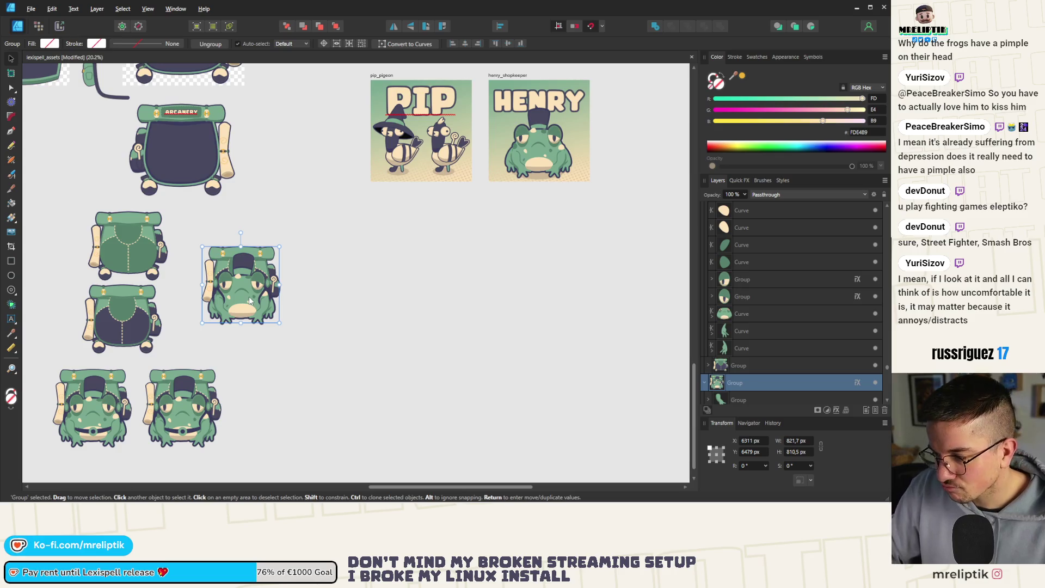
{"action": "key", "text": "alt"}
{"action": "left_click_drag", "start_coordinate": [705, 384], "coordinate": [732, 366]}
{"action": "scroll", "coordinate": [741, 378], "scroll_direction": "down", "scroll_amount": 5}
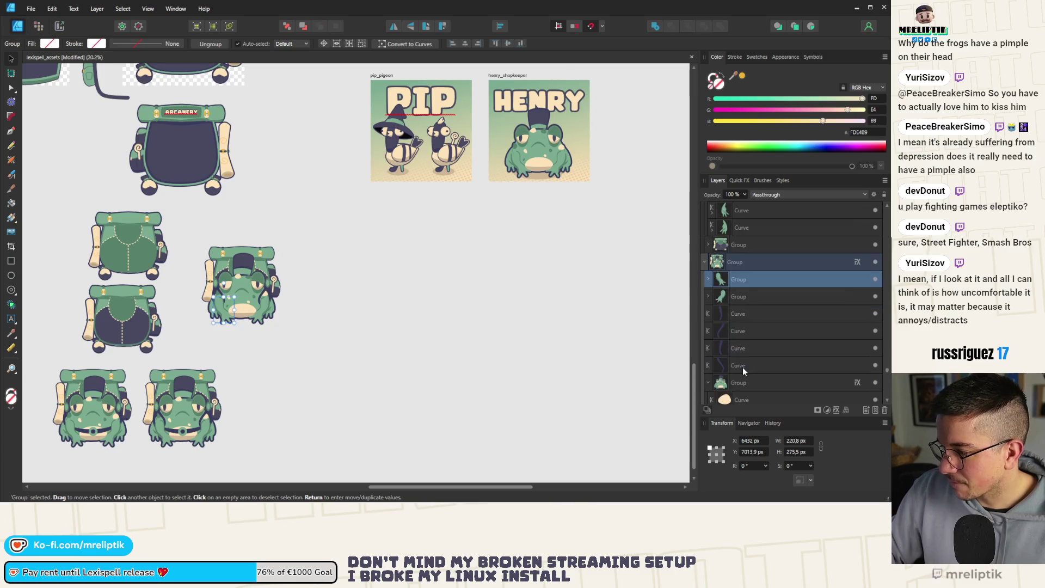
{"action": "left_click", "coordinate": [740, 228]}
{"action": "left_click", "coordinate": [737, 334]}
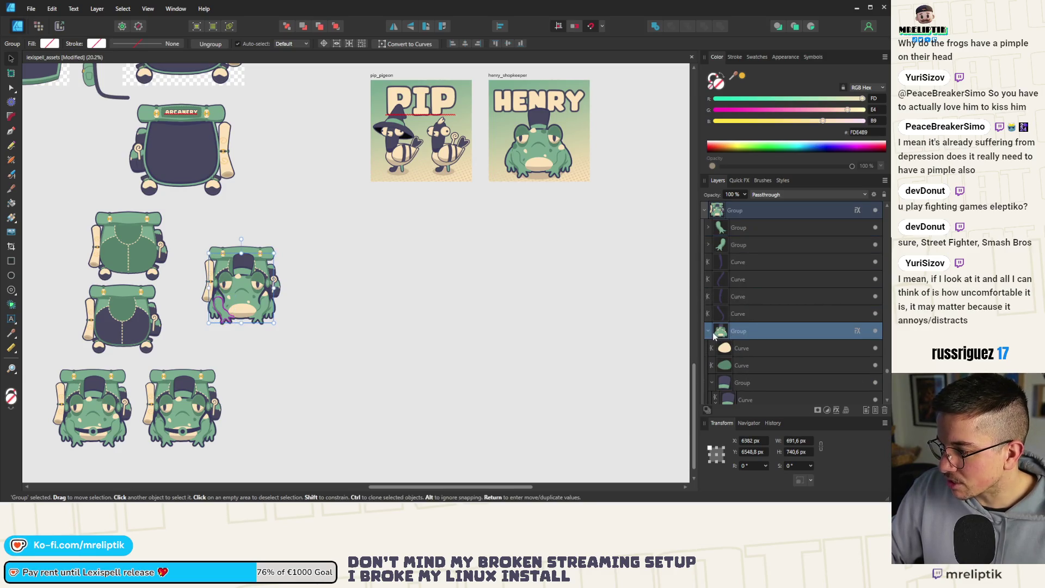
{"action": "left_click", "coordinate": [708, 332]}
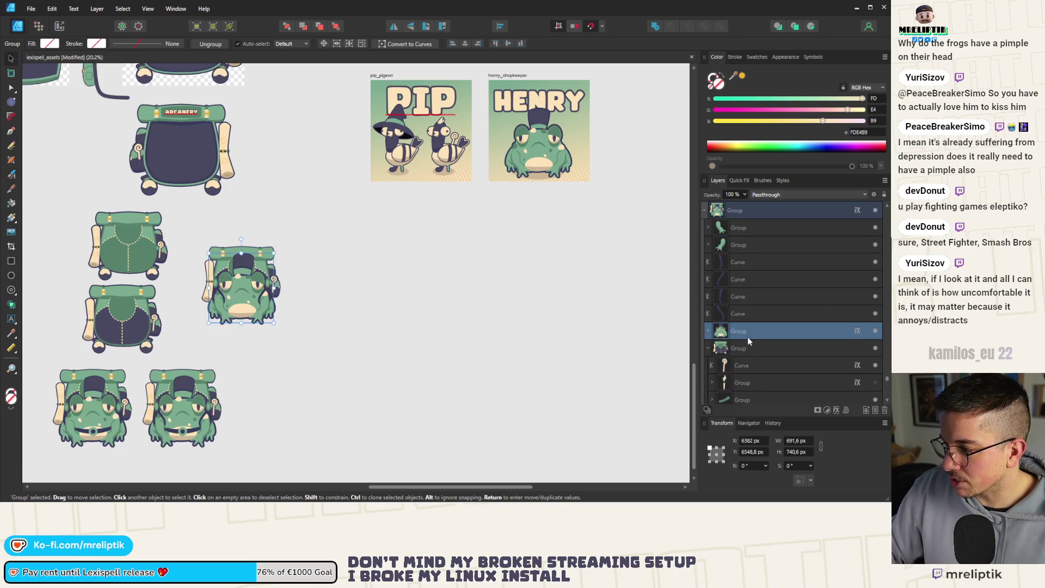
{"action": "scroll", "coordinate": [737, 340], "scroll_direction": "up", "scroll_amount": 2}
{"action": "mouse_move", "coordinate": [756, 379]}
{"action": "left_mouse_down"}
{"action": "mouse_move", "coordinate": [746, 383]}
{"action": "mouse_move", "coordinate": [750, 259]}
{"action": "left_mouse_up"}
{"action": "left_click_drag", "start_coordinate": [252, 277], "coordinate": [340, 289]}
Give the frog a 12 px Outline in Quick FX, then deselect it
{"action": "scroll", "coordinate": [328, 285], "scroll_direction": "up", "scroll_amount": 3}
{"action": "left_click", "coordinate": [738, 180]}
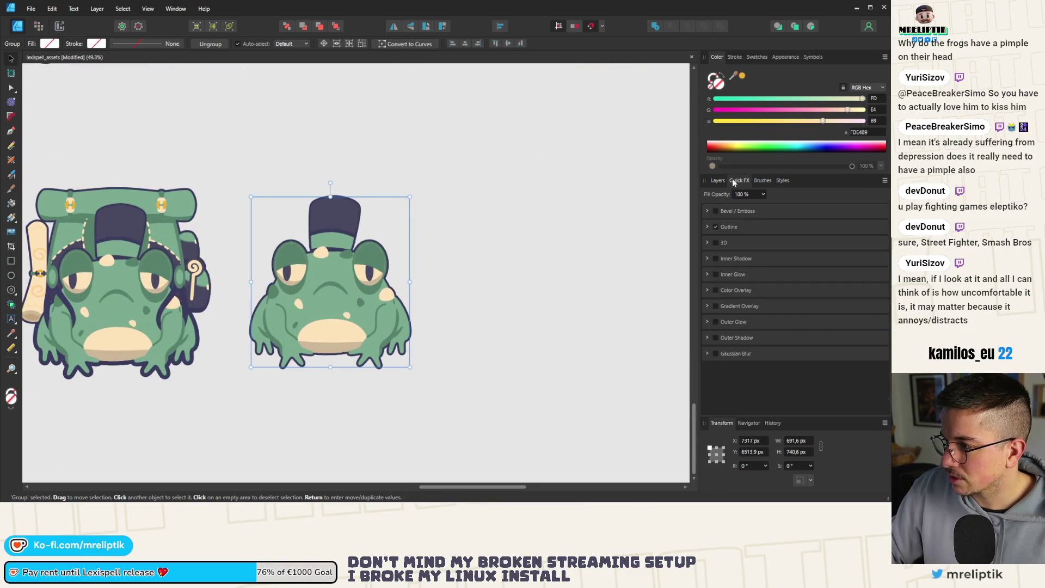
{"action": "left_click", "coordinate": [707, 227]}
{"action": "left_click", "coordinate": [867, 267]}
{"action": "key", "text": "Return"}
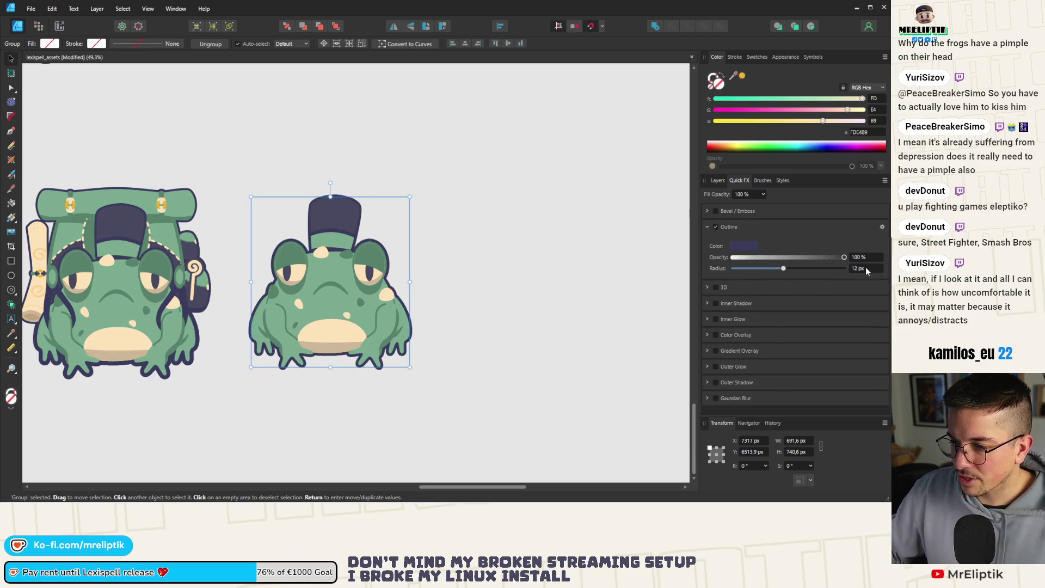
{"action": "left_click", "coordinate": [218, 286]}
{"action": "scroll", "coordinate": [218, 286], "scroll_direction": "down", "scroll_amount": 3}
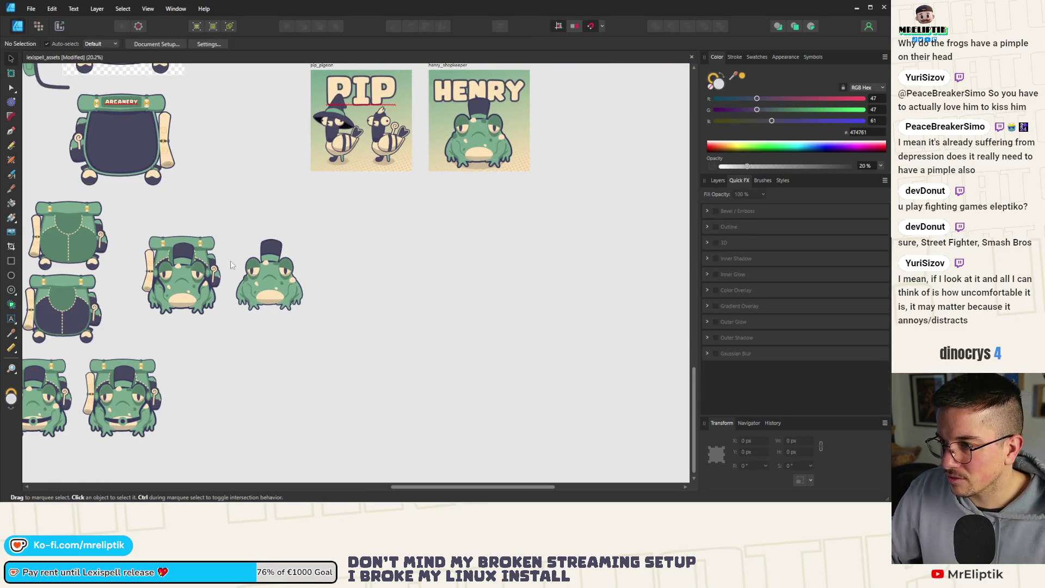
Select the hat frog, then the witch-hat pigeon figure in the PIP thumbnail
{"action": "scroll", "coordinate": [237, 275], "scroll_direction": "up", "scroll_amount": 2}
{"action": "scroll", "coordinate": [252, 297], "scroll_direction": "down", "scroll_amount": 2}
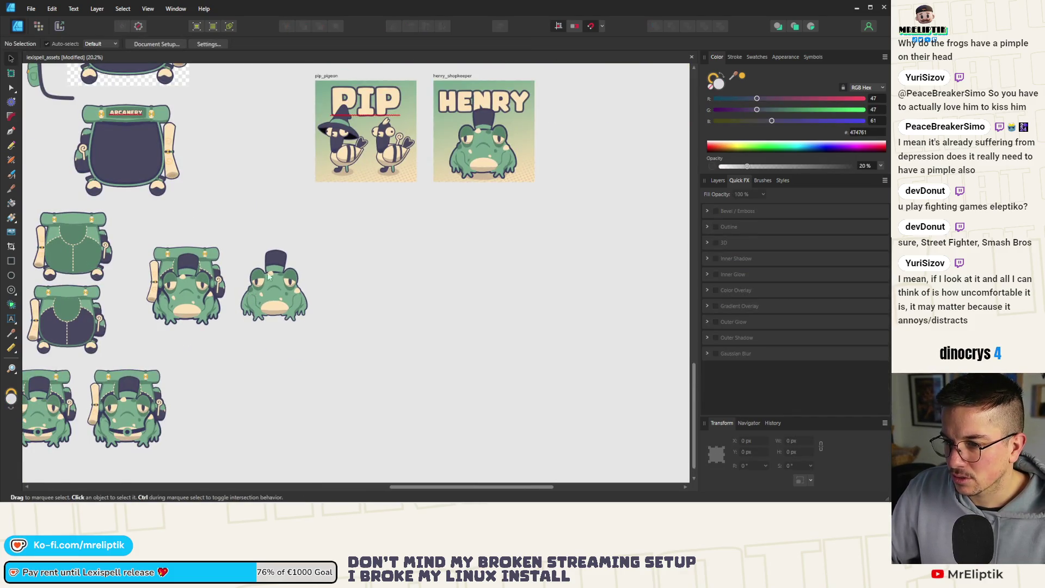
{"action": "left_click", "coordinate": [273, 291]}
{"action": "left_click", "coordinate": [344, 144]}
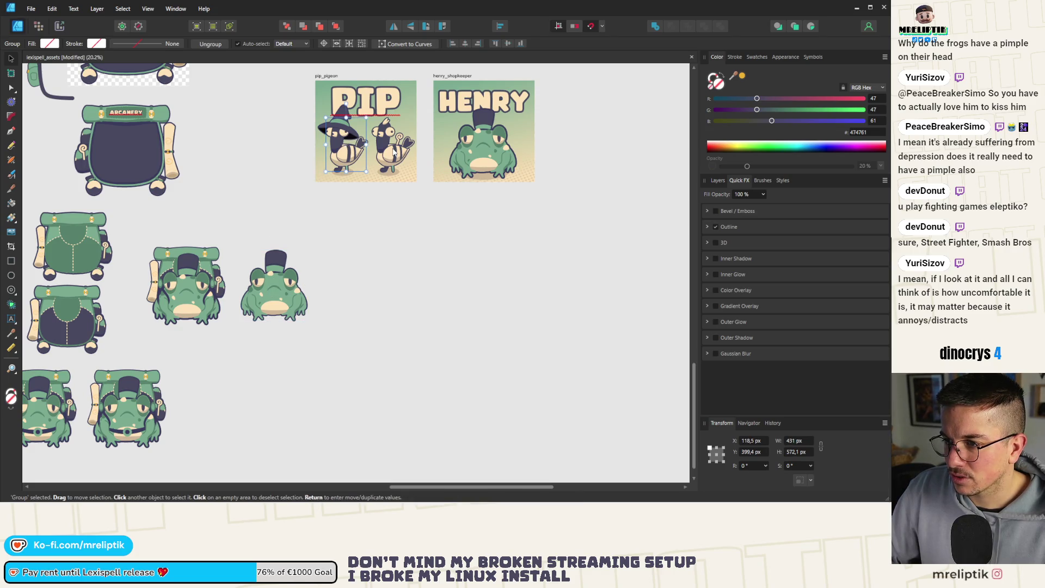
{"action": "scroll", "coordinate": [344, 268], "scroll_direction": "up", "scroll_amount": 1}
{"action": "scroll", "coordinate": [328, 275], "scroll_direction": "up", "scroll_amount": 6}
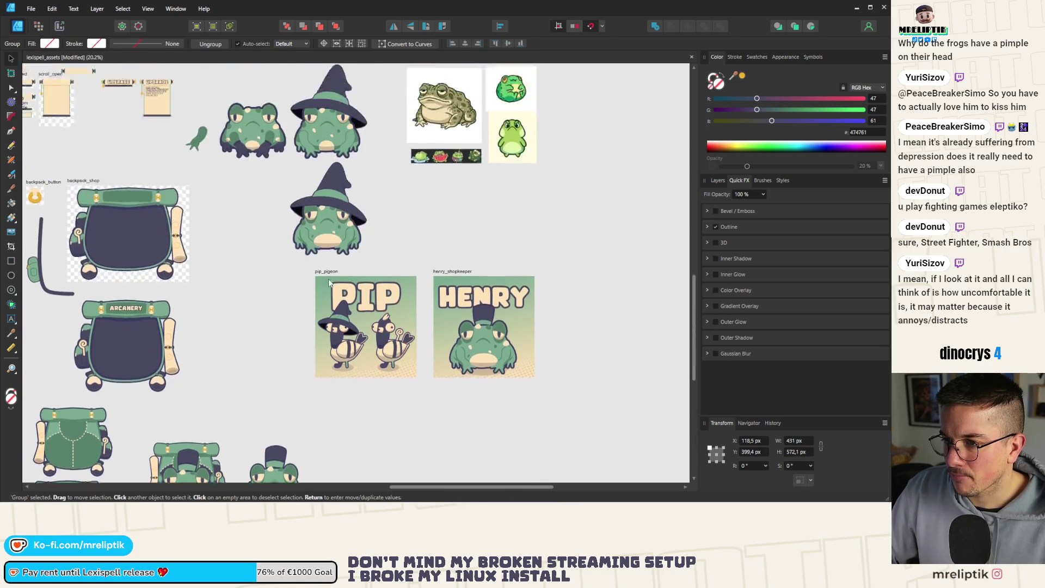
{"action": "scroll", "coordinate": [180, 193], "scroll_direction": "up", "scroll_amount": 2}
{"action": "scroll", "coordinate": [175, 193], "scroll_direction": "down", "scroll_amount": 6}
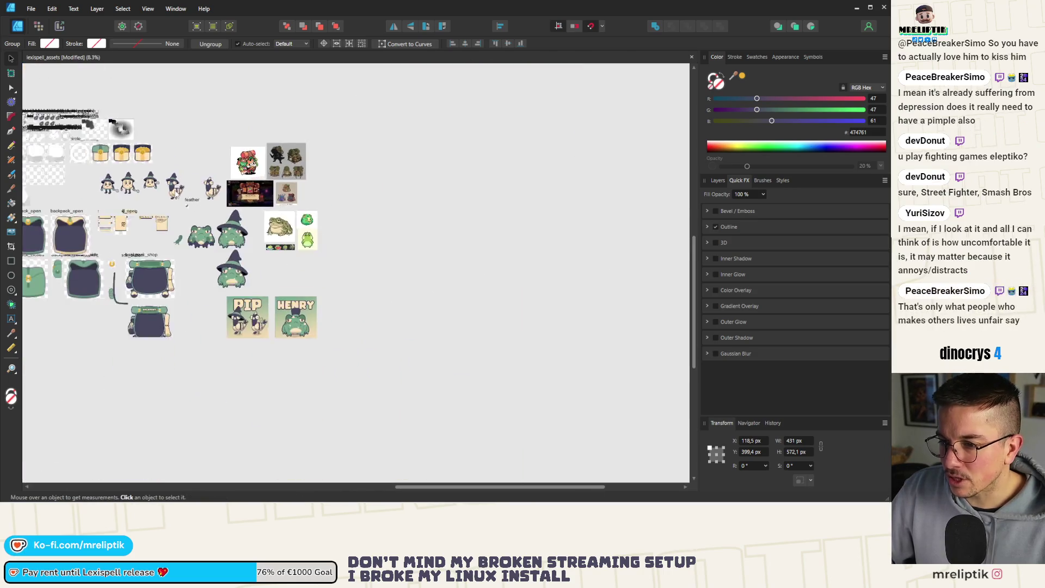
{"action": "scroll", "coordinate": [175, 194], "scroll_direction": "up", "scroll_amount": 10}
{"action": "left_click", "coordinate": [209, 214]}
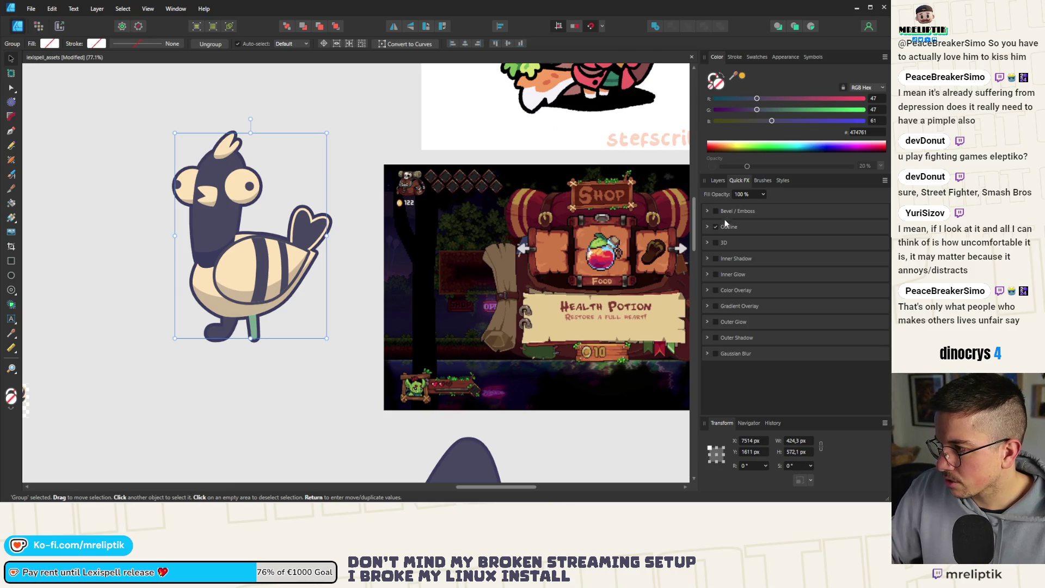
Nudge the backpack-less hat frog slightly right and down, then open the export settings
{"action": "scroll", "coordinate": [259, 231], "scroll_direction": "down", "scroll_amount": 5}
{"action": "scroll", "coordinate": [259, 229], "scroll_direction": "down", "scroll_amount": 3}
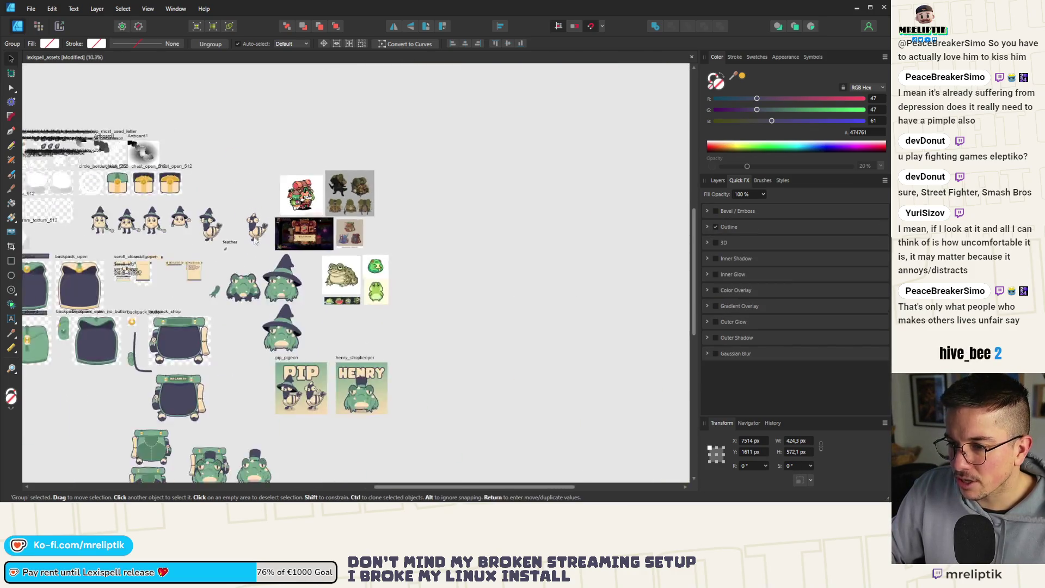
{"action": "scroll", "coordinate": [239, 367], "scroll_direction": "up", "scroll_amount": 3}
{"action": "left_click", "coordinate": [273, 243]}
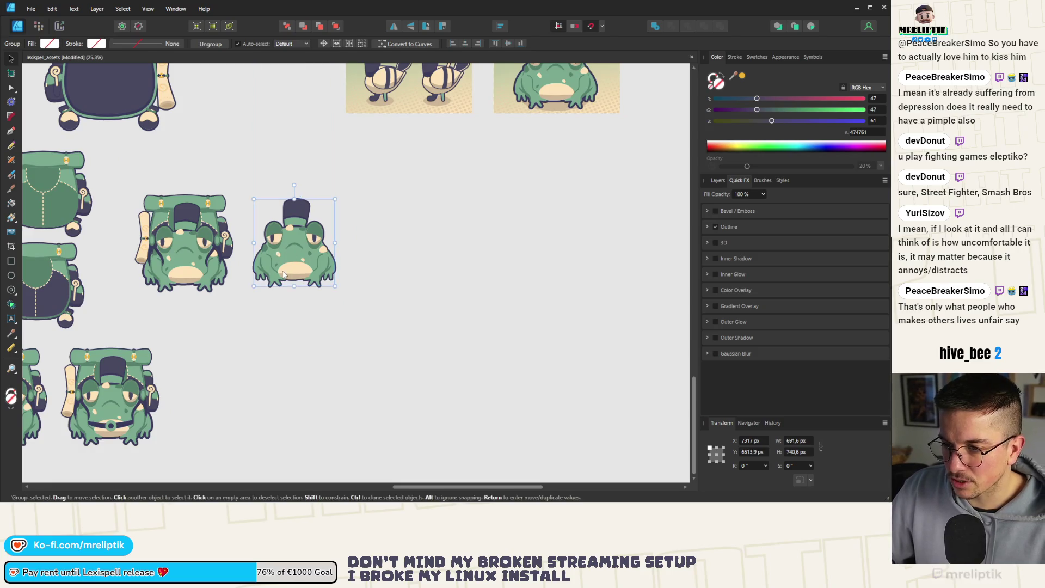
{"action": "left_click_drag", "start_coordinate": [294, 259], "coordinate": [296, 263]}
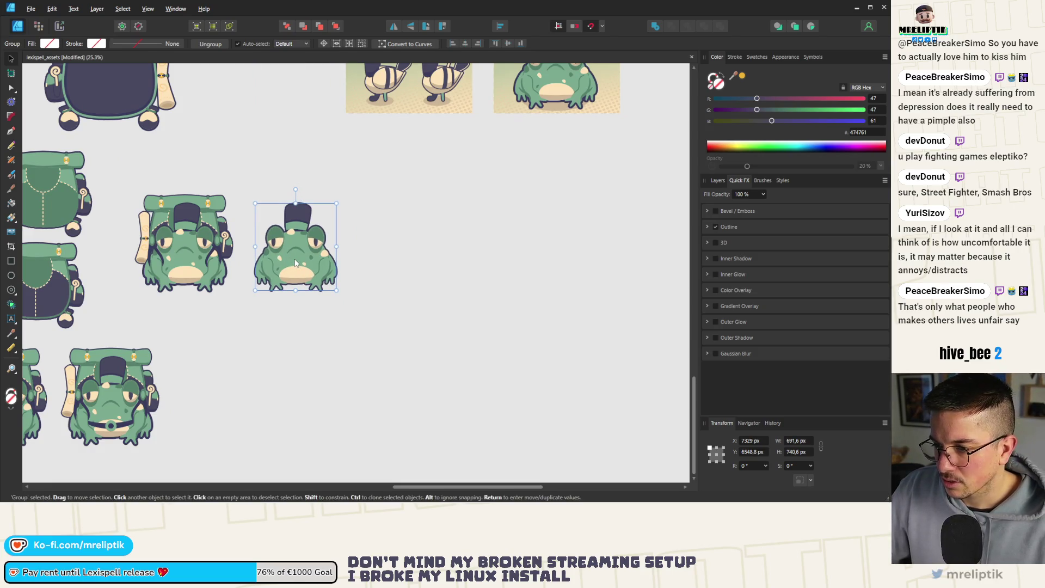
{"action": "key", "text": "ctrl+alt+shift+w"}
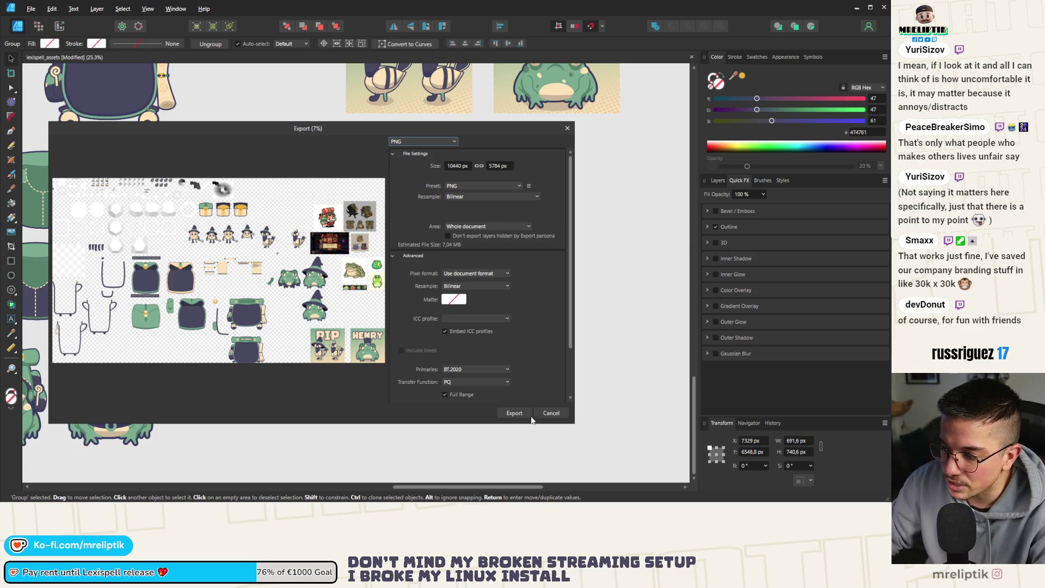
Cancel the whole-document export, marquee-select the hat frog, and reopen Export
{"action": "left_click", "coordinate": [553, 413]}
{"action": "left_click_drag", "start_coordinate": [371, 179], "coordinate": [239, 341]}
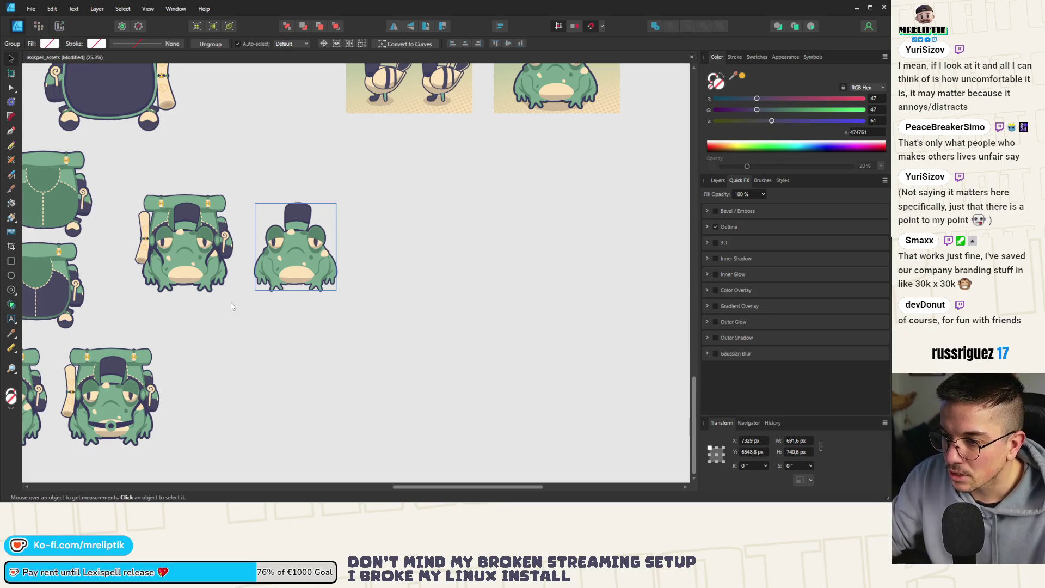
{"action": "key", "text": "ctrl+alt+shift+w"}
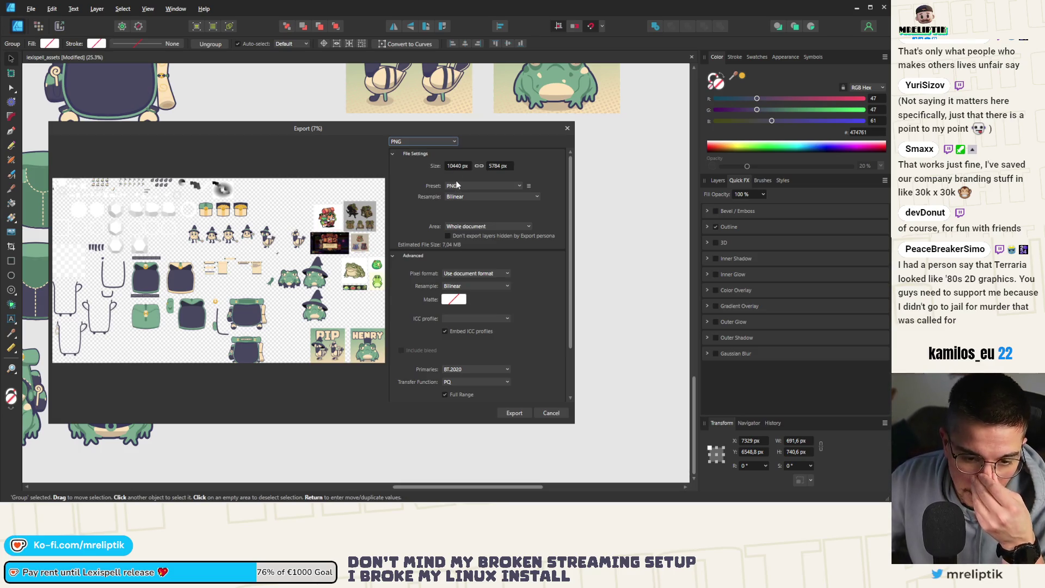
Keep PNG, set Area to Selection Only at 718 × 768 px, and close the dialog
{"action": "left_click", "coordinate": [440, 142]}
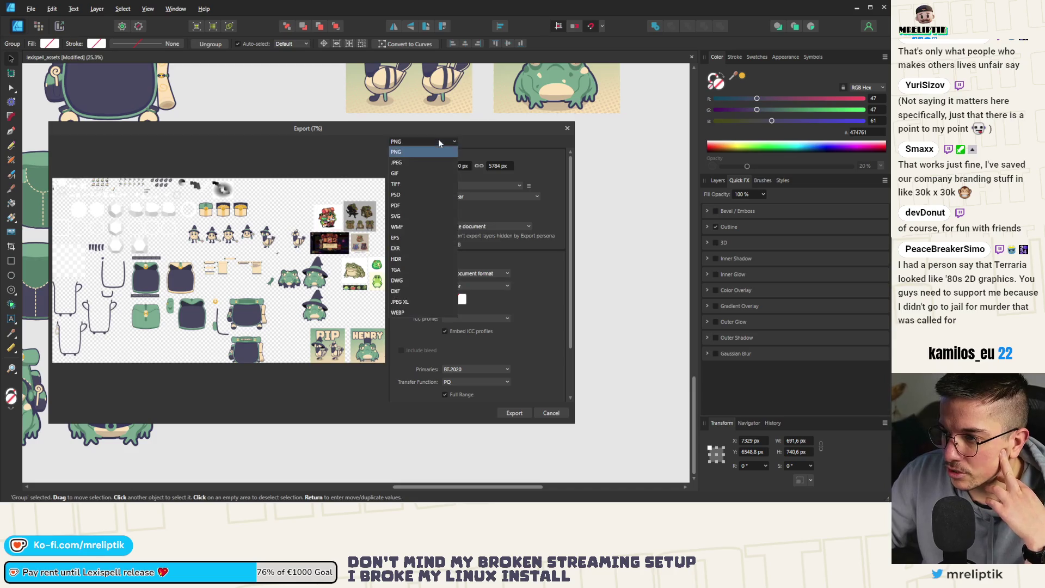
{"action": "left_click", "coordinate": [444, 152]}
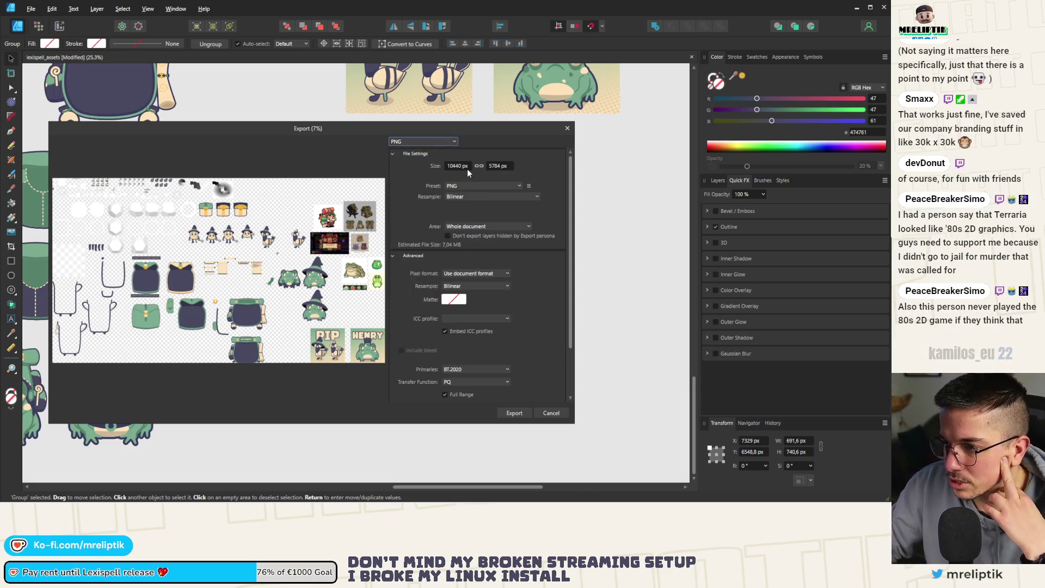
{"action": "left_click", "coordinate": [465, 187]}
{"action": "left_click", "coordinate": [495, 259]}
{"action": "left_click", "coordinate": [466, 197]}
{"action": "left_click", "coordinate": [477, 226]}
{"action": "left_click", "coordinate": [485, 227]}
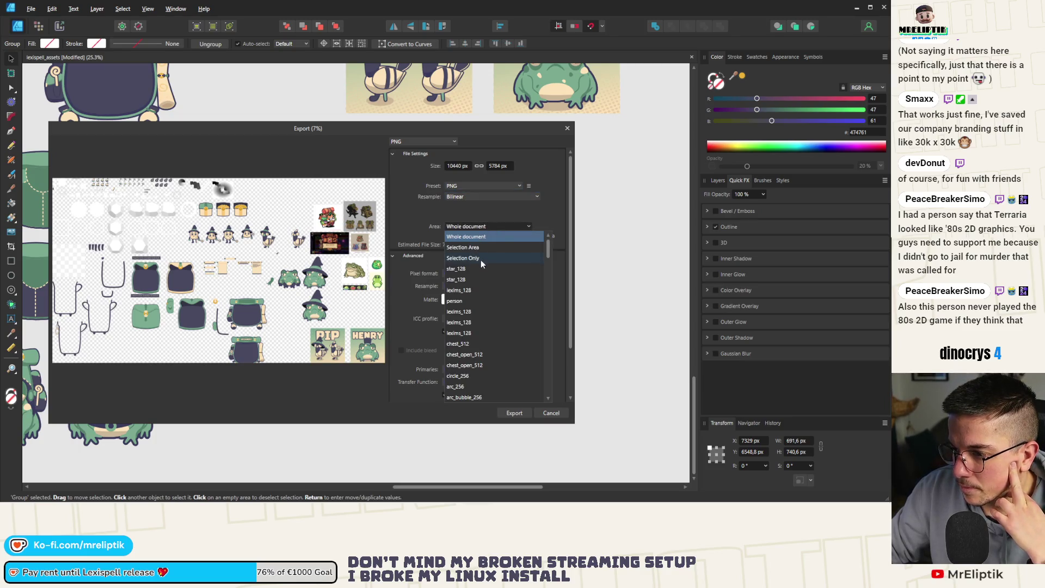
{"action": "left_click", "coordinate": [479, 258]}
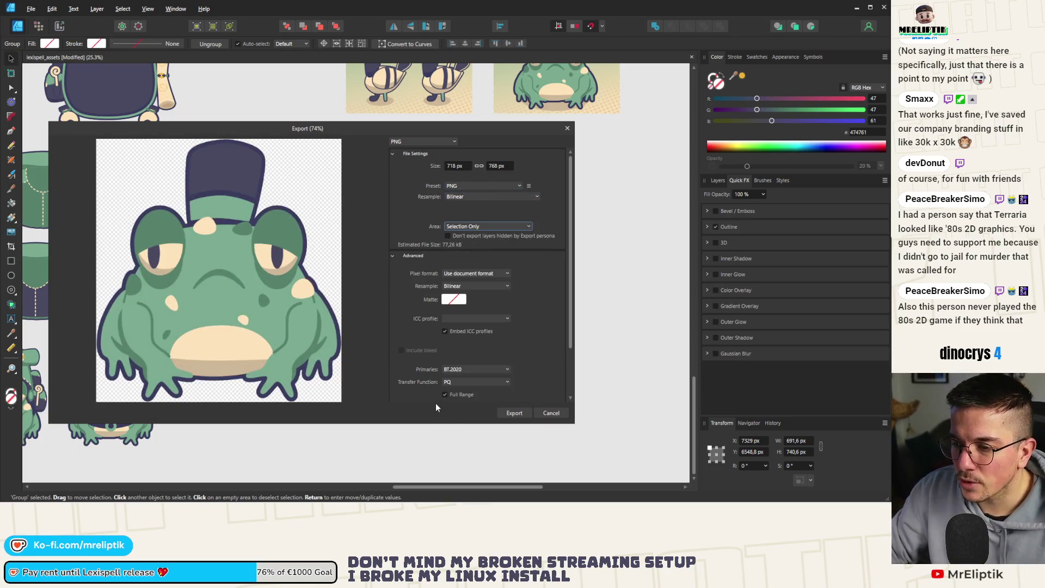
{"action": "left_click", "coordinate": [520, 414]}
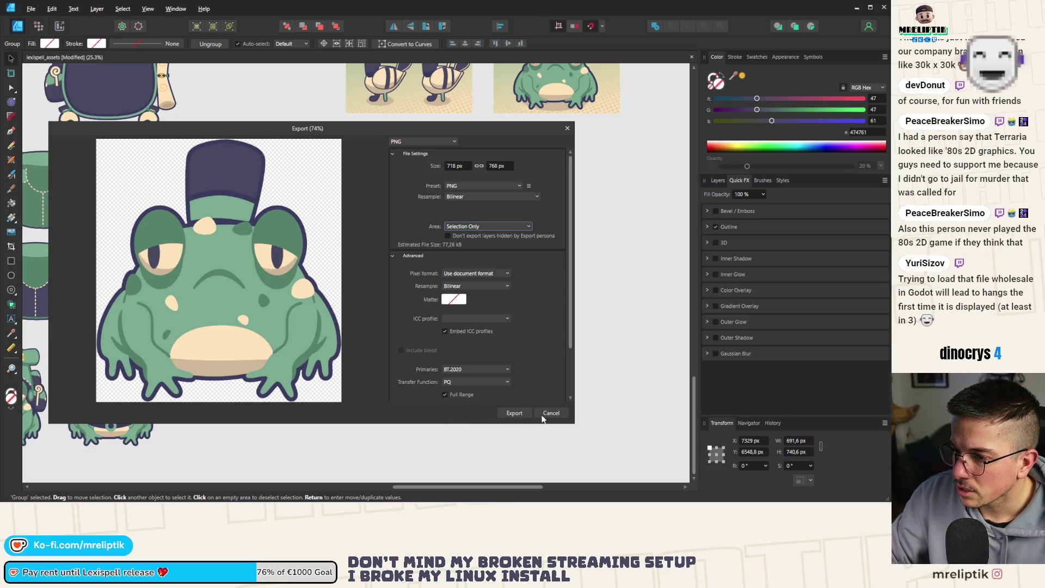
{"action": "scroll", "coordinate": [276, 230], "scroll_direction": "up", "scroll_amount": 10}
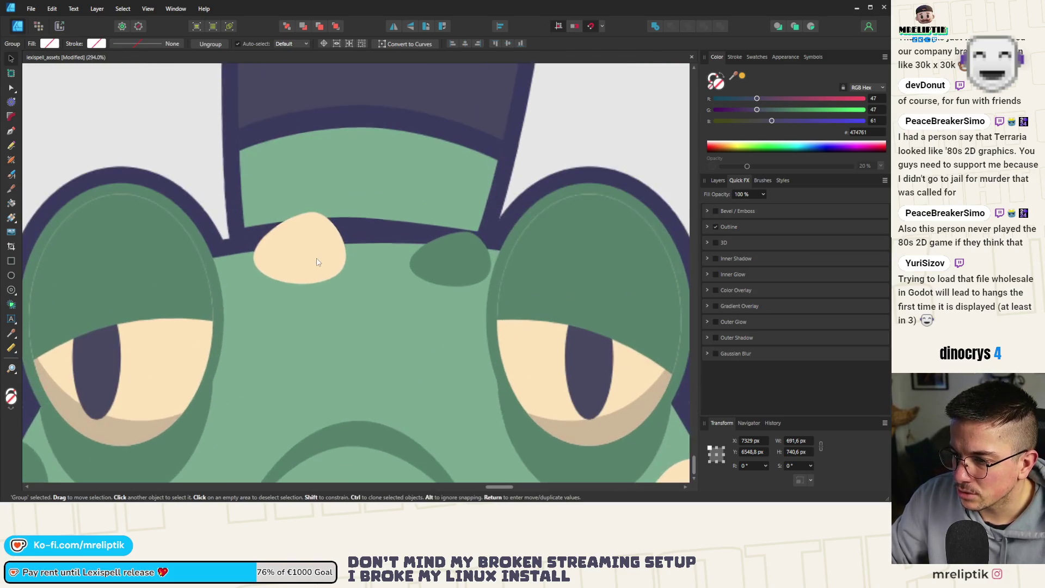
Flip the hat frog's cream forehead spot horizontally
{"action": "double_click", "coordinate": [314, 257]}
{"action": "left_click", "coordinate": [394, 26]}
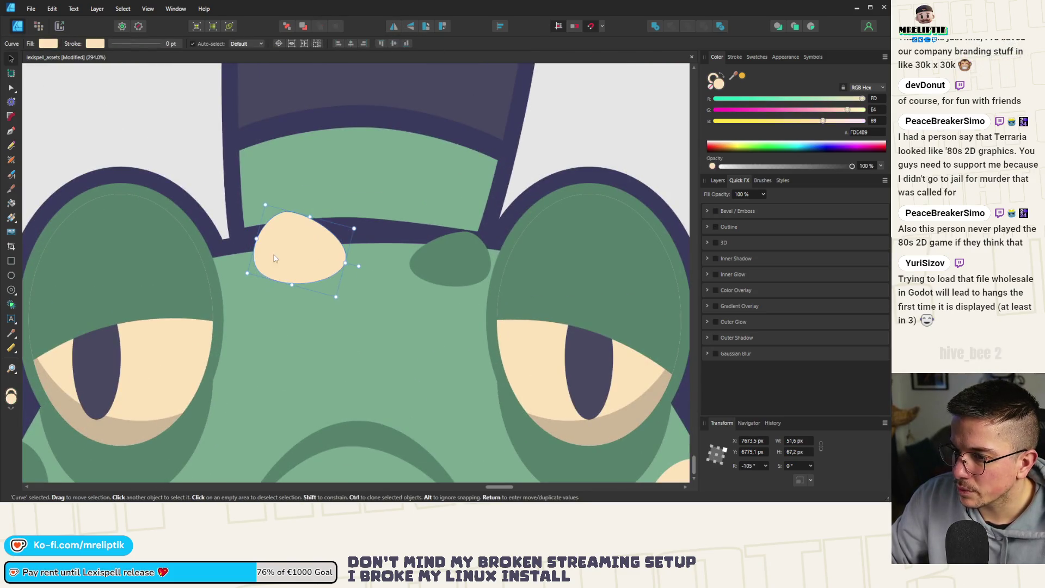
{"action": "scroll", "coordinate": [282, 258], "scroll_direction": "down", "scroll_amount": 8}
Flip the backpack frog's forehead spot horizontally, then deselect and zoom out
{"action": "left_click", "coordinate": [205, 262]}
{"action": "scroll", "coordinate": [206, 263], "scroll_direction": "up", "scroll_amount": 6}
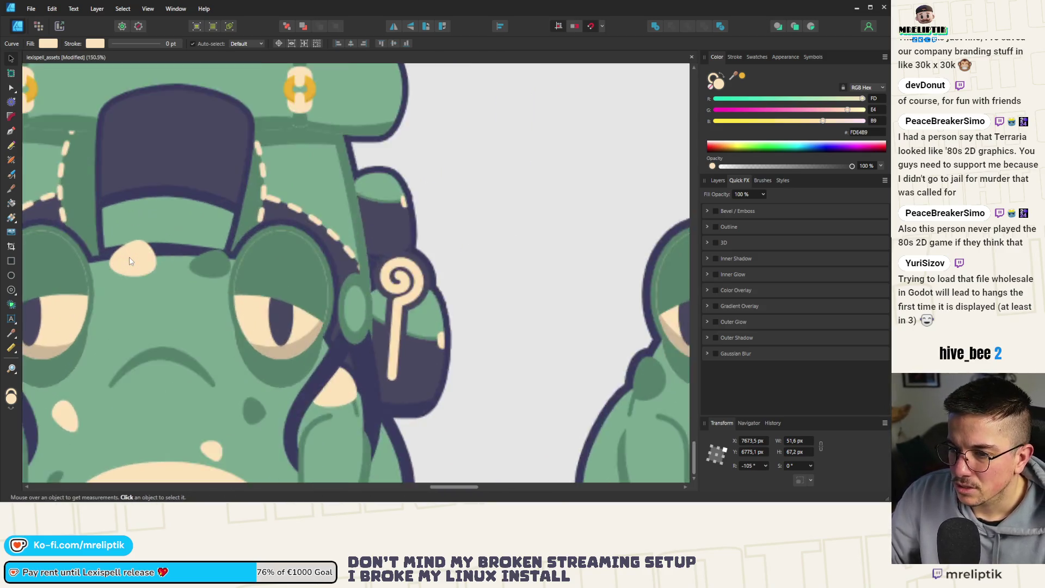
{"action": "left_click", "coordinate": [130, 261]}
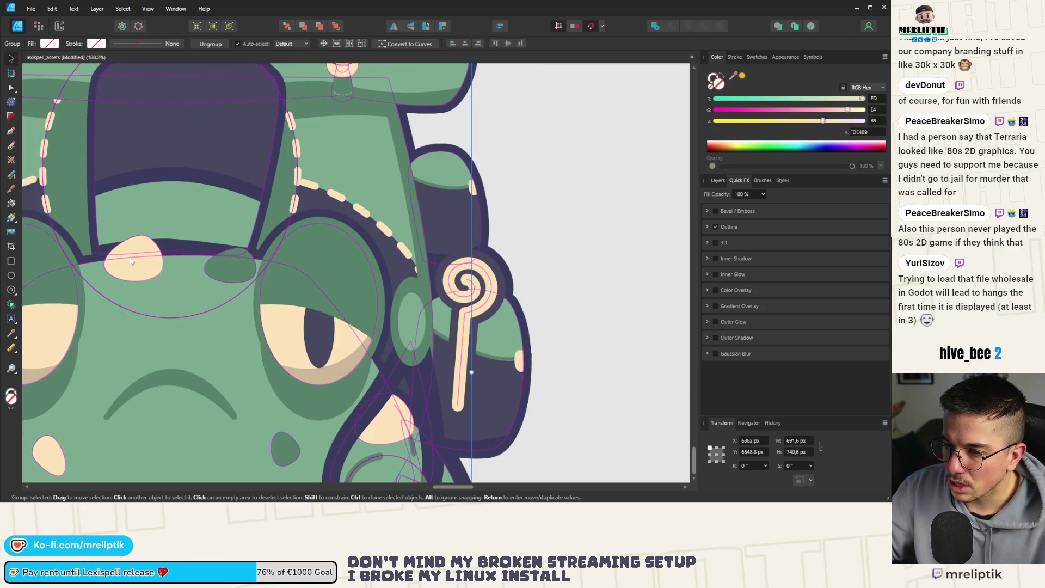
{"action": "double_click", "coordinate": [129, 261]}
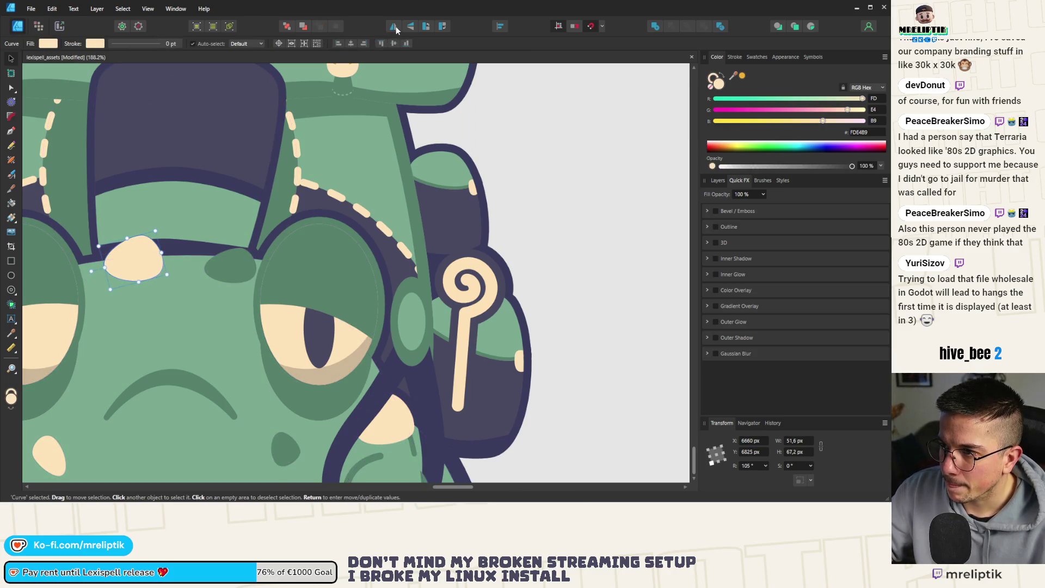
{"action": "left_click", "coordinate": [395, 30]}
{"action": "key", "text": "ctrl+0"}
{"action": "key", "text": "ctrl+d"}
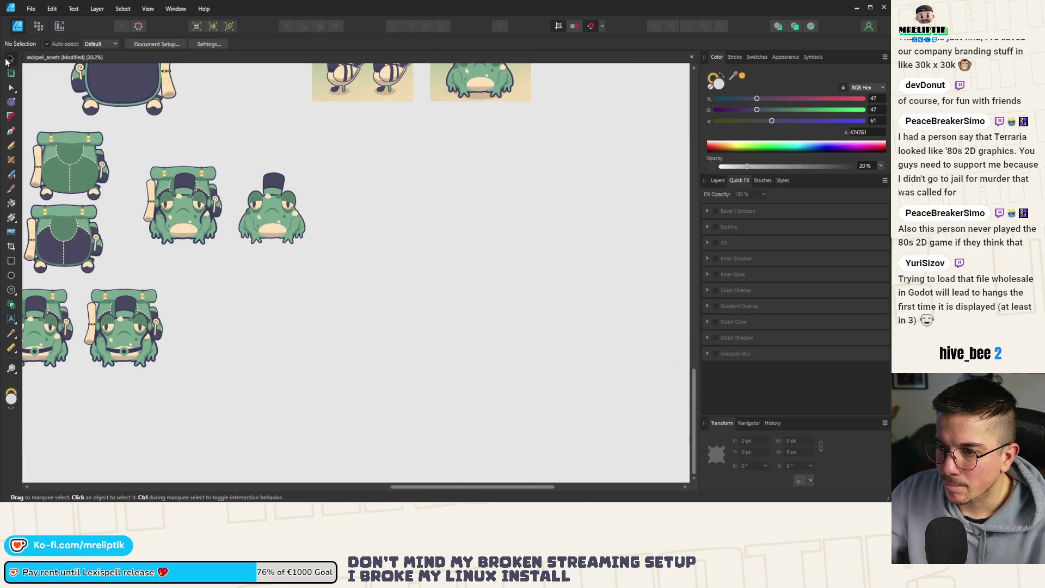
{"action": "scroll", "coordinate": [205, 204], "scroll_direction": "up", "scroll_amount": 3}
{"action": "left_click", "coordinate": [351, 178]}
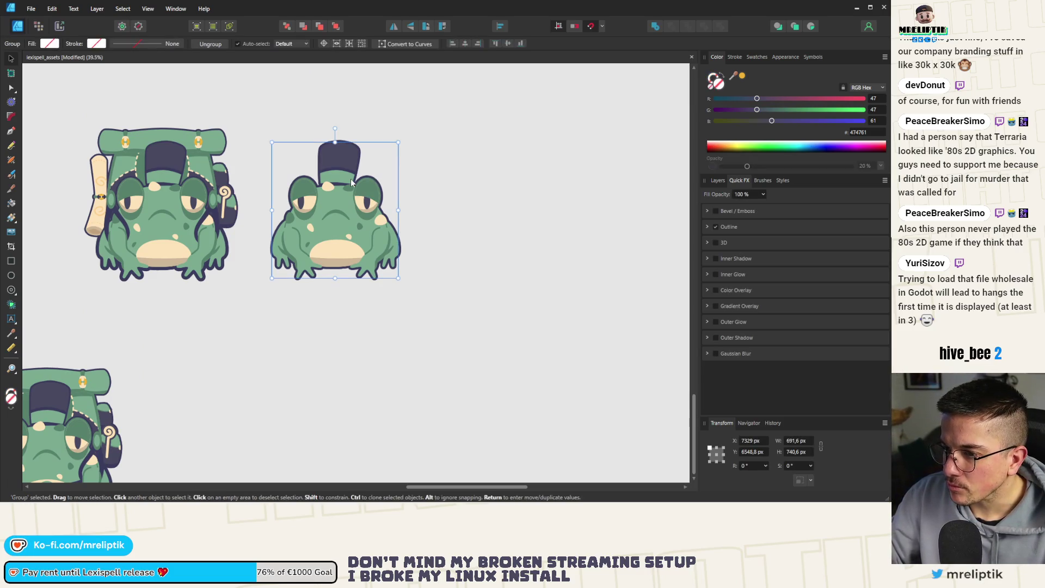
{"action": "key", "text": "ctrl+alt+shift+w"}
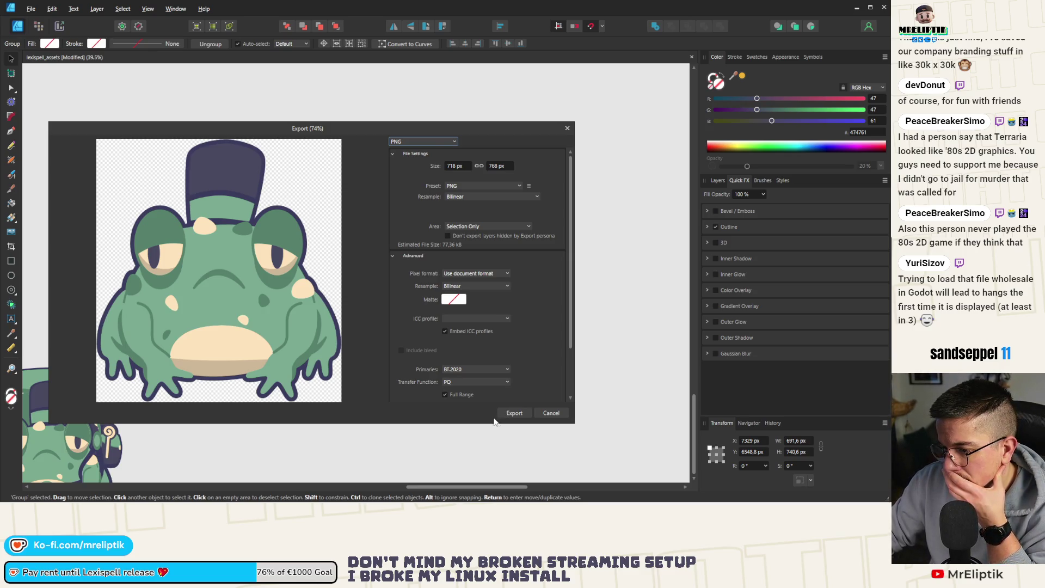
{"action": "left_click", "coordinate": [519, 414]}
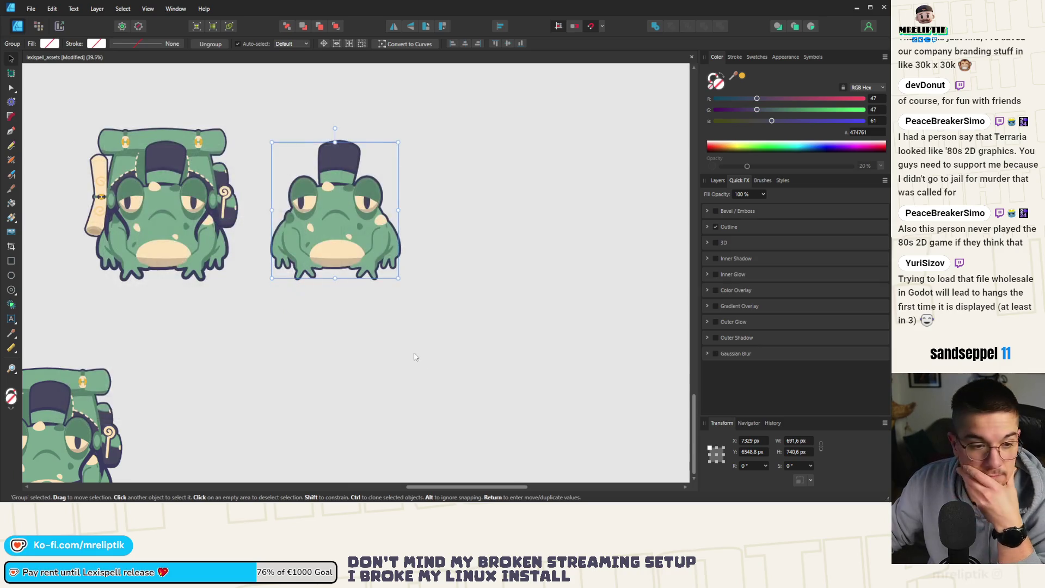
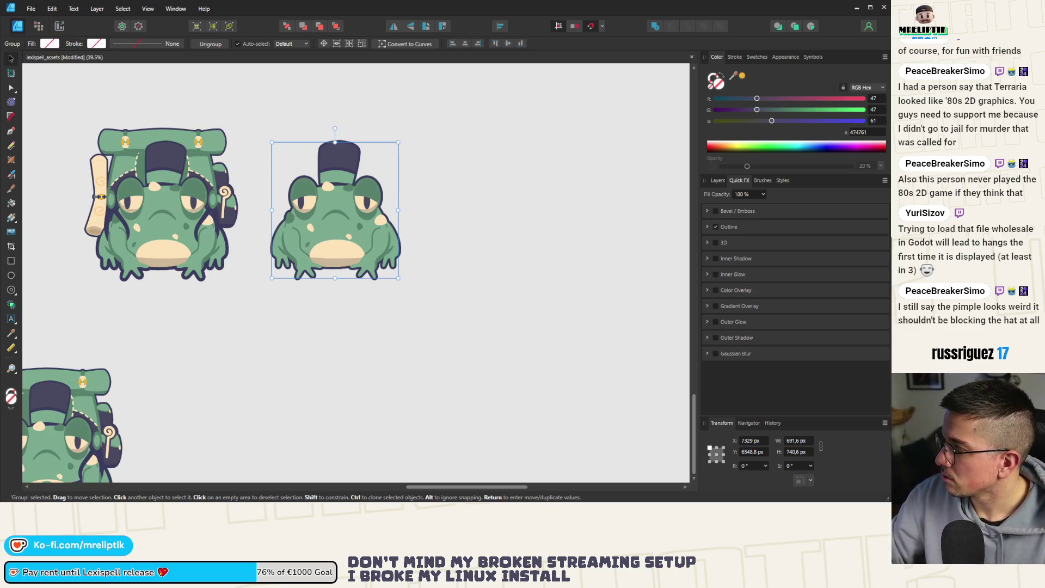
Export the selected frog as a PNG into word_game/assets/presskit/mascots, naming it henry_frog
{"action": "key", "text": "ctrl+shift+alt+s"}
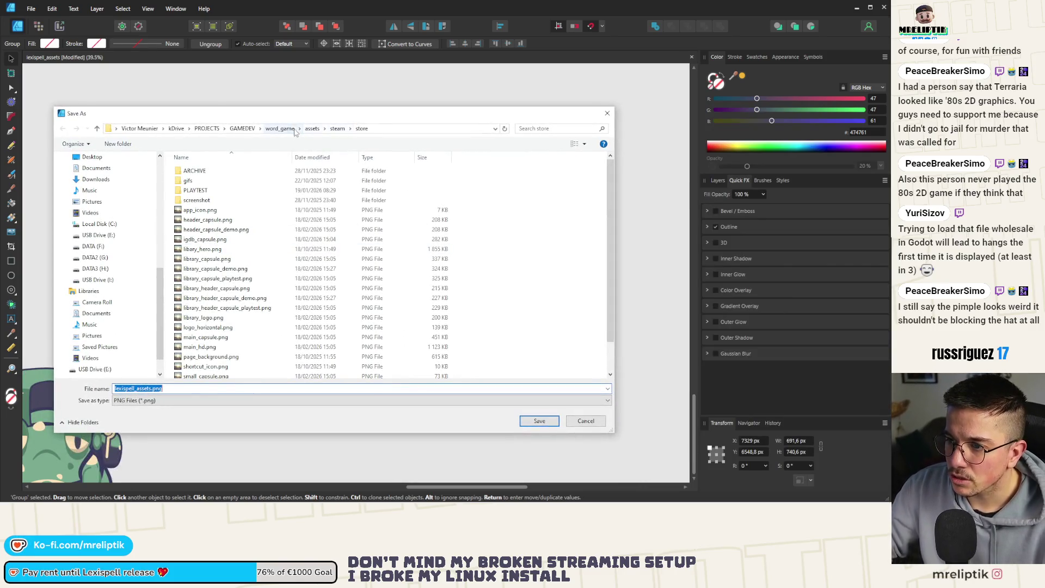
{"action": "left_click", "coordinate": [280, 129]}
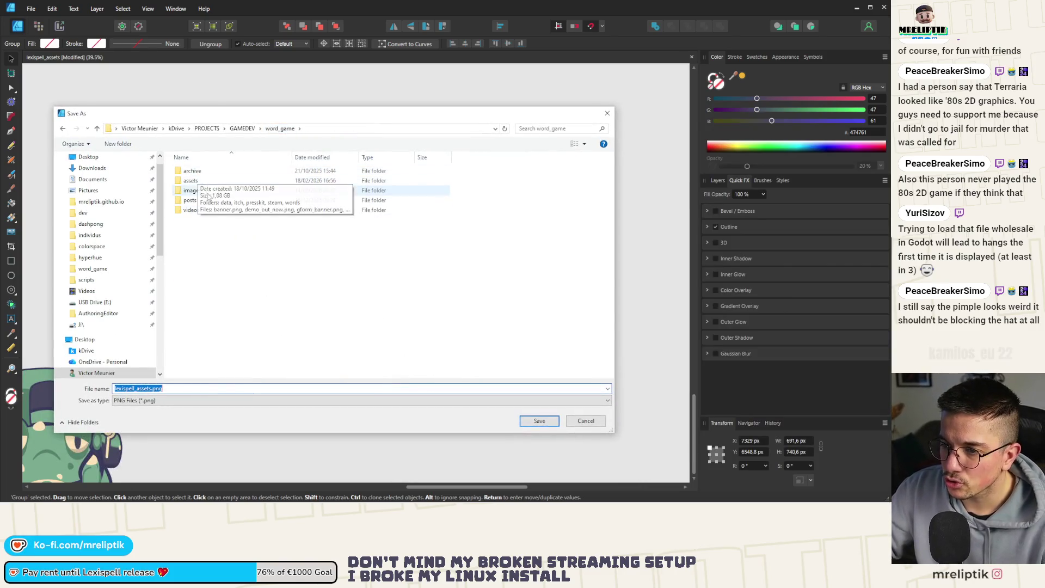
{"action": "double_click", "coordinate": [206, 192]}
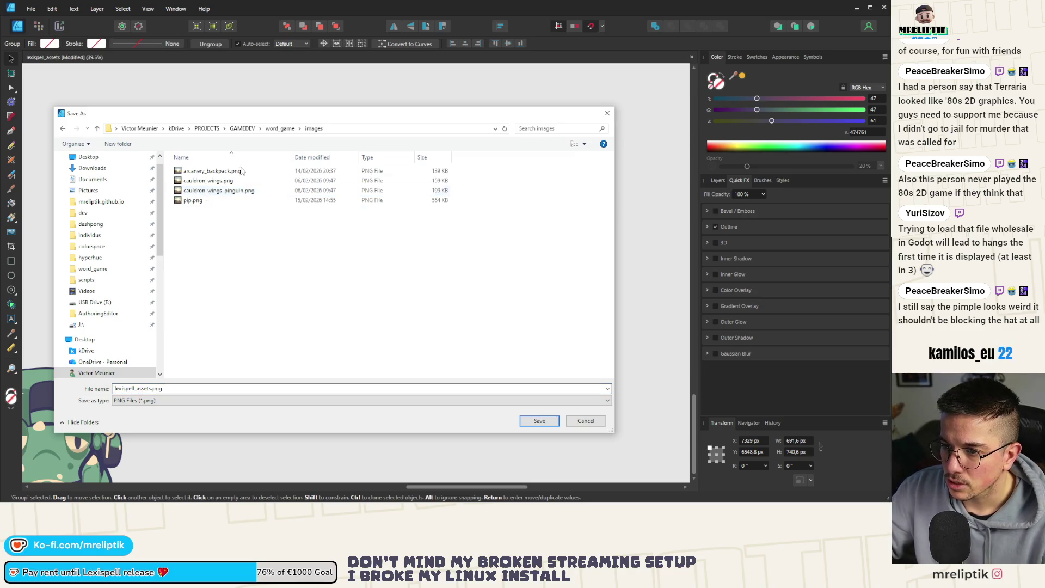
{"action": "left_click", "coordinate": [280, 129]}
{"action": "double_click", "coordinate": [205, 182]}
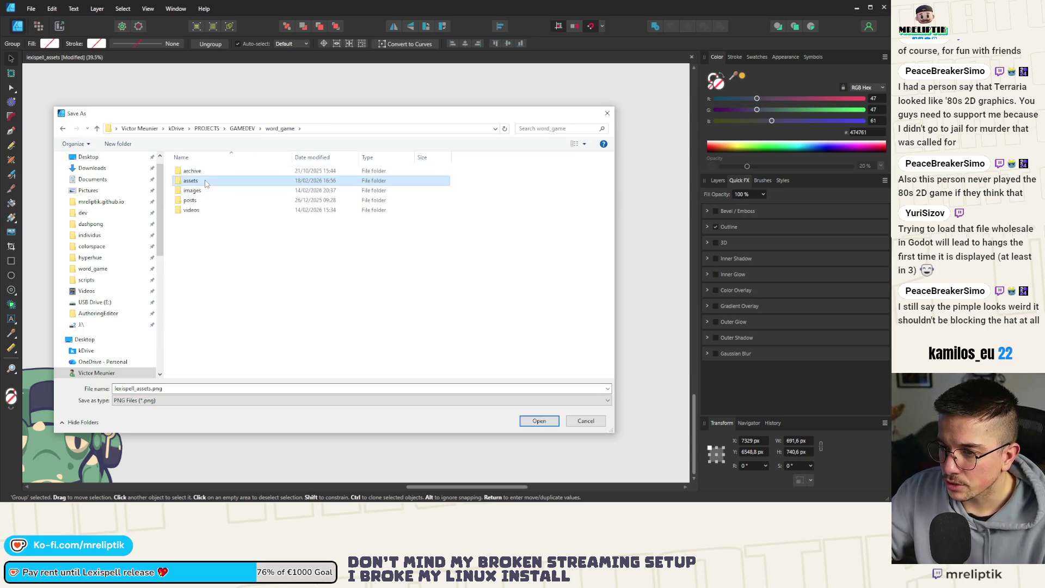
{"action": "double_click", "coordinate": [208, 188]}
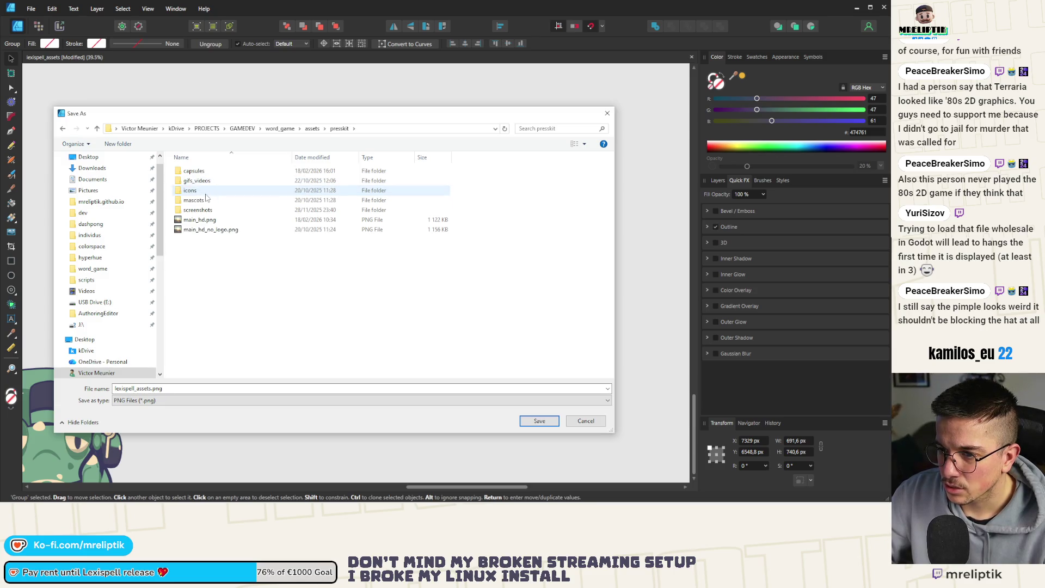
{"action": "double_click", "coordinate": [199, 200]}
{"action": "mouse_move", "coordinate": [263, 115]}
{"action": "left_mouse_down"}
{"action": "mouse_move", "coordinate": [250, 357]}
{"action": "mouse_move", "coordinate": [261, 511]}
{"action": "mouse_move", "coordinate": [301, 149]}
{"action": "mouse_move", "coordinate": [301, 471]}
{"action": "mouse_move", "coordinate": [332, 137]}
{"action": "left_mouse_up"}
{"action": "type", "text": "genry_frog"}
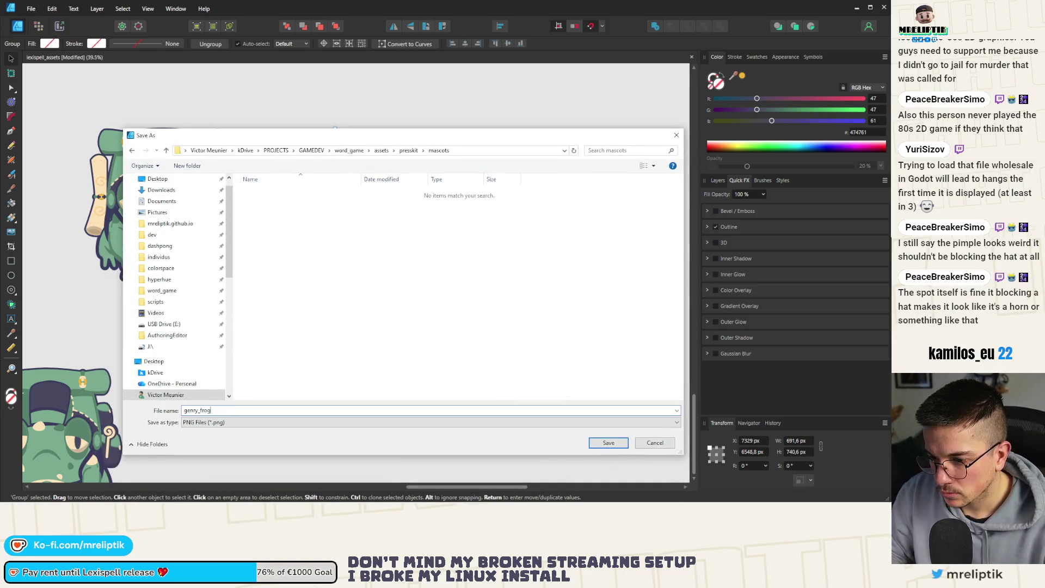
{"action": "key", "text": "ctrl+a"}
{"action": "type", "text": "h"}
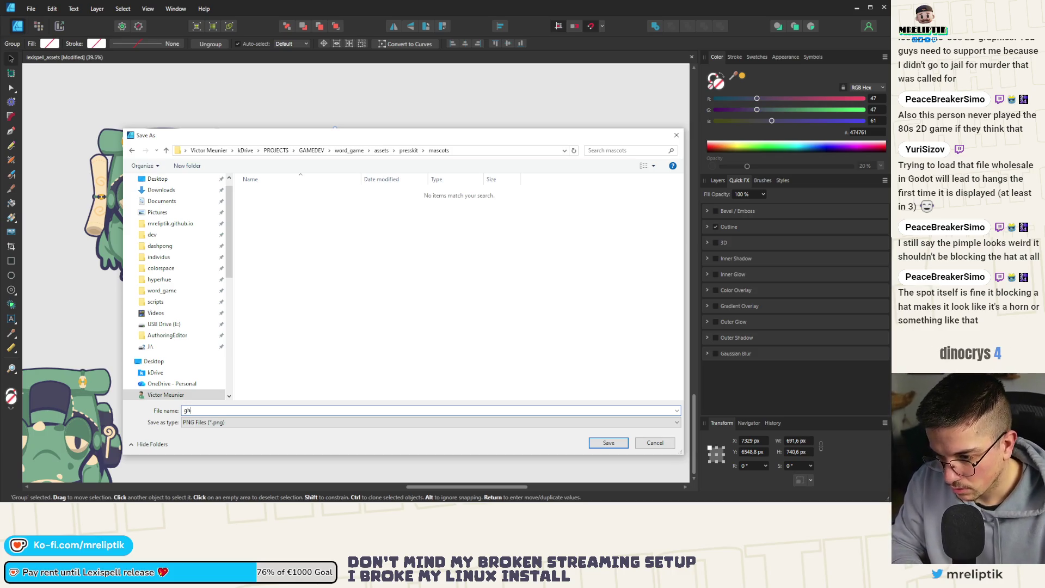
{"action": "type", "text": "enry_frog"}
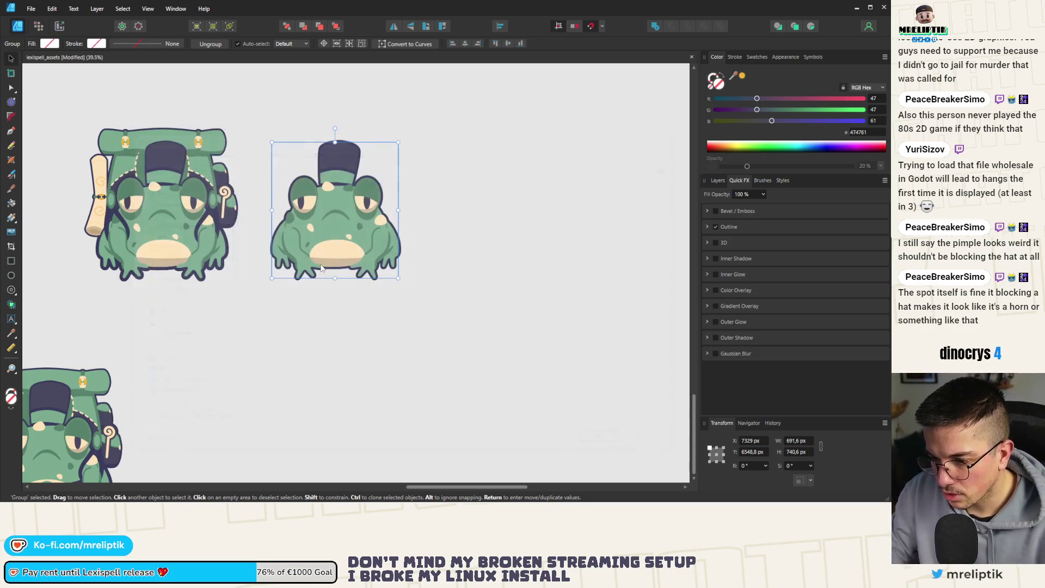
{"action": "key", "text": "Return"}
{"action": "scroll", "coordinate": [599, 207], "scroll_direction": "down", "scroll_amount": 3}
{"action": "scroll", "coordinate": [495, 185], "scroll_direction": "up", "scroll_amount": 5}
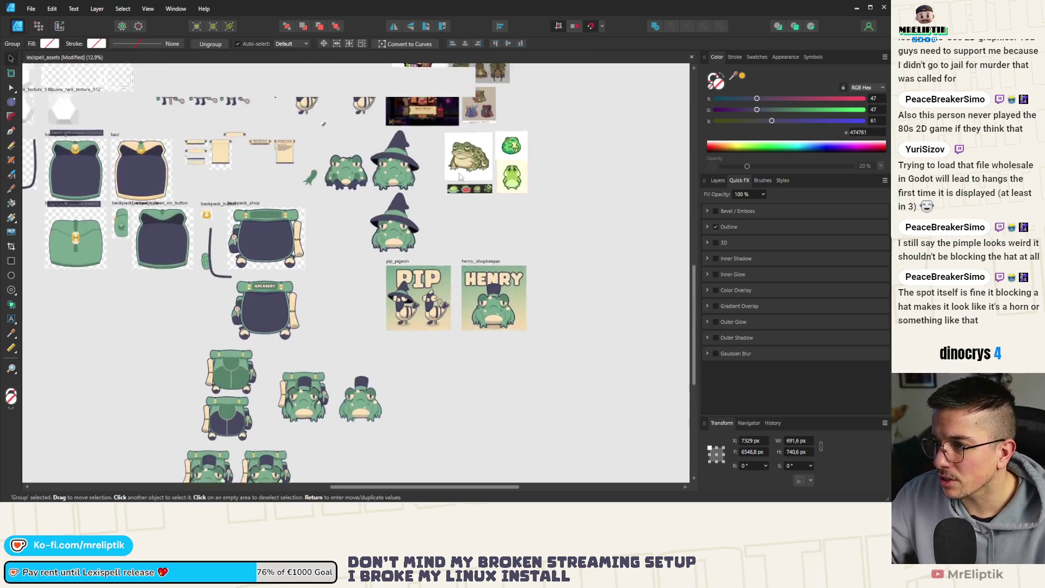
{"action": "scroll", "coordinate": [495, 185], "scroll_direction": "up", "scroll_amount": 4}
{"action": "scroll", "coordinate": [435, 196], "scroll_direction": "down", "scroll_amount": 3}
{"action": "scroll", "coordinate": [346, 204], "scroll_direction": "up", "scroll_amount": 2}
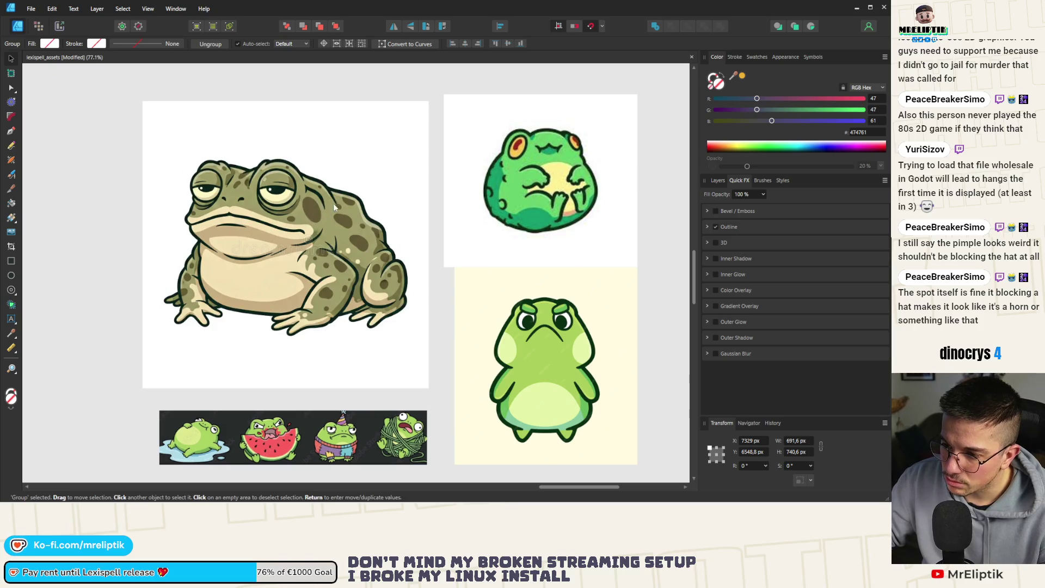
{"action": "scroll", "coordinate": [275, 242], "scroll_direction": "down", "scroll_amount": 2}
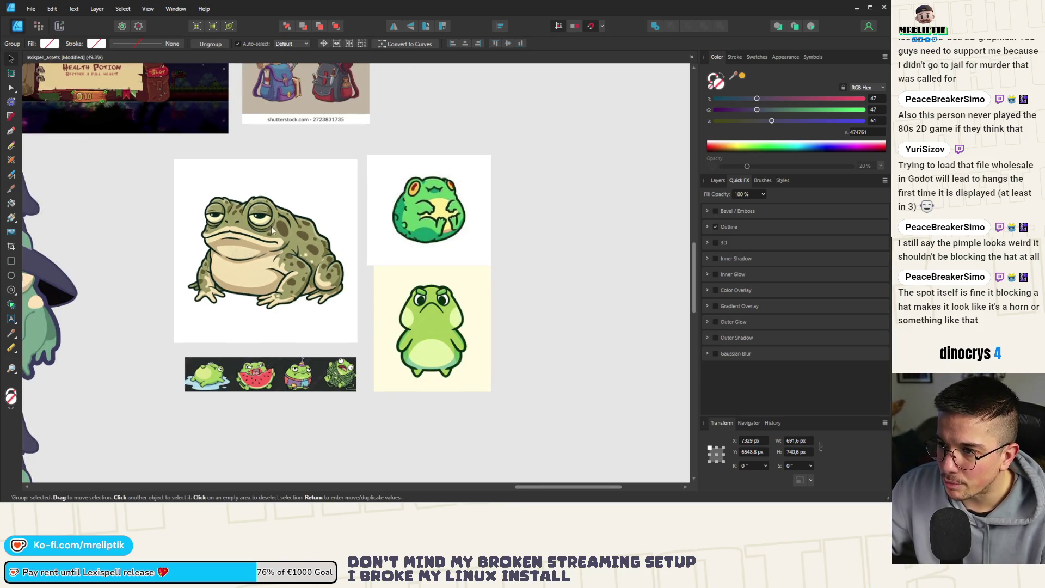
{"action": "scroll", "coordinate": [272, 230], "scroll_direction": "up", "scroll_amount": 2}
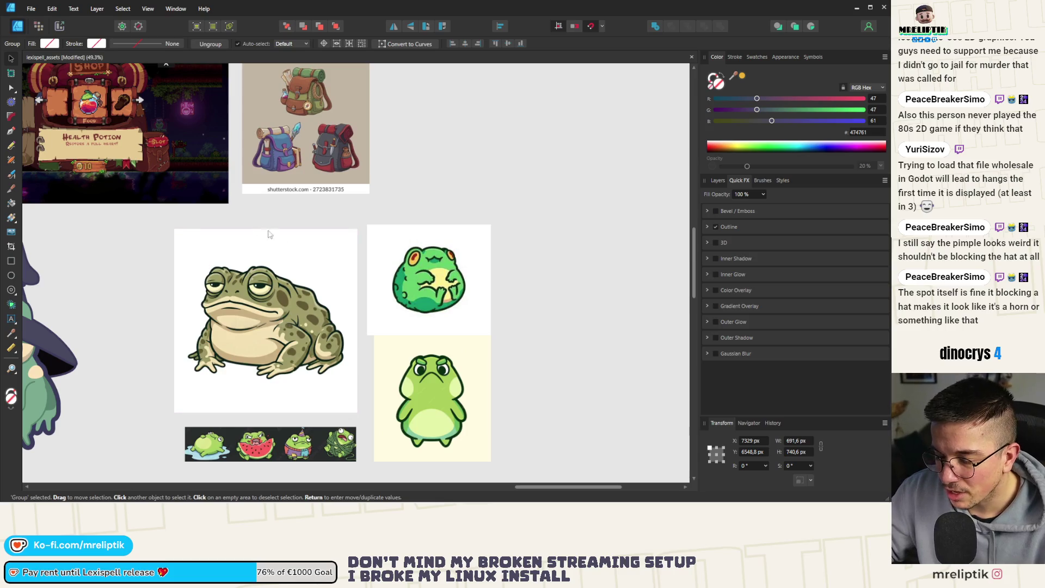
{"action": "scroll", "coordinate": [402, 306], "scroll_direction": "up", "scroll_amount": 5}
{"action": "scroll", "coordinate": [402, 306], "scroll_direction": "down", "scroll_amount": 3}
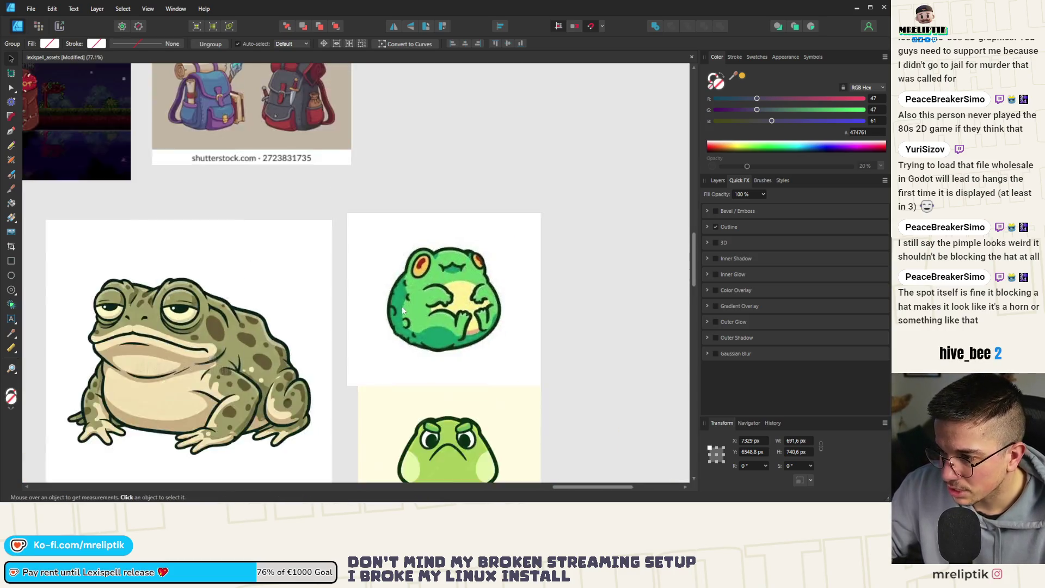
{"action": "scroll", "coordinate": [402, 306], "scroll_direction": "down", "scroll_amount": 4}
{"action": "scroll", "coordinate": [327, 229], "scroll_direction": "down", "scroll_amount": 4}
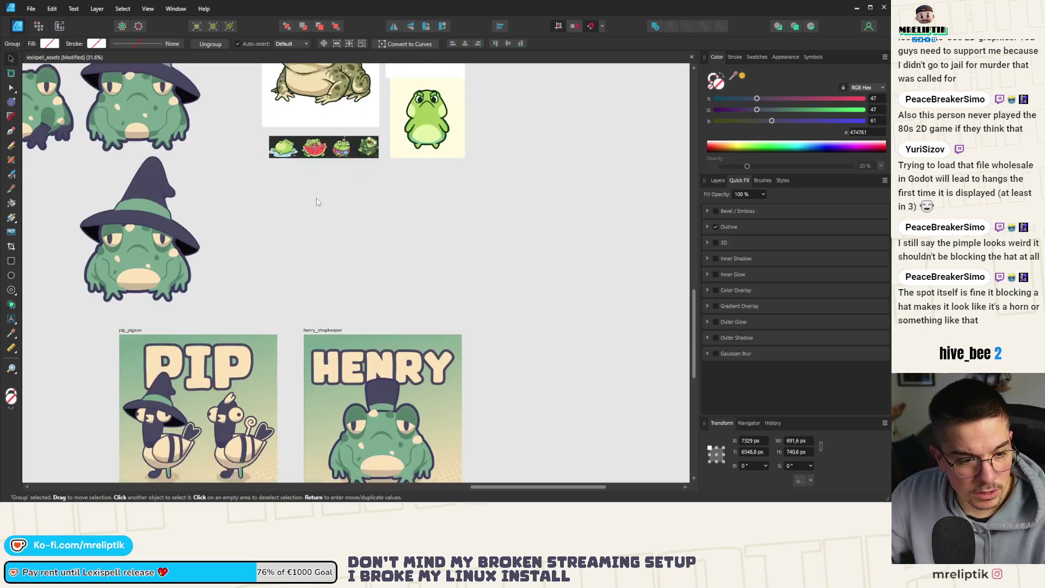
{"action": "scroll", "coordinate": [317, 202], "scroll_direction": "down", "scroll_amount": 1}
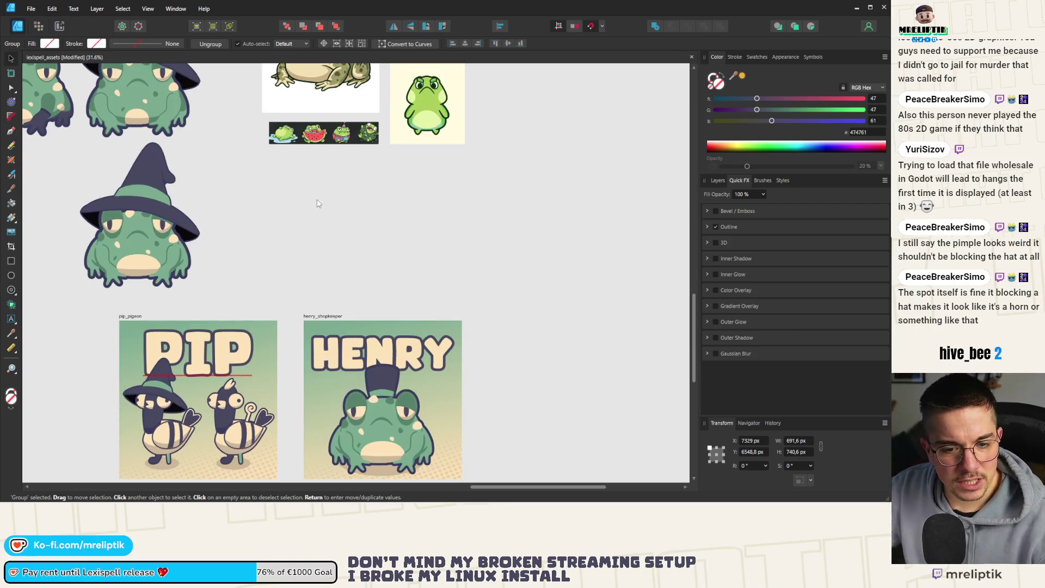
{"action": "scroll", "coordinate": [317, 240], "scroll_direction": "down", "scroll_amount": 8}
{"action": "key", "text": "alt"}
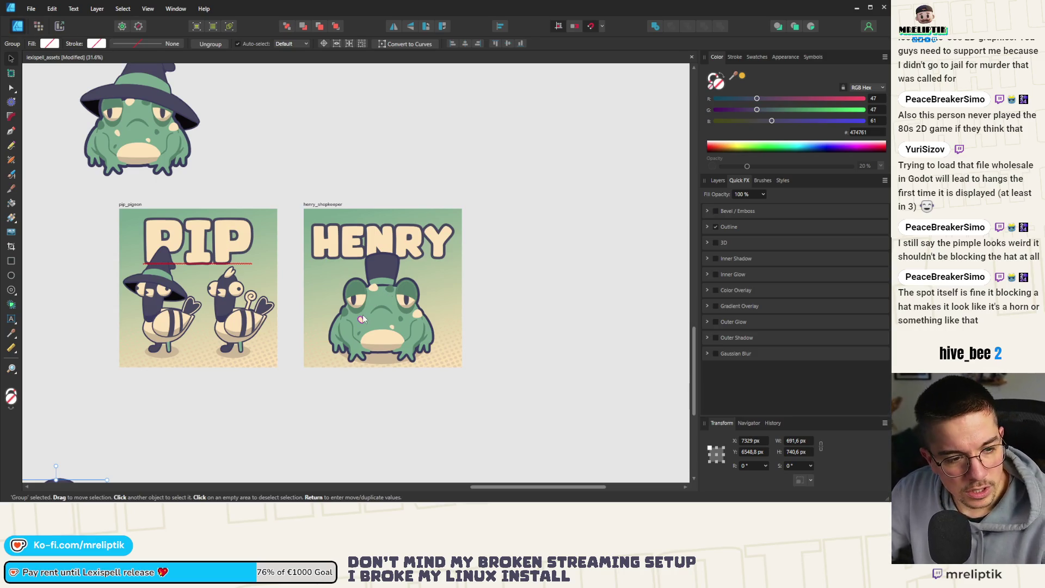
{"action": "scroll", "coordinate": [414, 250], "scroll_direction": "down", "scroll_amount": 3}
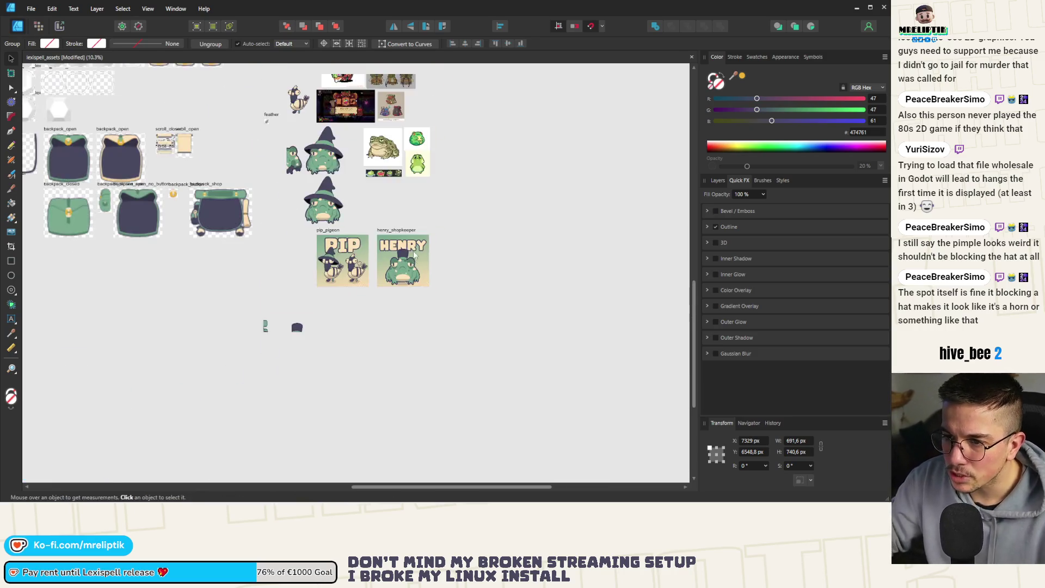
{"action": "scroll", "coordinate": [414, 253], "scroll_direction": "down", "scroll_amount": 2}
{"action": "scroll", "coordinate": [261, 267], "scroll_direction": "up", "scroll_amount": 3}
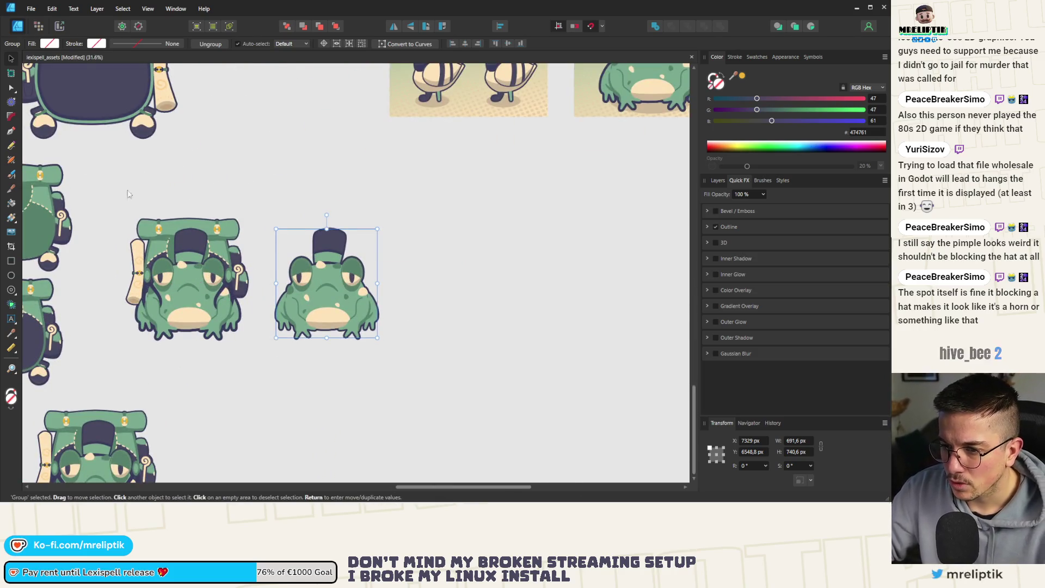
Export the backpack-wearing frog as henry_frog_backpack.png into the mascots folder
{"action": "left_click", "coordinate": [189, 308]}
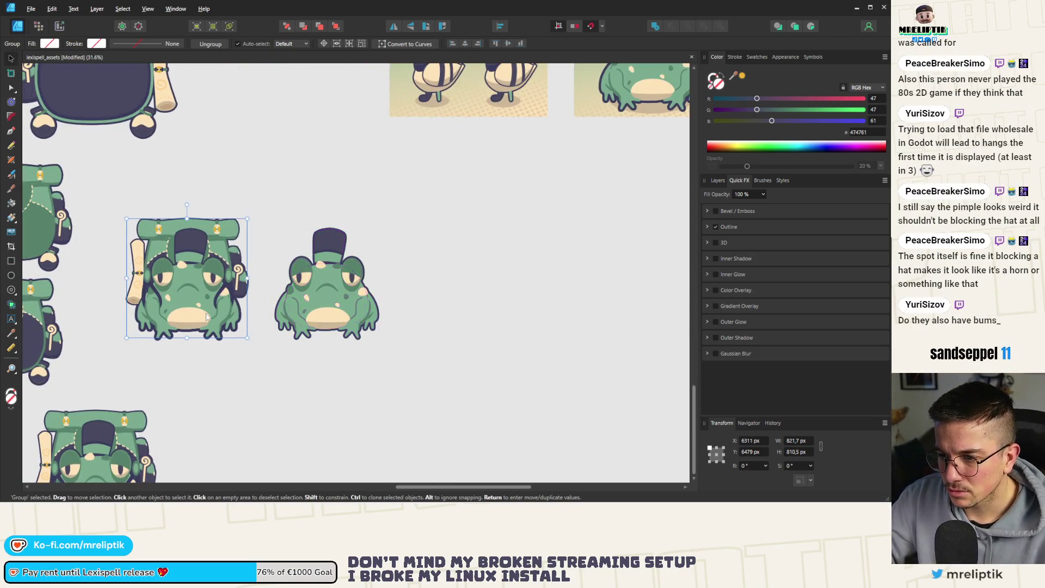
{"action": "key", "text": "ctrl+alt+shift+w"}
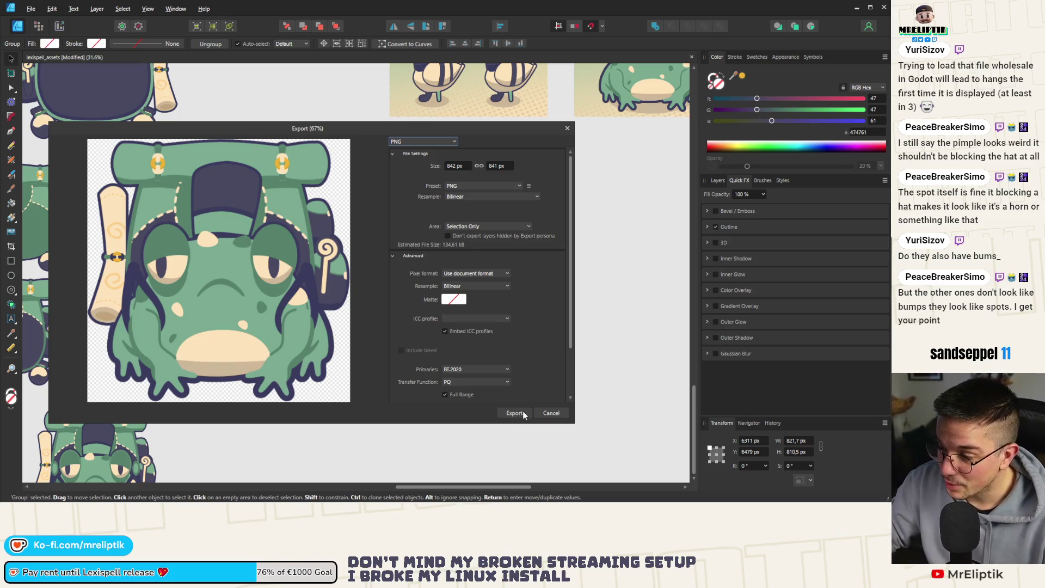
{"action": "left_click", "coordinate": [517, 414]}
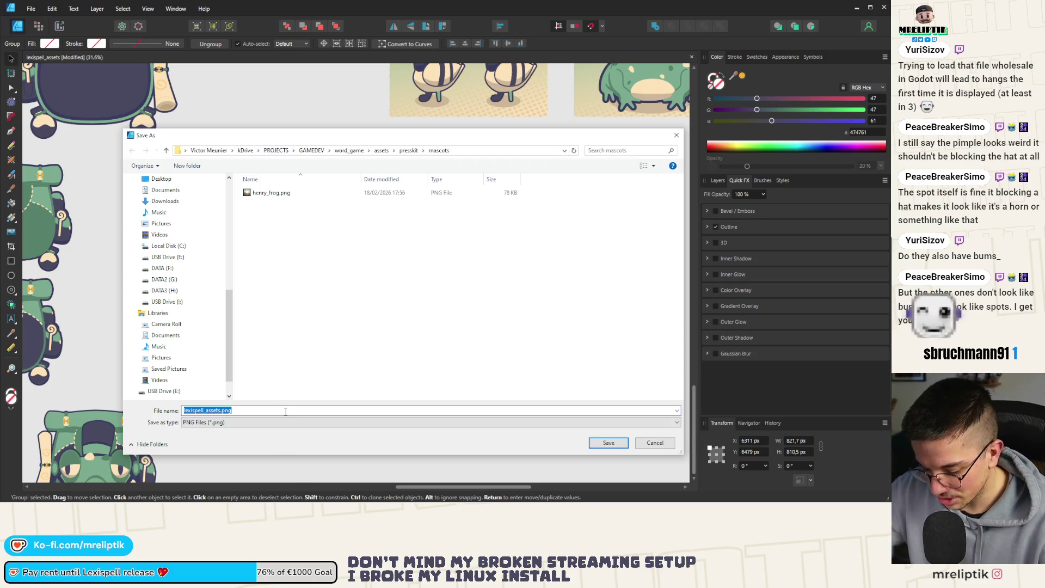
{"action": "type", "text": "henry_frog_backp"}
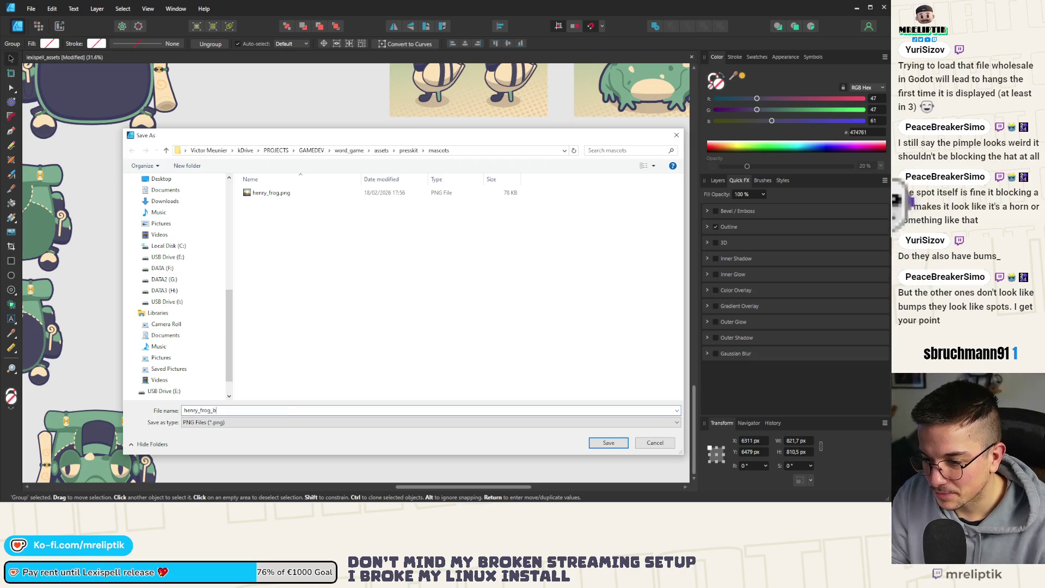
{"action": "key", "text": "BackSpace"}
{"action": "type", "text": "up"}
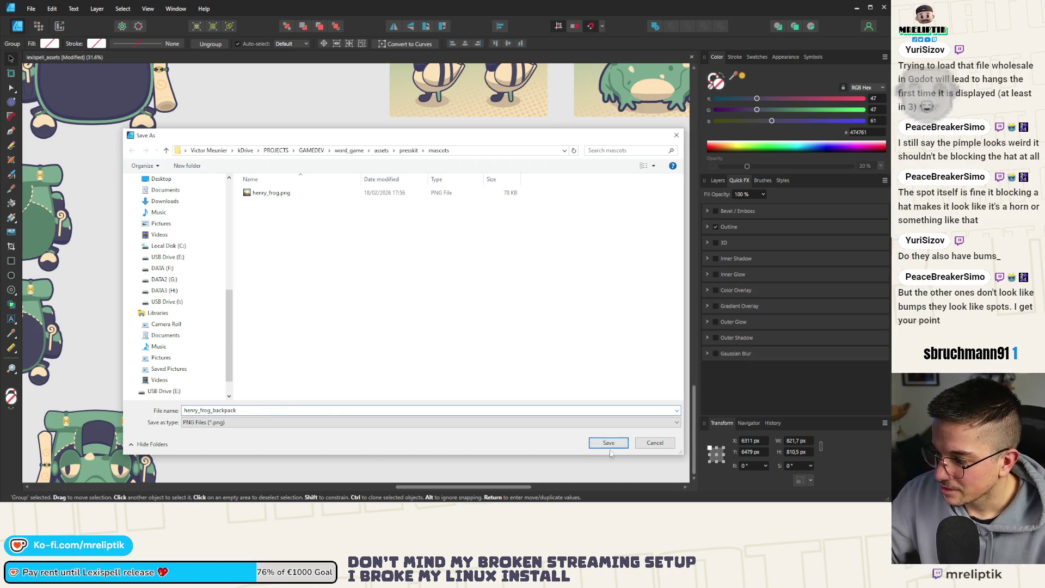
{"action": "key", "text": "Return"}
{"action": "scroll", "coordinate": [347, 313], "scroll_direction": "down", "scroll_amount": 3, "text": "ctrl"}
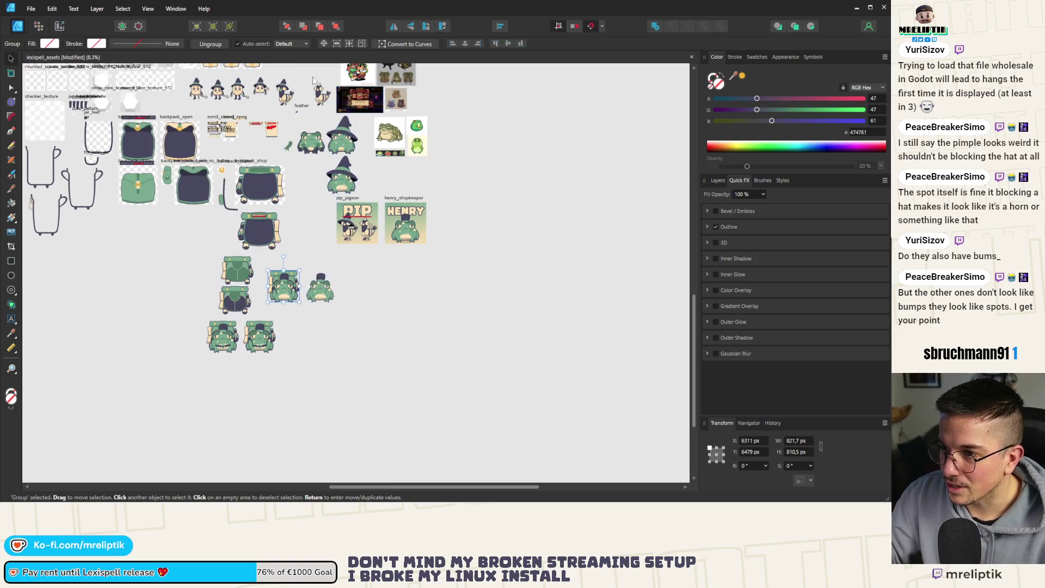
{"action": "scroll", "coordinate": [321, 131], "scroll_direction": "up", "scroll_amount": 3}
{"action": "scroll", "coordinate": [322, 130], "scroll_direction": "up", "scroll_amount": 2, "text": "ctrl"}
Try sending the pigeon's cream head spot behind the head, then undo it
{"action": "left_click", "coordinate": [316, 177]}
{"action": "key", "text": "ctrl+alt+shift+w"}
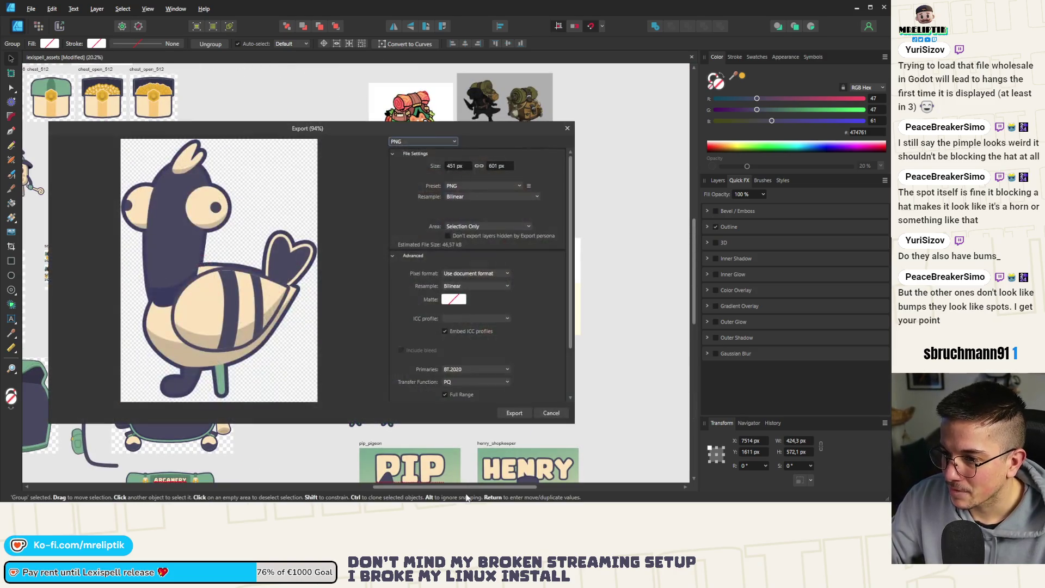
{"action": "key", "text": "Escape"}
{"action": "scroll", "coordinate": [312, 246], "scroll_direction": "up", "scroll_amount": 8, "text": "ctrl"}
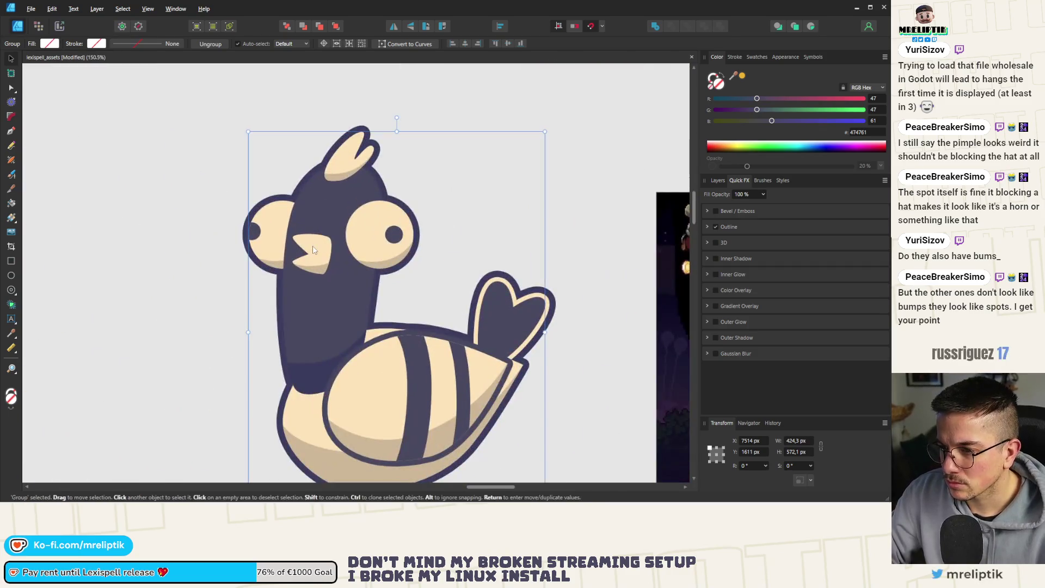
{"action": "double_click", "coordinate": [313, 250]}
{"action": "key", "text": "ctrl+["}
{"action": "left_click", "coordinate": [321, 270]}
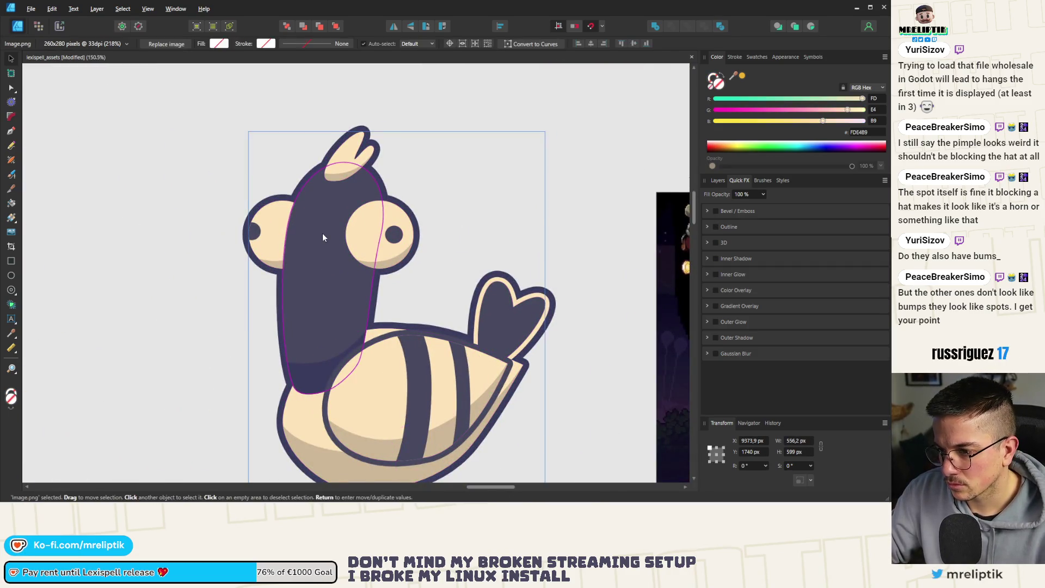
{"action": "key", "text": "ctrl+z"}
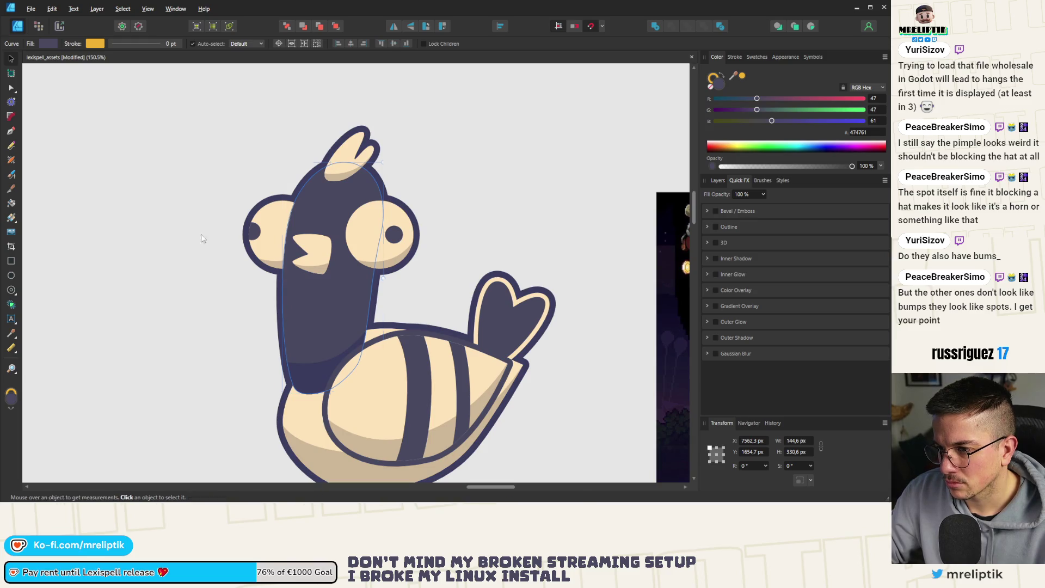
{"action": "left_click", "coordinate": [193, 269]}
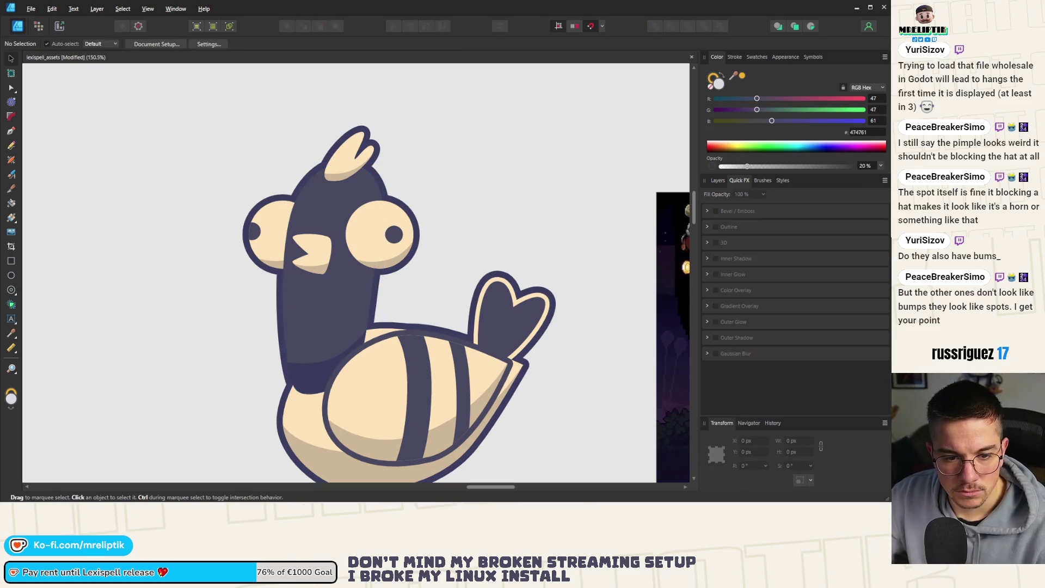
{"action": "scroll", "coordinate": [131, 267], "scroll_direction": "down", "scroll_amount": 2}
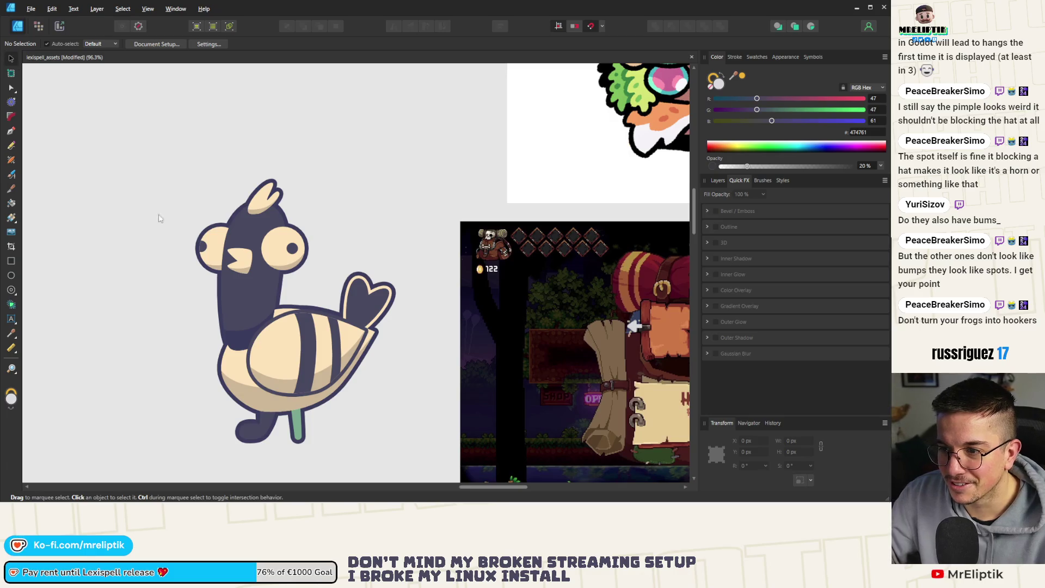
Export the selected pigeon group as pip_pigeon.png in the mascots folder
{"action": "left_click", "coordinate": [274, 282]}
{"action": "key", "text": "ctrl+alt+shift+w"}
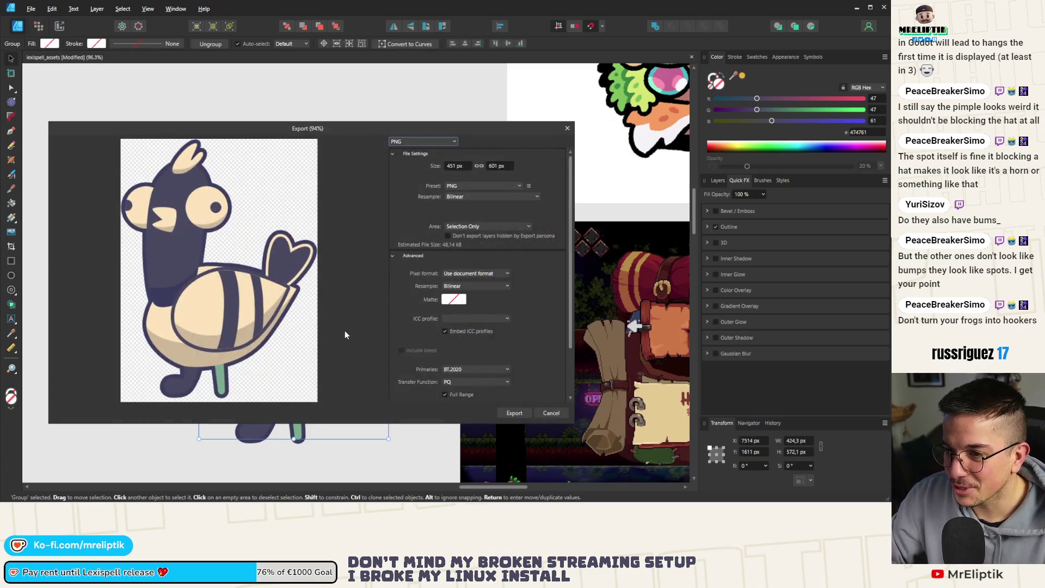
{"action": "left_click", "coordinate": [513, 414]}
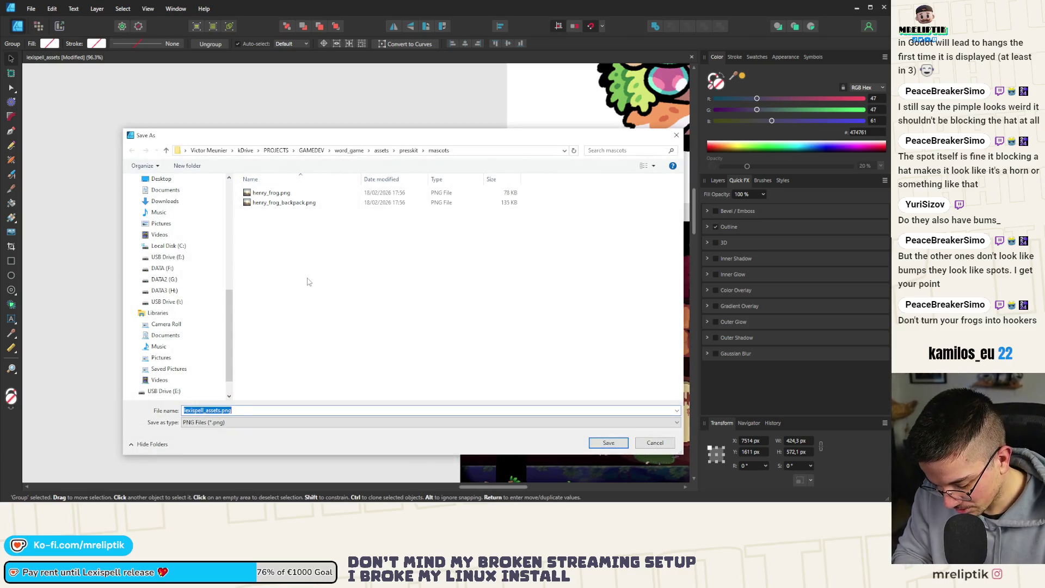
{"action": "type", "text": "pip_pigeon"}
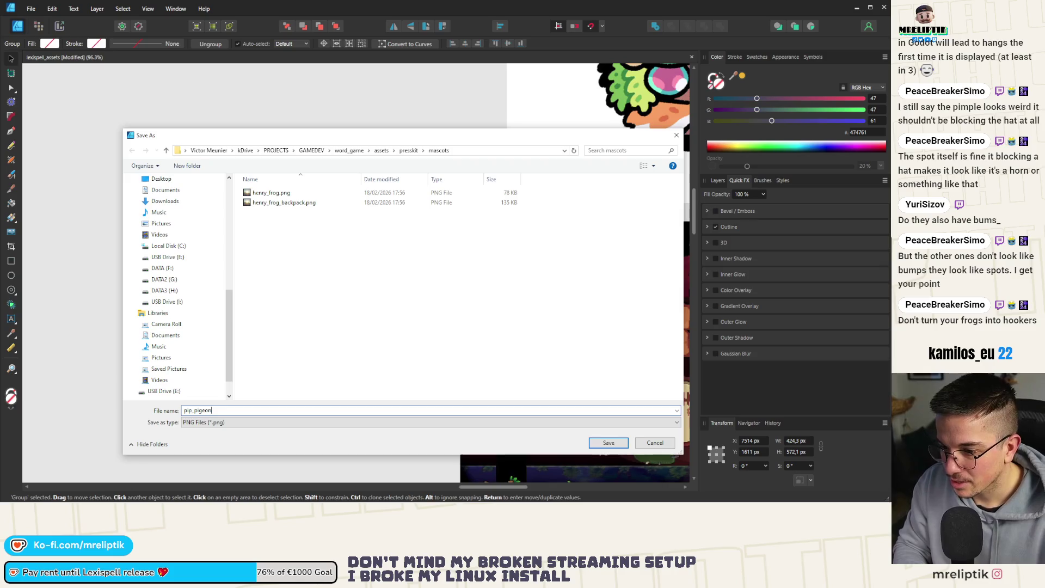
{"action": "key", "text": "Return"}
{"action": "scroll", "coordinate": [213, 343], "scroll_direction": "down", "scroll_amount": 5}
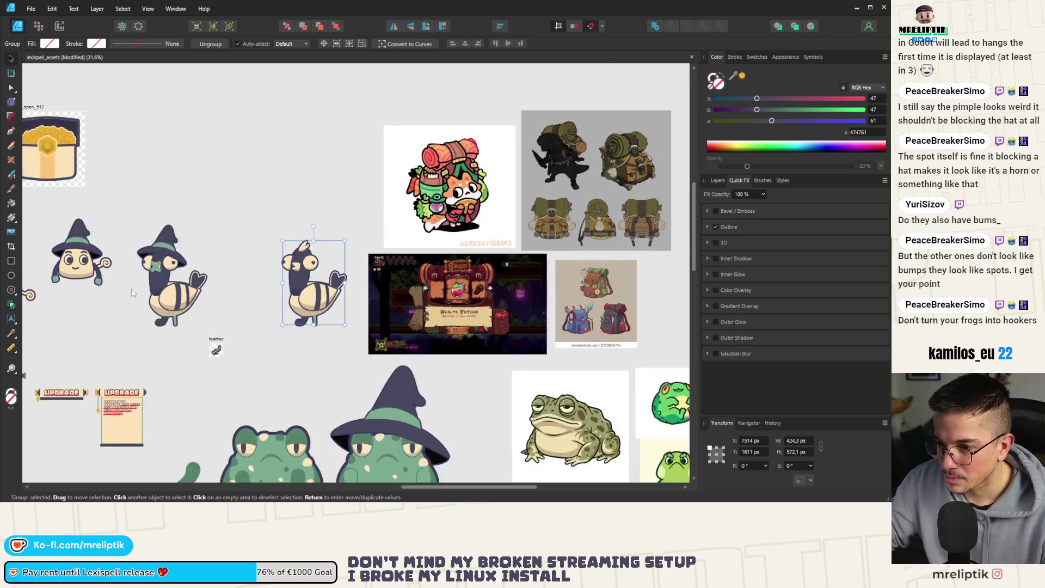
Move both X bandage strokes off the hatted pigeon's face to the lower left
{"action": "scroll", "coordinate": [152, 282], "scroll_direction": "up", "scroll_amount": 3}
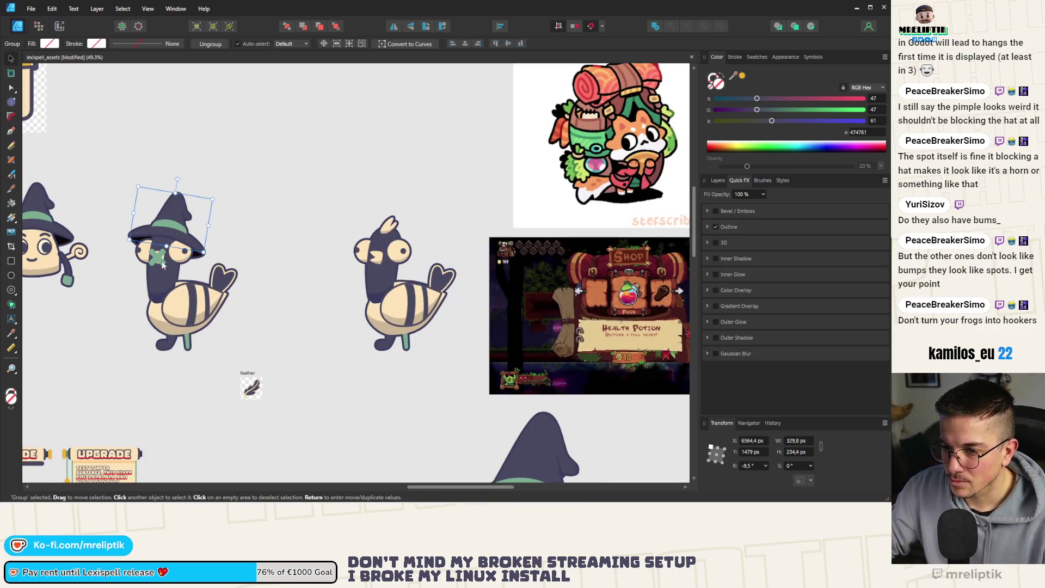
{"action": "left_click_drag", "start_coordinate": [263, 155], "coordinate": [112, 401]}
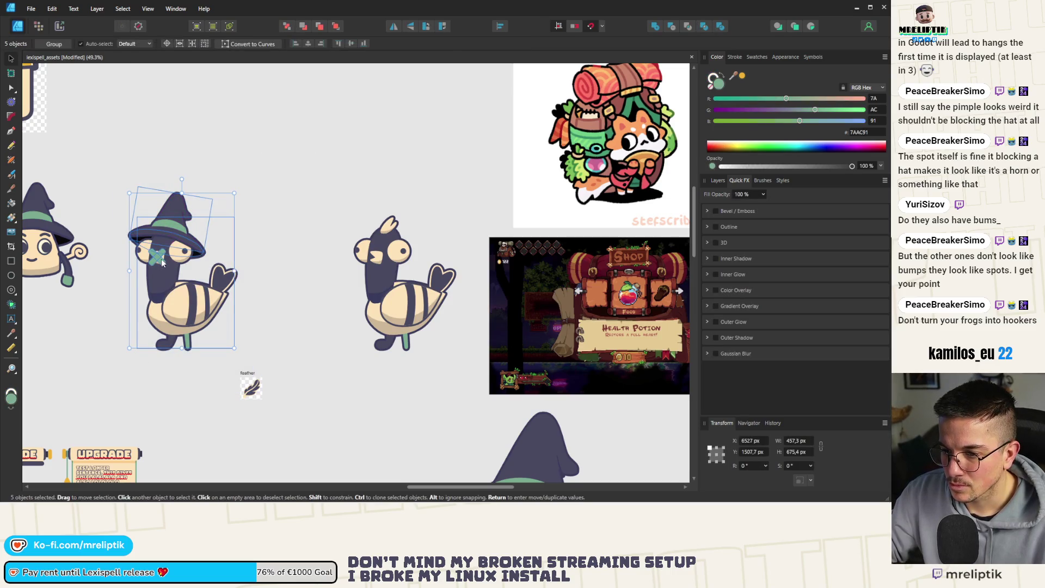
{"action": "scroll", "coordinate": [161, 263], "scroll_direction": "up", "scroll_amount": 3}
{"action": "left_click", "coordinate": [183, 260]}
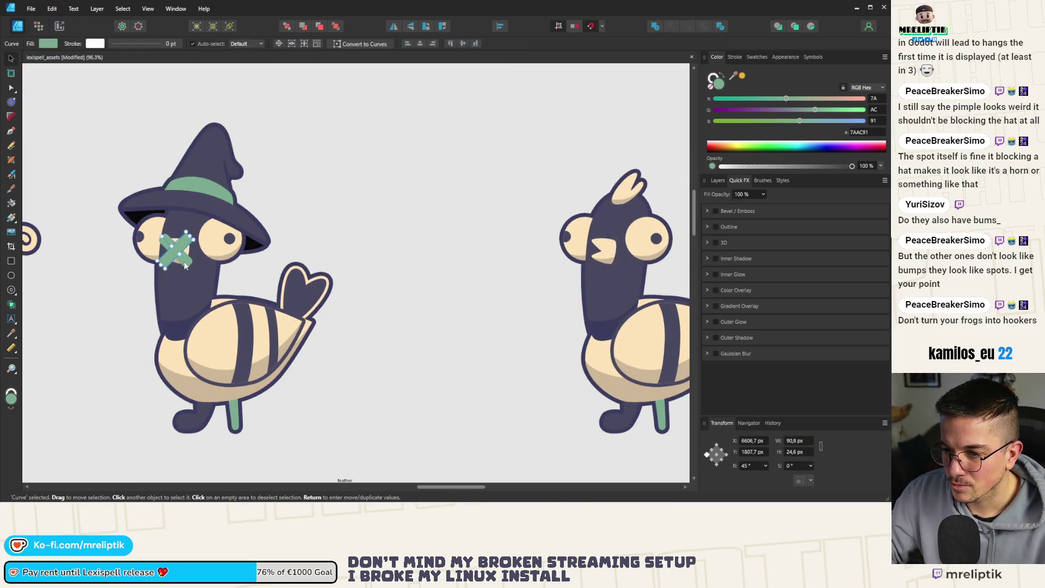
{"action": "left_click", "coordinate": [184, 265], "text": "shift"}
{"action": "left_click_drag", "start_coordinate": [184, 265], "coordinate": [118, 460]}
{"action": "scroll", "coordinate": [362, 225], "scroll_direction": "down", "scroll_amount": 3}
Export the bandage-free hatted pigeon as PNG, overwriting pip_pigeon.png
{"action": "left_click_drag", "start_coordinate": [369, 146], "coordinate": [218, 369]}
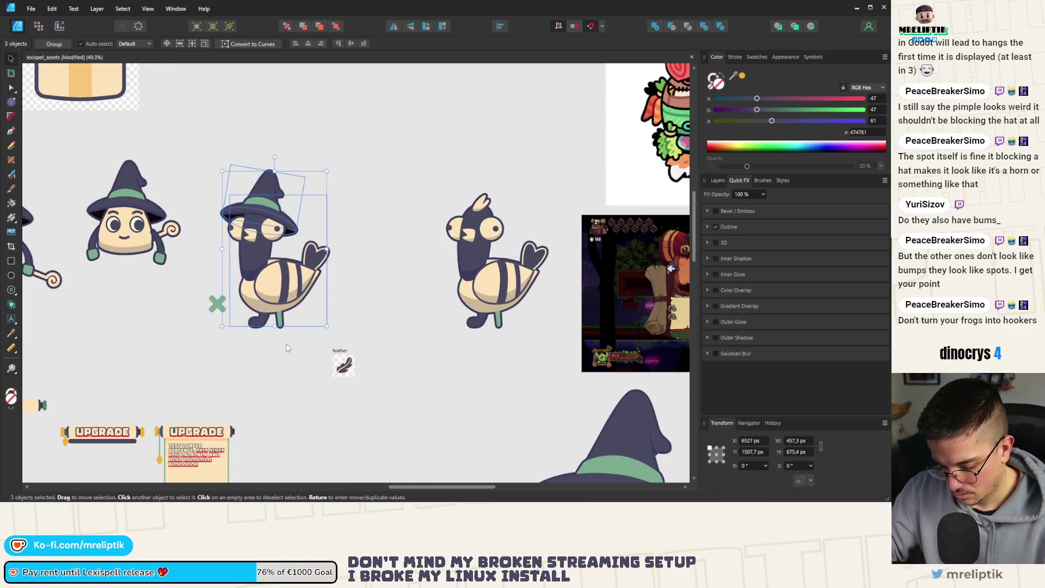
{"action": "key", "text": "ctrl+alt+shift+w"}
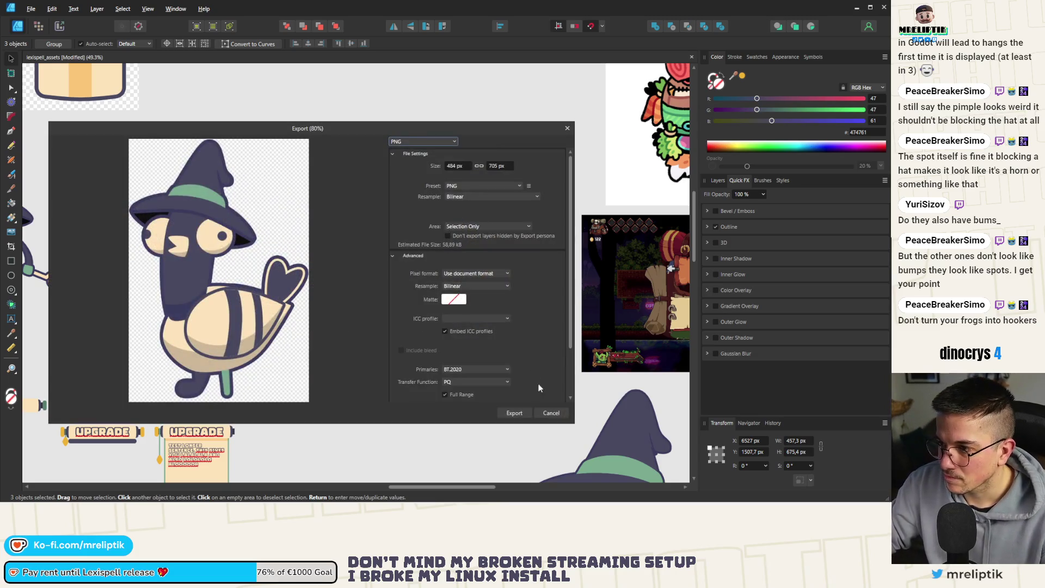
{"action": "left_click", "coordinate": [514, 413]}
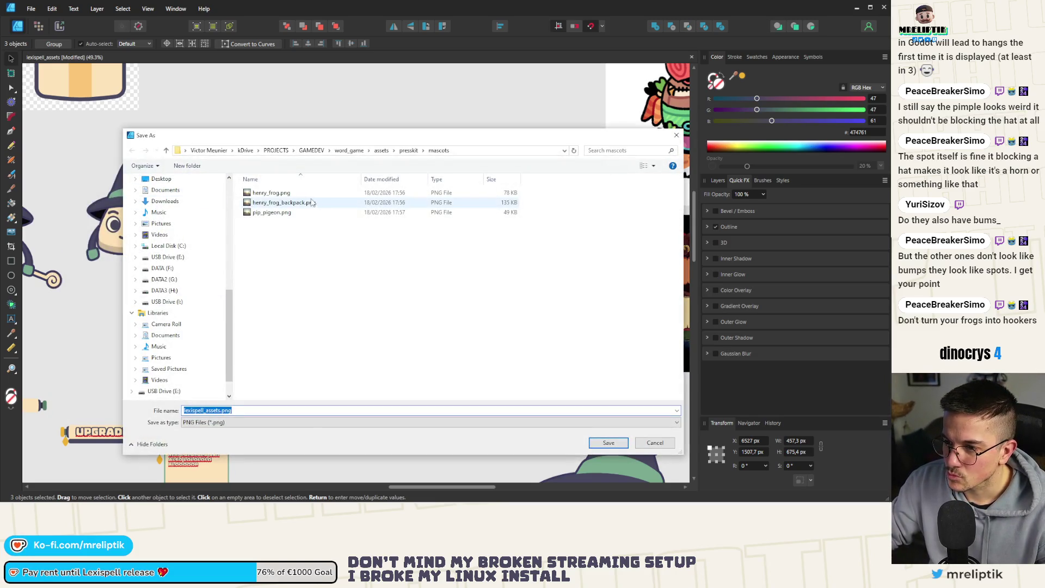
{"action": "left_click", "coordinate": [271, 212]}
{"action": "left_click", "coordinate": [212, 410]}
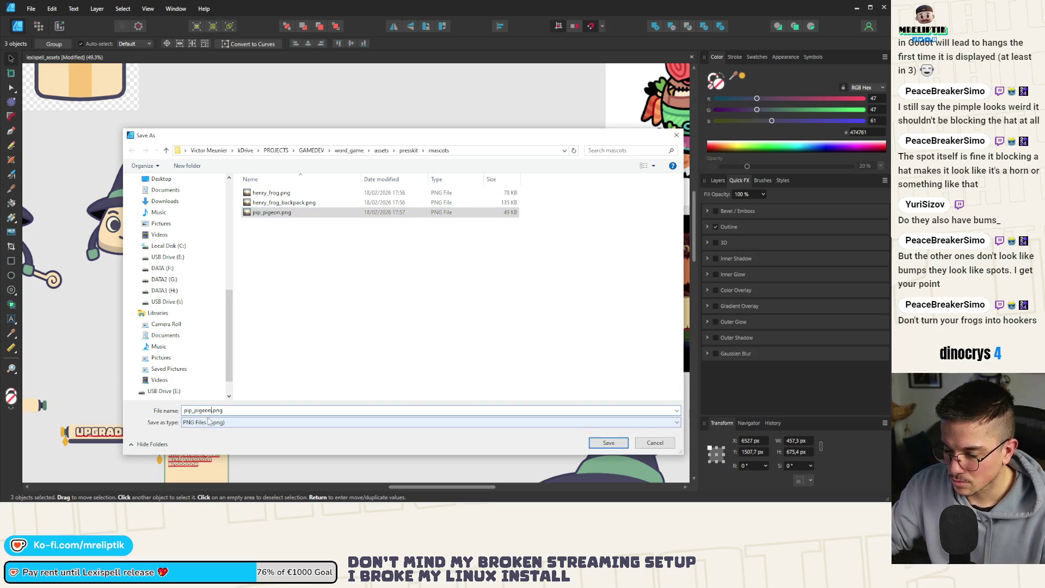
{"action": "key", "text": "Return"}
{"action": "scroll", "coordinate": [211, 291], "scroll_direction": "down", "scroll_amount": 5}
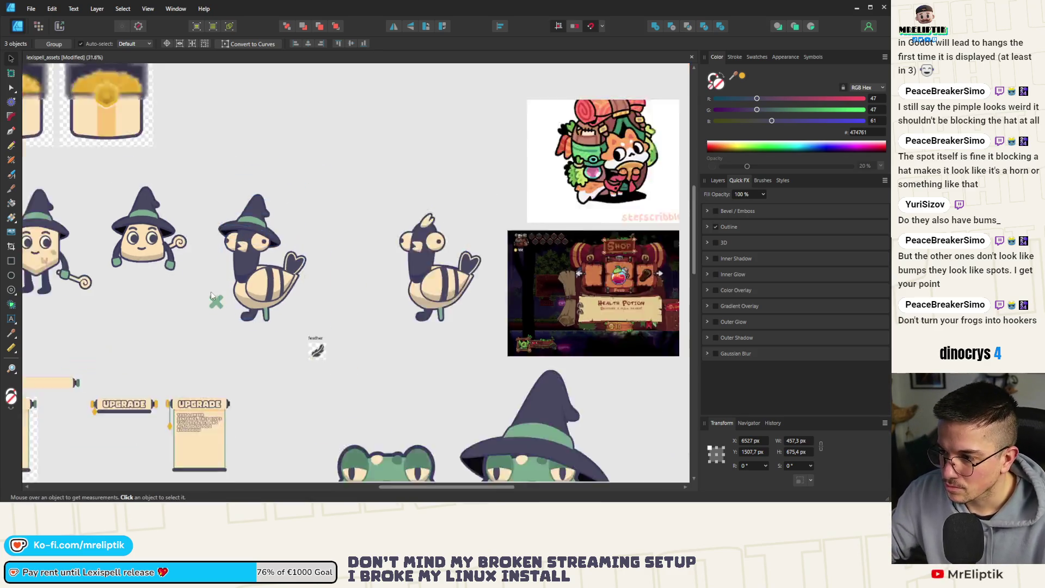
{"action": "scroll", "coordinate": [234, 296], "scroll_direction": "down", "scroll_amount": 4}
Deselect everything and select the rounded_square_512 artboard
{"action": "left_click", "coordinate": [256, 333]}
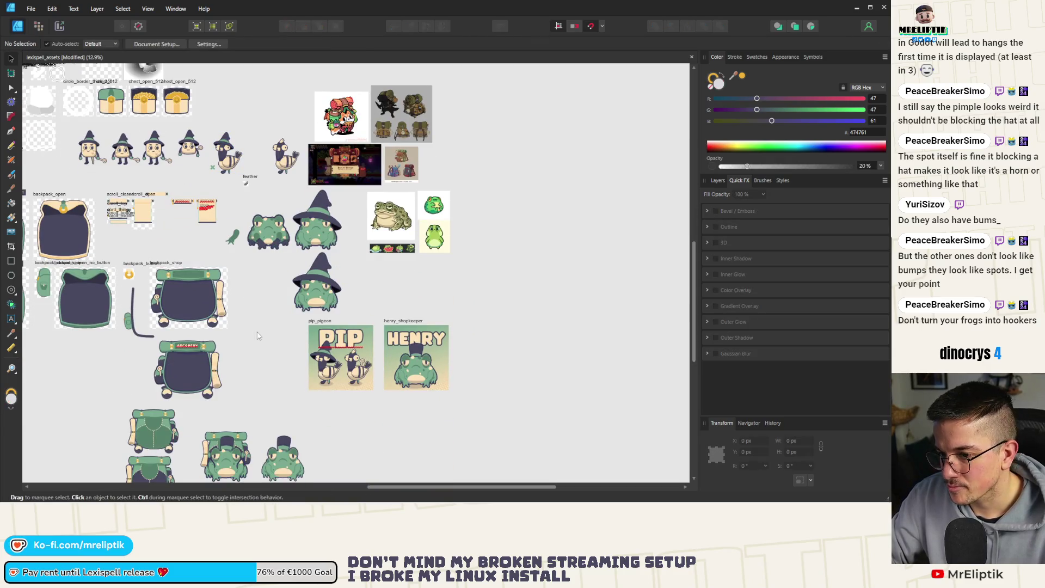
{"action": "scroll", "coordinate": [246, 256], "scroll_direction": "up", "scroll_amount": 3}
{"action": "scroll", "coordinate": [272, 218], "scroll_direction": "down", "scroll_amount": 4}
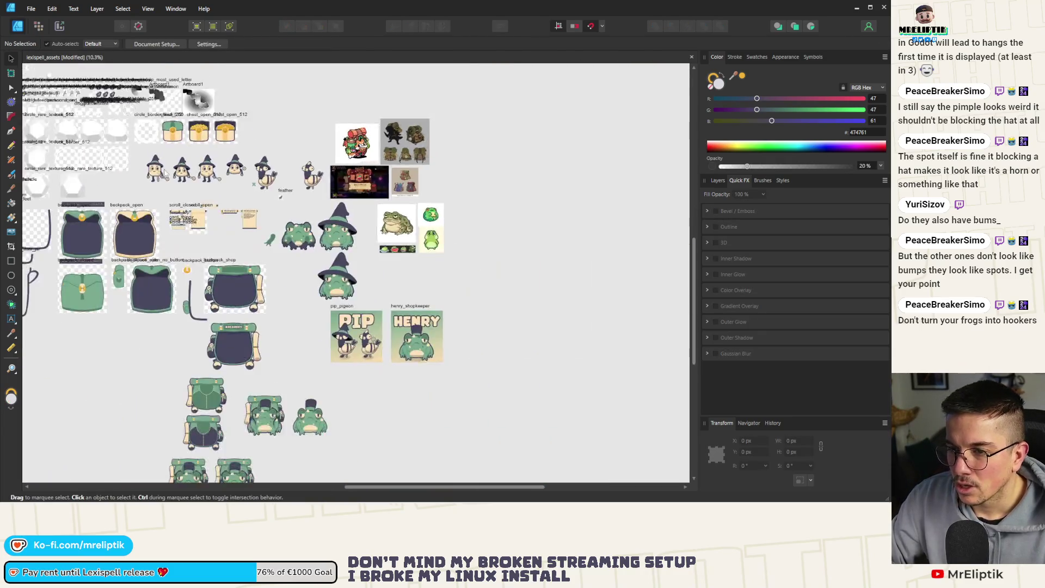
{"action": "scroll", "coordinate": [304, 185], "scroll_direction": "up", "scroll_amount": 5}
{"action": "scroll", "coordinate": [324, 167], "scroll_direction": "down", "scroll_amount": 2}
{"action": "scroll", "coordinate": [321, 167], "scroll_direction": "up", "scroll_amount": 6}
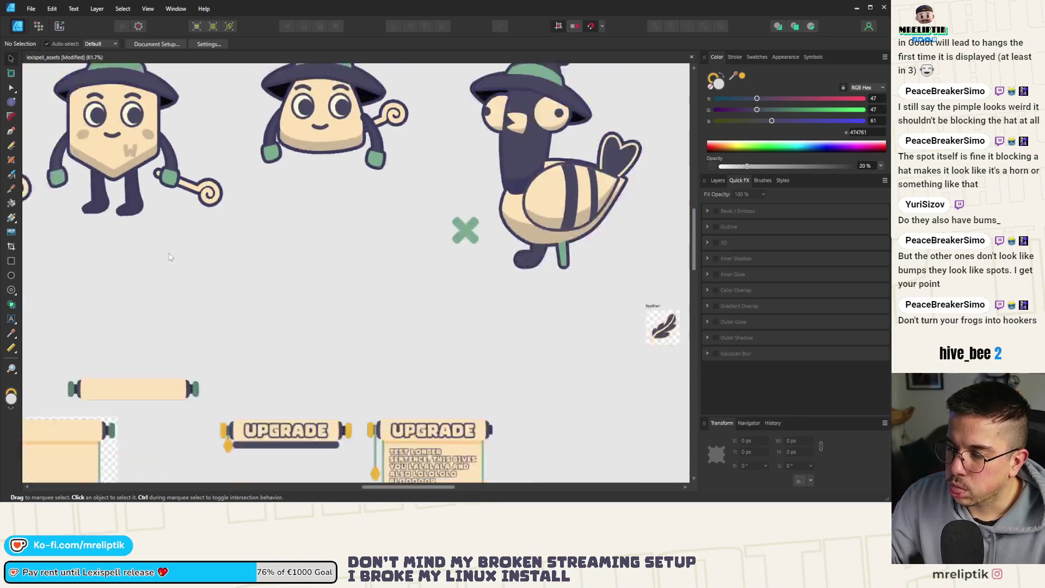
{"action": "scroll", "coordinate": [293, 171], "scroll_direction": "down", "scroll_amount": 6}
{"action": "scroll", "coordinate": [286, 172], "scroll_direction": "up", "scroll_amount": 1}
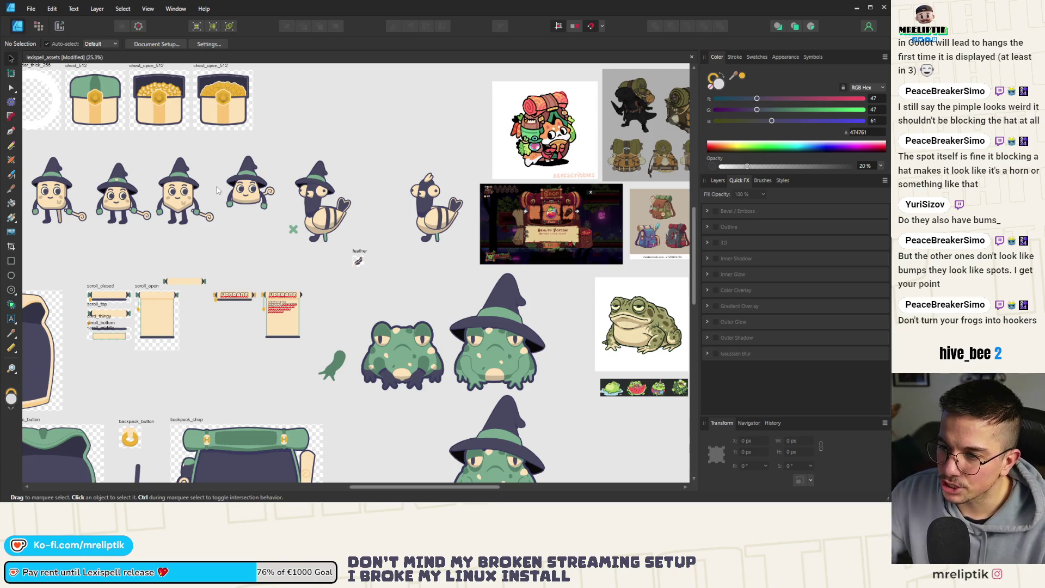
{"action": "scroll", "coordinate": [205, 242], "scroll_direction": "up", "scroll_amount": 4}
{"action": "scroll", "coordinate": [243, 281], "scroll_direction": "down", "scroll_amount": 2}
{"action": "scroll", "coordinate": [251, 270], "scroll_direction": "down", "scroll_amount": 2}
{"action": "scroll", "coordinate": [250, 269], "scroll_direction": "right", "scroll_amount": 2}
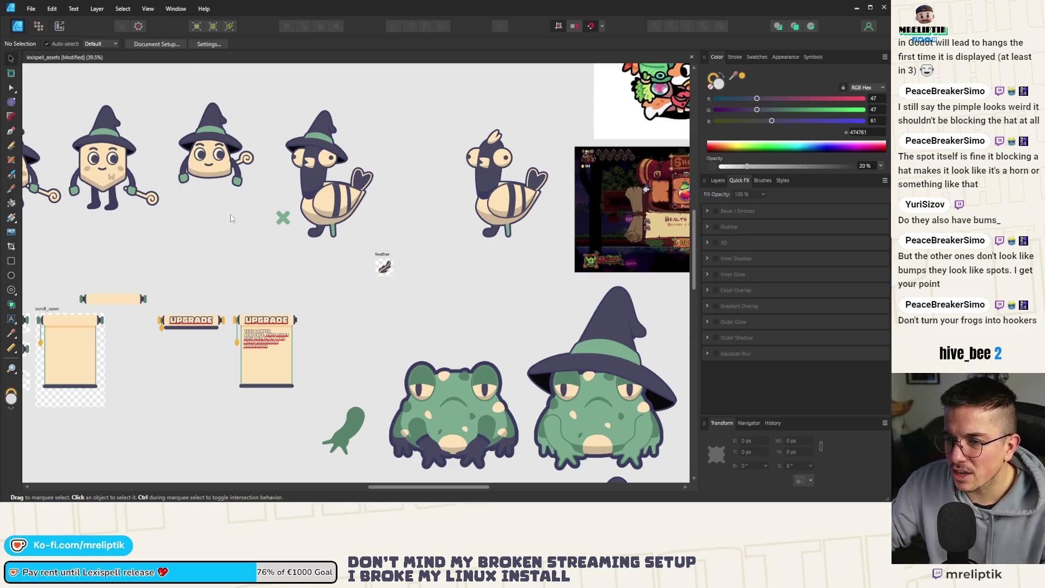
{"action": "scroll", "coordinate": [207, 201], "scroll_direction": "down", "scroll_amount": 4}
{"action": "scroll", "coordinate": [207, 199], "scroll_direction": "up", "scroll_amount": 4}
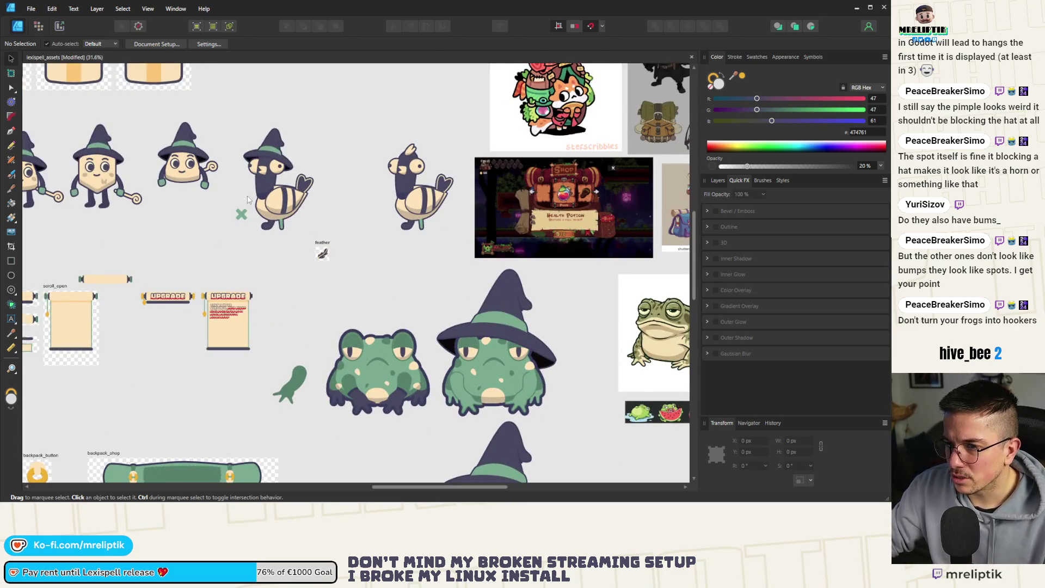
{"action": "scroll", "coordinate": [131, 174], "scroll_direction": "down", "scroll_amount": 5}
{"action": "scroll", "coordinate": [130, 174], "scroll_direction": "up", "scroll_amount": 5}
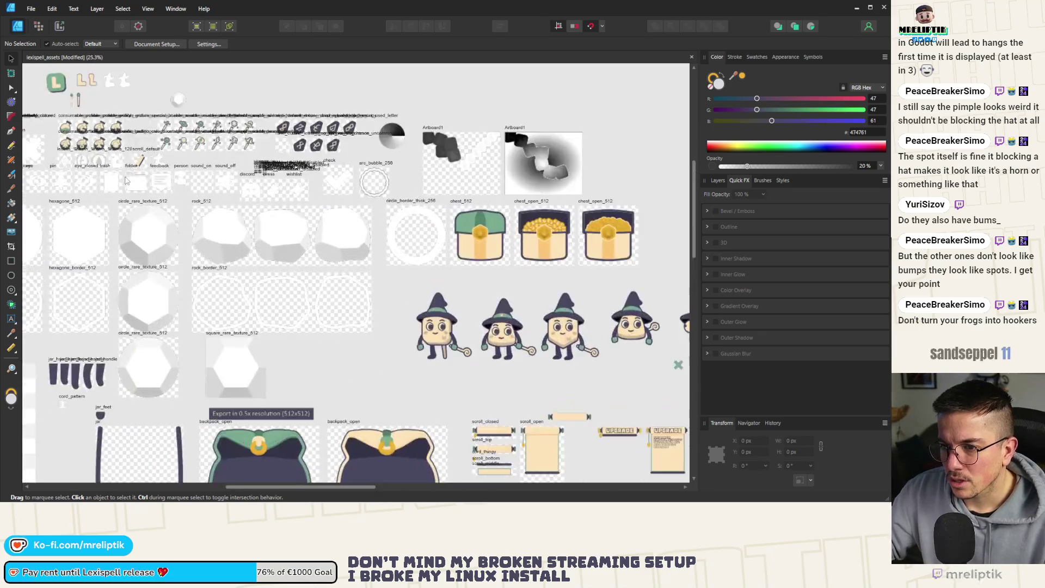
{"action": "scroll", "coordinate": [210, 282], "scroll_direction": "down", "scroll_amount": 5}
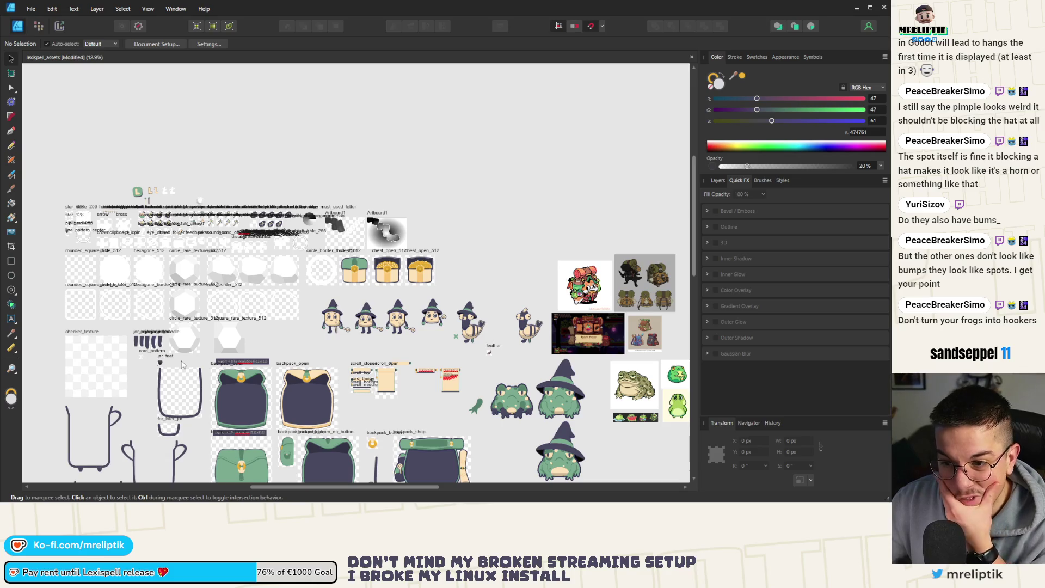
{"action": "left_click", "coordinate": [71, 272]}
{"action": "scroll", "coordinate": [80, 296], "scroll_direction": "up", "scroll_amount": 8}
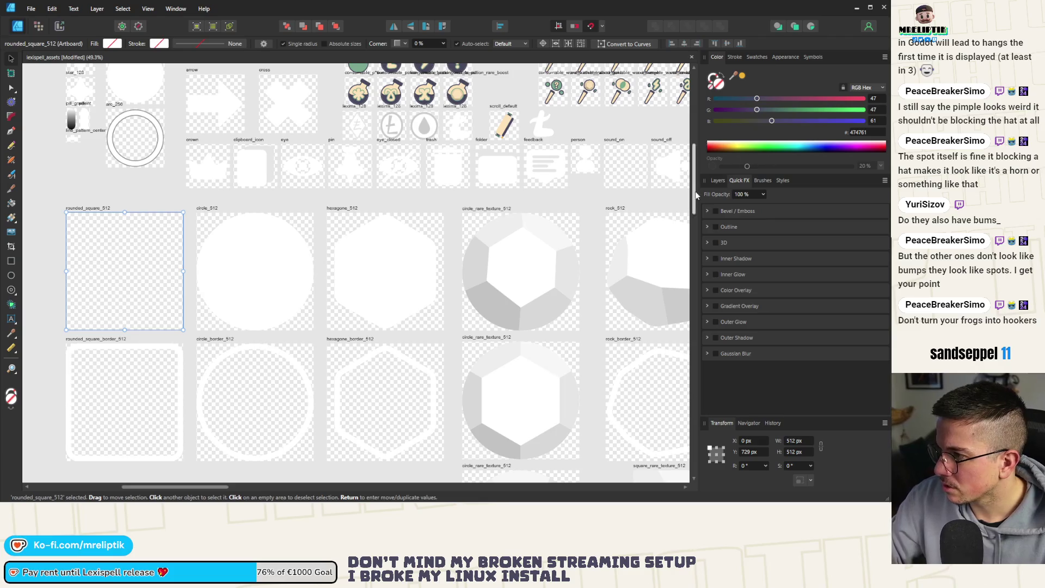
Paste the rounded shape from rounded_square_border_512 into the rounded_square_512 artboard
{"action": "left_click", "coordinate": [717, 180]}
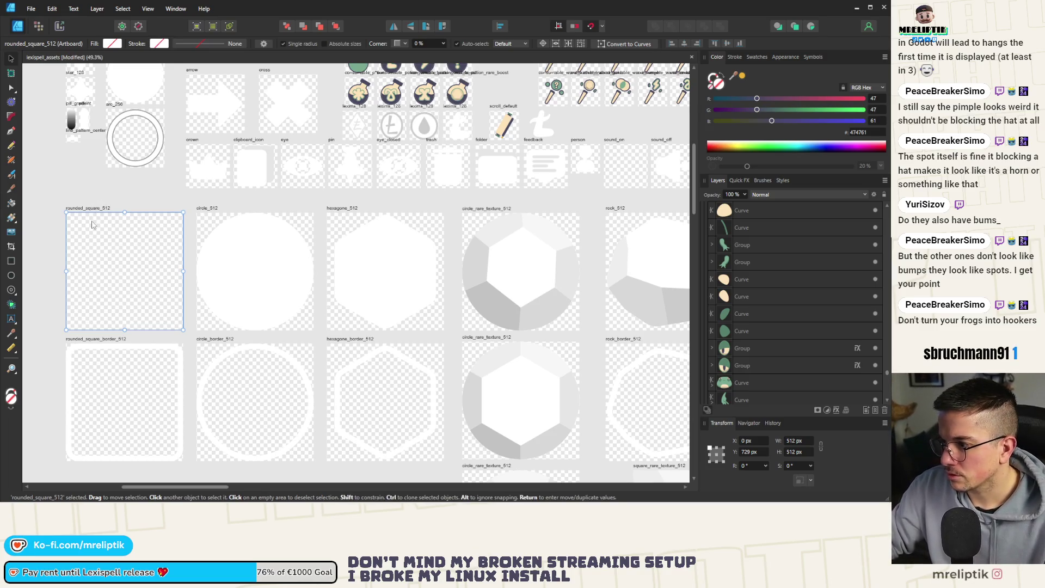
{"action": "left_click", "coordinate": [91, 209]}
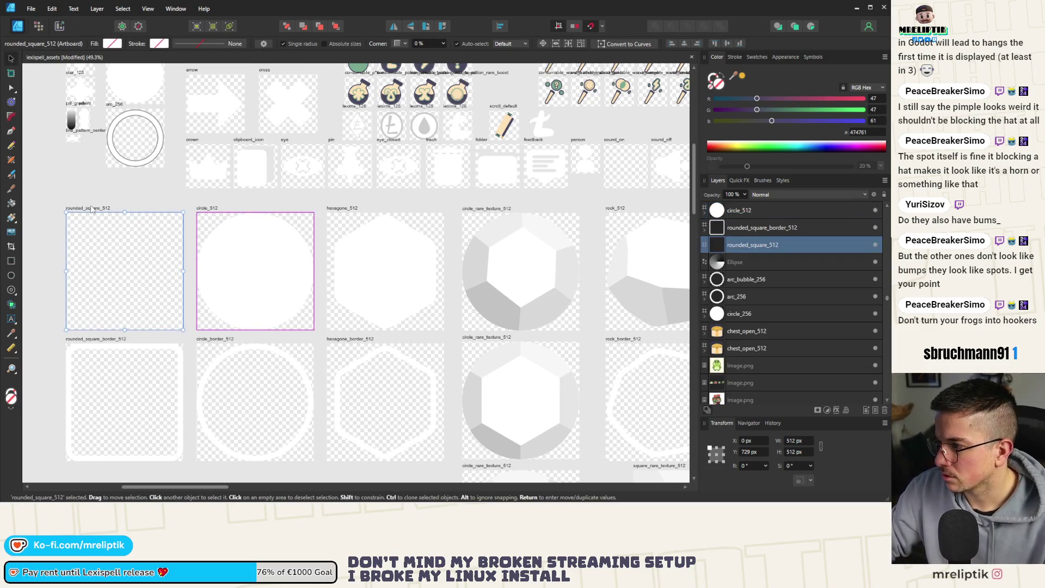
{"action": "left_click", "coordinate": [746, 231]}
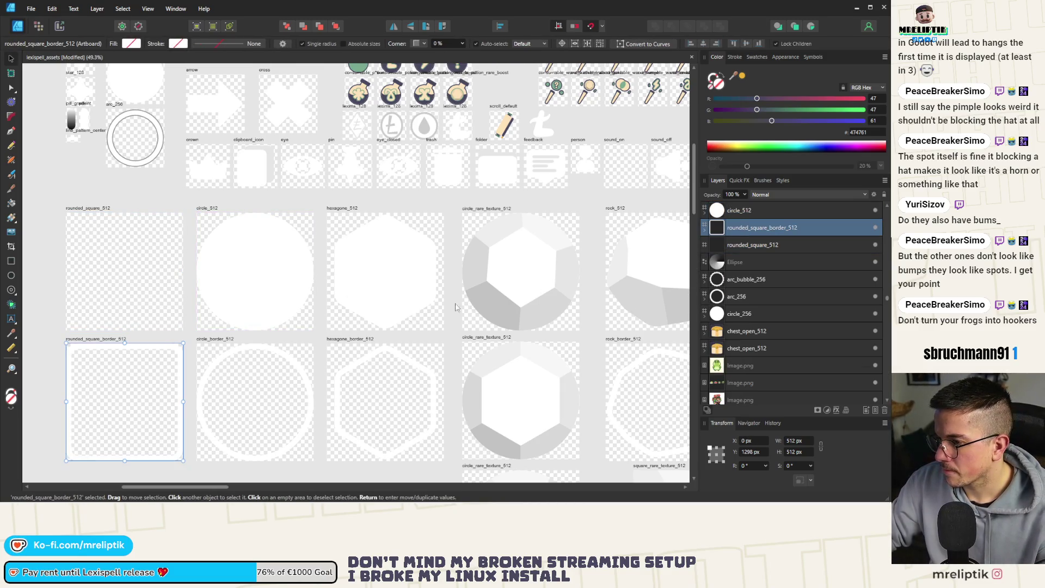
{"action": "key", "text": "ctrl+v"}
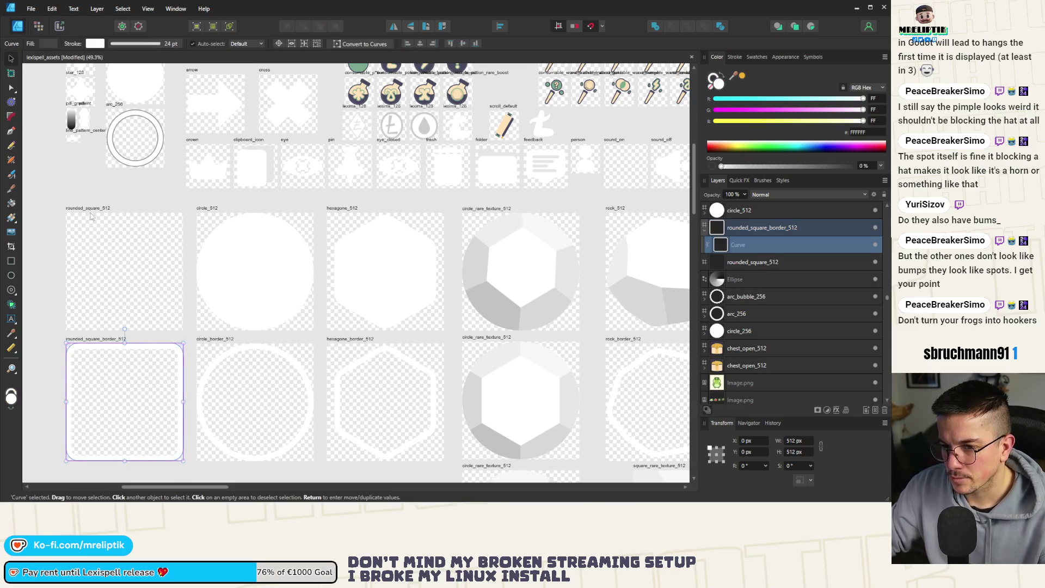
{"action": "left_click", "coordinate": [103, 243]}
{"action": "key", "text": "ctrl+v"}
Give the pasted rounded square a solid white fill and a 0 pt outline
{"action": "left_click", "coordinate": [735, 57]}
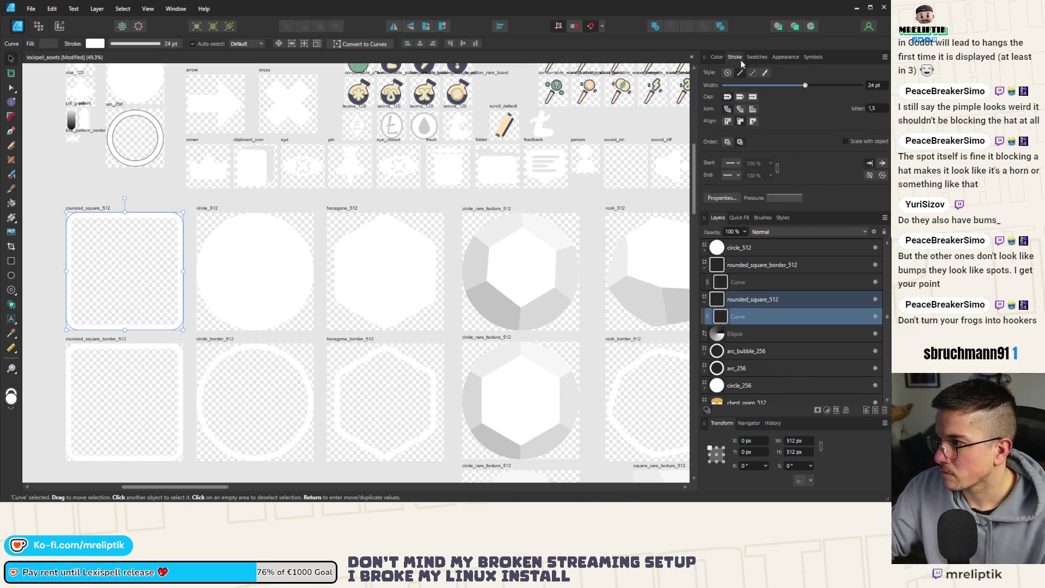
{"action": "left_click", "coordinate": [716, 57]}
{"action": "left_click", "coordinate": [830, 166]}
{"action": "left_click", "coordinate": [735, 57]}
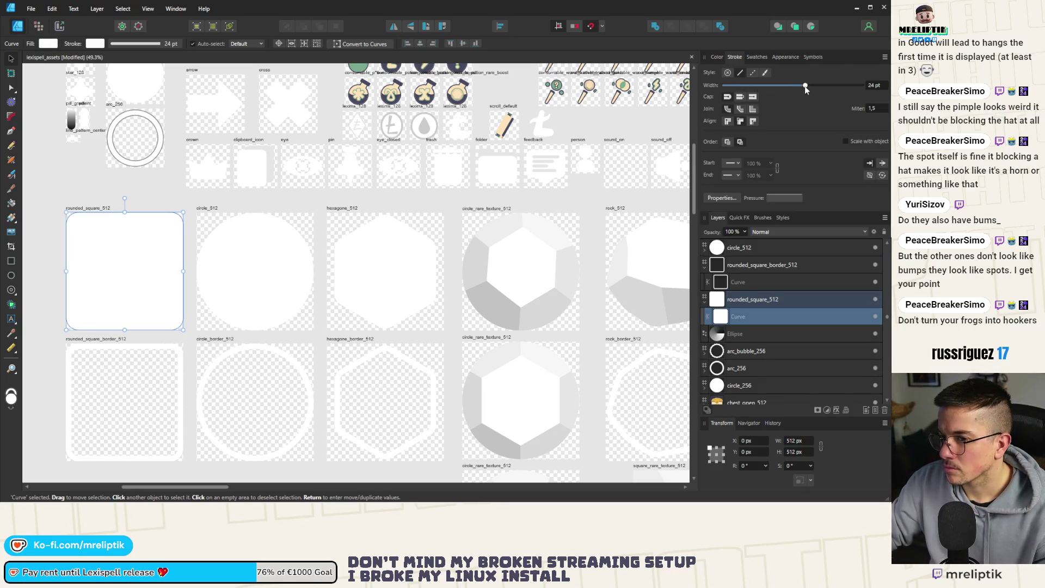
{"action": "left_click_drag", "start_coordinate": [805, 87], "coordinate": [723, 85]}
{"action": "left_click", "coordinate": [57, 199]}
{"action": "scroll", "coordinate": [57, 199], "scroll_direction": "down", "scroll_amount": 3}
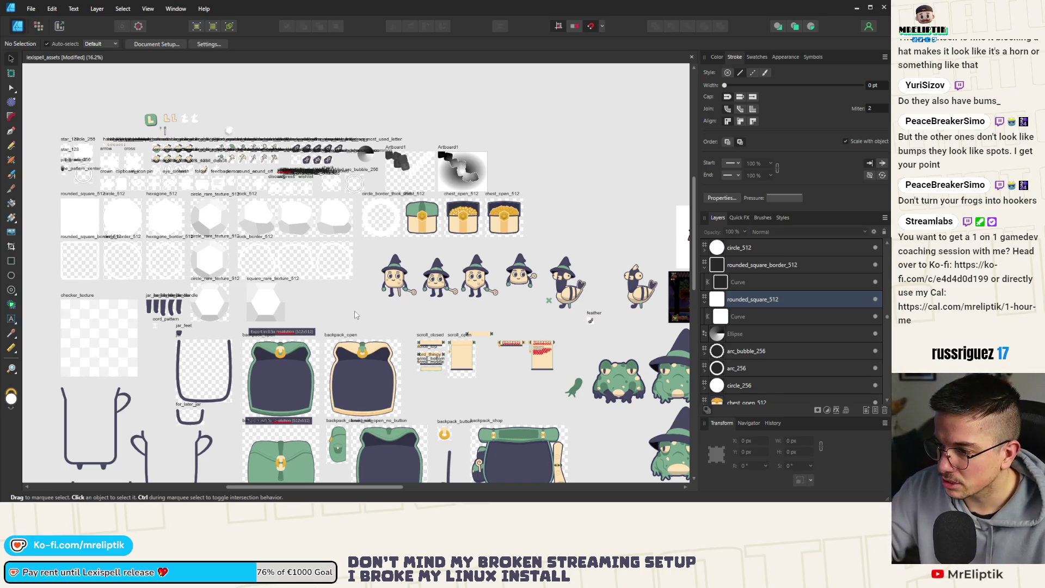
Open word_game_assets from File > Open Recent
{"action": "scroll", "coordinate": [354, 305], "scroll_direction": "up", "scroll_amount": 3}
{"action": "scroll", "coordinate": [346, 286], "scroll_direction": "down", "scroll_amount": 5}
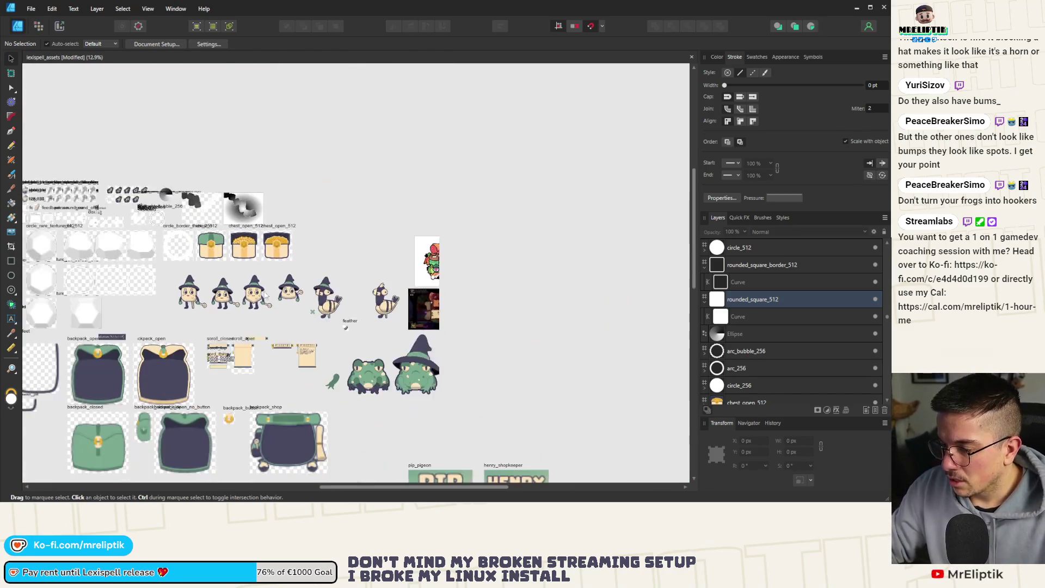
{"action": "scroll", "coordinate": [294, 302], "scroll_direction": "down", "scroll_amount": 2}
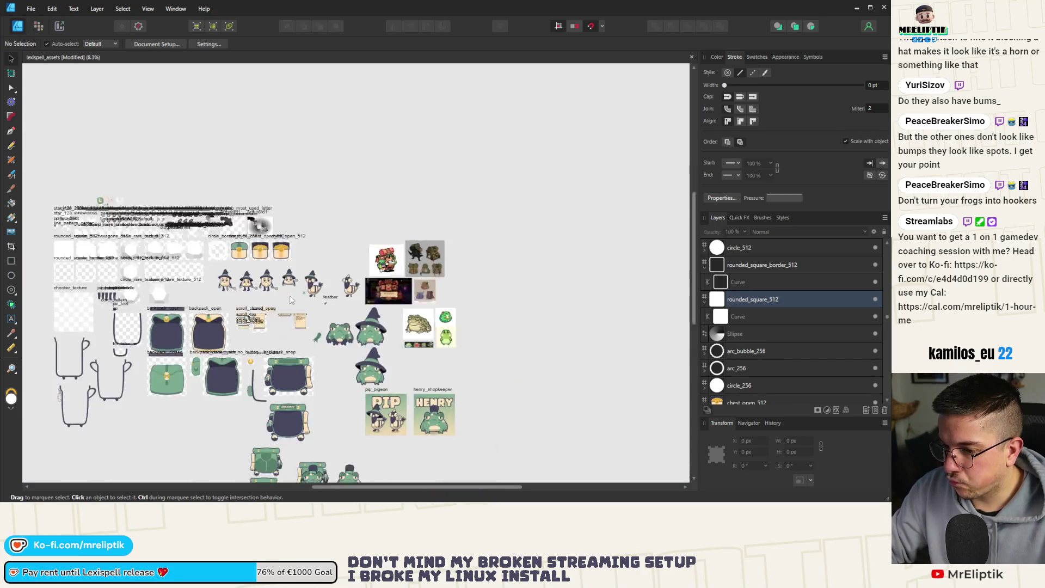
{"action": "scroll", "coordinate": [290, 309], "scroll_direction": "down", "scroll_amount": 2}
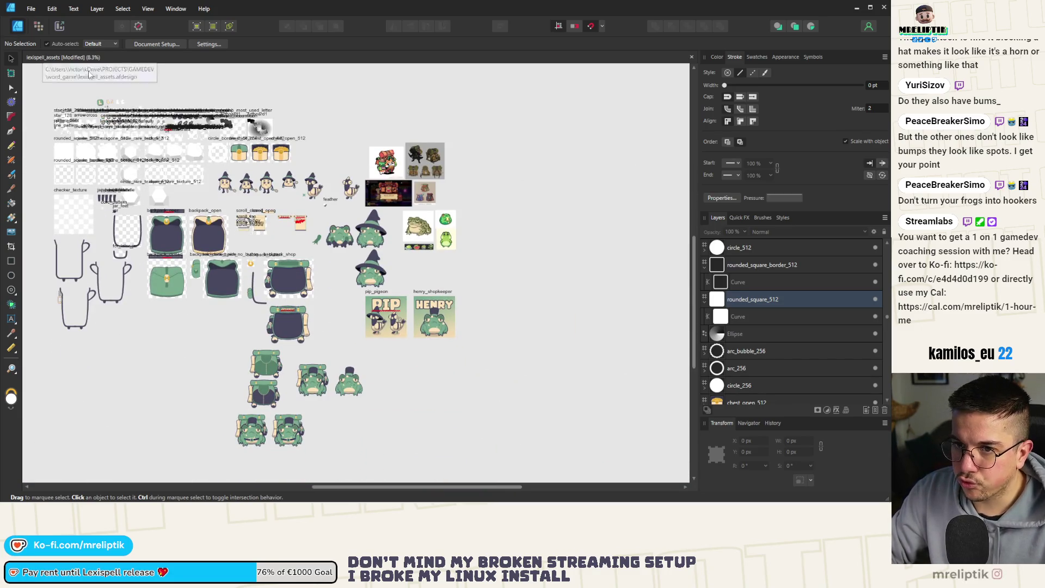
{"action": "left_click", "coordinate": [31, 8]}
{"action": "mouse_move", "coordinate": [69, 72]}
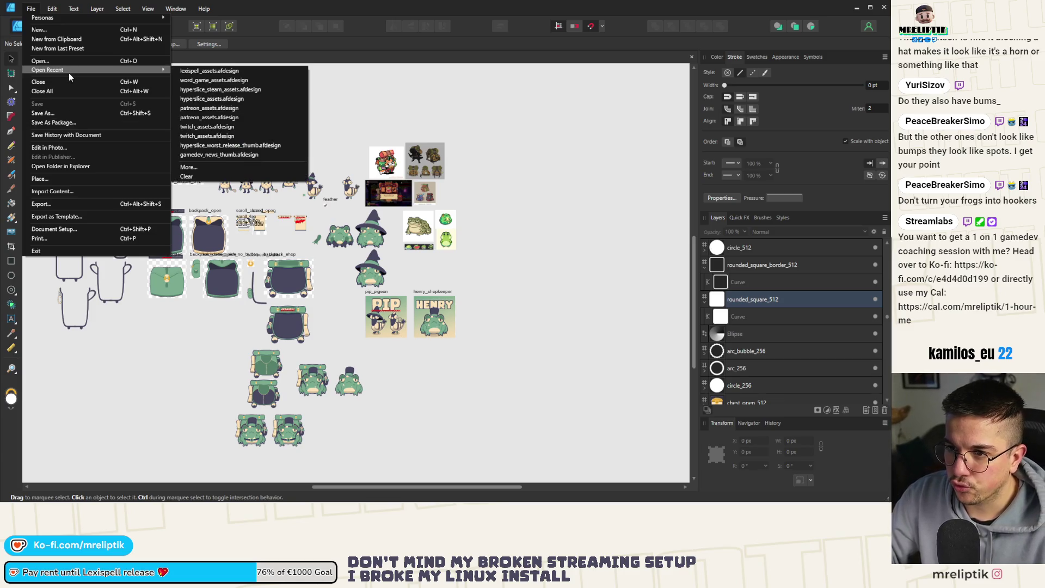
{"action": "left_click", "coordinate": [224, 81]}
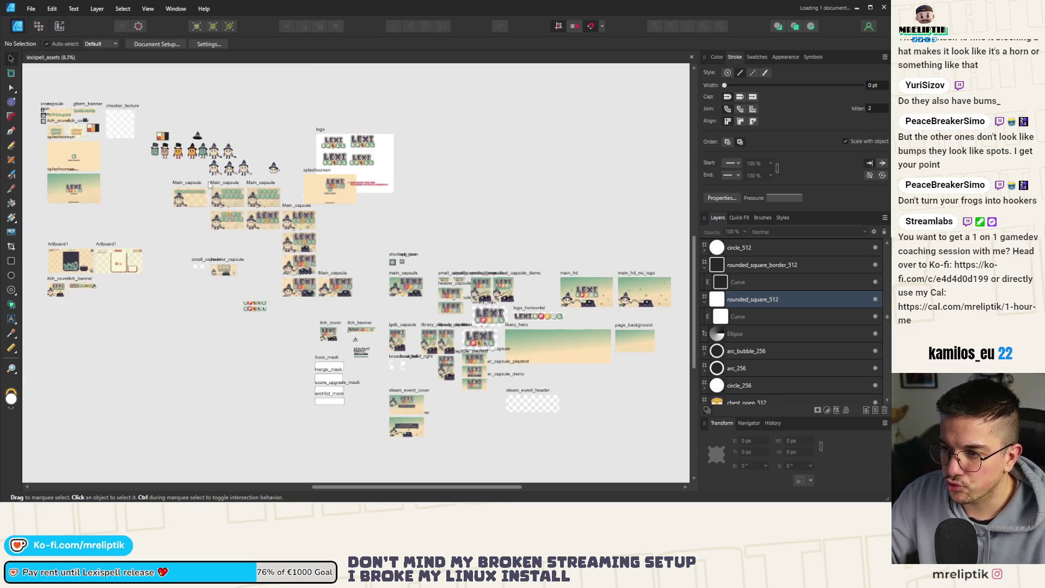
Copy the wizard-and-cauldron artwork and paste it into lexispell_assets beside the frogs
{"action": "scroll", "coordinate": [219, 289], "scroll_direction": "up", "scroll_amount": 10}
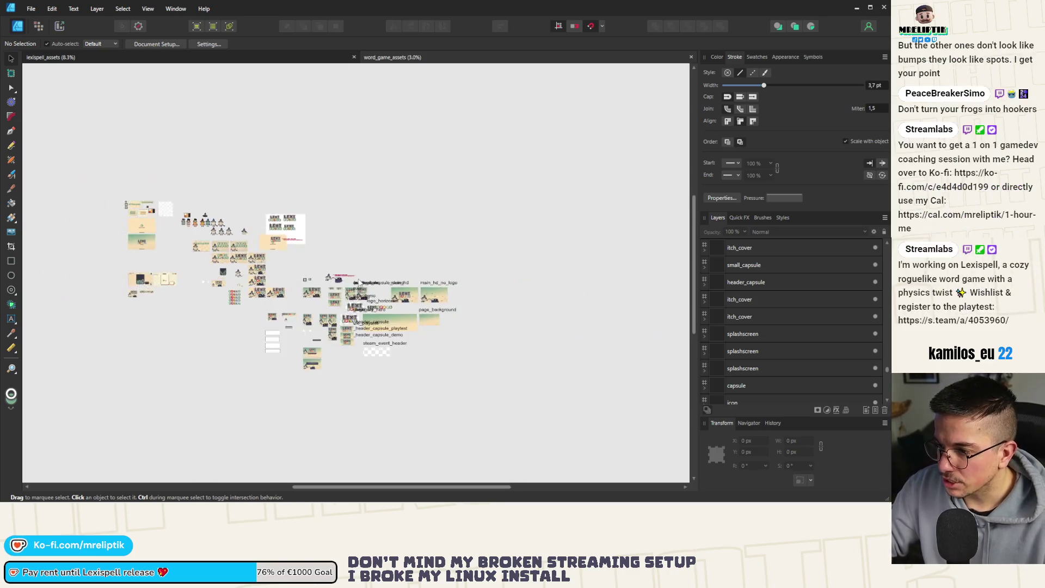
{"action": "scroll", "coordinate": [218, 288], "scroll_direction": "down", "scroll_amount": 1}
{"action": "mouse_move", "coordinate": [175, 164]}
{"action": "left_mouse_down"}
{"action": "mouse_move", "coordinate": [343, 387]}
{"action": "mouse_move", "coordinate": [404, 386]}
{"action": "left_mouse_up"}
{"action": "scroll", "coordinate": [381, 321], "scroll_direction": "down", "scroll_amount": 3}
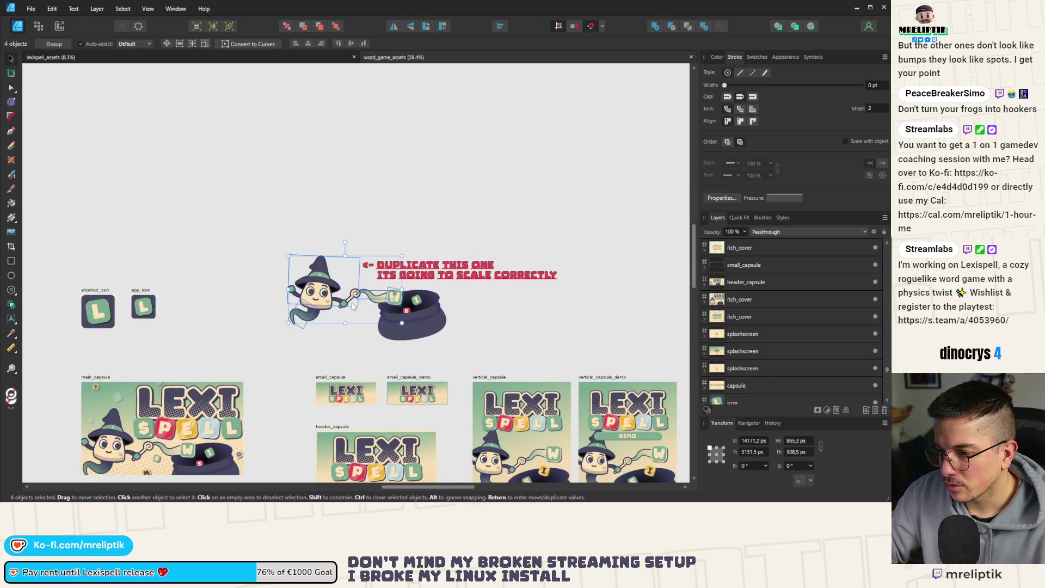
{"action": "key", "text": "alt"}
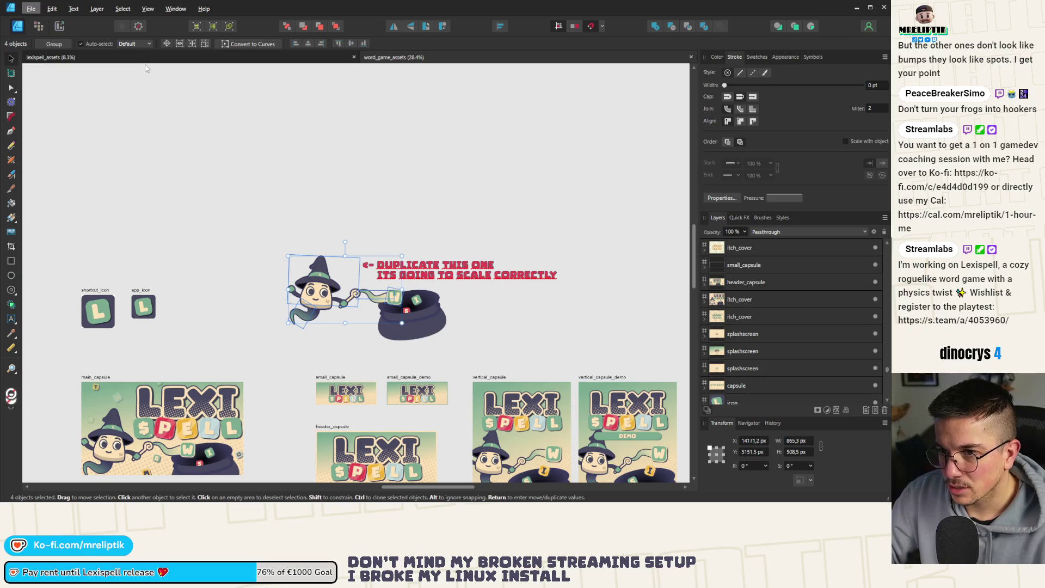
{"action": "key", "text": "ctrl+Tab"}
{"action": "scroll", "coordinate": [304, 293], "scroll_direction": "down", "scroll_amount": 2}
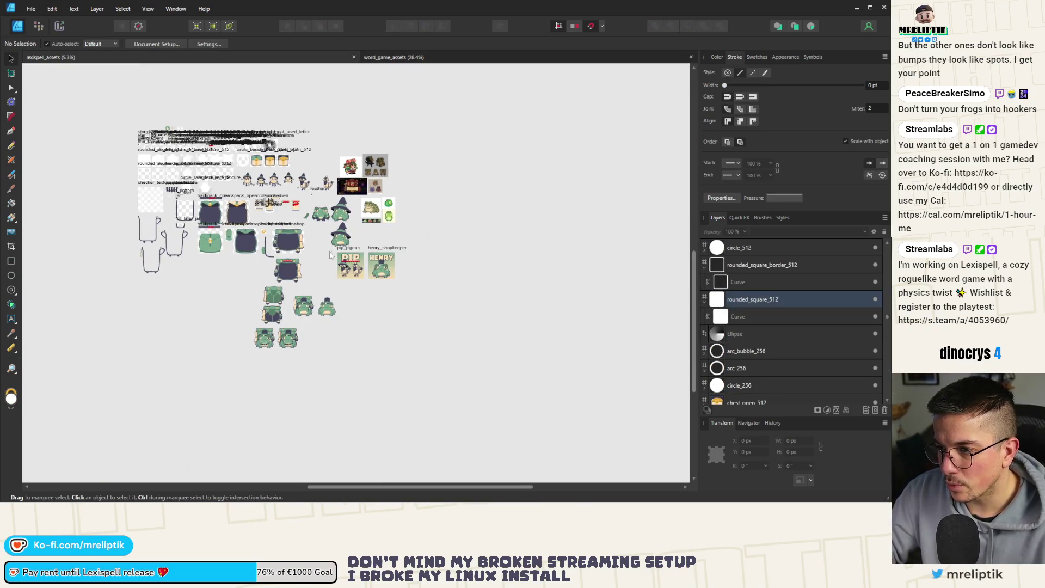
{"action": "scroll", "coordinate": [331, 254], "scroll_direction": "up", "scroll_amount": 3}
{"action": "key", "text": "ctrl+v"}
{"action": "mouse_move", "coordinate": [354, 284]}
{"action": "left_mouse_down"}
{"action": "mouse_move", "coordinate": [351, 353]}
{"action": "mouse_move", "coordinate": [367, 354]}
{"action": "left_mouse_up"}
{"action": "left_click", "coordinate": [394, 57]}
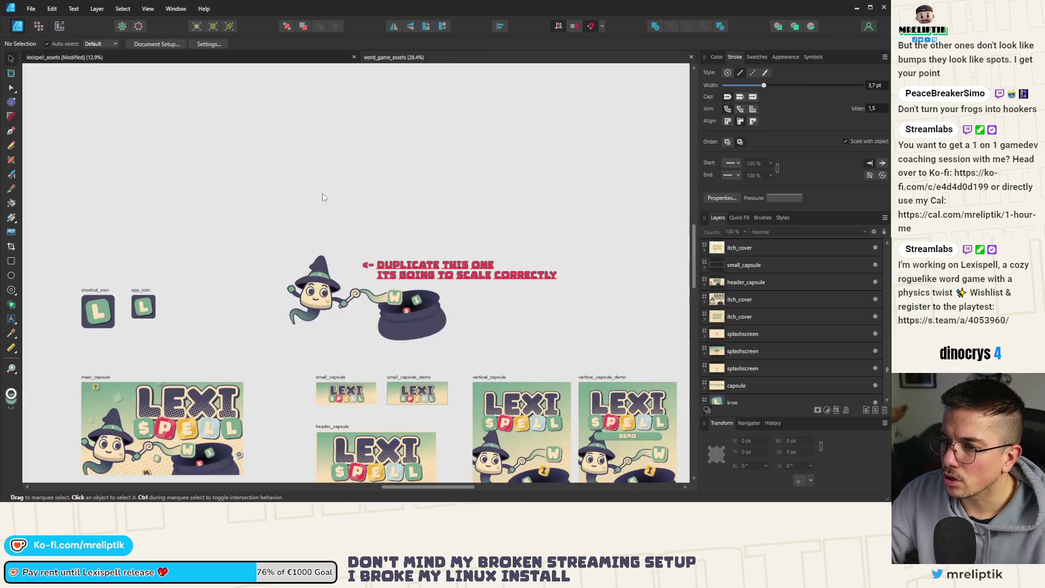
Reselect the wizard-and-cauldron artwork in word_game_assets and return to lexispell_assets
{"action": "left_click_drag", "start_coordinate": [238, 207], "coordinate": [415, 360]}
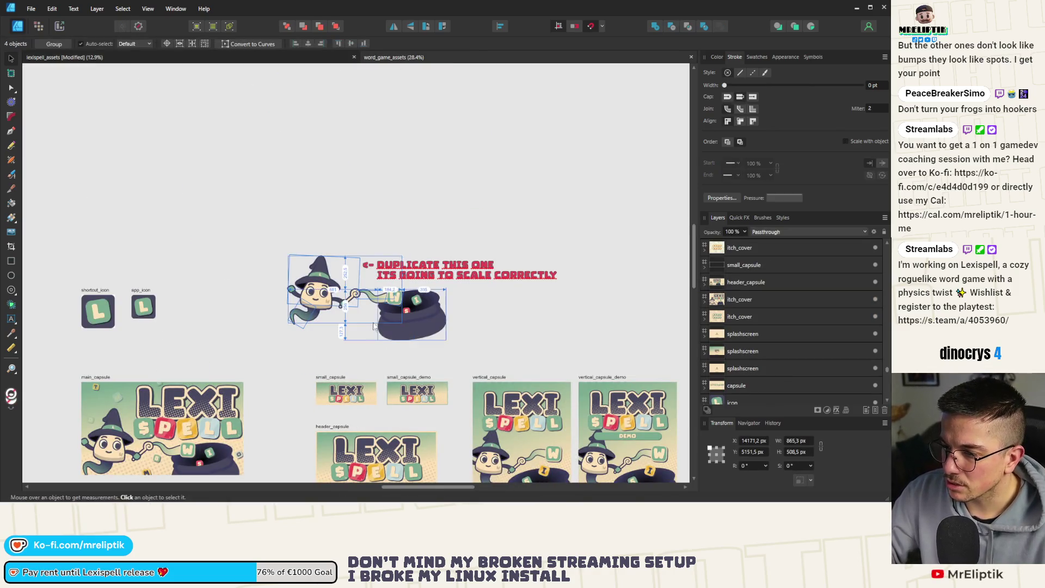
{"action": "scroll", "coordinate": [255, 216], "scroll_direction": "down", "scroll_amount": 2}
{"action": "left_click", "coordinate": [190, 57]}
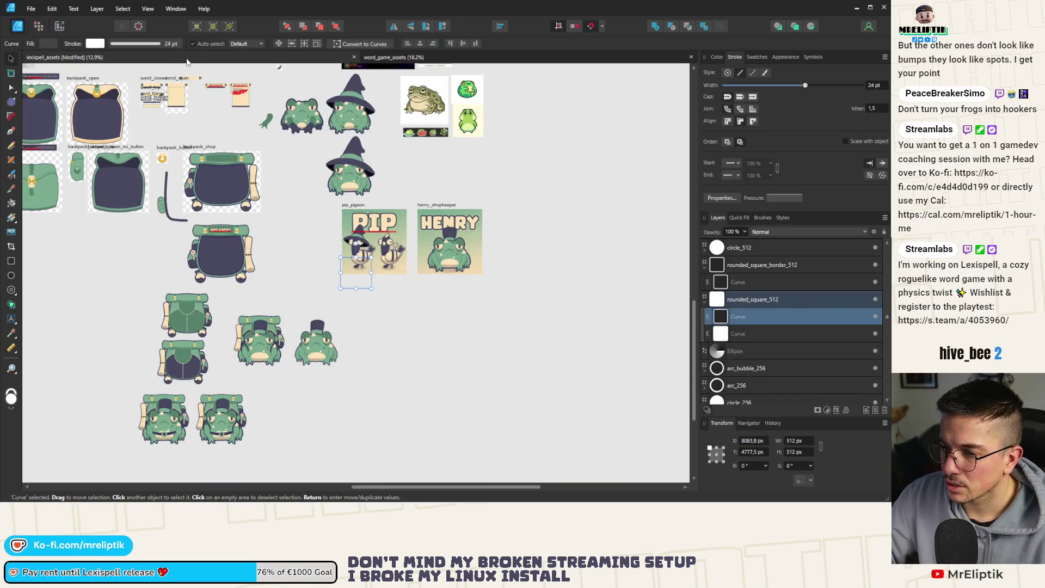
{"action": "left_click", "coordinate": [397, 57]}
{"action": "scroll", "coordinate": [283, 229], "scroll_direction": "down", "scroll_amount": 2}
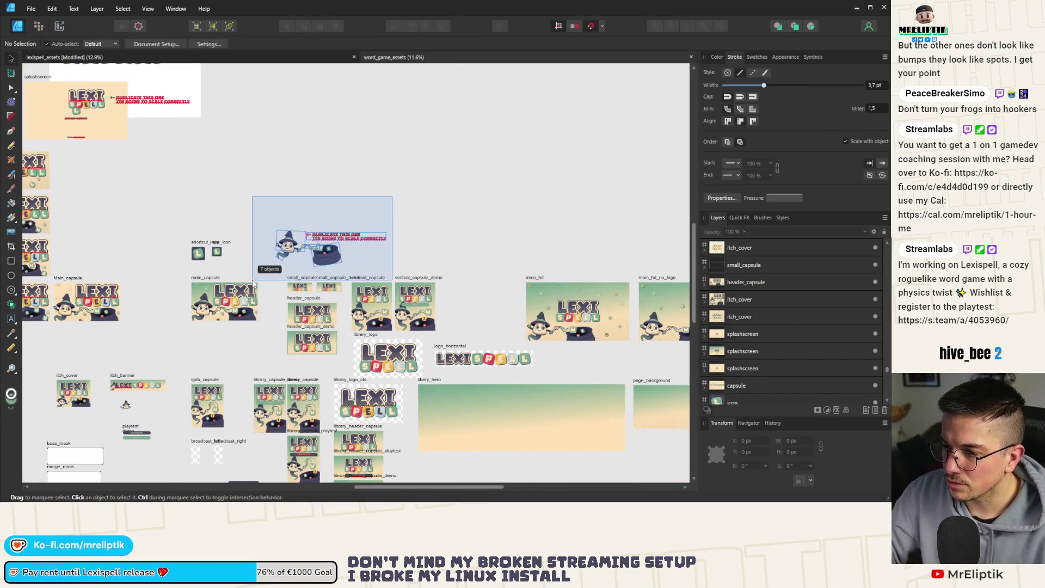
{"action": "left_click", "coordinate": [163, 57]}
{"action": "scroll", "coordinate": [358, 349], "scroll_direction": "down", "scroll_amount": 2}
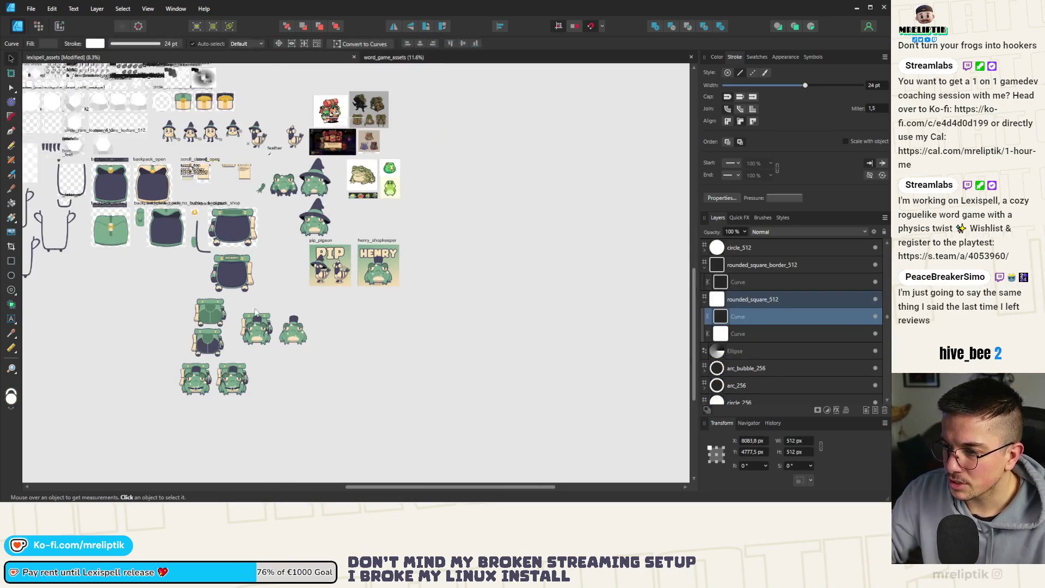
Place the wizard artwork next to the top-hat frog
{"action": "key", "text": "ctrl+a"}
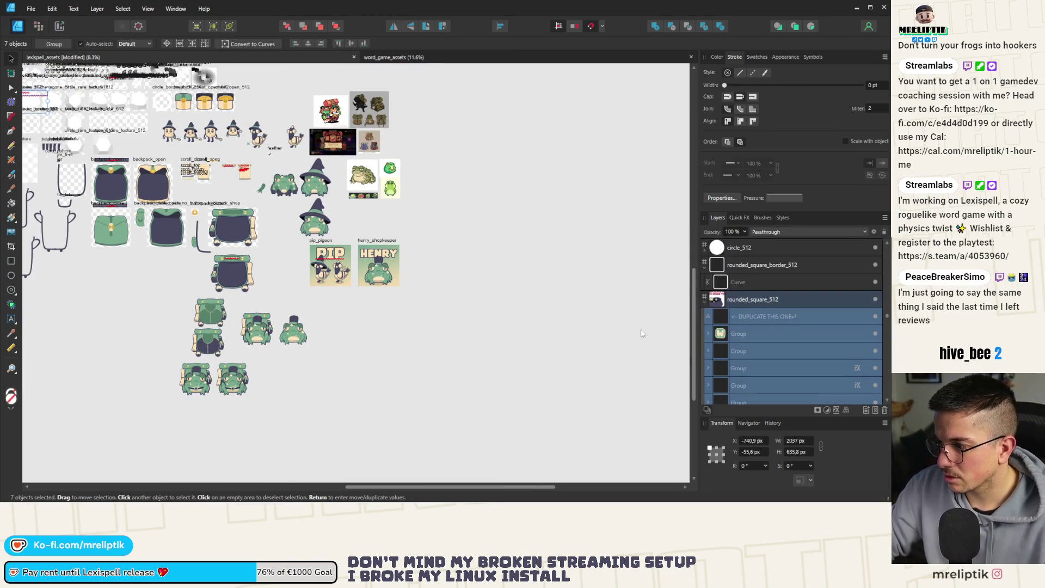
{"action": "left_click", "coordinate": [533, 300]}
{"action": "scroll", "coordinate": [334, 235], "scroll_direction": "down", "scroll_amount": 2}
{"action": "scroll", "coordinate": [334, 235], "scroll_direction": "up", "scroll_amount": 3}
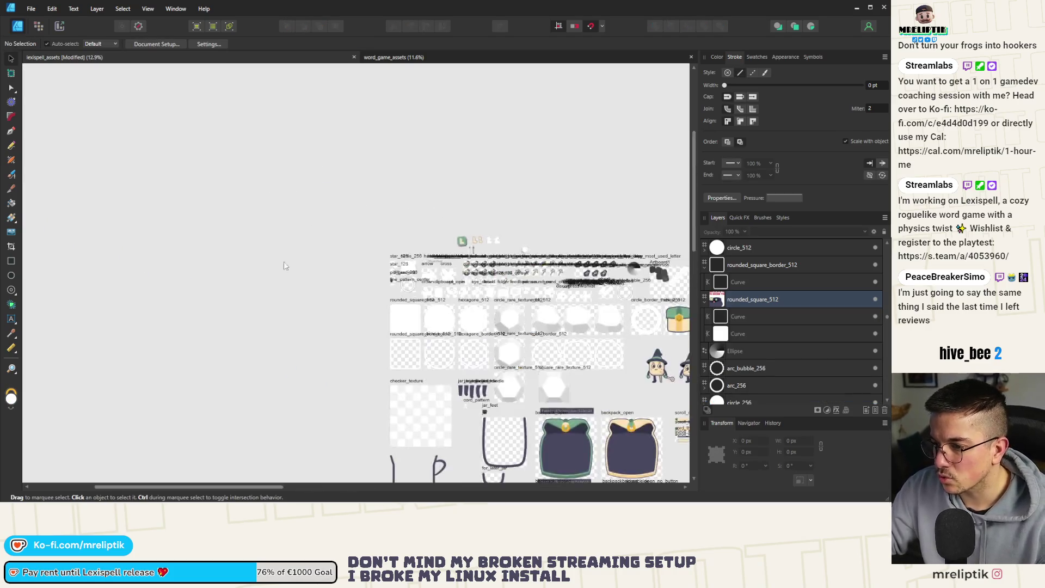
{"action": "scroll", "coordinate": [283, 261], "scroll_direction": "down", "scroll_amount": 2}
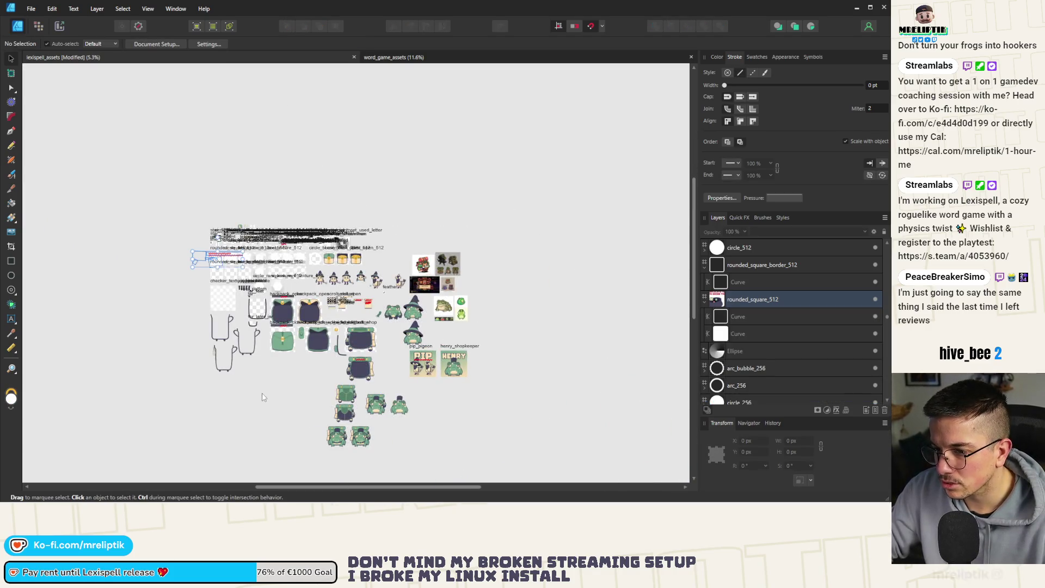
{"action": "key", "text": "ctrl+a"}
{"action": "left_click_drag", "start_coordinate": [202, 260], "coordinate": [430, 406]}
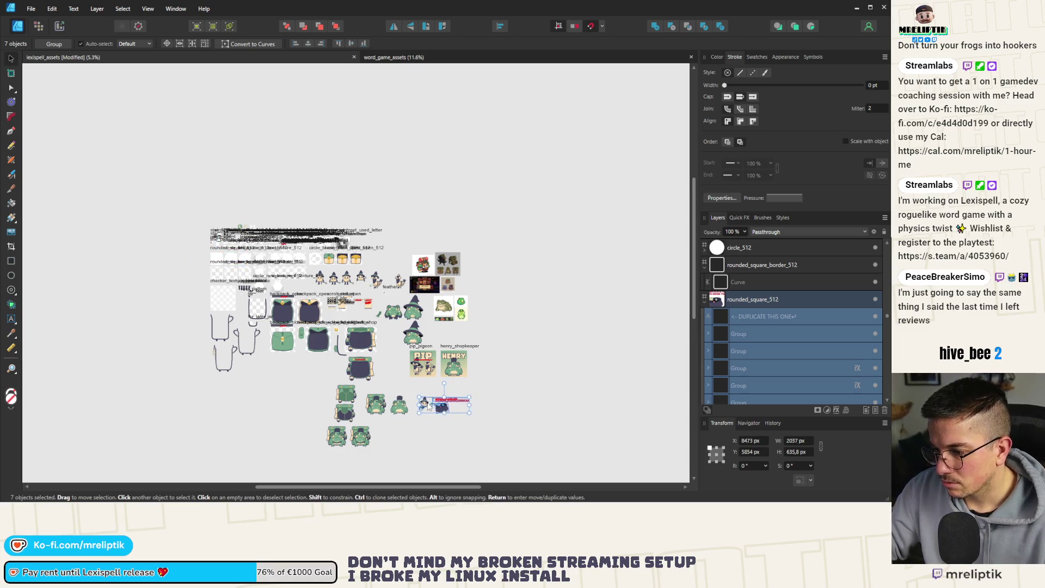
Delete the 'DUPLICATE THIS ONE' note text
{"action": "left_click", "coordinate": [430, 406]}
{"action": "scroll", "coordinate": [414, 380], "scroll_direction": "up", "scroll_amount": 5}
{"action": "key", "text": "Delete"}
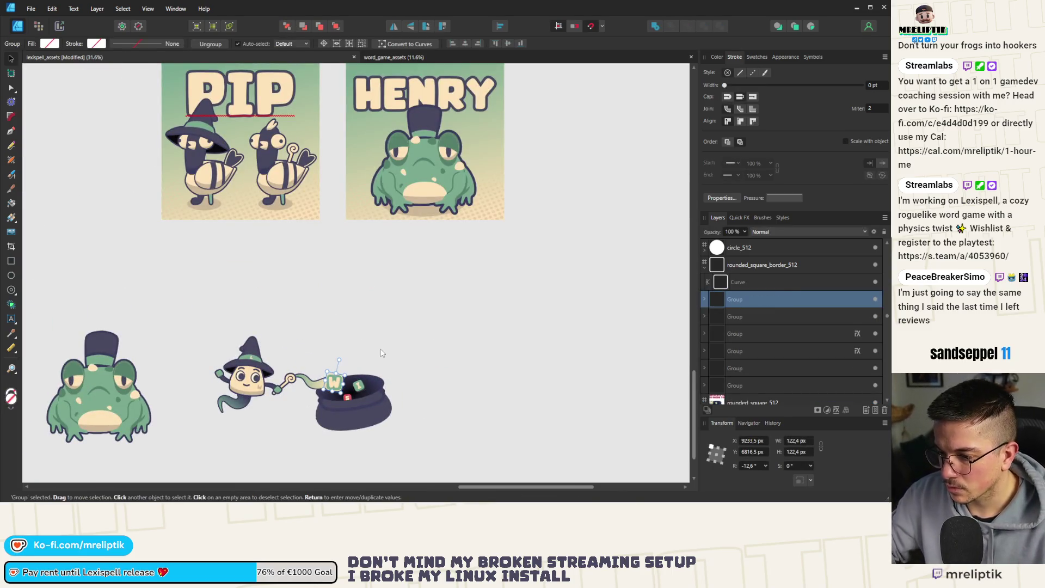
Stretch the cauldron's body shape taller to make the pot deeper
{"action": "left_click", "coordinate": [358, 431]}
{"action": "scroll", "coordinate": [359, 419], "scroll_direction": "up", "scroll_amount": 3}
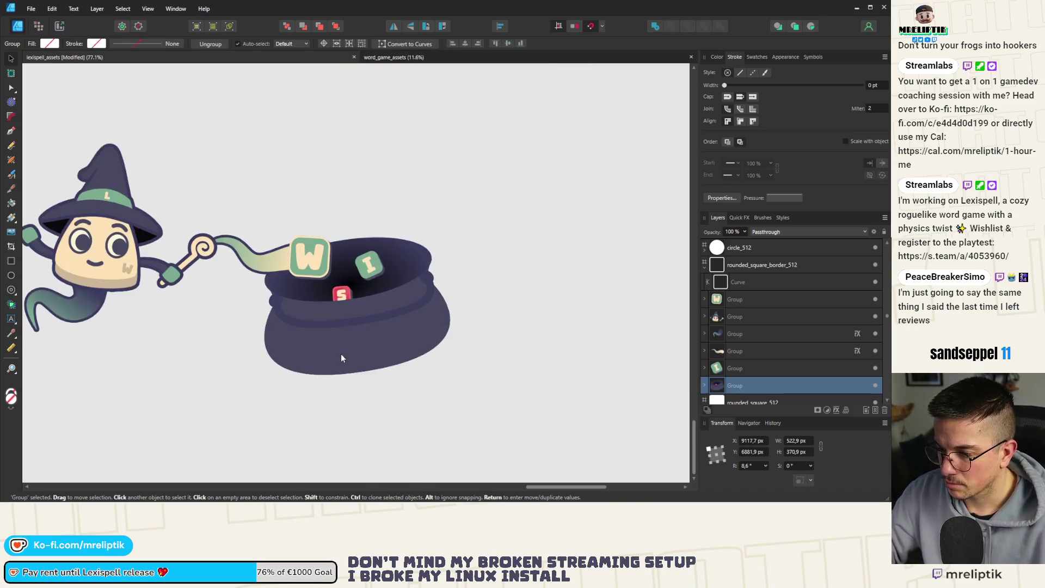
{"action": "double_click", "coordinate": [362, 329]}
{"action": "left_click_drag", "start_coordinate": [364, 358], "coordinate": [371, 383]}
{"action": "left_click", "coordinate": [478, 272]}
{"action": "scroll", "coordinate": [381, 256], "scroll_direction": "down", "scroll_amount": 5}
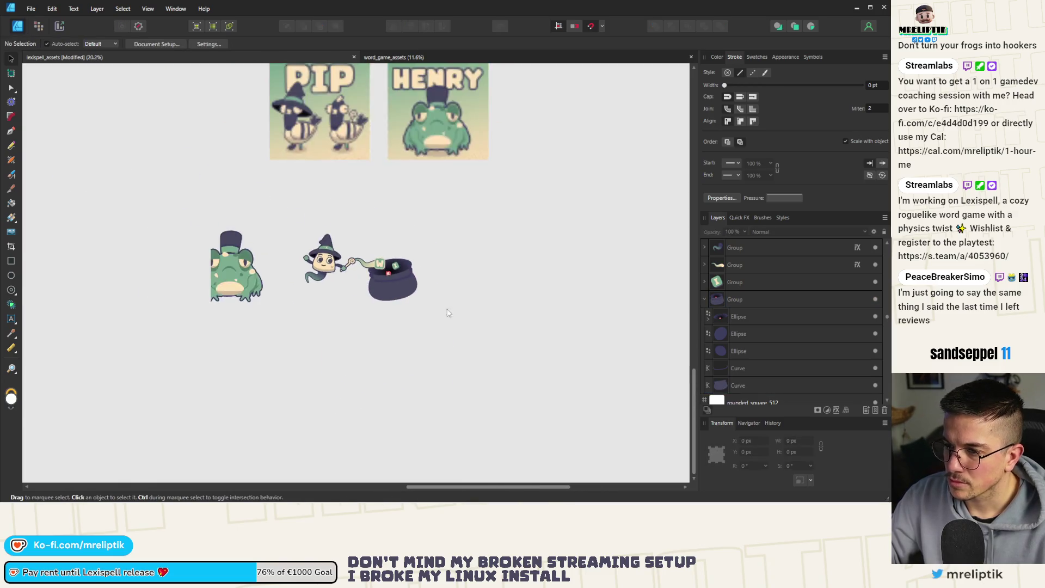
{"action": "scroll", "coordinate": [311, 239], "scroll_direction": "up", "scroll_amount": 3}
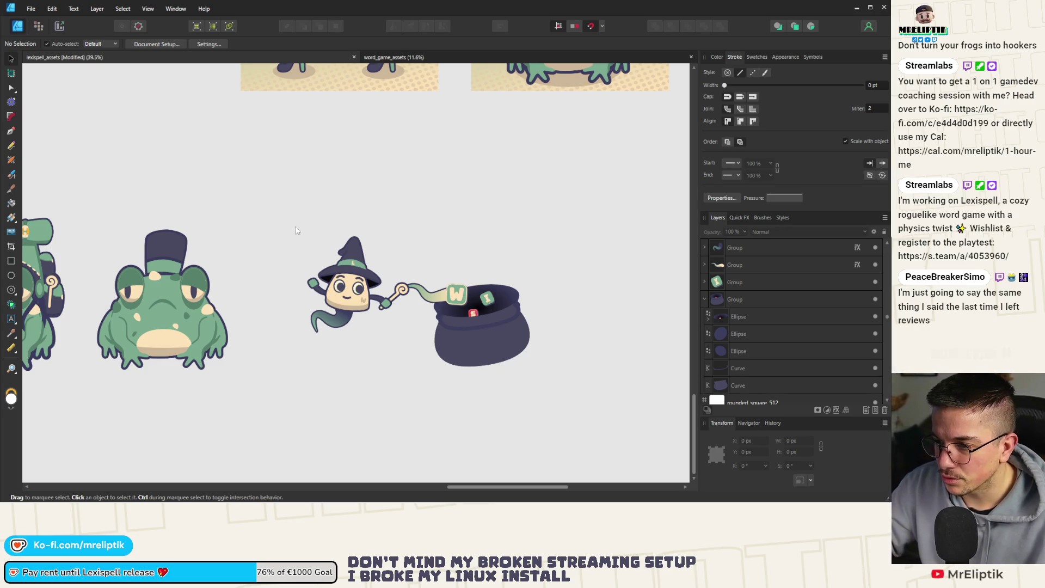
{"action": "scroll", "coordinate": [297, 230], "scroll_direction": "down", "scroll_amount": 2}
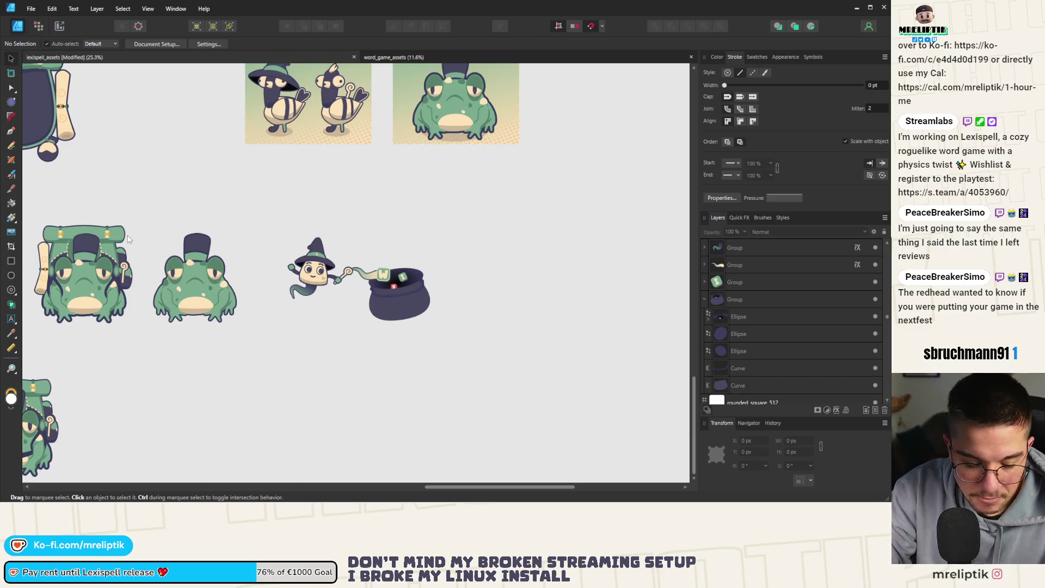
{"action": "scroll", "coordinate": [158, 225], "scroll_direction": "down", "scroll_amount": 4}
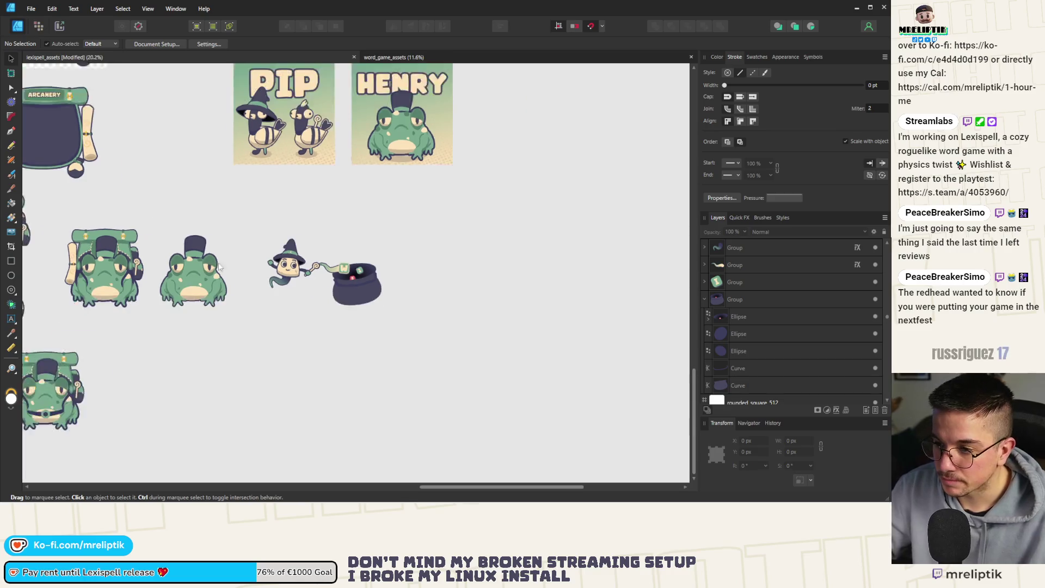
{"action": "scroll", "coordinate": [83, 166], "scroll_direction": "up", "scroll_amount": 2}
{"action": "scroll", "coordinate": [83, 165], "scroll_direction": "up", "scroll_amount": 3}
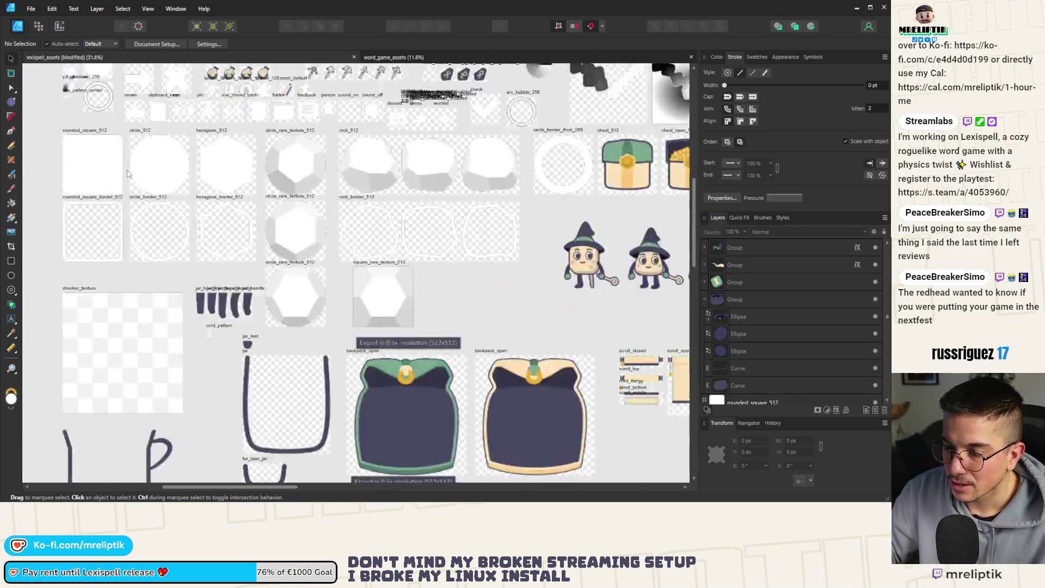
Select the rounded_square_512, circle_512 and hexagon_512 shapes together
{"action": "mouse_move", "coordinate": [87, 502]}
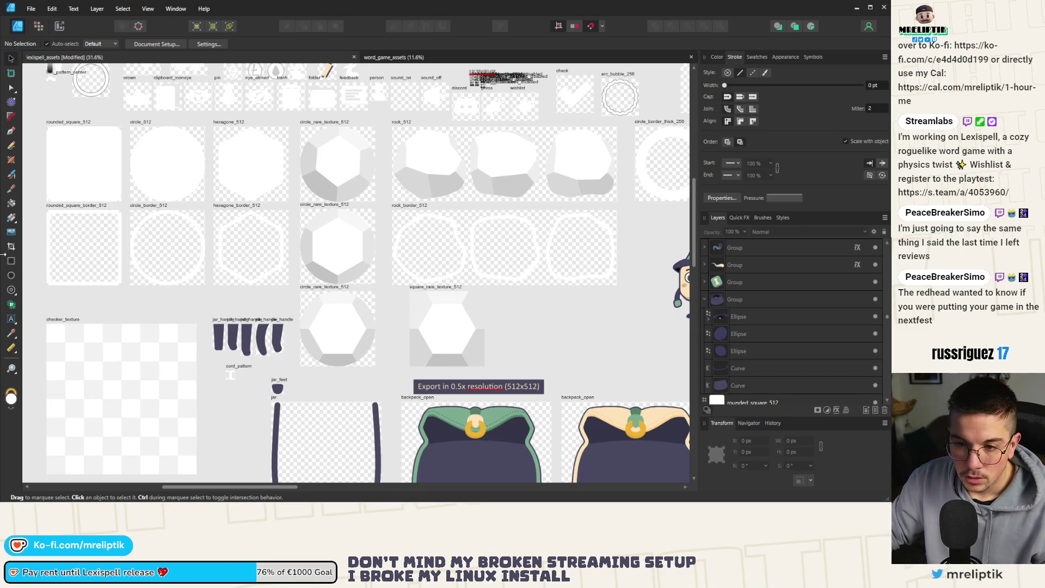
{"action": "scroll", "coordinate": [404, 216], "scroll_direction": "down", "scroll_amount": 2}
{"action": "left_click", "coordinate": [207, 174]}
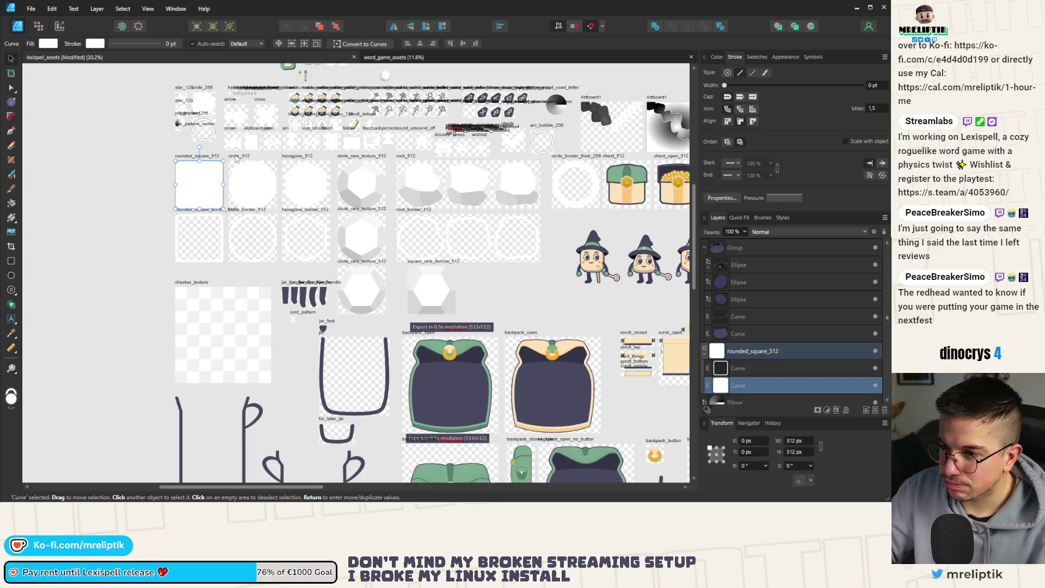
{"action": "left_click", "coordinate": [237, 159], "text": "shift"}
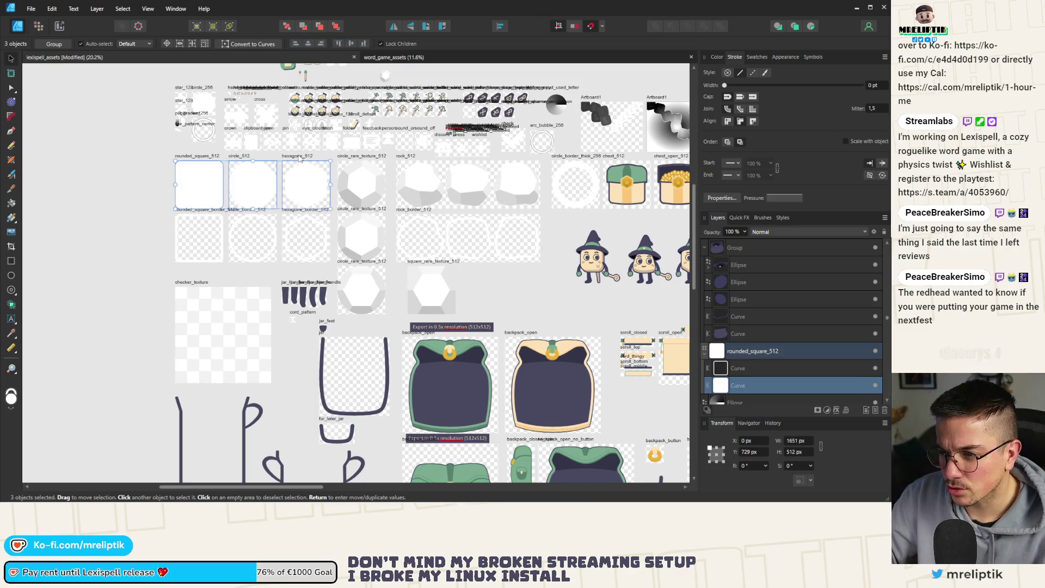
{"action": "left_click", "coordinate": [299, 158], "text": "shift"}
{"action": "scroll", "coordinate": [255, 160], "scroll_direction": "down", "scroll_amount": 5}
{"action": "scroll", "coordinate": [251, 161], "scroll_direction": "down", "scroll_amount": 1}
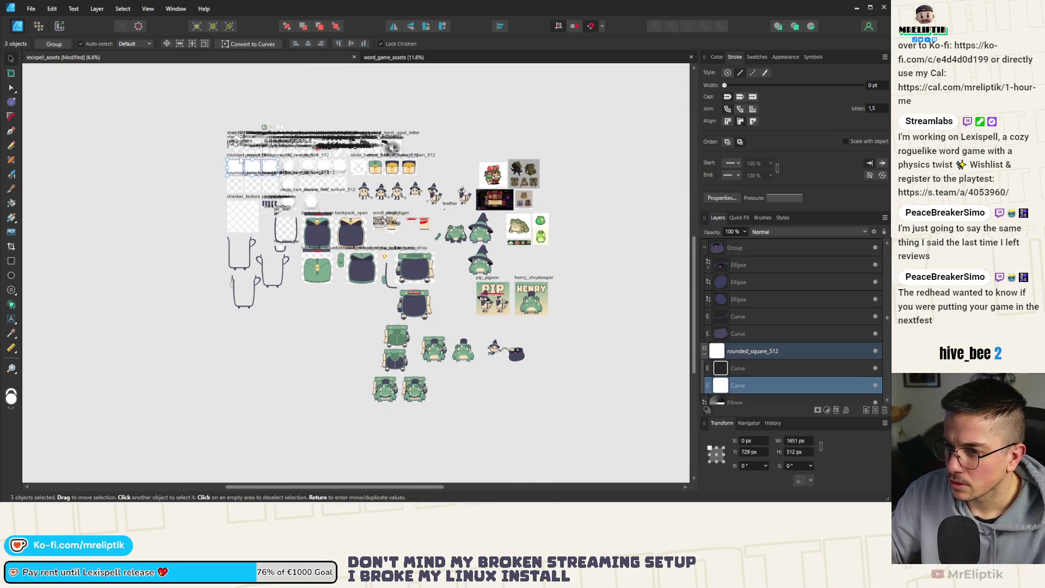
{"action": "left_click", "coordinate": [239, 164]}
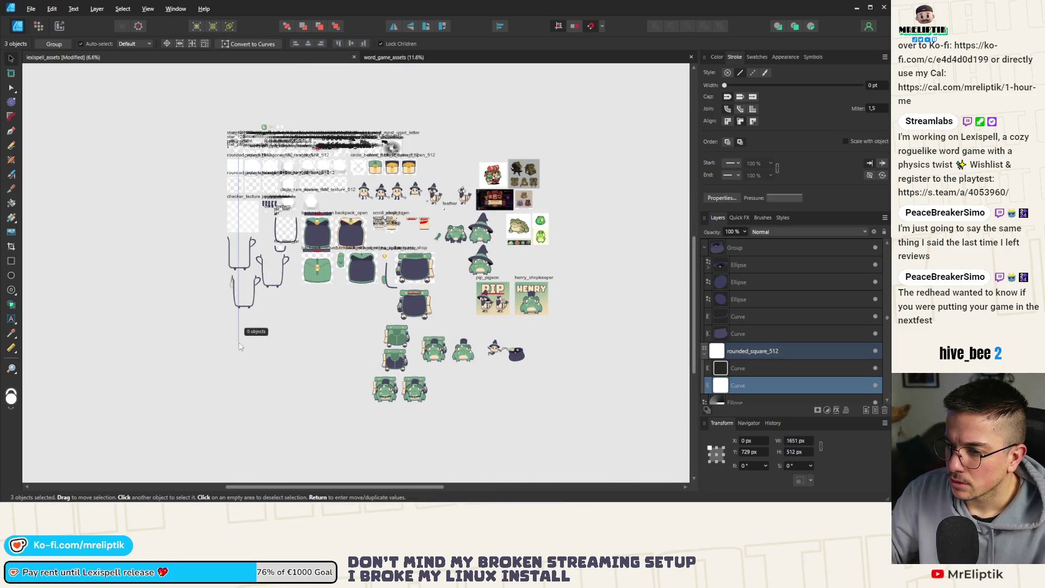
{"action": "scroll", "coordinate": [240, 166], "scroll_direction": "up", "scroll_amount": 10}
Reselect the three shapes and Ctrl-drag copies of them down into the empty lower-left space
{"action": "left_click", "coordinate": [240, 166]}
{"action": "left_click", "coordinate": [288, 144], "text": "shift"}
{"action": "left_click", "coordinate": [418, 137], "text": "shift"}
{"action": "scroll", "coordinate": [418, 136], "scroll_direction": "down", "scroll_amount": 10}
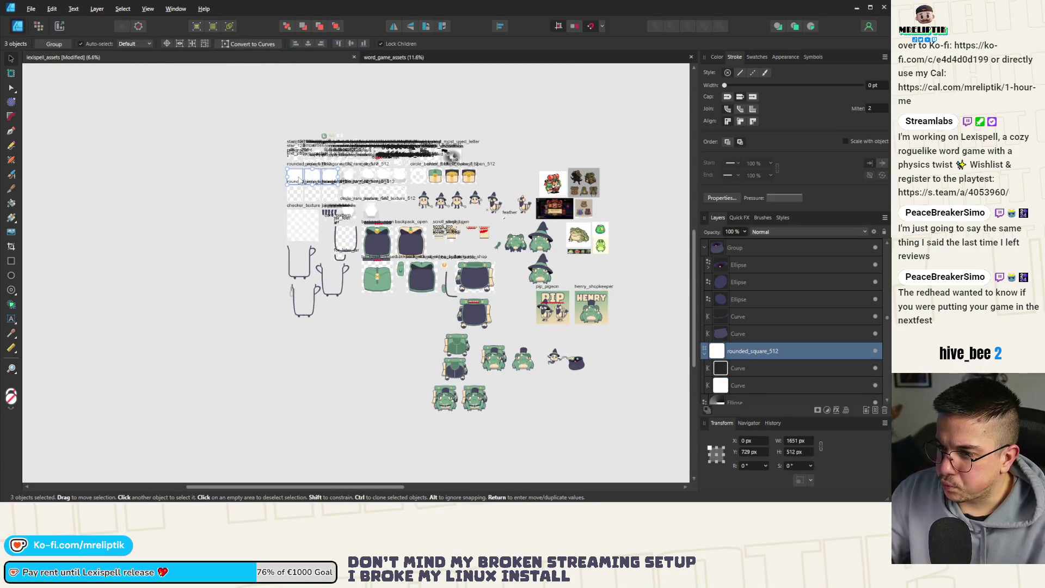
{"action": "left_click_drag", "start_coordinate": [298, 179], "coordinate": [298, 344]}
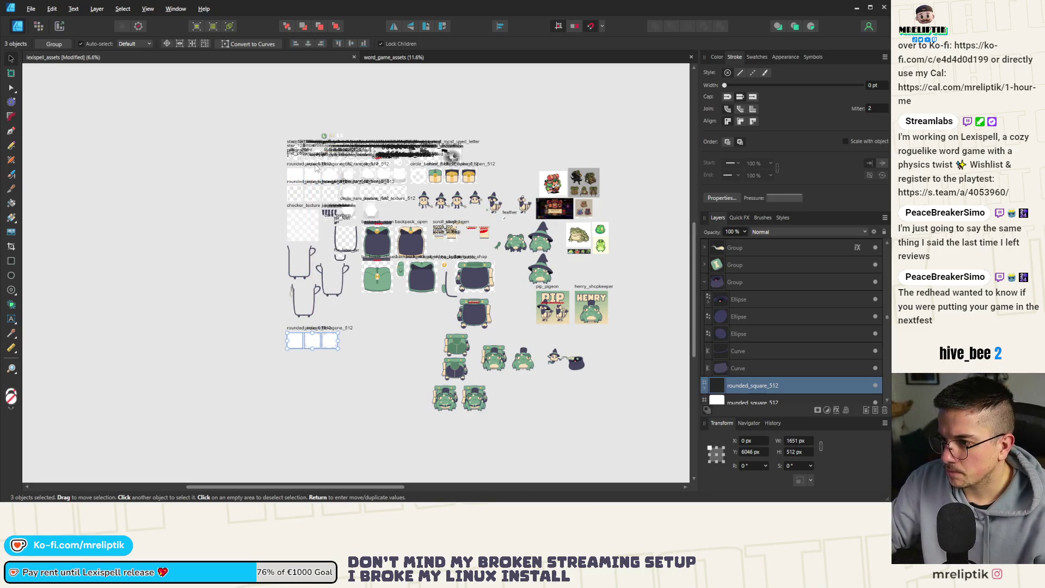
{"action": "scroll", "coordinate": [353, 164], "scroll_direction": "up", "scroll_amount": 5}
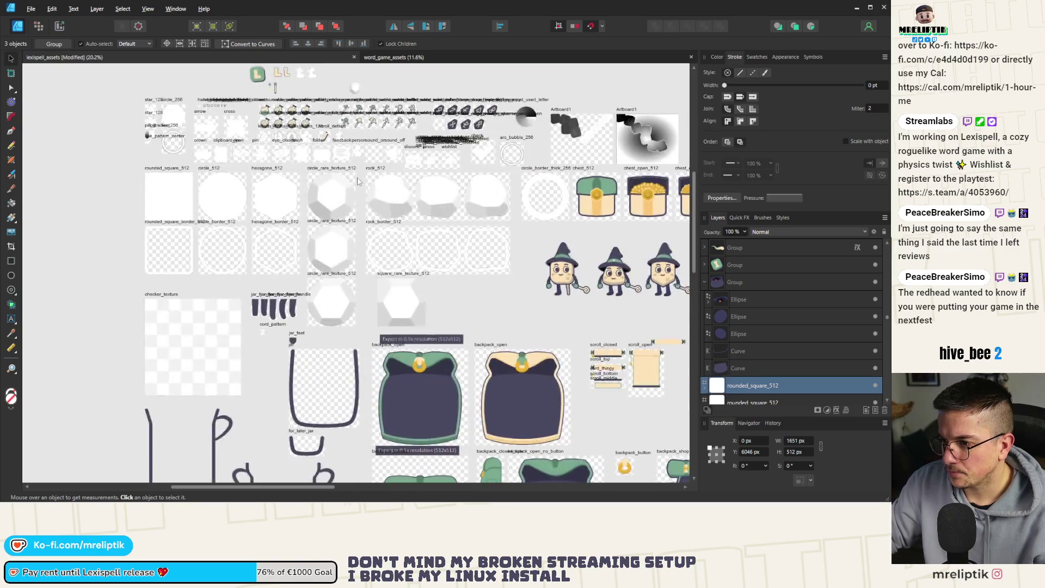
{"action": "left_click", "coordinate": [332, 304]}
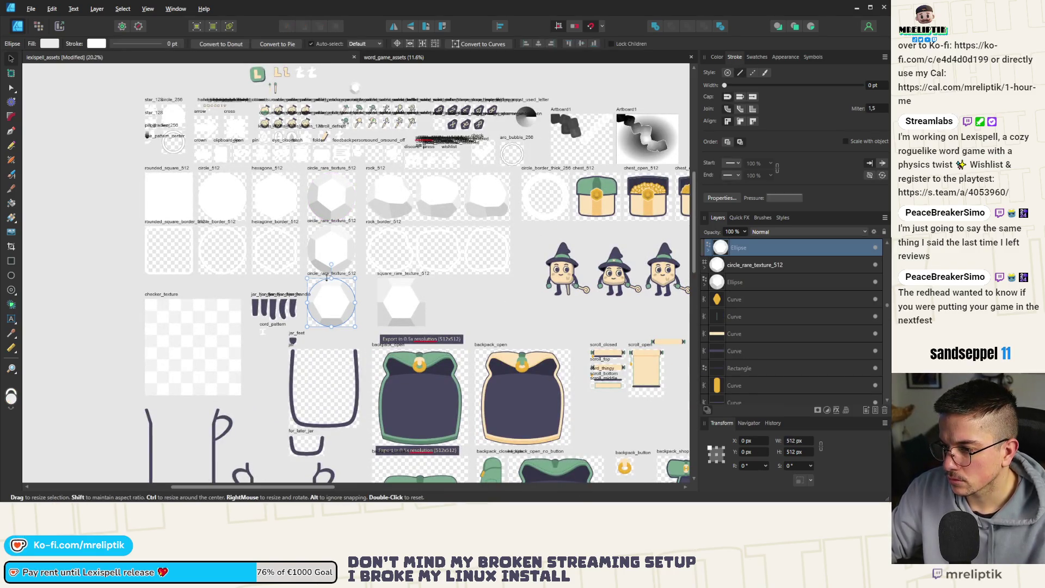
Group the seven hexagon gem pieces, its curves and polygon, with Ctrl+G
{"action": "left_click", "coordinate": [388, 292]}
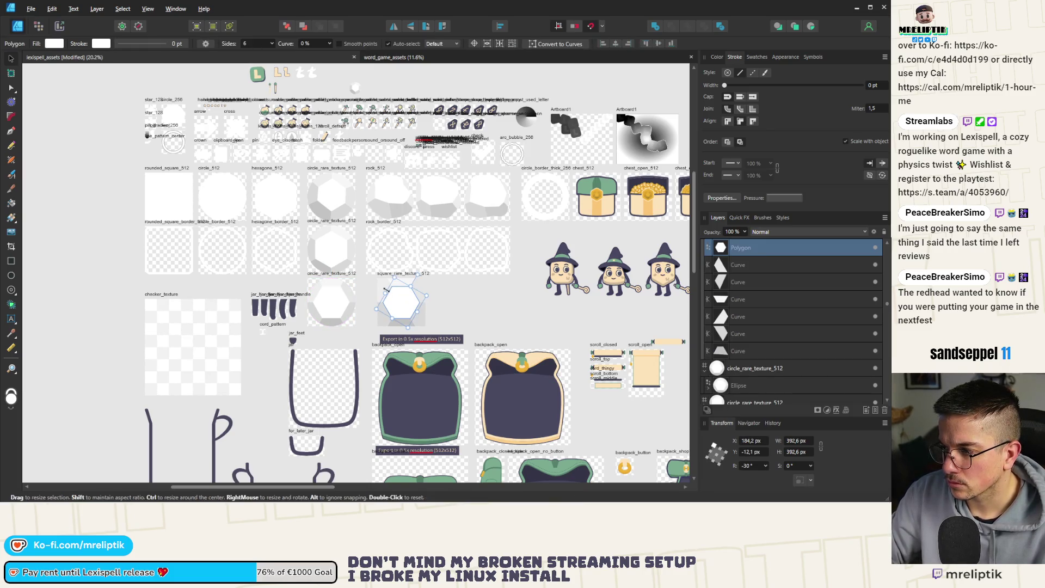
{"action": "left_click", "coordinate": [393, 291]}
{"action": "left_click", "coordinate": [421, 289], "text": "shift"}
{"action": "left_click", "coordinate": [400, 279], "text": "shift"}
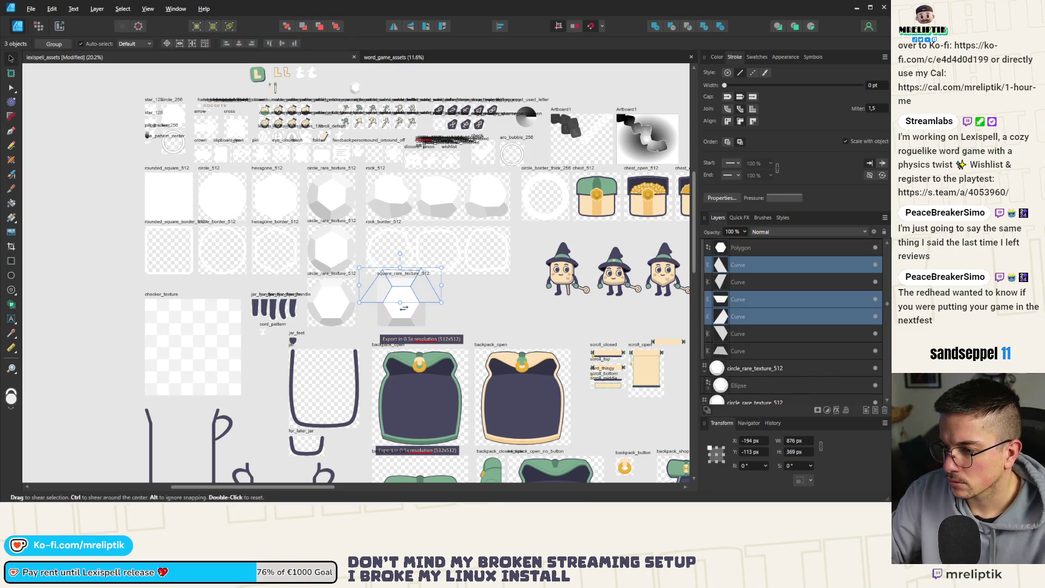
{"action": "left_click", "coordinate": [381, 321], "text": "shift"}
{"action": "left_click", "coordinate": [412, 328], "text": "shift"}
{"action": "left_click", "coordinate": [420, 294], "text": "shift"}
{"action": "left_click", "coordinate": [405, 304], "text": "shift"}
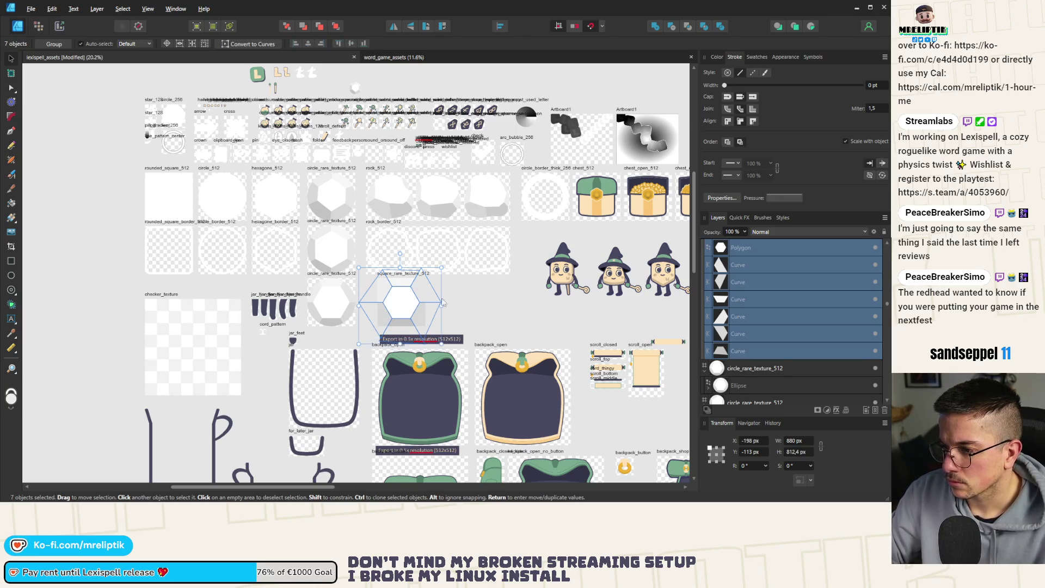
{"action": "key", "text": "ctrl+g"}
Duplicate the rounded_square_512 artboard below the original and set its Y to 6844 px
{"action": "scroll", "coordinate": [430, 296], "scroll_direction": "down", "scroll_amount": 4}
{"action": "scroll", "coordinate": [430, 295], "scroll_direction": "down", "scroll_amount": 1}
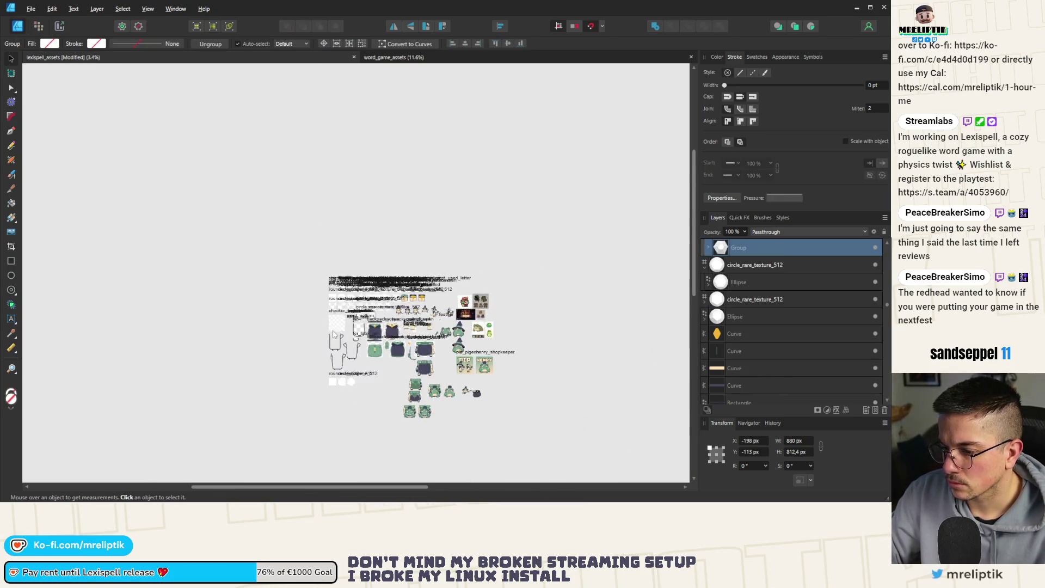
{"action": "scroll", "coordinate": [302, 307], "scroll_direction": "up", "scroll_amount": 5}
{"action": "left_click", "coordinate": [302, 308]}
{"action": "scroll", "coordinate": [302, 308], "scroll_direction": "down", "scroll_amount": 2}
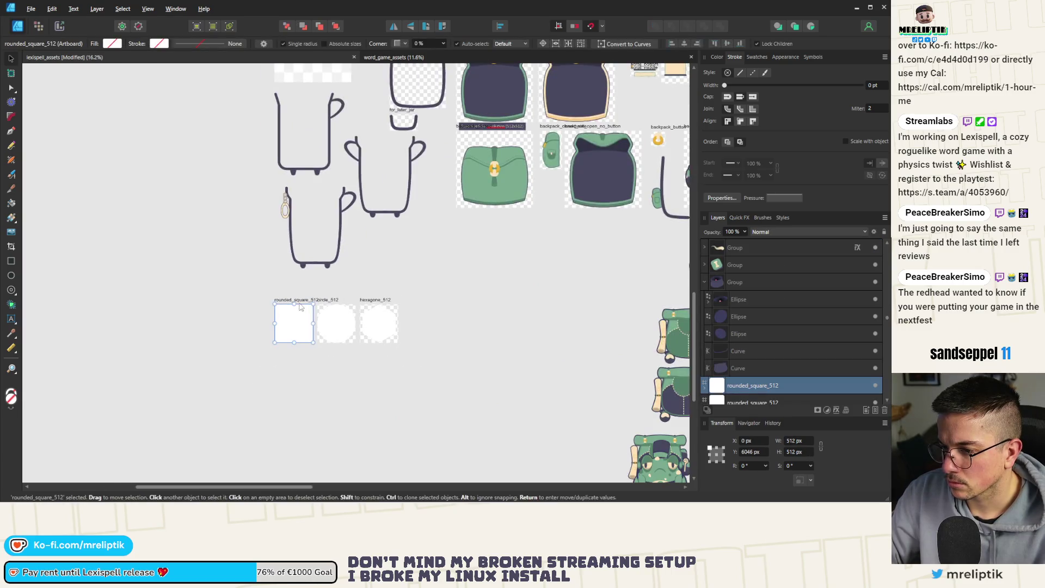
{"action": "left_click_drag", "start_coordinate": [297, 302], "coordinate": [300, 365]}
{"action": "left_click", "coordinate": [754, 455]}
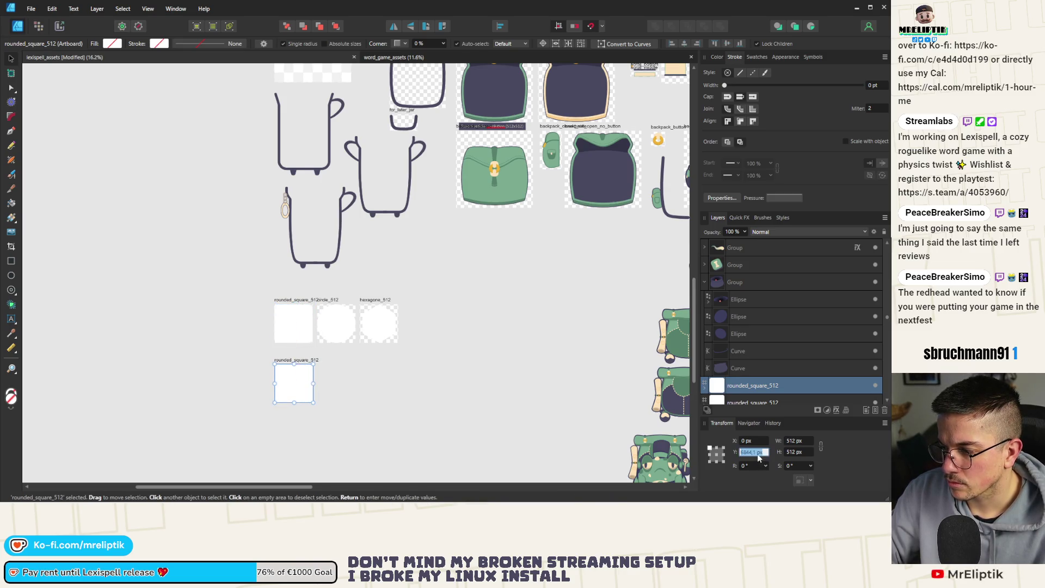
{"action": "key", "text": "BackSpace"}
{"action": "key", "text": "BackSpace"}
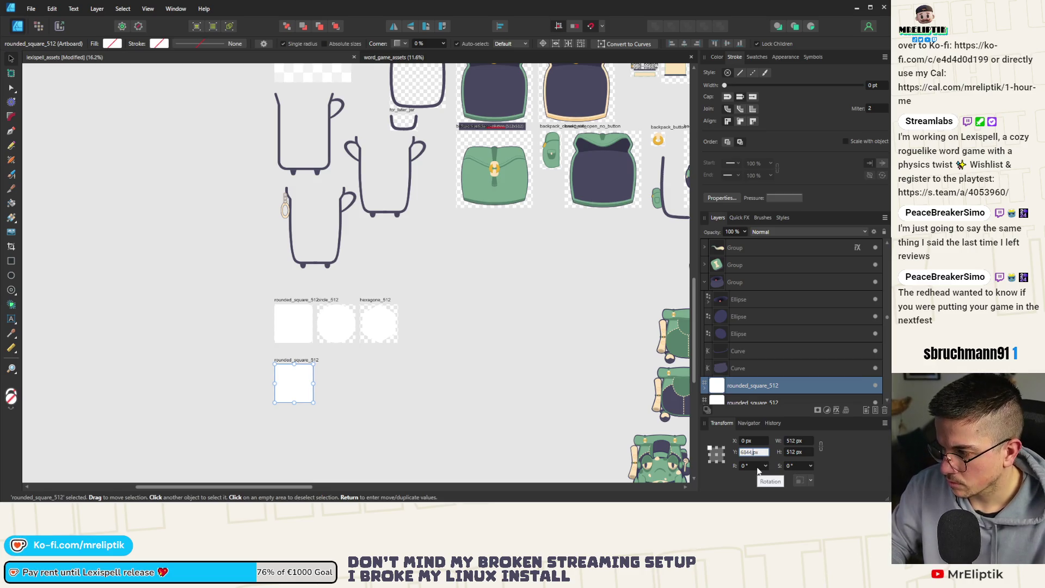
{"action": "key", "text": "Return"}
Paste the grouped hexagon gem inside the copied rounded_square_512 artboard
{"action": "scroll", "coordinate": [334, 380], "scroll_direction": "up", "scroll_amount": 2}
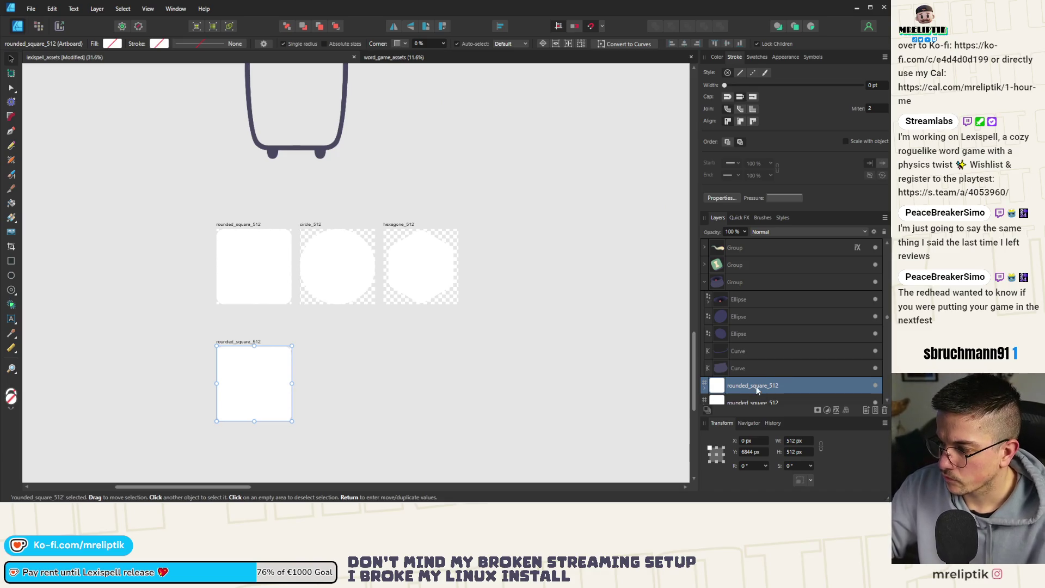
{"action": "scroll", "coordinate": [759, 391], "scroll_direction": "down", "scroll_amount": 3}
{"action": "left_click", "coordinate": [704, 285]}
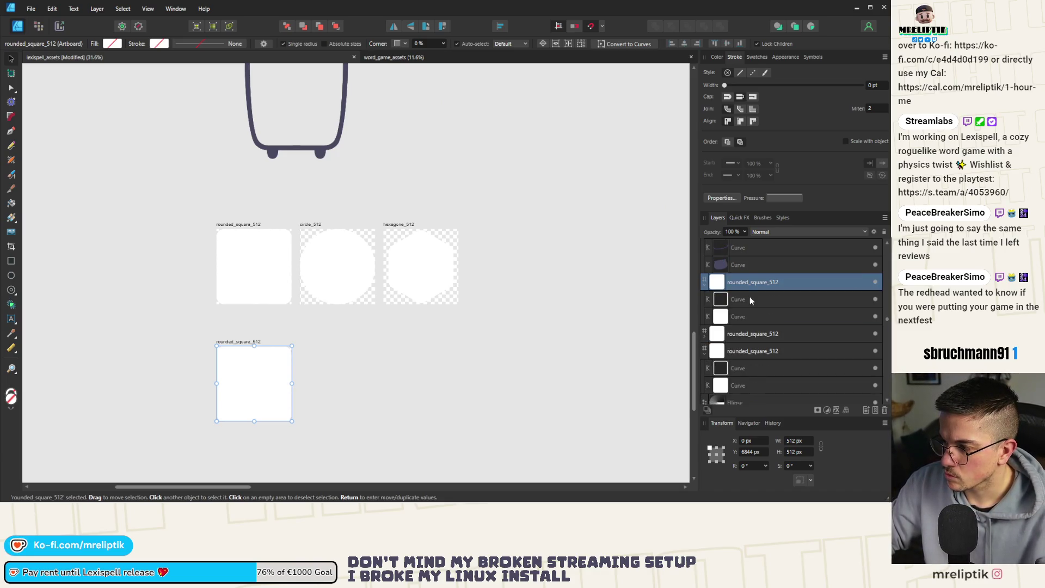
{"action": "left_click", "coordinate": [746, 317]}
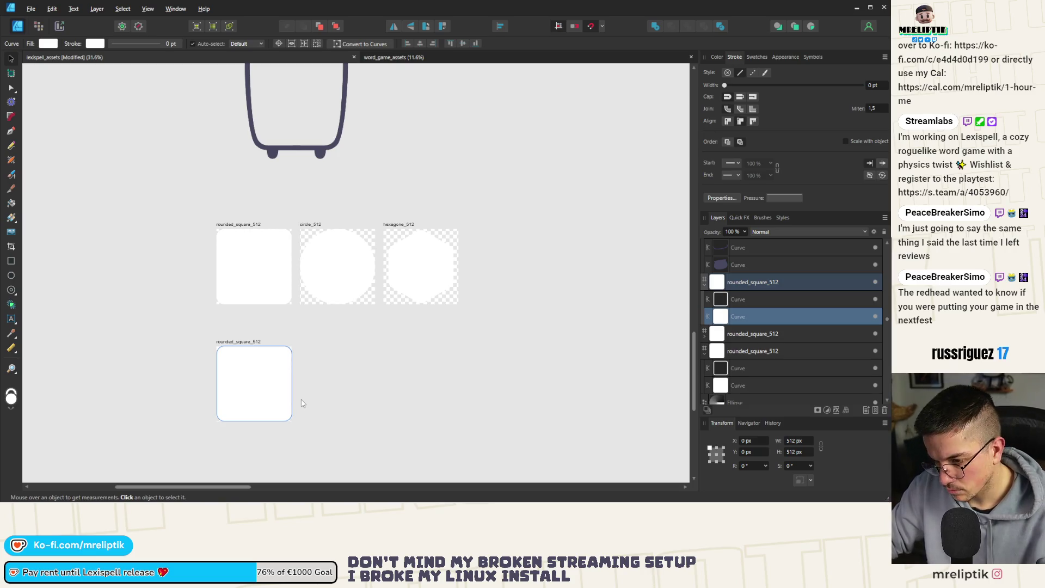
{"action": "key", "text": "ctrl+v"}
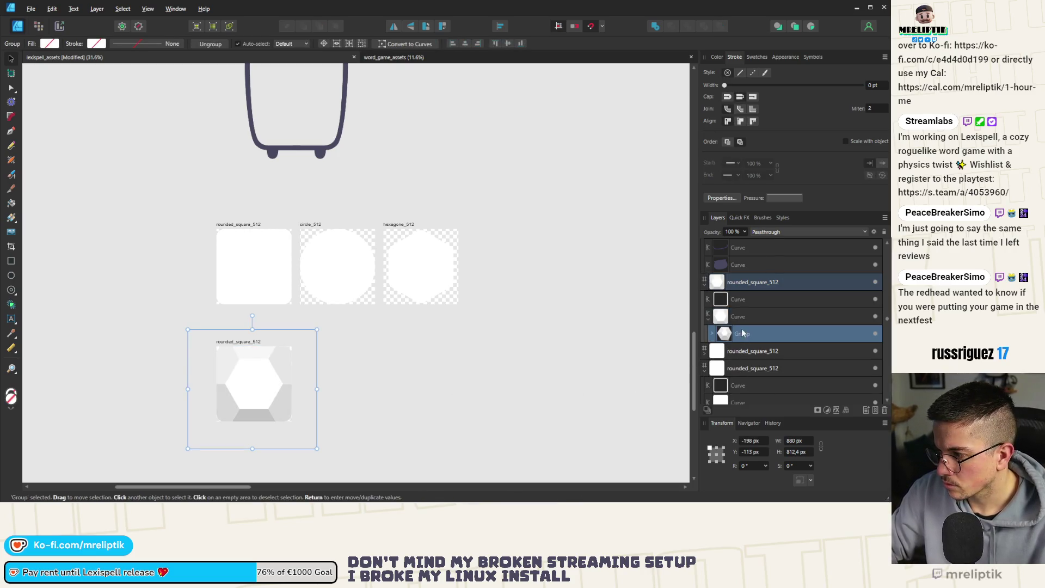
{"action": "left_click", "coordinate": [756, 299]}
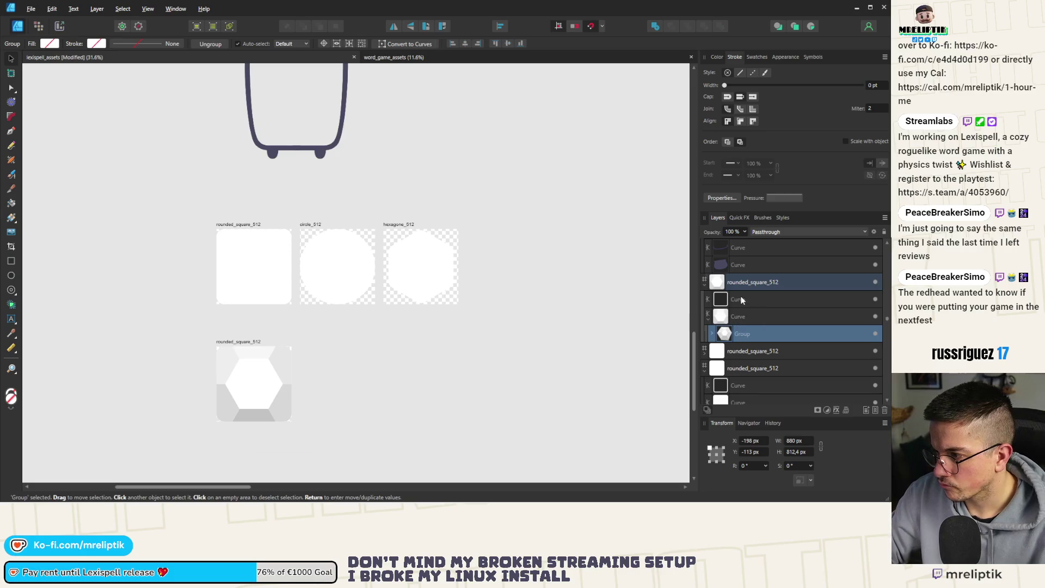
Drag the white outline curve until it snaps onto the new artboard's edges, then deselect
{"action": "scroll", "coordinate": [280, 361], "scroll_direction": "up", "scroll_amount": 3}
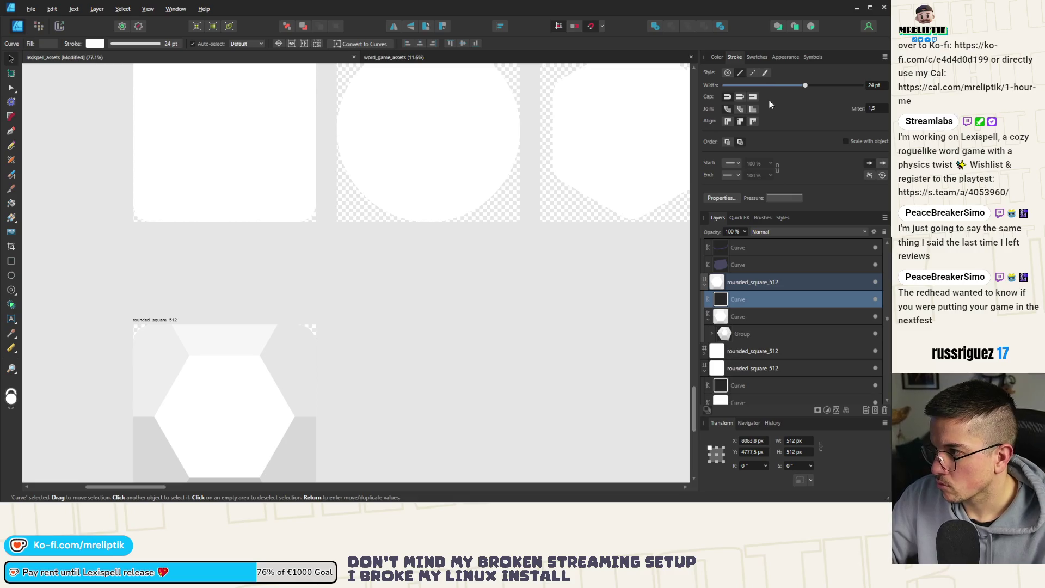
{"action": "left_click", "coordinate": [708, 319]}
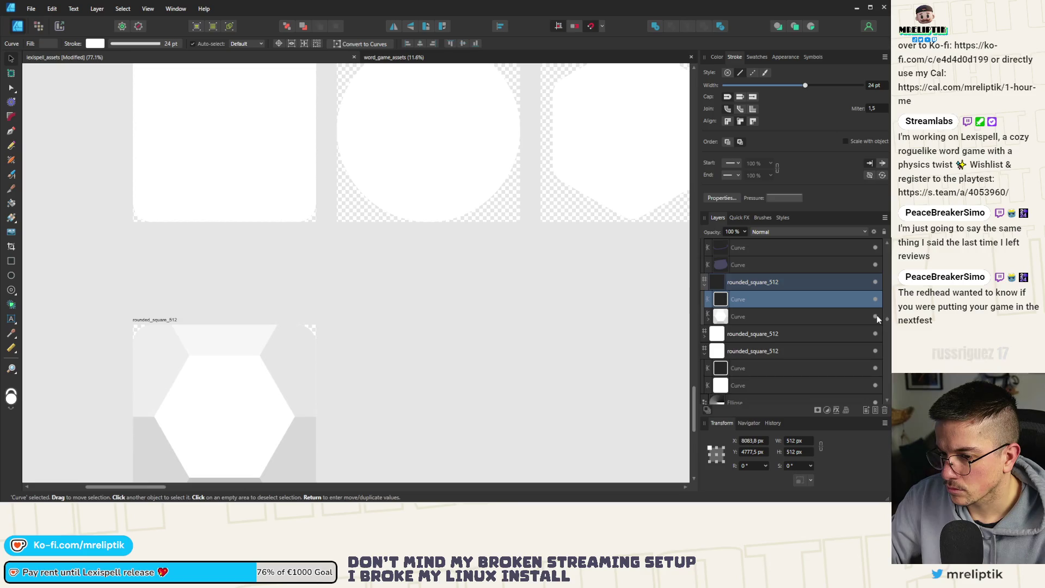
{"action": "double_click", "coordinate": [810, 306]}
{"action": "key", "text": "Escape"}
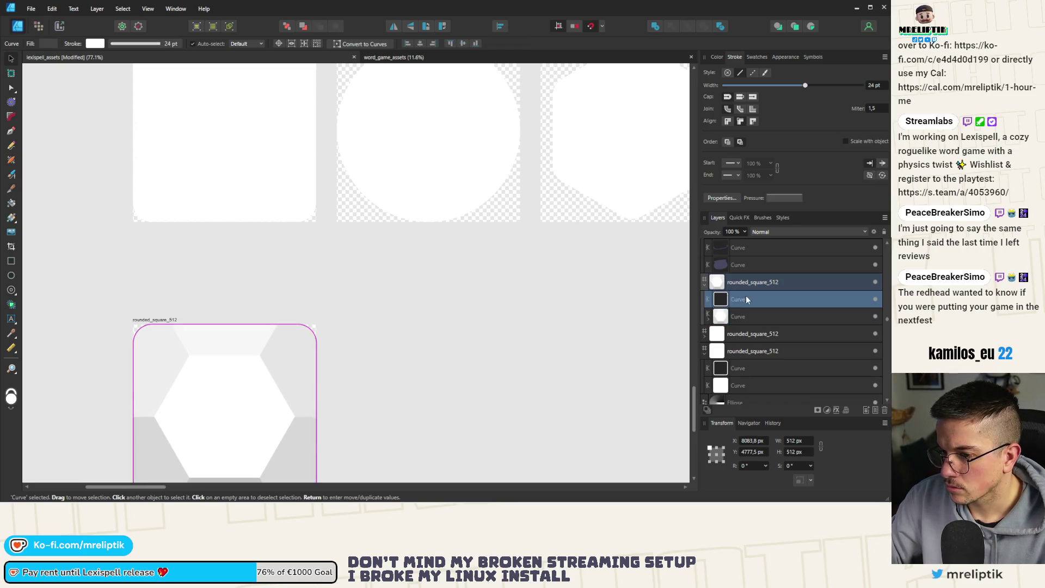
{"action": "scroll", "coordinate": [300, 296], "scroll_direction": "down", "scroll_amount": 5}
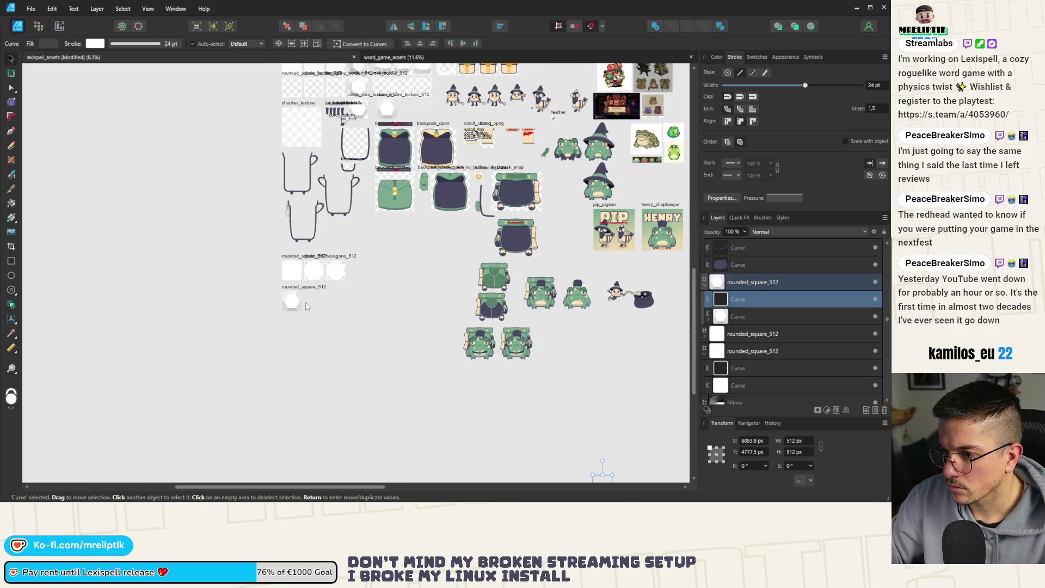
{"action": "scroll", "coordinate": [381, 402], "scroll_direction": "down", "scroll_amount": 2}
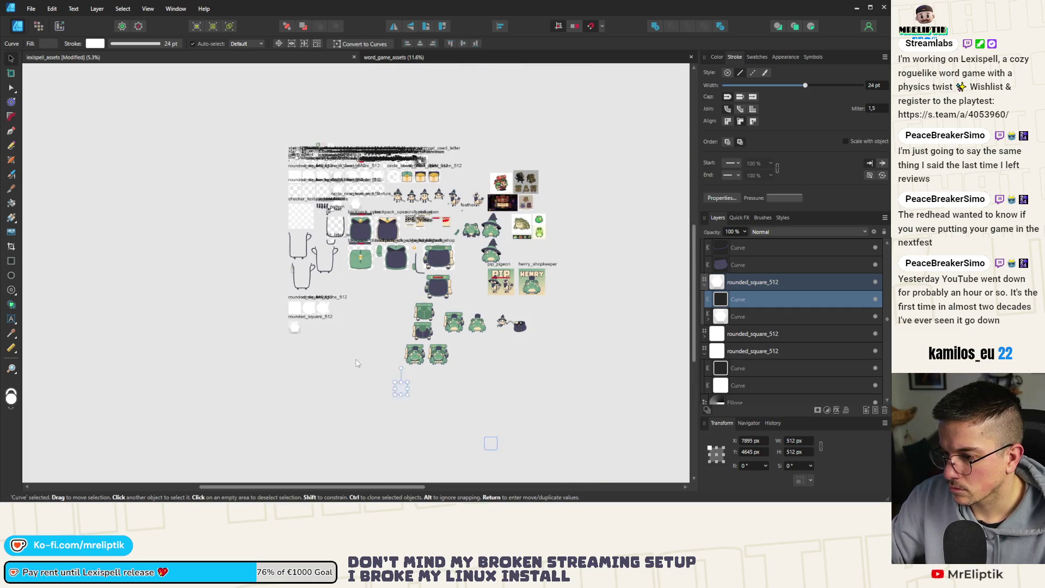
{"action": "left_click_drag", "start_coordinate": [300, 333], "coordinate": [299, 326]}
{"action": "scroll", "coordinate": [297, 334], "scroll_direction": "up", "scroll_amount": 6}
{"action": "left_click", "coordinate": [441, 325]}
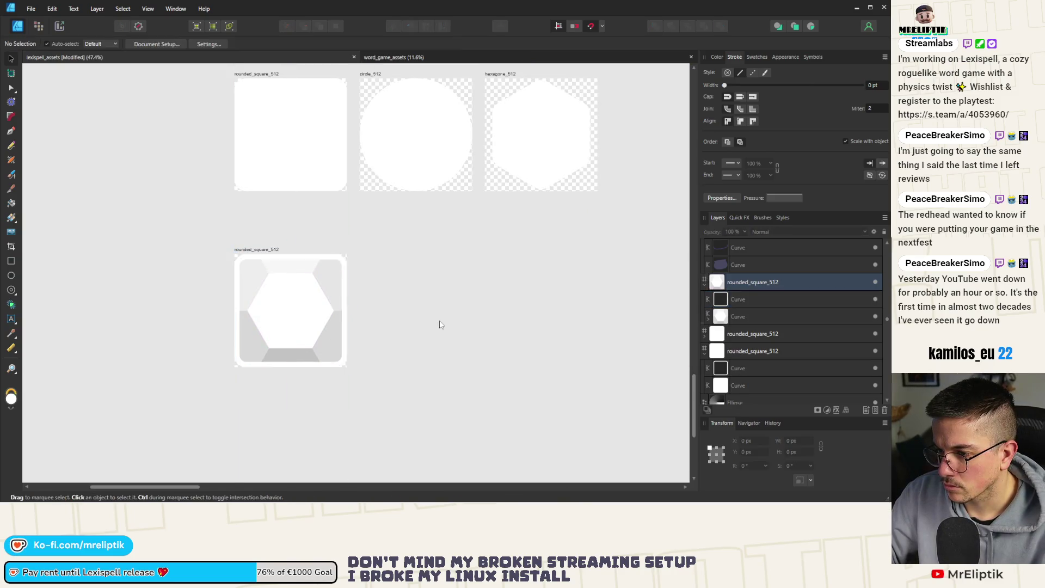
{"action": "scroll", "coordinate": [230, 329], "scroll_direction": "down", "scroll_amount": 1}
{"action": "left_click", "coordinate": [299, 288]}
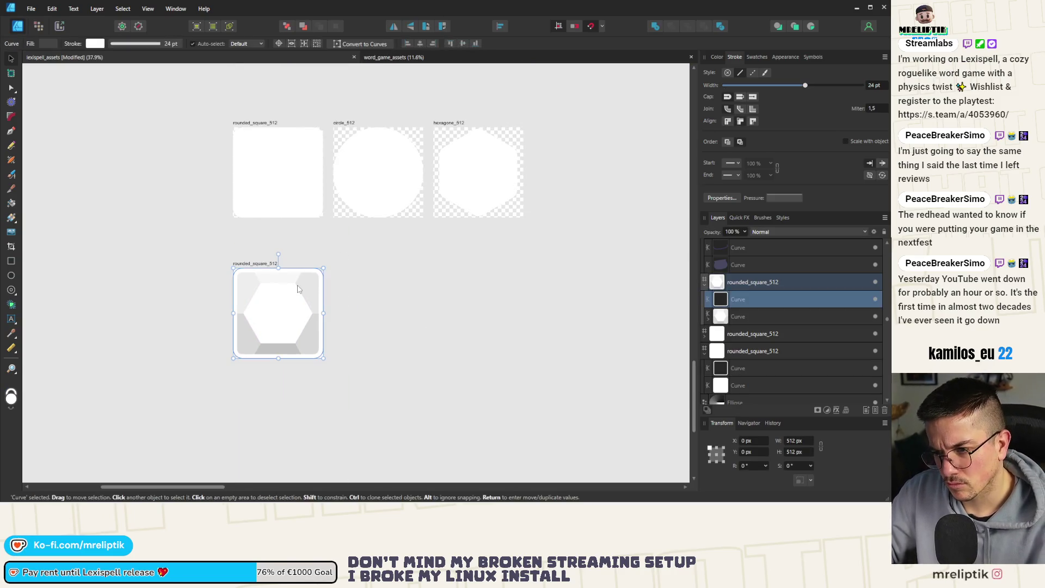
Select the original rounded square's outline curve and snap it to X 0 px
{"action": "left_click", "coordinate": [398, 307]}
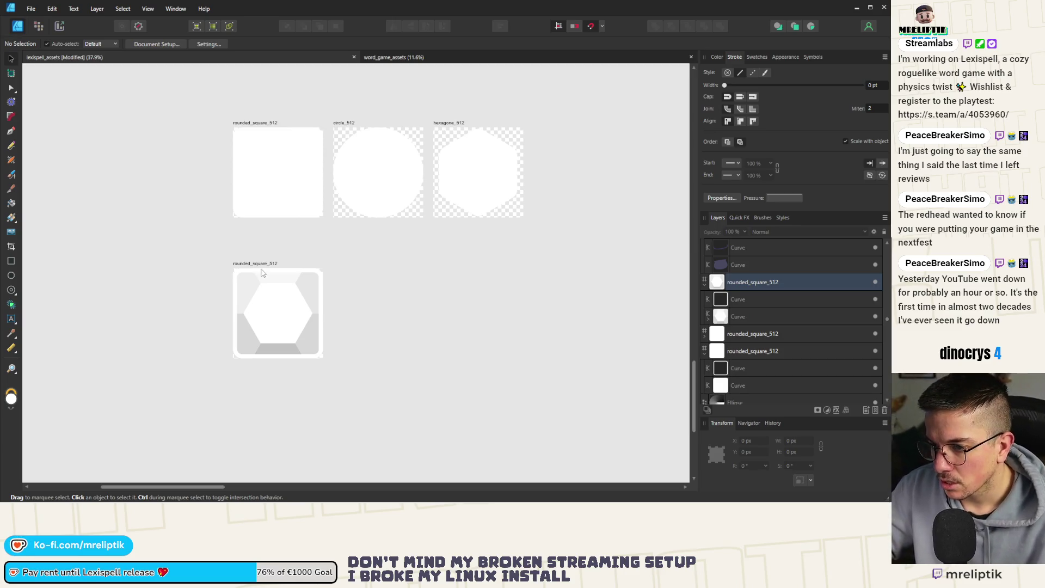
{"action": "left_click", "coordinate": [263, 182]}
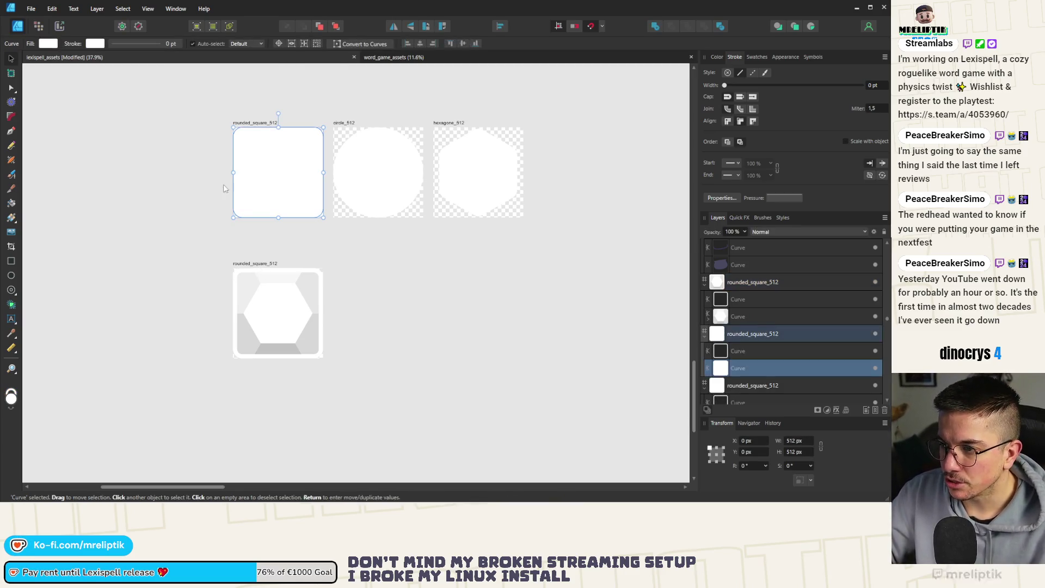
{"action": "scroll", "coordinate": [223, 184], "scroll_direction": "down", "scroll_amount": 2}
{"action": "scroll", "coordinate": [245, 187], "scroll_direction": "up", "scroll_amount": 3}
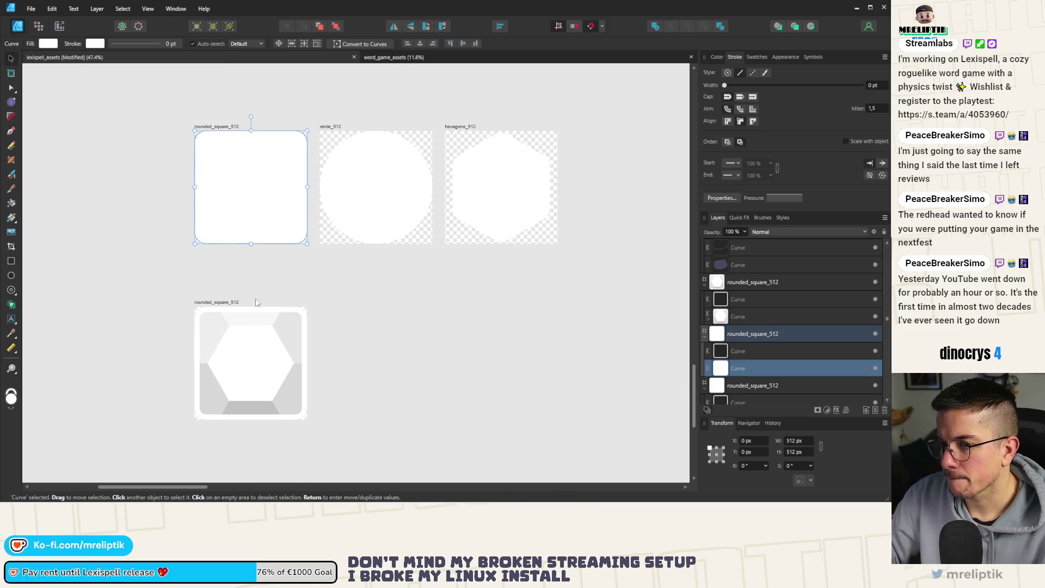
{"action": "left_click", "coordinate": [768, 351]}
{"action": "scroll", "coordinate": [156, 295], "scroll_direction": "down", "scroll_amount": 6}
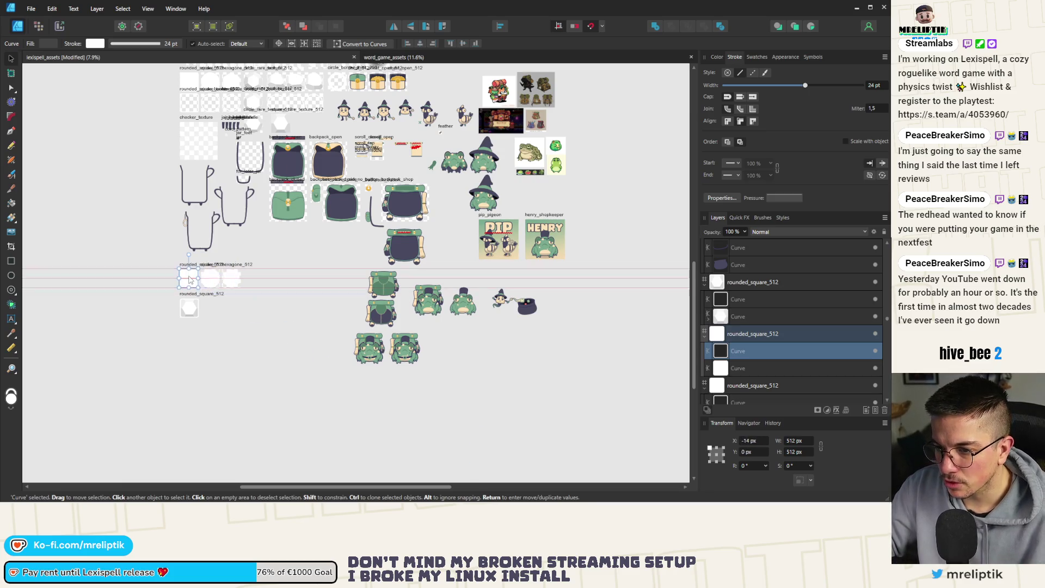
{"action": "scroll", "coordinate": [269, 311], "scroll_direction": "up", "scroll_amount": 7}
{"action": "left_click_drag", "start_coordinate": [304, 307], "coordinate": [307, 306]}
{"action": "scroll", "coordinate": [160, 281], "scroll_direction": "down", "scroll_amount": 3}
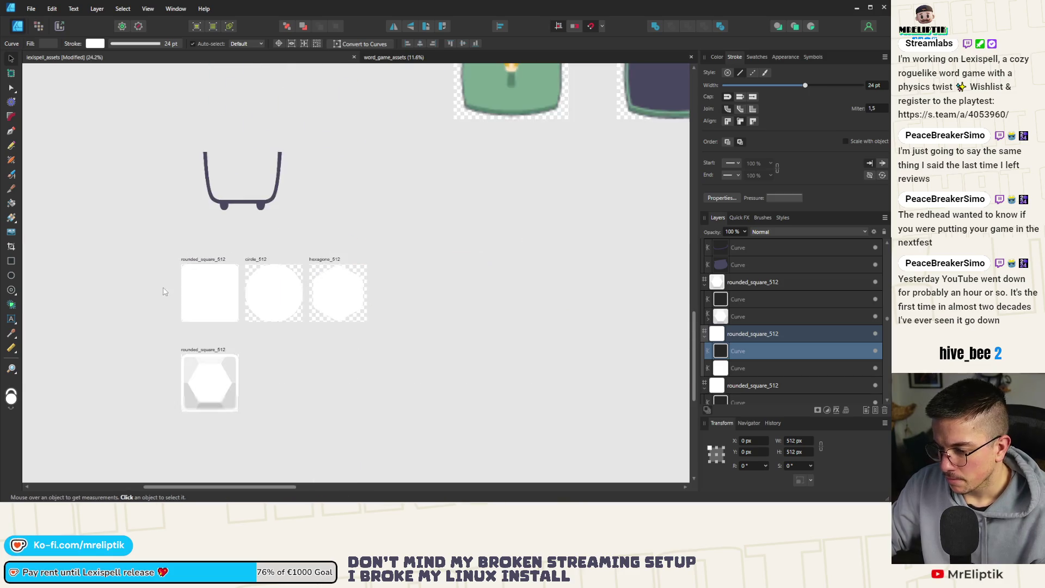
Check the circle_512 ellipse and the hexagon_512 artboard, then clear the selection
{"action": "left_click", "coordinate": [265, 275]}
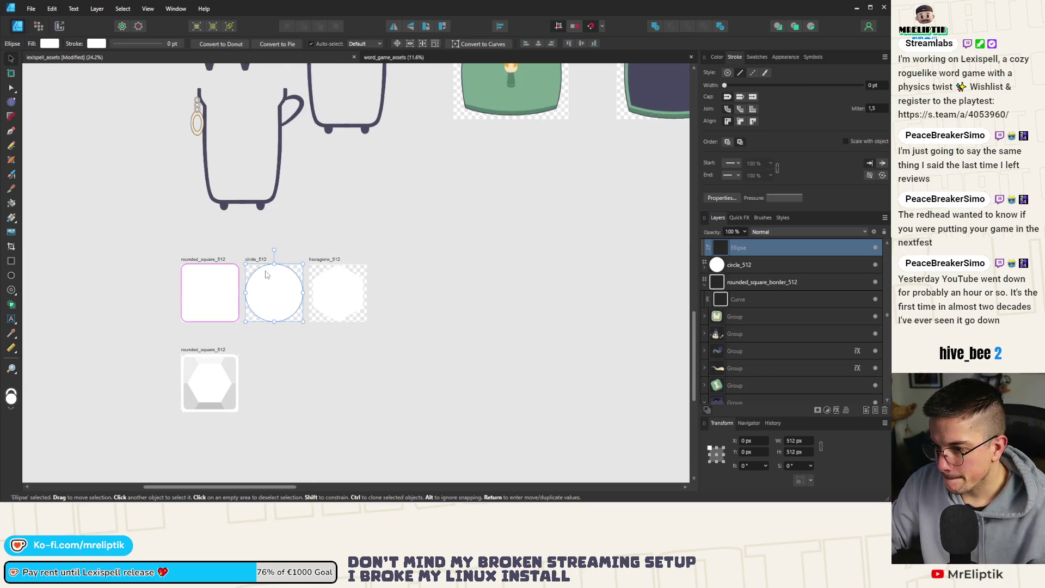
{"action": "left_click", "coordinate": [328, 276]}
{"action": "scroll", "coordinate": [348, 277], "scroll_direction": "up", "scroll_amount": 3}
{"action": "left_click", "coordinate": [325, 187]}
{"action": "scroll", "coordinate": [278, 216], "scroll_direction": "down", "scroll_amount": 5}
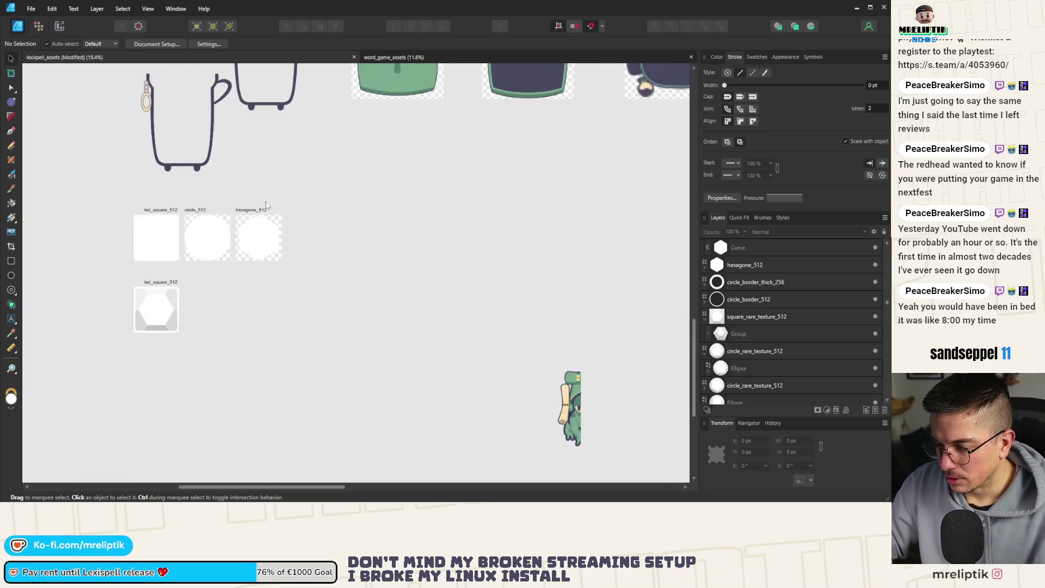
{"action": "scroll", "coordinate": [278, 216], "scroll_direction": "up", "scroll_amount": 4}
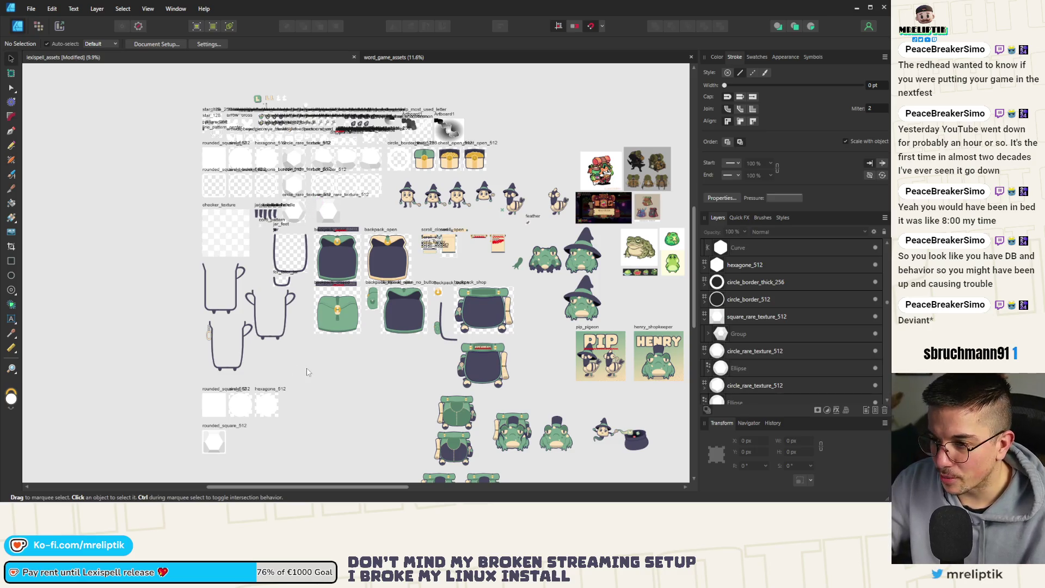
{"action": "scroll", "coordinate": [228, 157], "scroll_direction": "up", "scroll_amount": 5}
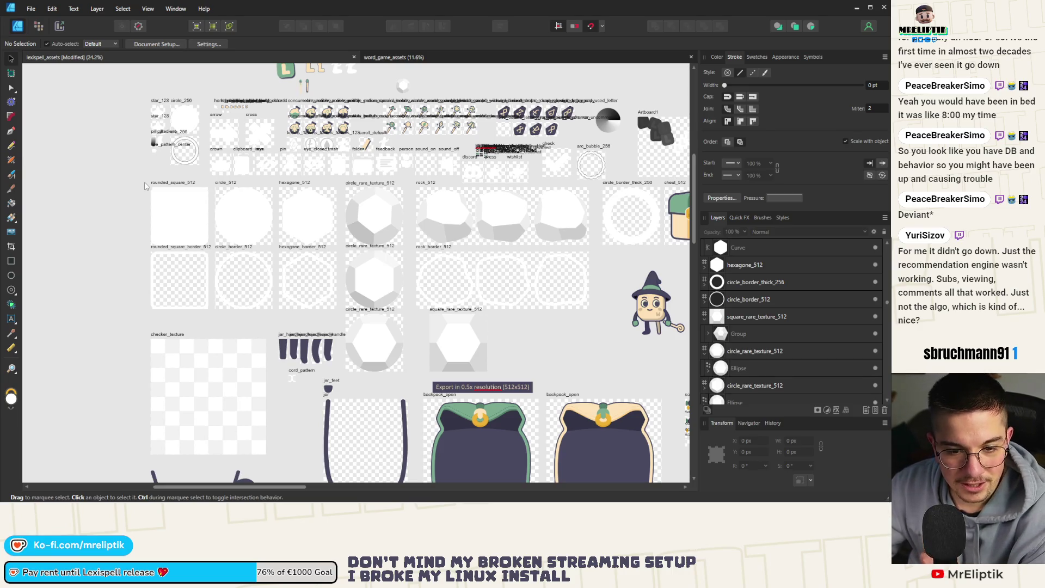
{"action": "scroll", "coordinate": [177, 163], "scroll_direction": "up", "scroll_amount": 5}
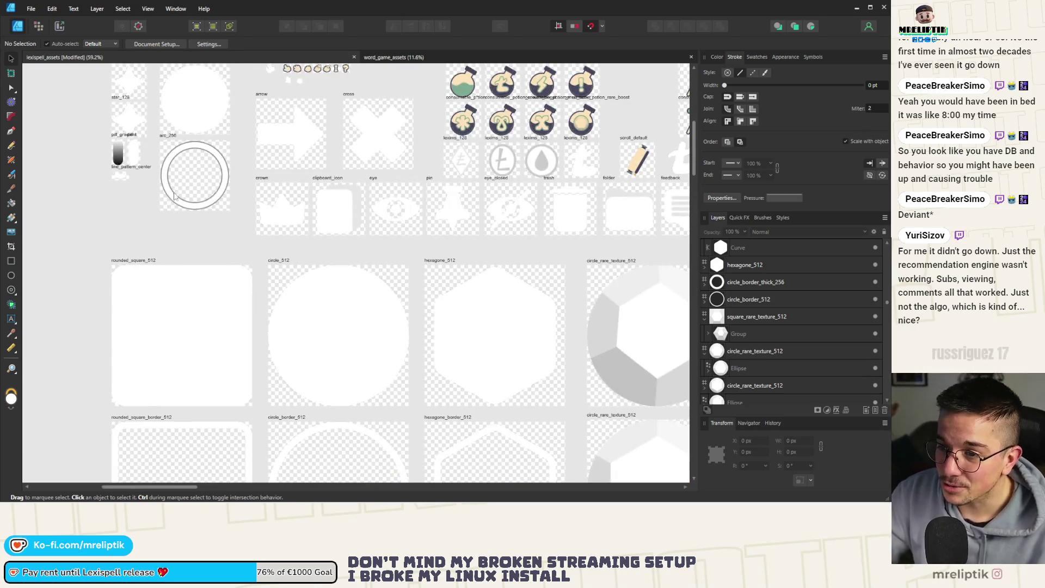
{"action": "scroll", "coordinate": [174, 196], "scroll_direction": "up", "scroll_amount": 2}
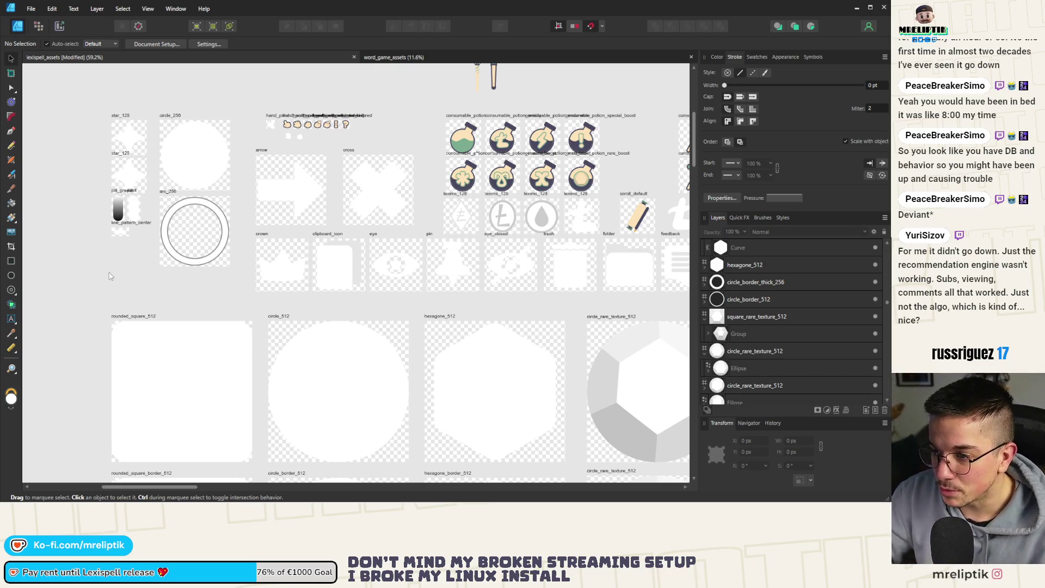
{"action": "scroll", "coordinate": [110, 276], "scroll_direction": "down", "scroll_amount": 5}
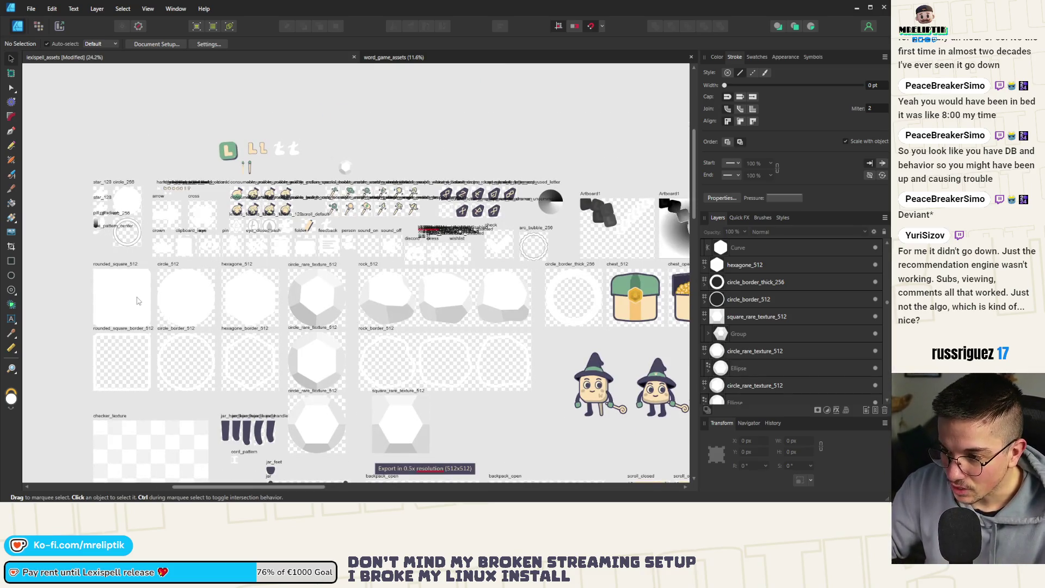
{"action": "scroll", "coordinate": [138, 299], "scroll_direction": "up", "scroll_amount": 3}
{"action": "scroll", "coordinate": [229, 287], "scroll_direction": "down", "scroll_amount": 3}
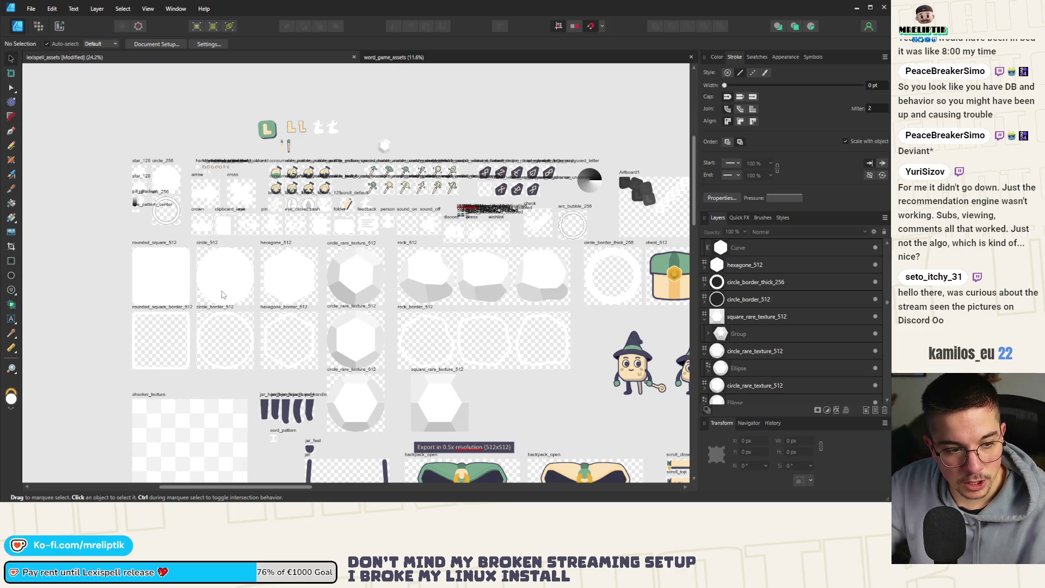
{"action": "mouse_move", "coordinate": [14, 484]}
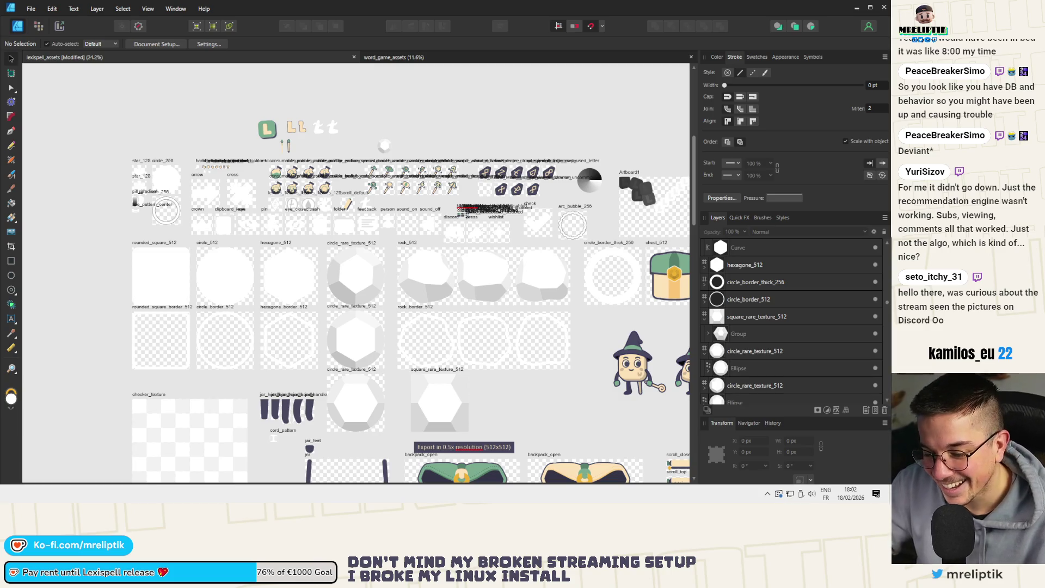
{"action": "scroll", "coordinate": [94, 243], "scroll_direction": "down", "scroll_amount": 3}
{"action": "scroll", "coordinate": [94, 244], "scroll_direction": "down", "scroll_amount": 5, "text": "ctrl"}
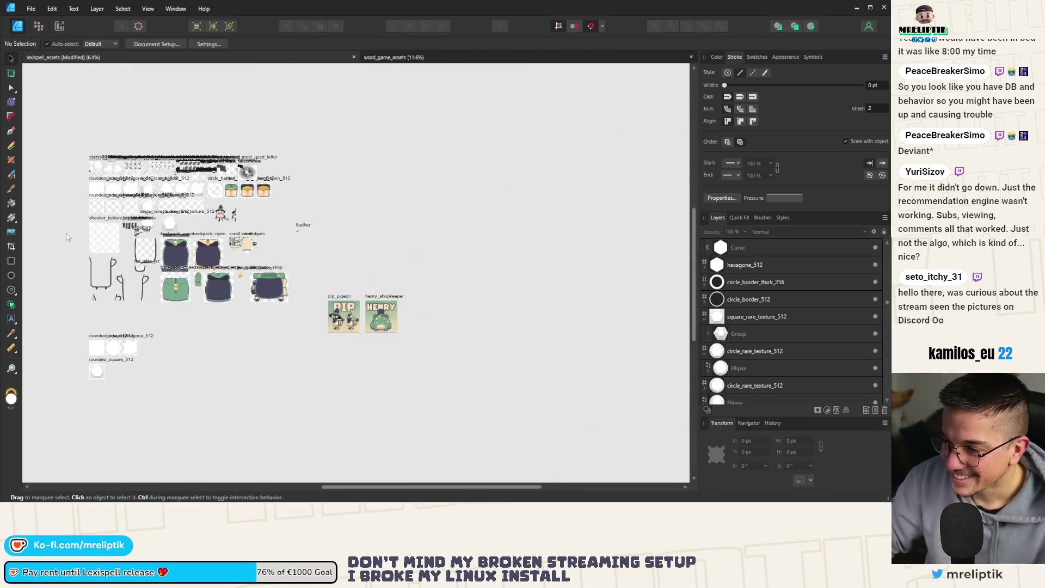
{"action": "scroll", "coordinate": [266, 354], "scroll_direction": "up", "scroll_amount": 10, "text": "ctrl"}
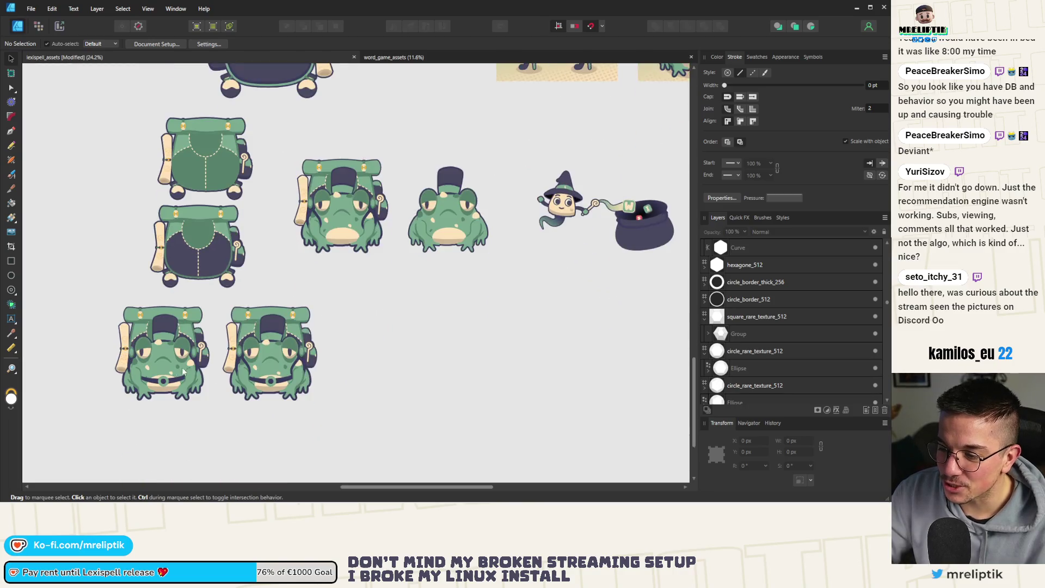
{"action": "scroll", "coordinate": [303, 397], "scroll_direction": "down", "scroll_amount": 2, "text": "ctrl"}
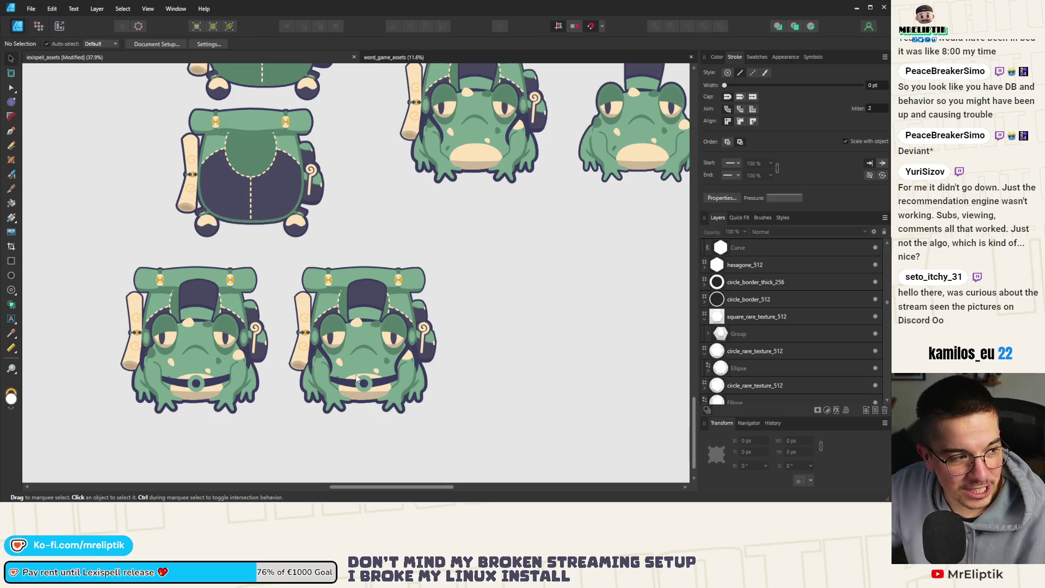
{"action": "scroll", "coordinate": [340, 244], "scroll_direction": "up", "scroll_amount": 3}
{"action": "scroll", "coordinate": [341, 243], "scroll_direction": "right", "scroll_amount": 4}
{"action": "scroll", "coordinate": [286, 446], "scroll_direction": "down", "scroll_amount": 2}
{"action": "scroll", "coordinate": [286, 446], "scroll_direction": "left", "scroll_amount": 2}
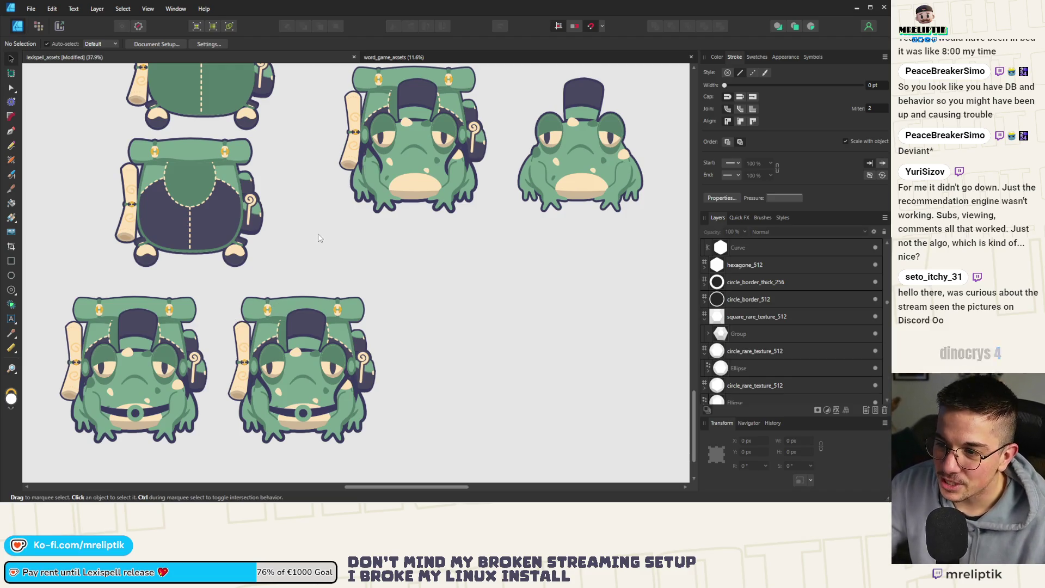
{"action": "scroll", "coordinate": [362, 264], "scroll_direction": "down", "scroll_amount": 5}
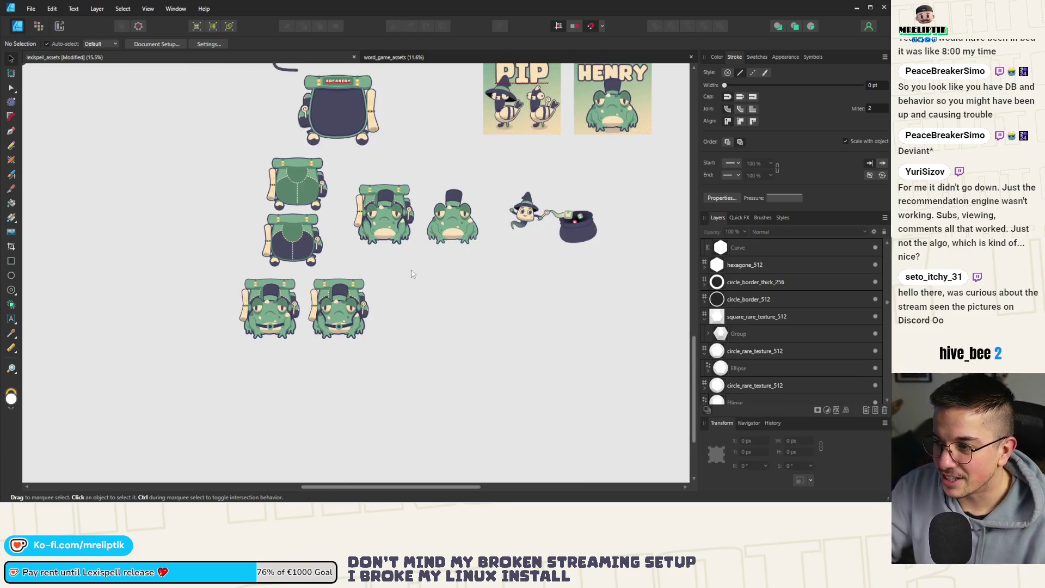
{"action": "scroll", "coordinate": [427, 263], "scroll_direction": "up", "scroll_amount": 6}
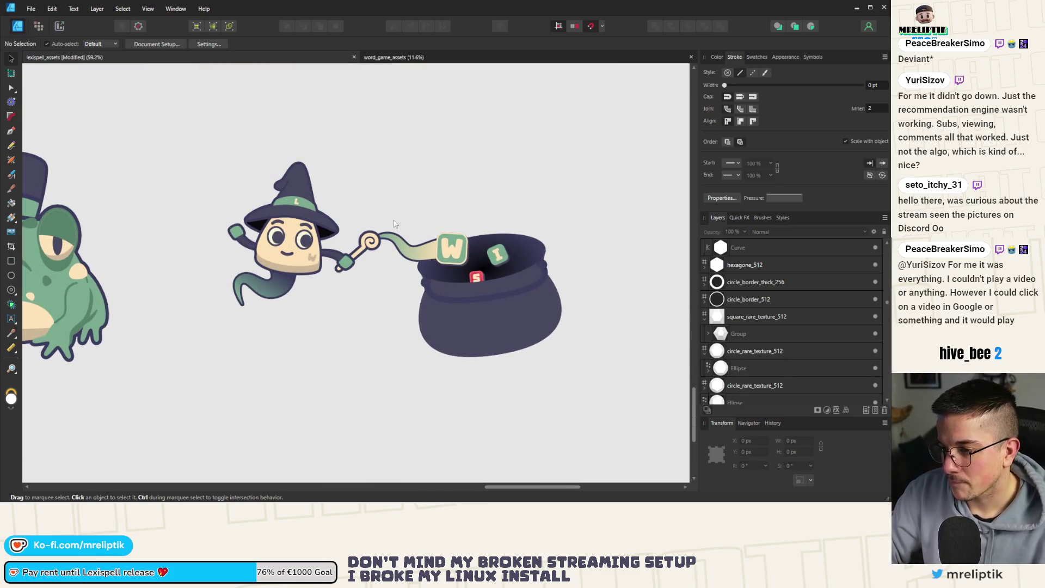
{"action": "left_click", "coordinate": [415, 244]}
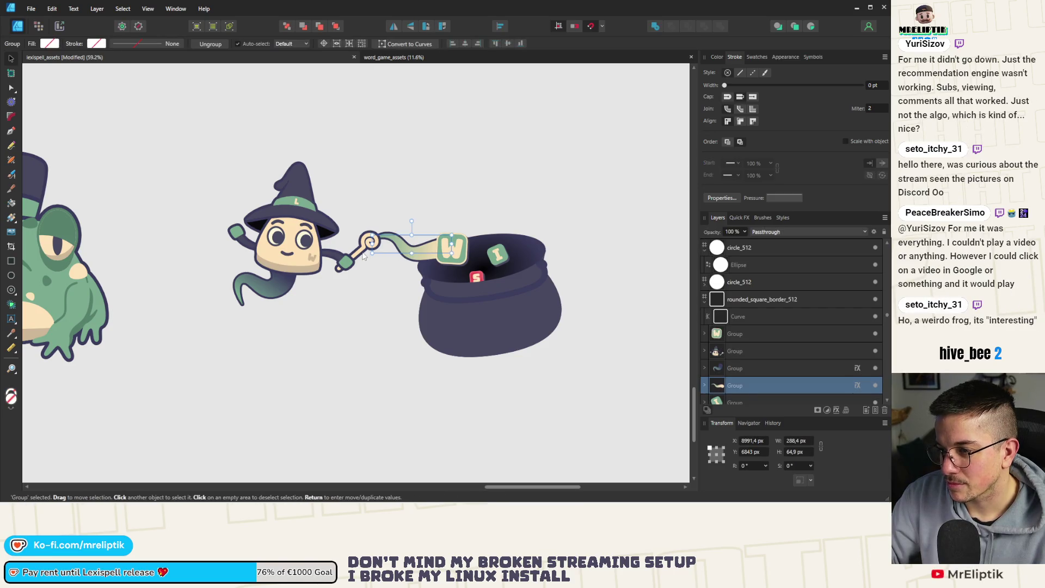
{"action": "left_click", "coordinate": [462, 254]}
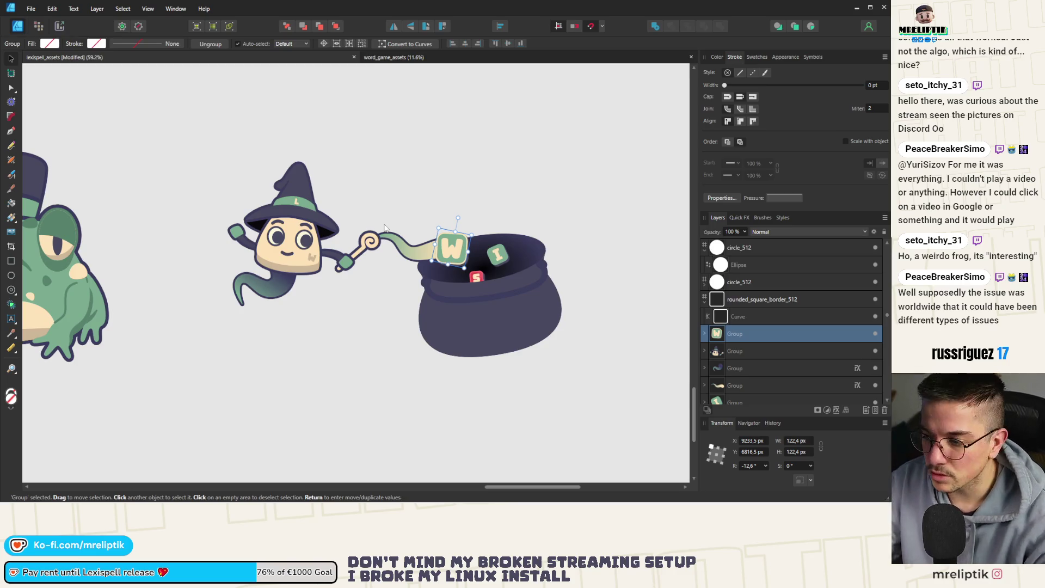
{"action": "scroll", "coordinate": [242, 179], "scroll_direction": "down", "scroll_amount": 3}
{"action": "scroll", "coordinate": [248, 209], "scroll_direction": "up", "scroll_amount": 3}
{"action": "left_click", "coordinate": [247, 208]}
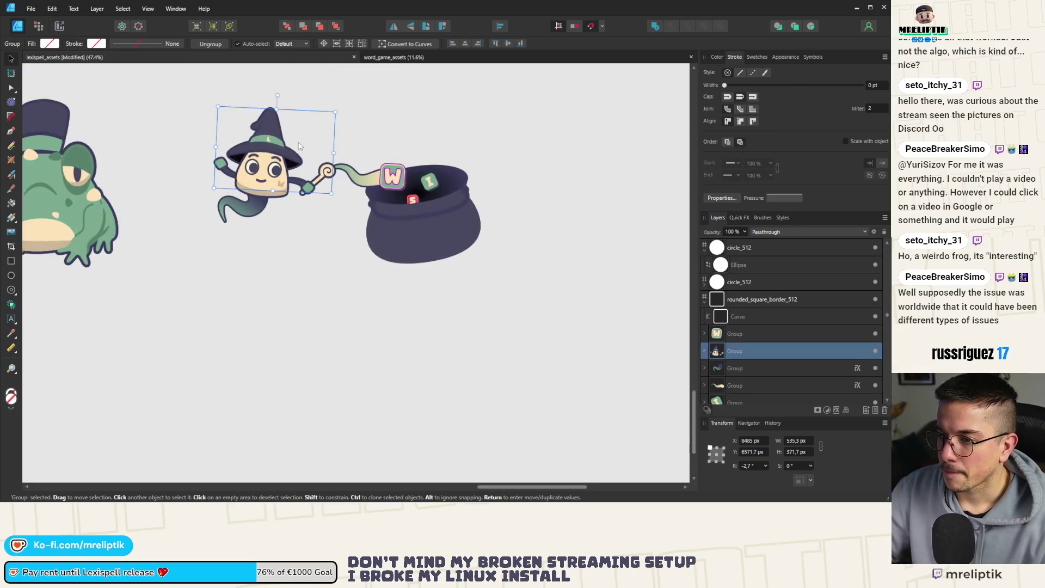
Export the marquee-selected wizard and wand as a selection-only PNG named mascot_triangle
{"action": "left_click_drag", "start_coordinate": [361, 135], "coordinate": [174, 315]}
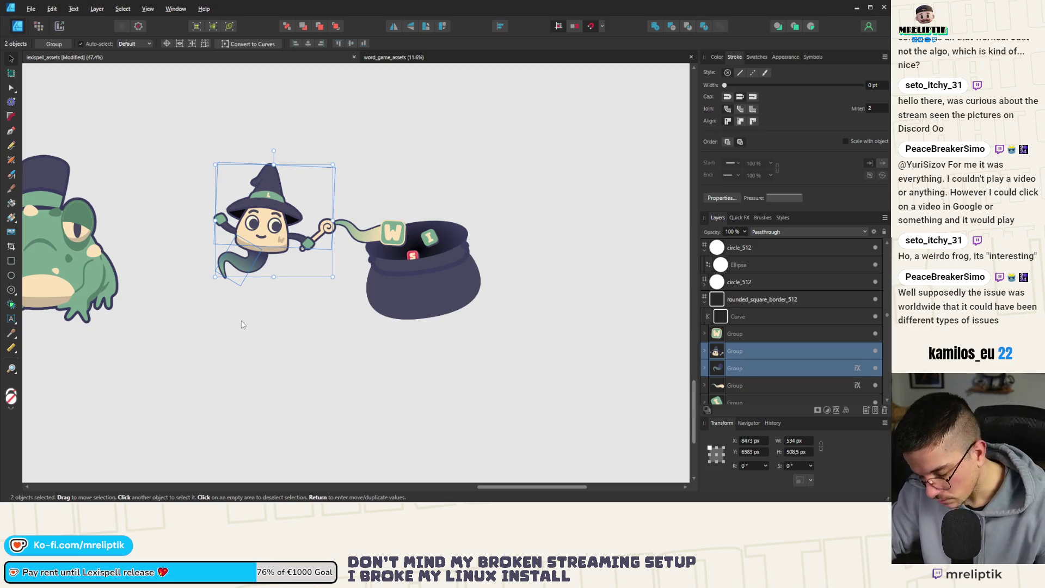
{"action": "key", "text": "ctrl+shift+alt+s"}
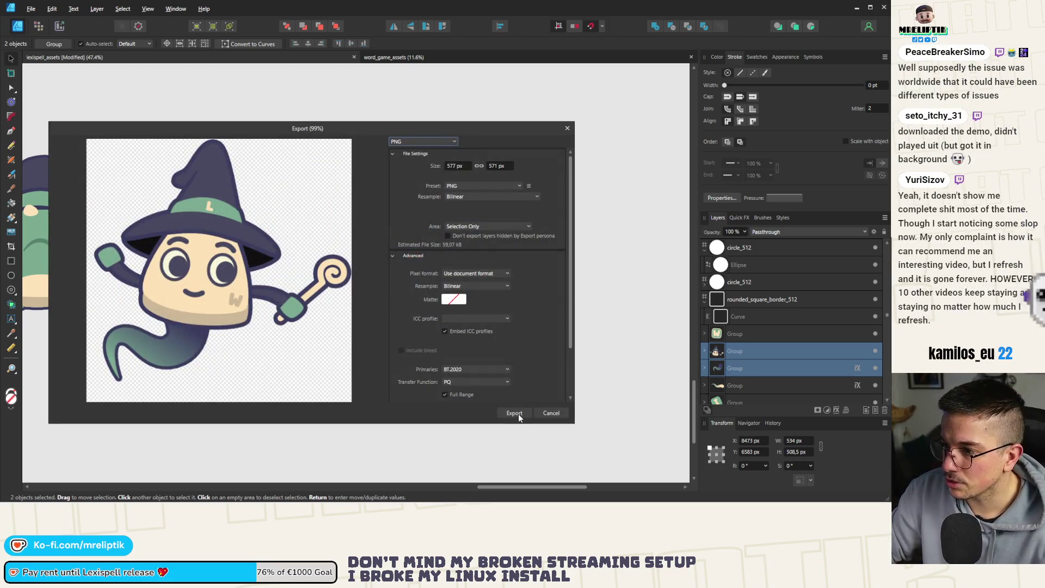
{"action": "left_click", "coordinate": [514, 413]}
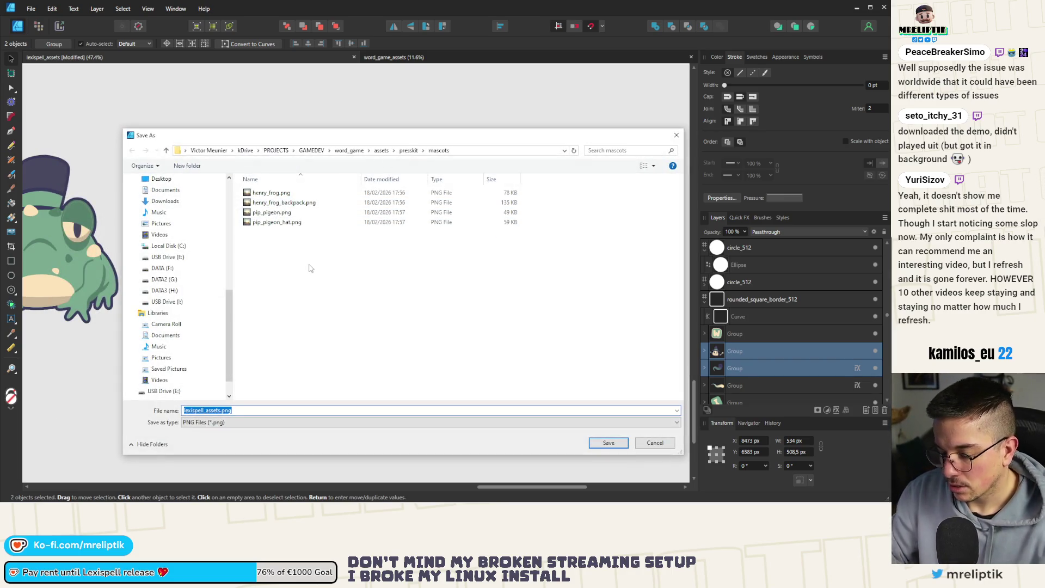
{"action": "mouse_move", "coordinate": [345, 140]}
{"action": "left_mouse_down"}
{"action": "mouse_move", "coordinate": [277, 486]}
{"action": "mouse_move", "coordinate": [310, 126]}
{"action": "left_mouse_up"}
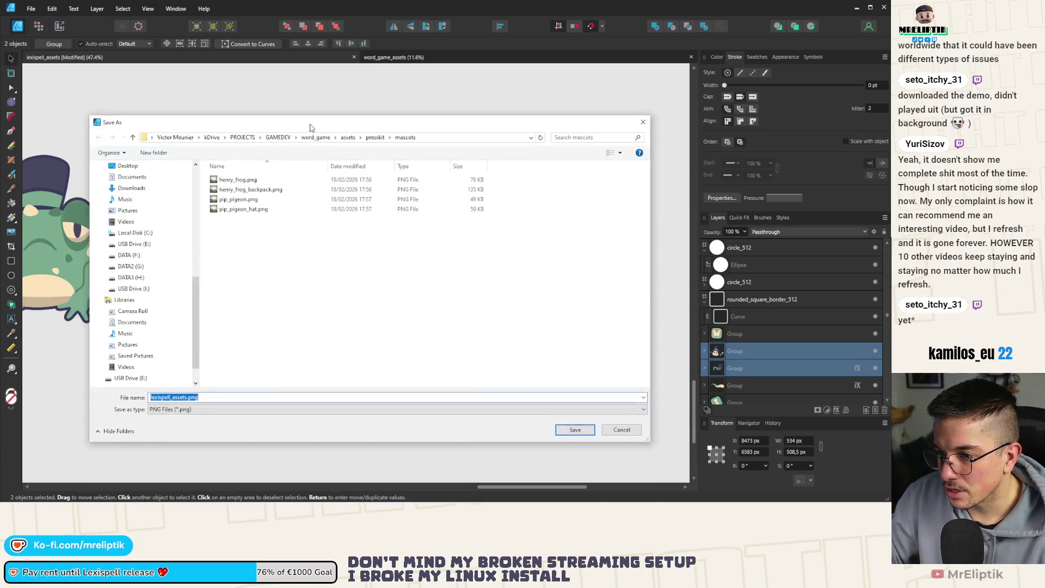
{"action": "type", "text": "masc"}
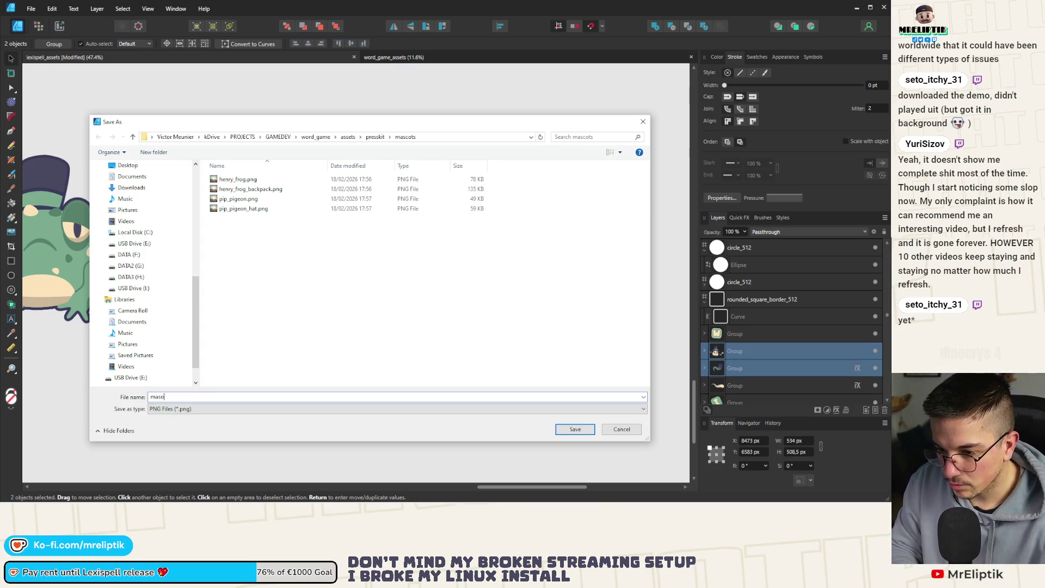
{"action": "type", "text": "ot_trixie"}
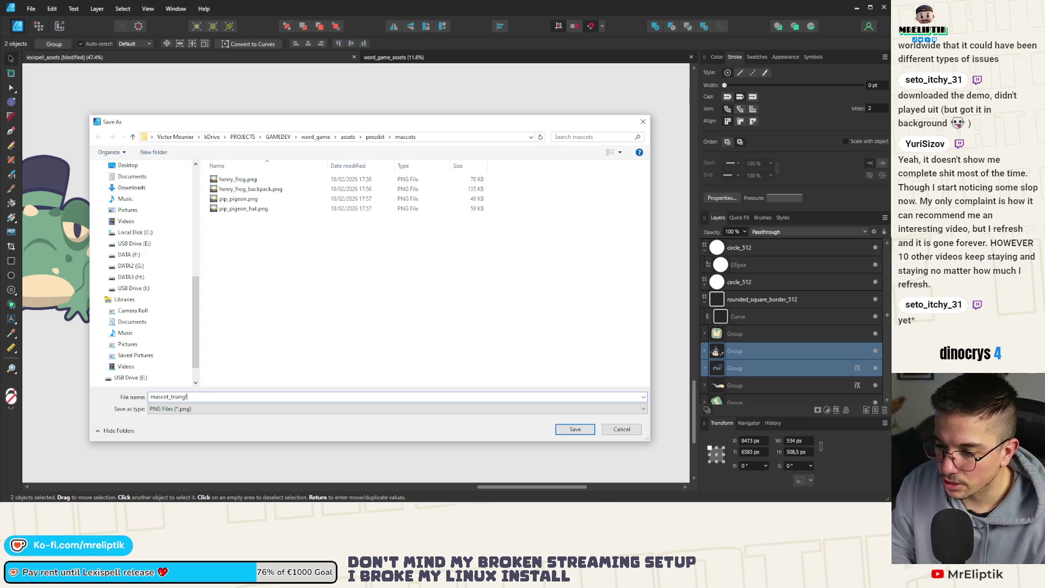
{"action": "key", "text": "Return"}
{"action": "left_click", "coordinate": [320, 330]}
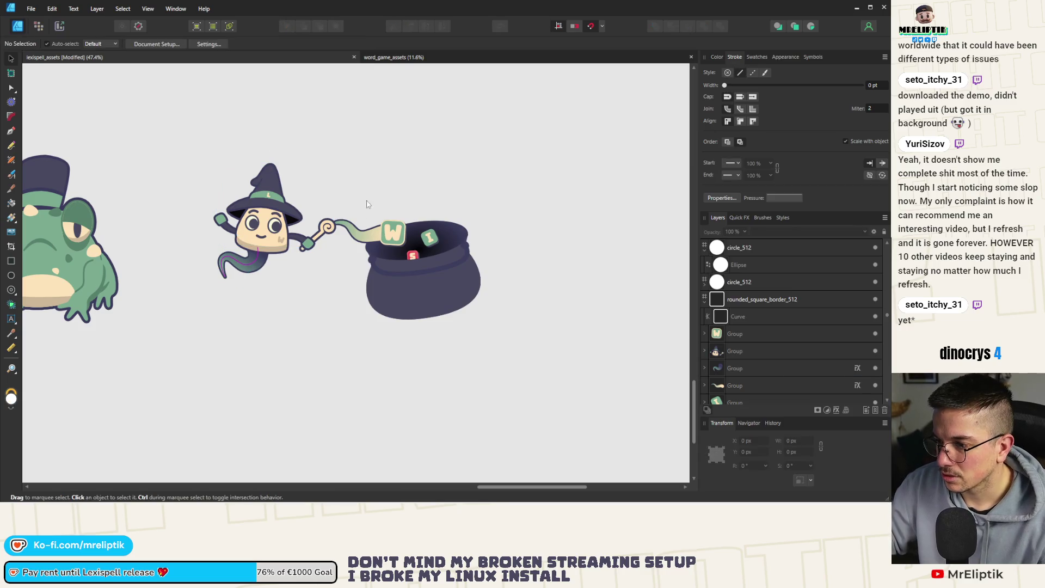
Select the wizard, wand and streamer together, and open then dismiss the PNG export
{"action": "left_click", "coordinate": [366, 239]}
{"action": "left_click", "coordinate": [412, 131]}
{"action": "left_click_drag", "start_coordinate": [411, 131], "coordinate": [147, 370]}
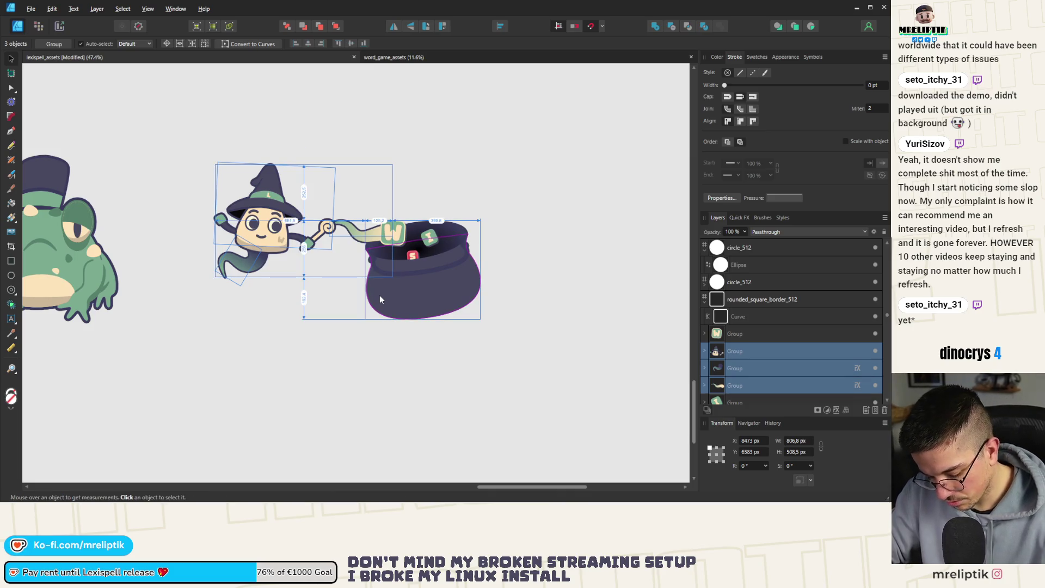
{"action": "key", "text": "ctrl+shift+alt+w"}
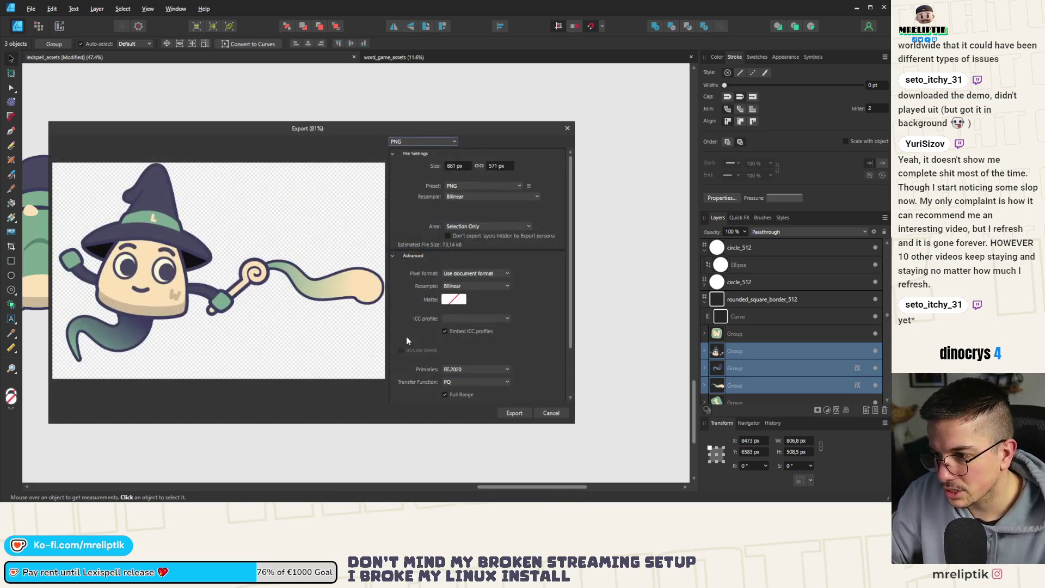
{"action": "left_click", "coordinate": [513, 413]}
Duplicate the wizard, staff and W tile below the original, deleting the copy's W tile
{"action": "scroll", "coordinate": [379, 241], "scroll_direction": "up", "scroll_amount": 3}
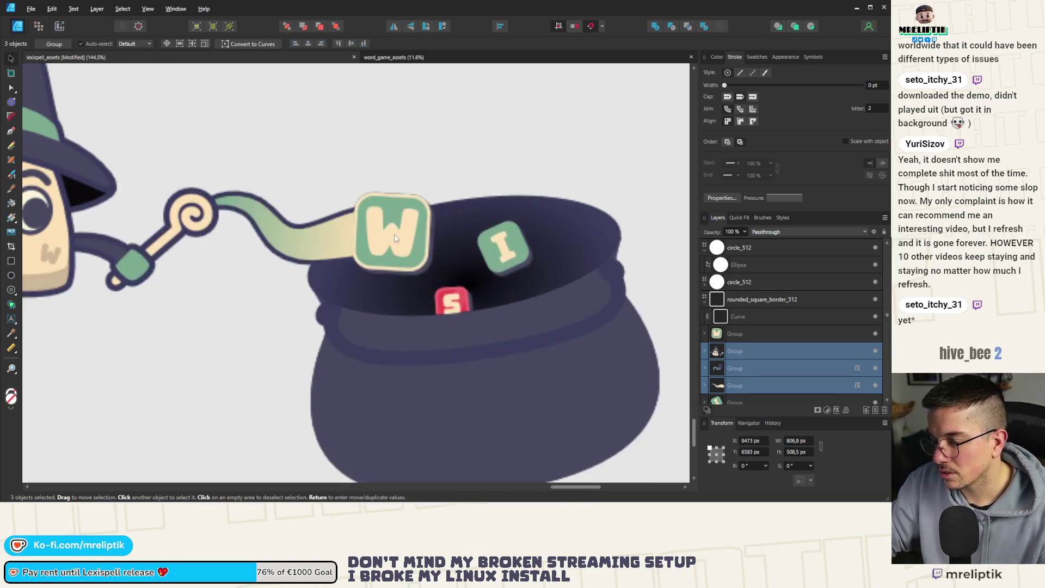
{"action": "left_click", "coordinate": [392, 175]}
{"action": "scroll", "coordinate": [341, 279], "scroll_direction": "down", "scroll_amount": 3}
{"action": "scroll", "coordinate": [445, 214], "scroll_direction": "down", "scroll_amount": 1}
{"action": "left_click_drag", "start_coordinate": [446, 157], "coordinate": [243, 326]}
{"action": "left_click_drag", "start_coordinate": [313, 210], "coordinate": [313, 366], "text": "ctrl"}
{"action": "left_click", "coordinate": [403, 385]}
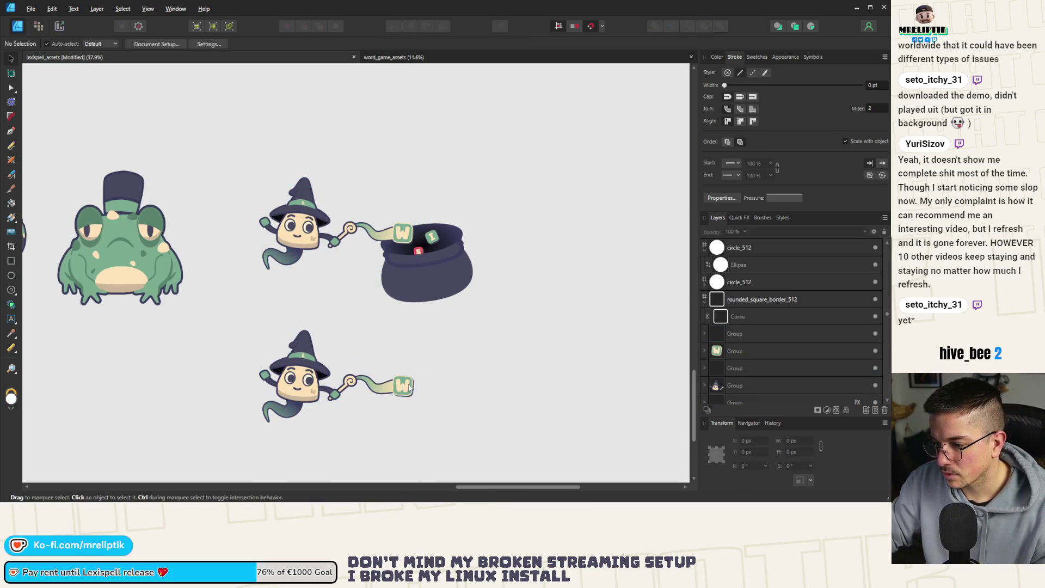
{"action": "key", "text": "Delete"}
Reshape the lower streamer's tip by dragging its right end node's handle
{"action": "scroll", "coordinate": [393, 280], "scroll_direction": "down", "scroll_amount": 1}
{"action": "scroll", "coordinate": [393, 280], "scroll_direction": "up", "scroll_amount": 1}
{"action": "left_click_drag", "start_coordinate": [459, 270], "coordinate": [226, 381]}
{"action": "left_click", "coordinate": [392, 321]}
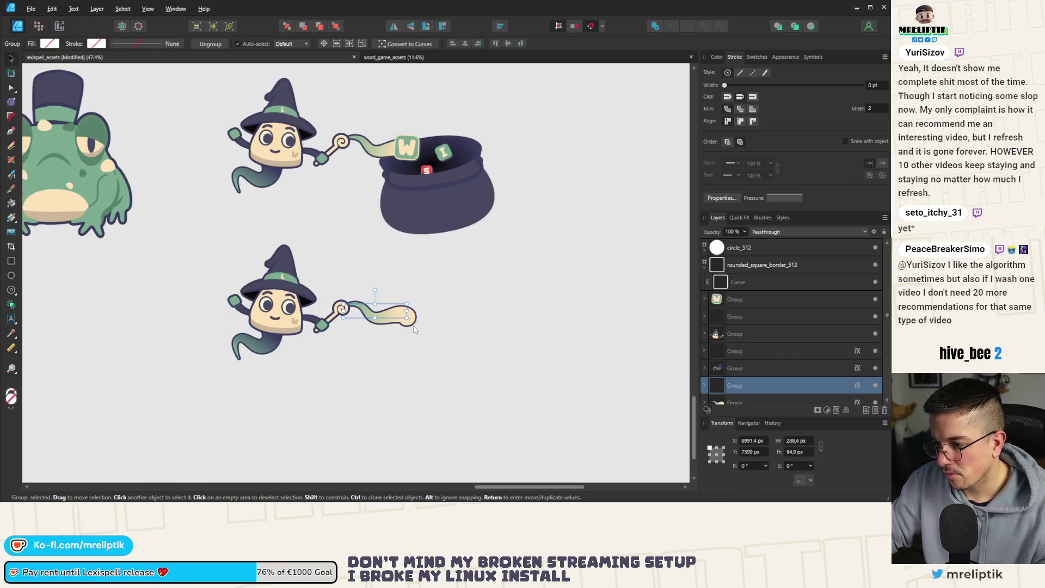
{"action": "scroll", "coordinate": [381, 307], "scroll_direction": "up", "scroll_amount": 5}
{"action": "double_click", "coordinate": [346, 292]}
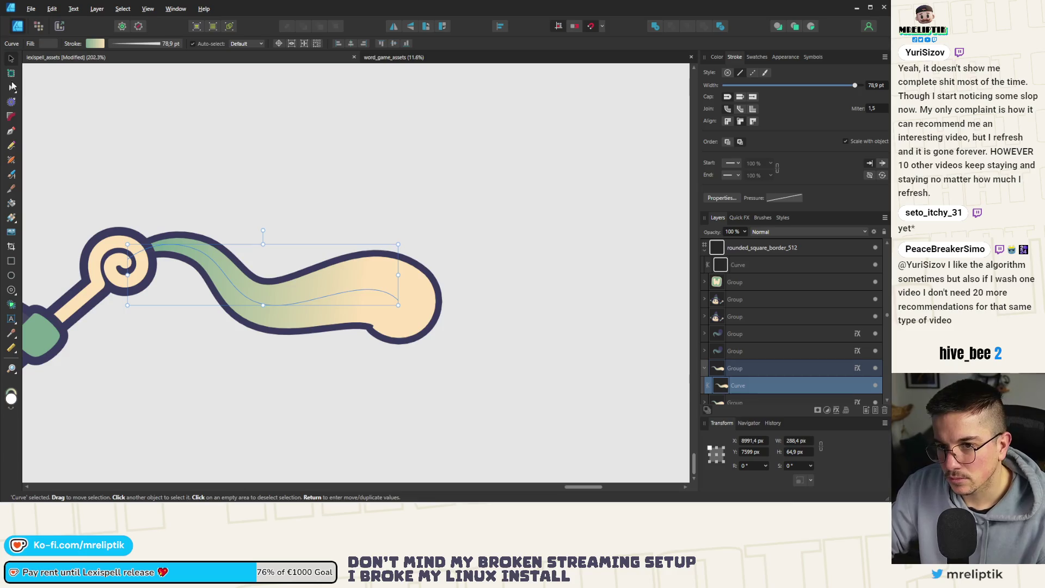
{"action": "key", "text": "a"}
{"action": "left_click", "coordinate": [399, 299]}
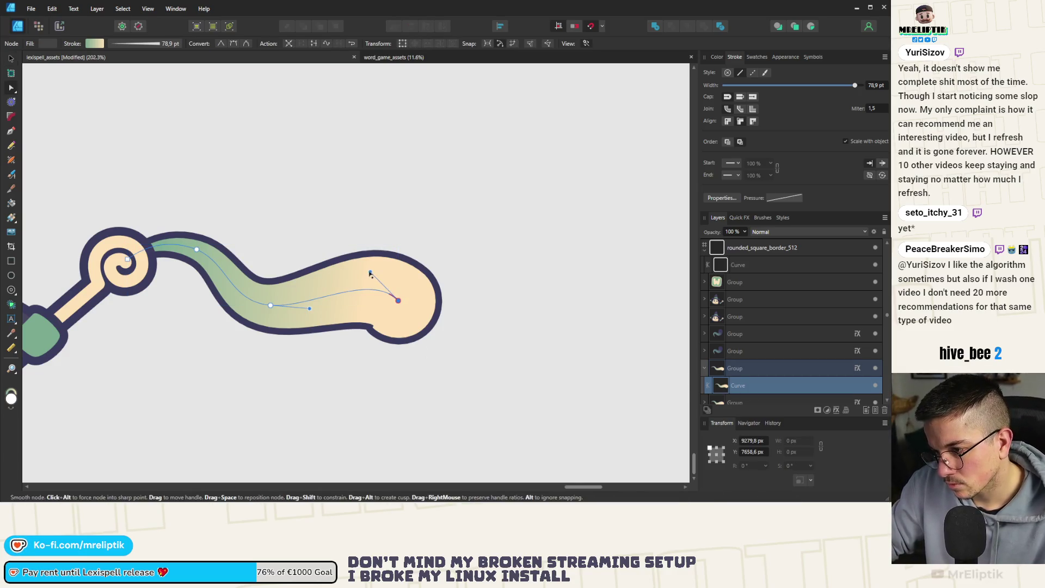
{"action": "left_click_drag", "start_coordinate": [370, 271], "coordinate": [348, 282]}
{"action": "left_click", "coordinate": [372, 223]}
{"action": "scroll", "coordinate": [370, 225], "scroll_direction": "down", "scroll_amount": 5}
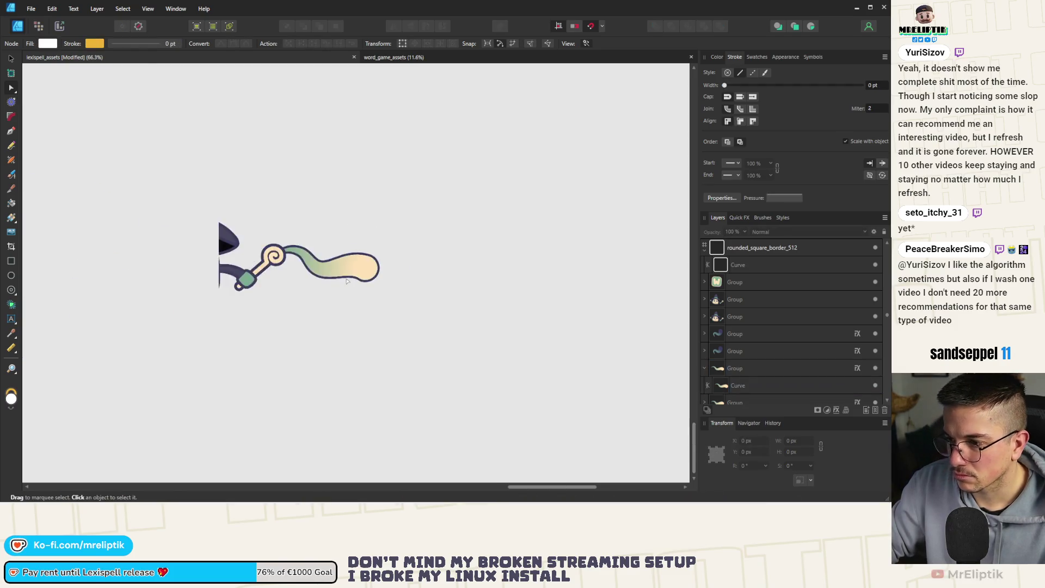
Marquee the lower wizard's three groups and save them as PNG mascot_triangle_word_trail
{"action": "left_click", "coordinate": [11, 59]}
{"action": "left_click_drag", "start_coordinate": [149, 165], "coordinate": [423, 390]}
{"action": "key", "text": "ctrl+alt+shift+s"}
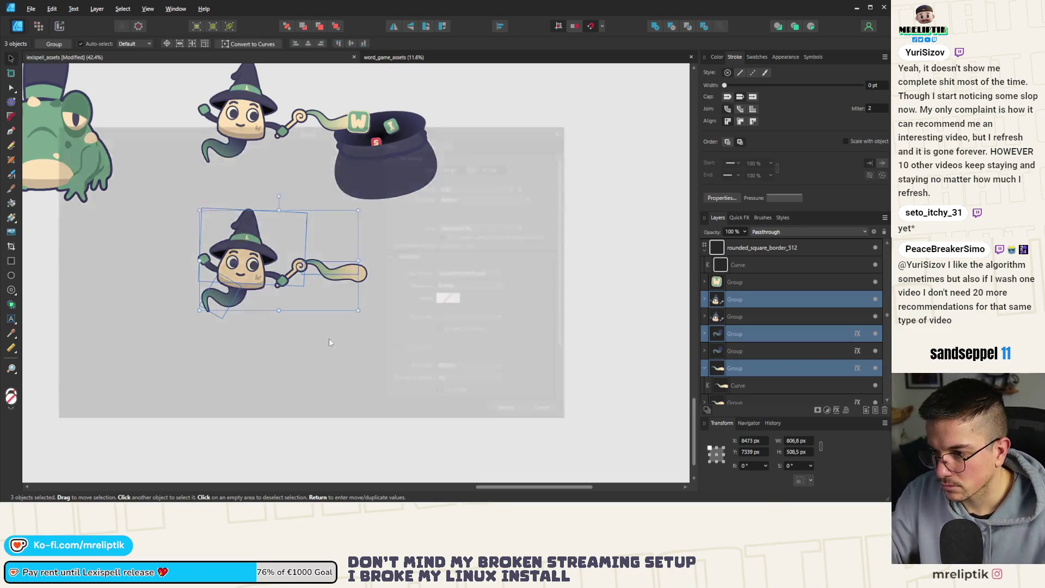
{"action": "left_click", "coordinate": [501, 410]}
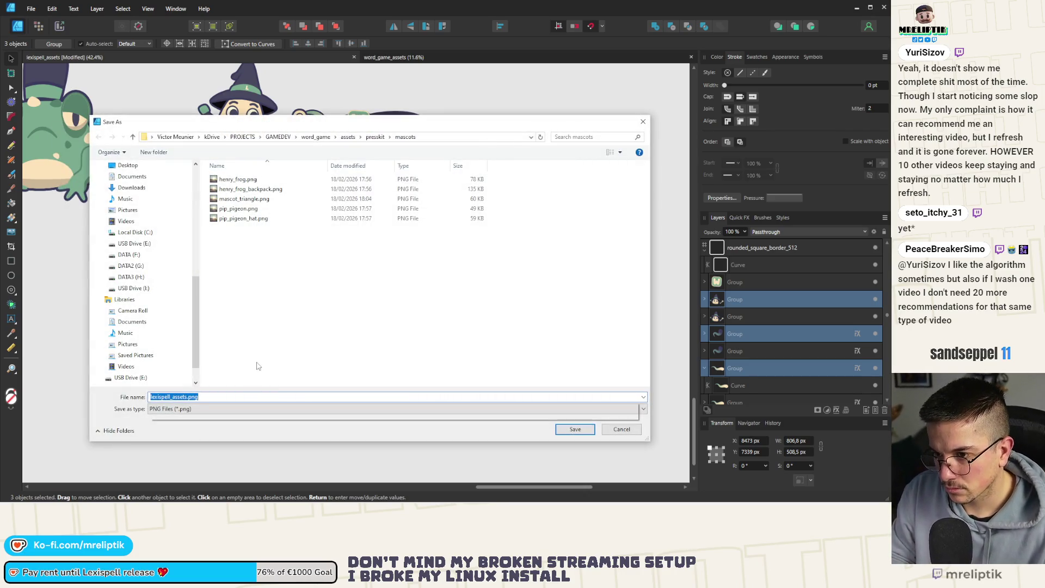
{"action": "type", "text": "mascot_tra"}
{"action": "type", "text": "iangle_"}
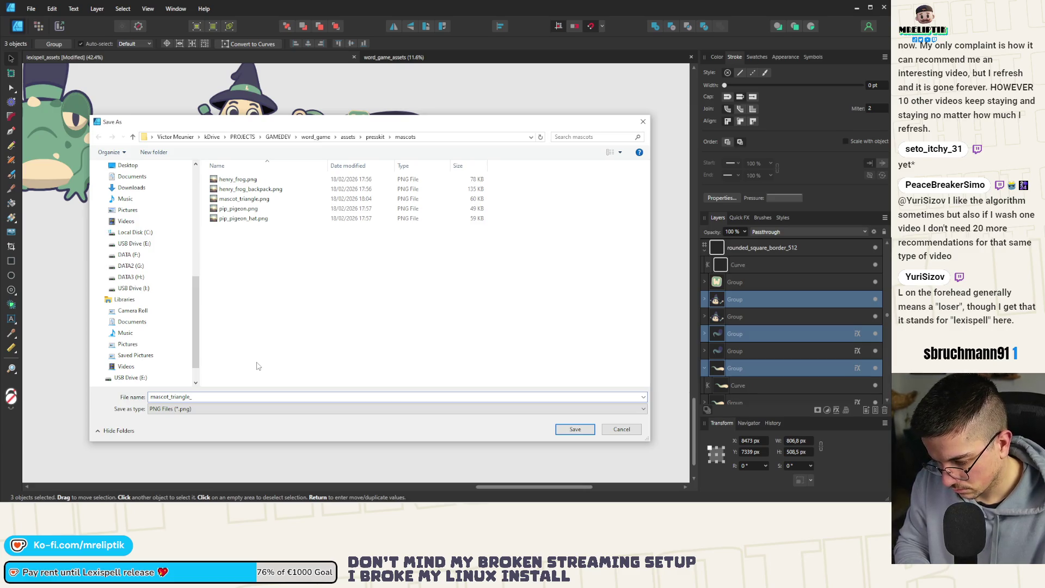
{"action": "type", "text": "tra"}
{"action": "key", "text": "BackSpace"}
{"action": "key", "text": "BackSpace"}
{"action": "key", "text": "BackSpace"}
{"action": "type", "text": "word_trail"}
{"action": "key", "text": "Return"}
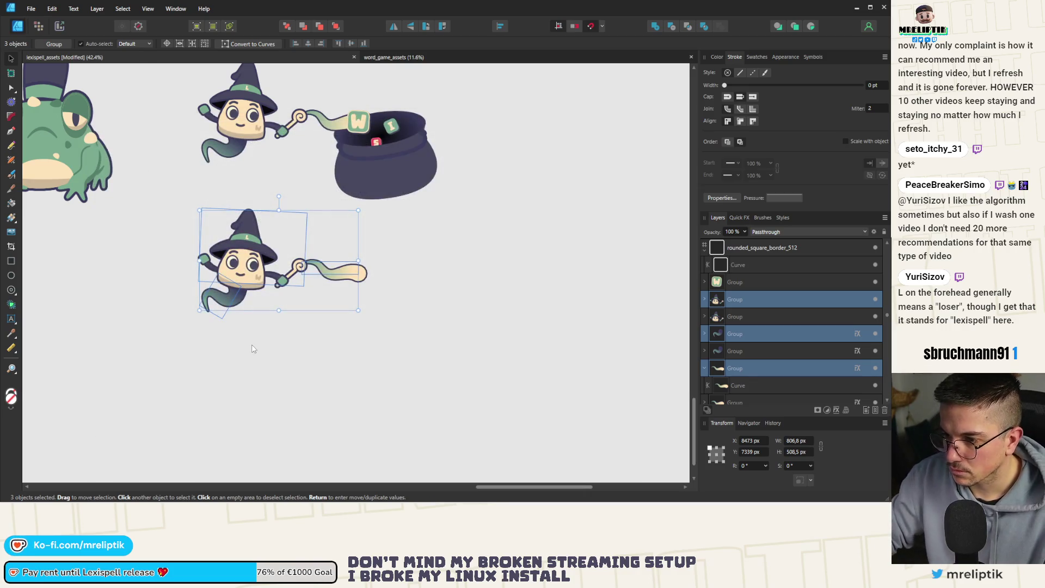
{"action": "left_click", "coordinate": [256, 361]}
{"action": "scroll", "coordinate": [349, 346], "scroll_direction": "down", "scroll_amount": 2}
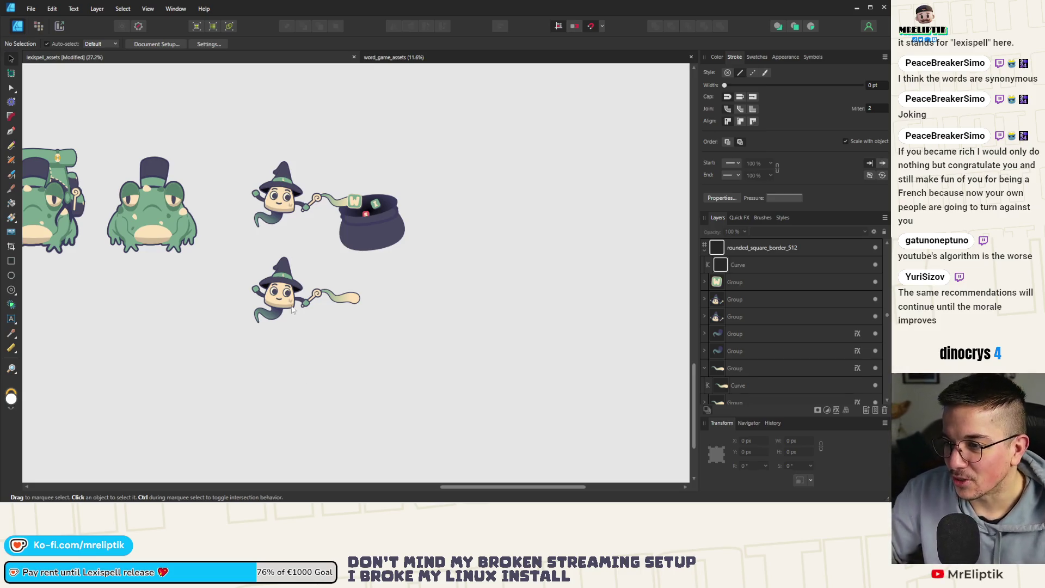
Zoom out over the sheet, then zoom in on the row of three standing witch variants
{"action": "scroll", "coordinate": [266, 272], "scroll_direction": "up", "scroll_amount": 2, "text": "ctrl"}
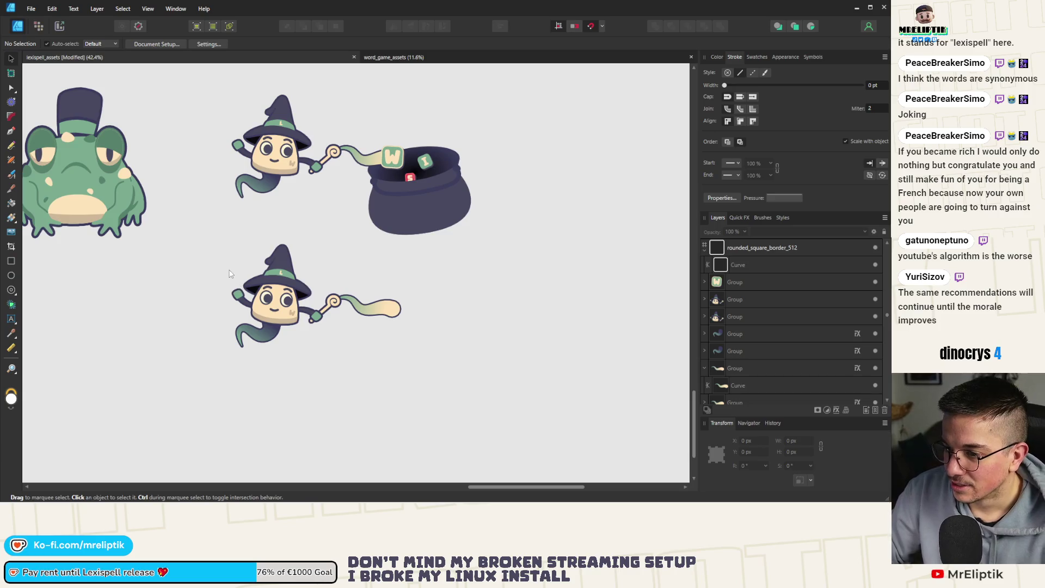
{"action": "scroll", "coordinate": [228, 268], "scroll_direction": "down", "scroll_amount": 3}
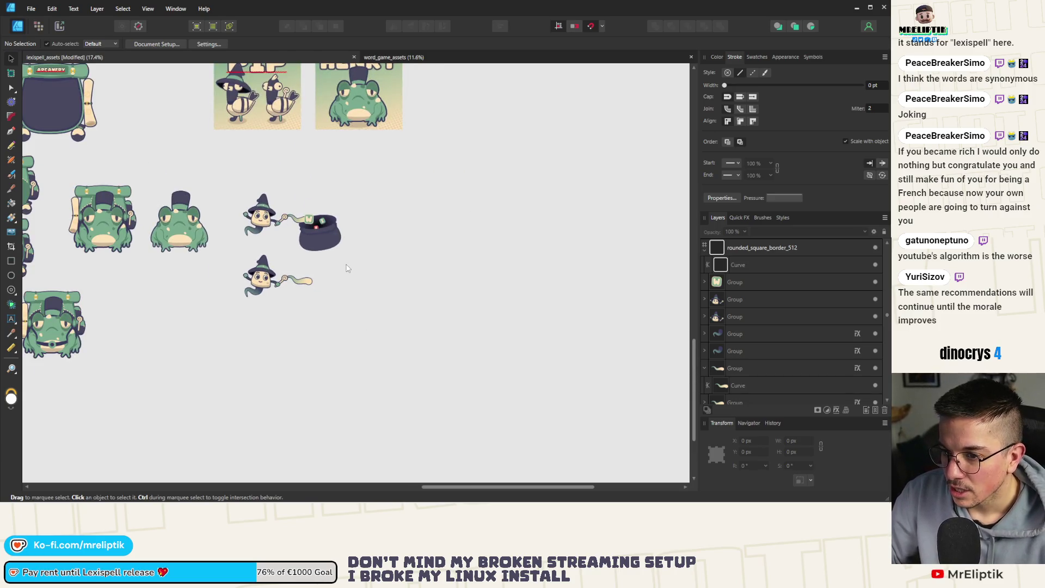
{"action": "scroll", "coordinate": [347, 267], "scroll_direction": "down", "scroll_amount": 2}
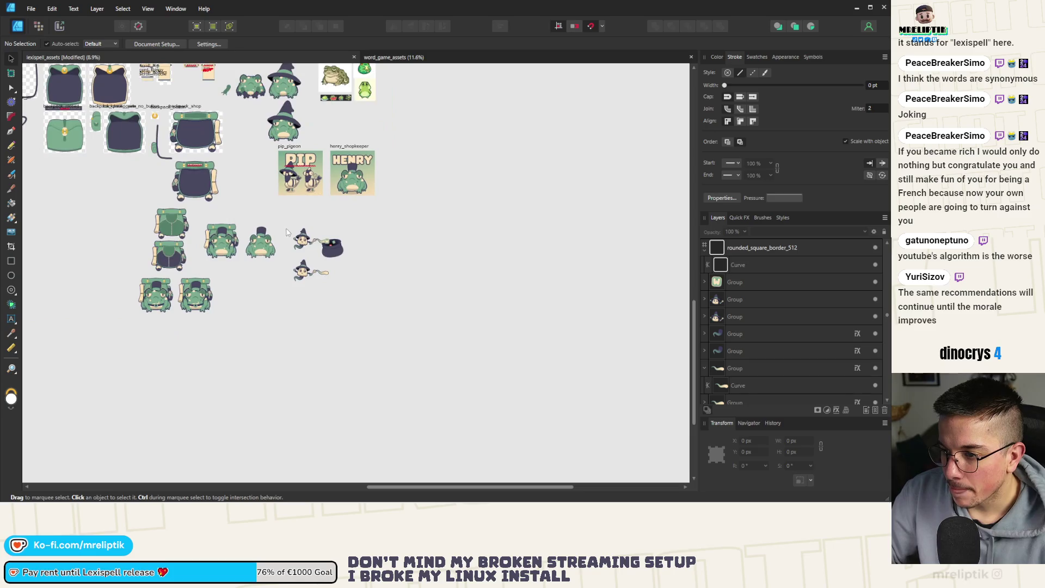
{"action": "scroll", "coordinate": [313, 275], "scroll_direction": "up", "scroll_amount": 3}
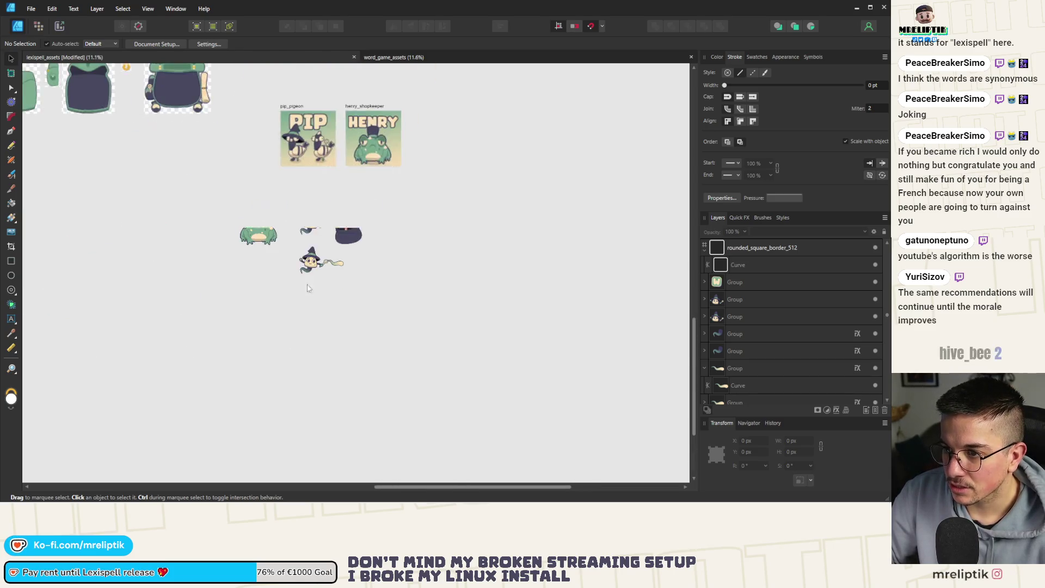
{"action": "scroll", "coordinate": [131, 202], "scroll_direction": "up", "scroll_amount": 2}
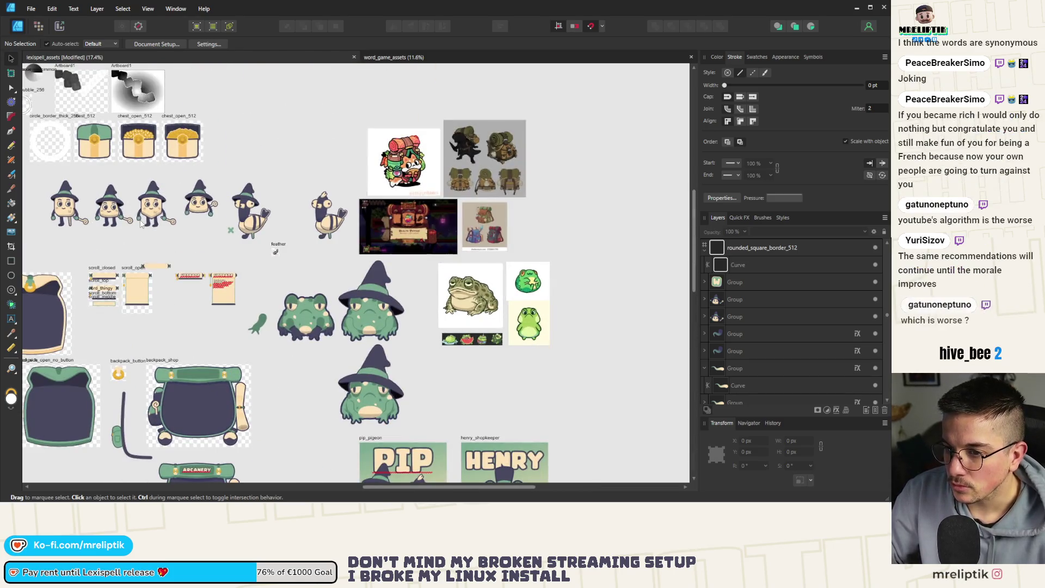
{"action": "left_click_drag", "start_coordinate": [184, 169], "coordinate": [40, 257]}
{"action": "scroll", "coordinate": [98, 217], "scroll_direction": "down", "scroll_amount": 4}
{"action": "left_click", "coordinate": [145, 353]}
{"action": "scroll", "coordinate": [182, 329], "scroll_direction": "up", "scroll_amount": 10}
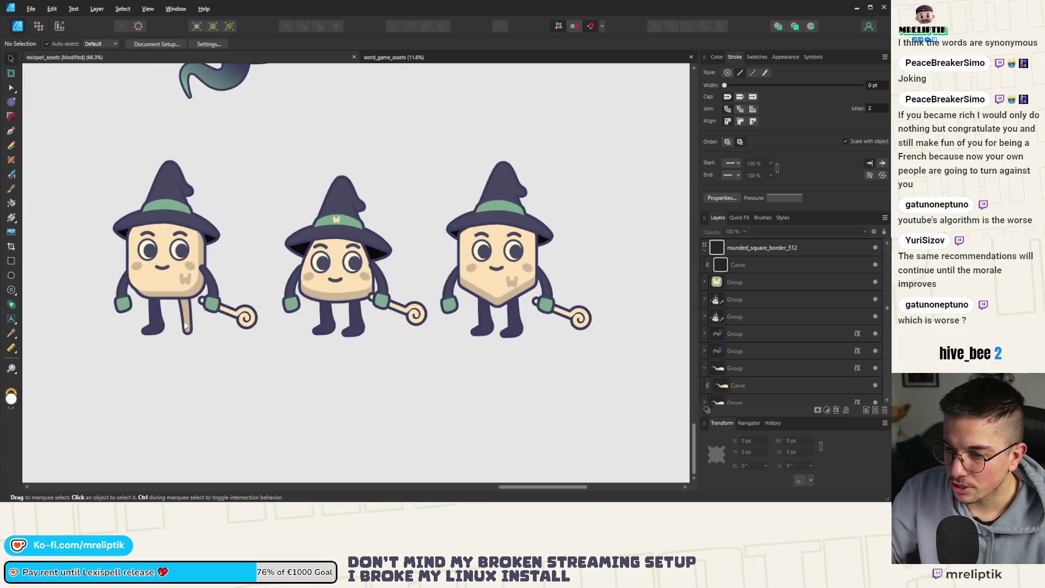
Delete the square witch's two legs and the whole rounded-body middle witch
{"action": "left_click", "coordinate": [185, 325]}
{"action": "left_click", "coordinate": [157, 328], "text": "shift"}
{"action": "key", "text": "Delete"}
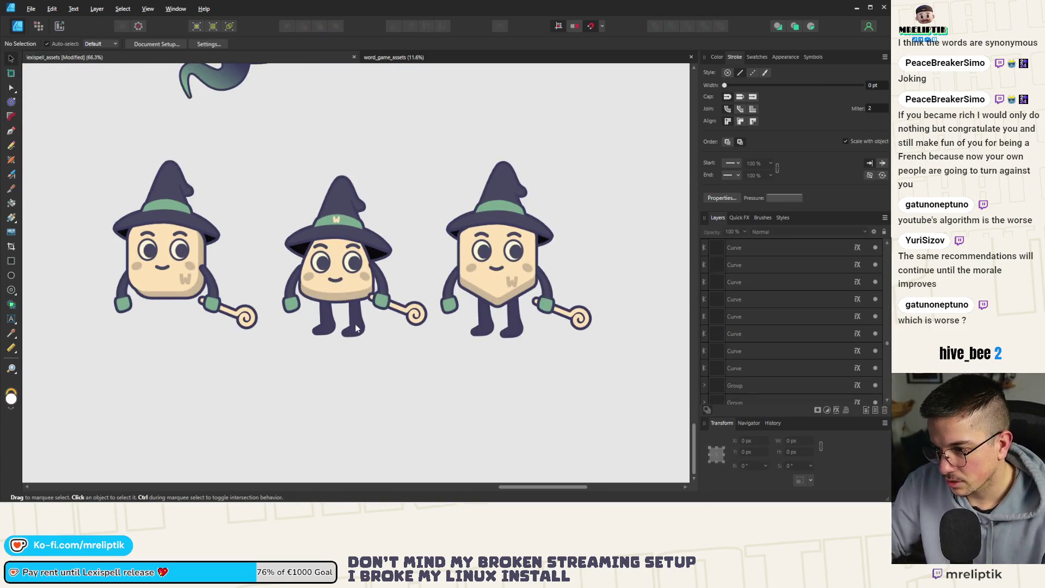
{"action": "scroll", "coordinate": [257, 312], "scroll_direction": "down", "scroll_amount": 2}
{"action": "left_click_drag", "start_coordinate": [256, 223], "coordinate": [345, 370]}
{"action": "key", "text": "Delete"}
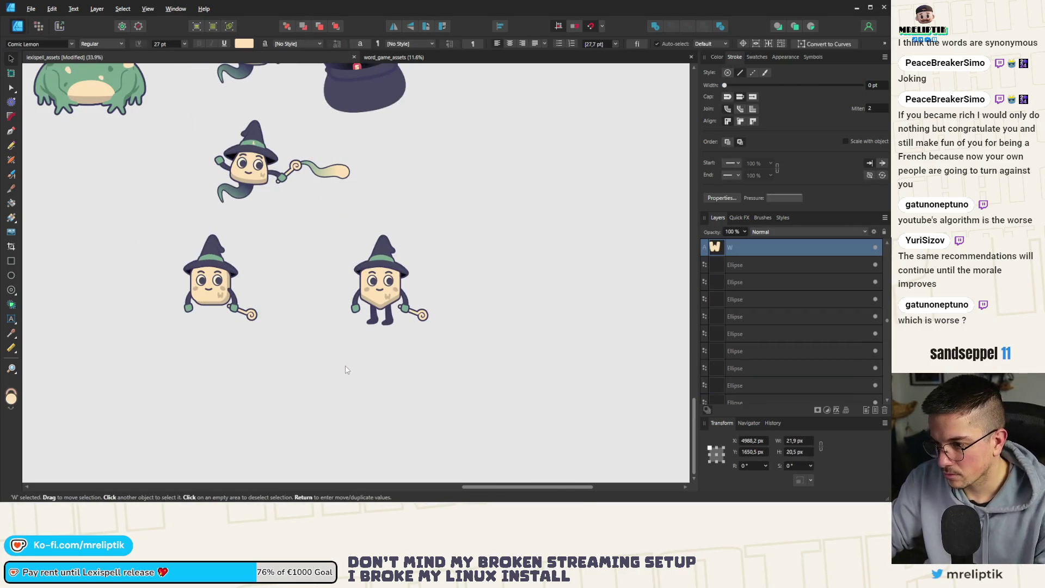
Move the legless square witch up-right, fit a ghost tail under it, and send it to back
{"action": "scroll", "coordinate": [243, 256], "scroll_direction": "up", "scroll_amount": 2}
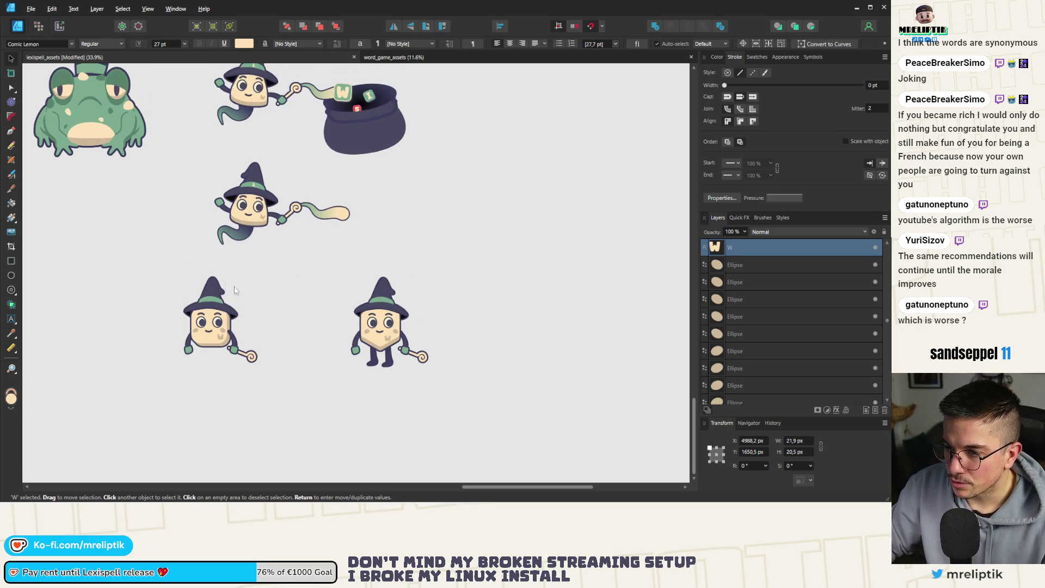
{"action": "left_click", "coordinate": [272, 281]}
{"action": "left_click_drag", "start_coordinate": [293, 271], "coordinate": [138, 402]}
{"action": "left_click_drag", "start_coordinate": [214, 332], "coordinate": [242, 306]}
{"action": "left_click", "coordinate": [283, 270]}
{"action": "left_click", "coordinate": [245, 231]}
{"action": "mouse_move", "coordinate": [220, 242]}
{"action": "left_mouse_down"}
{"action": "mouse_move", "coordinate": [228, 340]}
{"action": "mouse_move", "coordinate": [235, 256]}
{"action": "mouse_move", "coordinate": [243, 339]}
{"action": "mouse_move", "coordinate": [234, 320]}
{"action": "left_mouse_up"}
{"action": "scroll", "coordinate": [243, 306], "scroll_direction": "up", "scroll_amount": 2}
{"action": "left_click", "coordinate": [287, 27]}
{"action": "scroll", "coordinate": [239, 347], "scroll_direction": "up", "scroll_amount": 2}
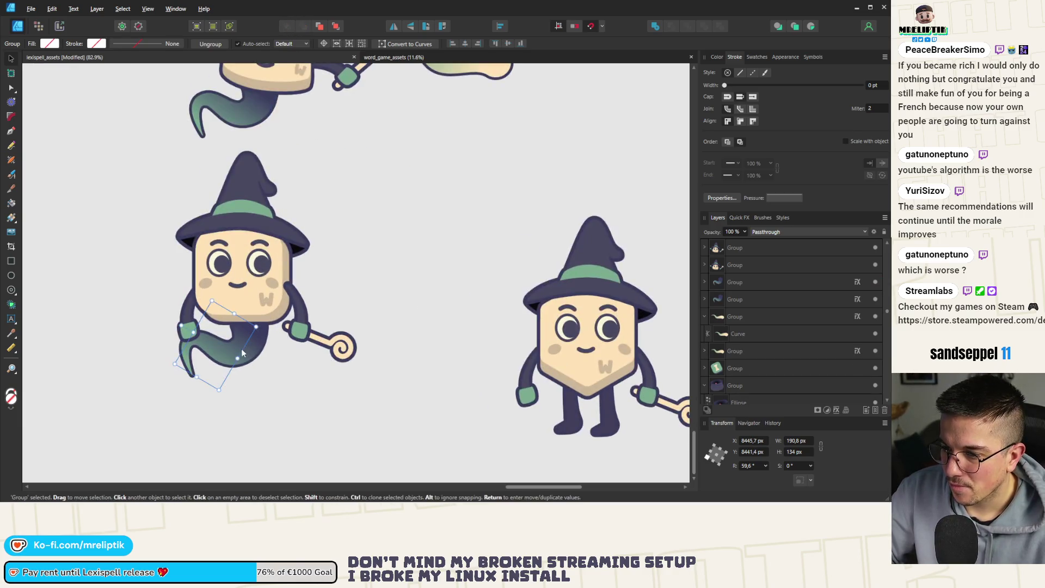
{"action": "left_click", "coordinate": [266, 386]}
{"action": "scroll", "coordinate": [210, 335], "scroll_direction": "down", "scroll_amount": 1}
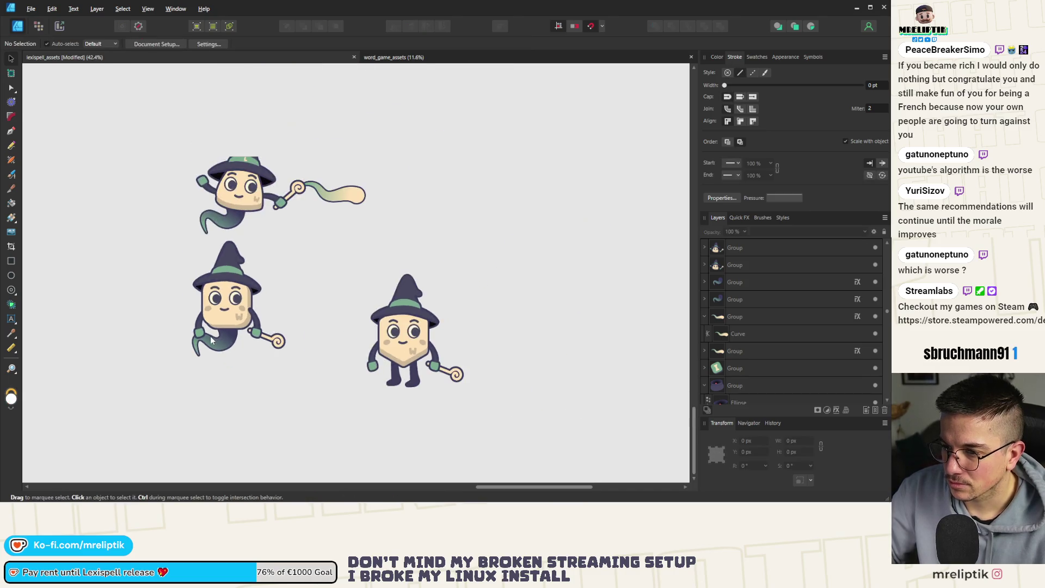
Send the square witch's face group one level back so it sits behind the arm
{"action": "left_click", "coordinate": [254, 337]}
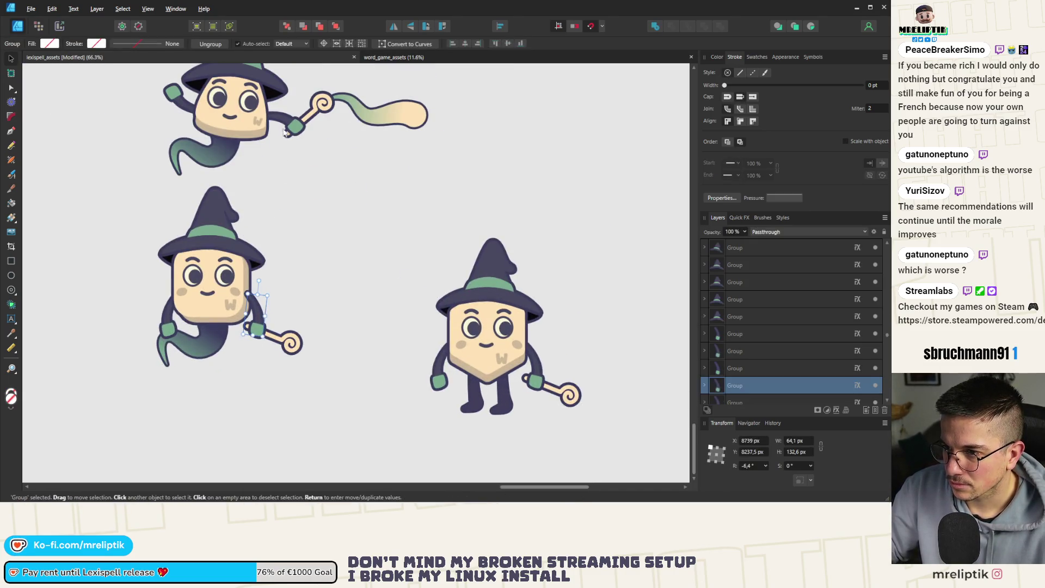
{"action": "key", "text": "ctrl+d"}
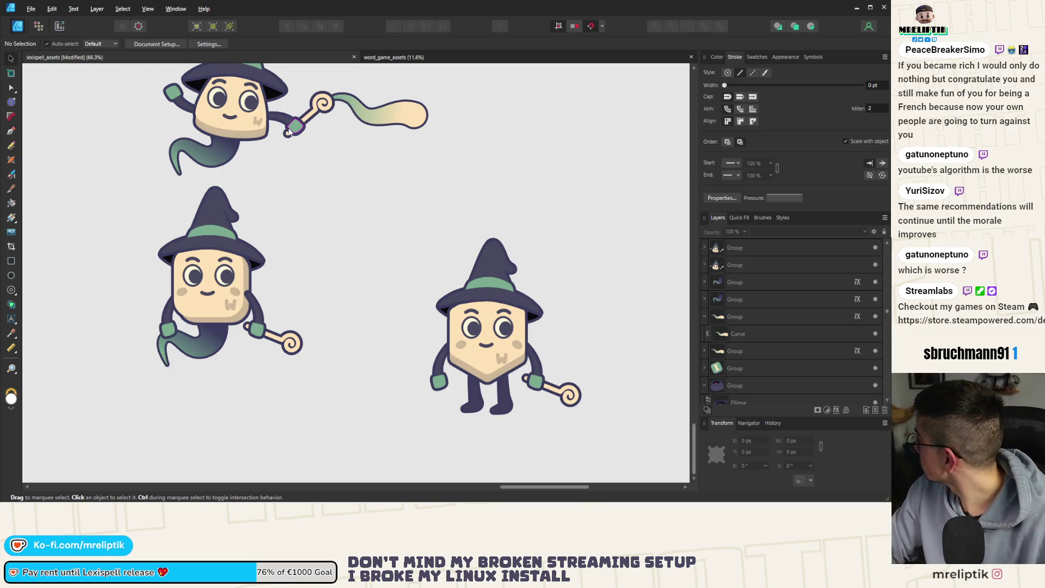
{"action": "left_click", "coordinate": [290, 132]}
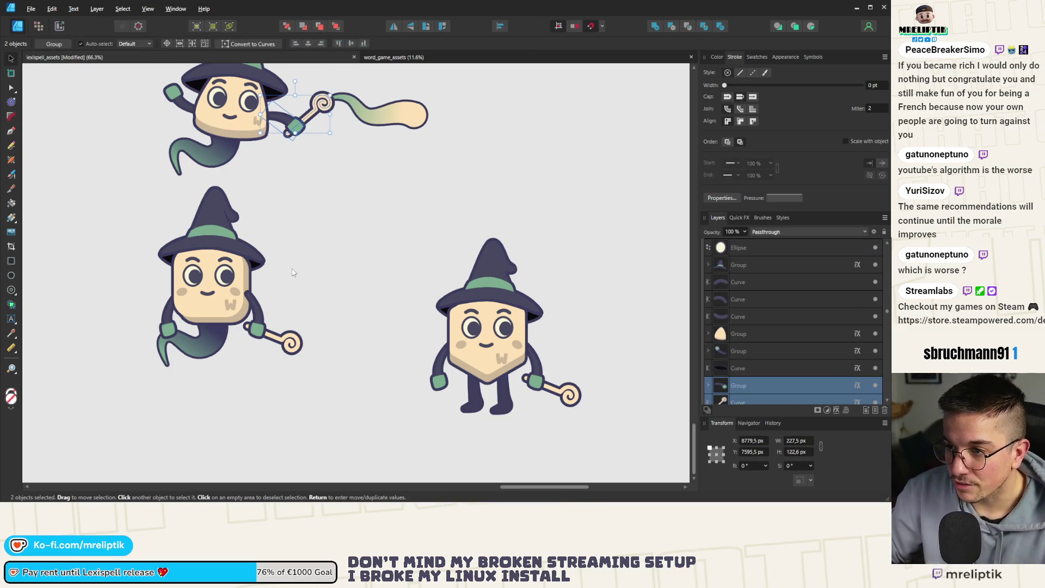
{"action": "left_click", "coordinate": [249, 285]}
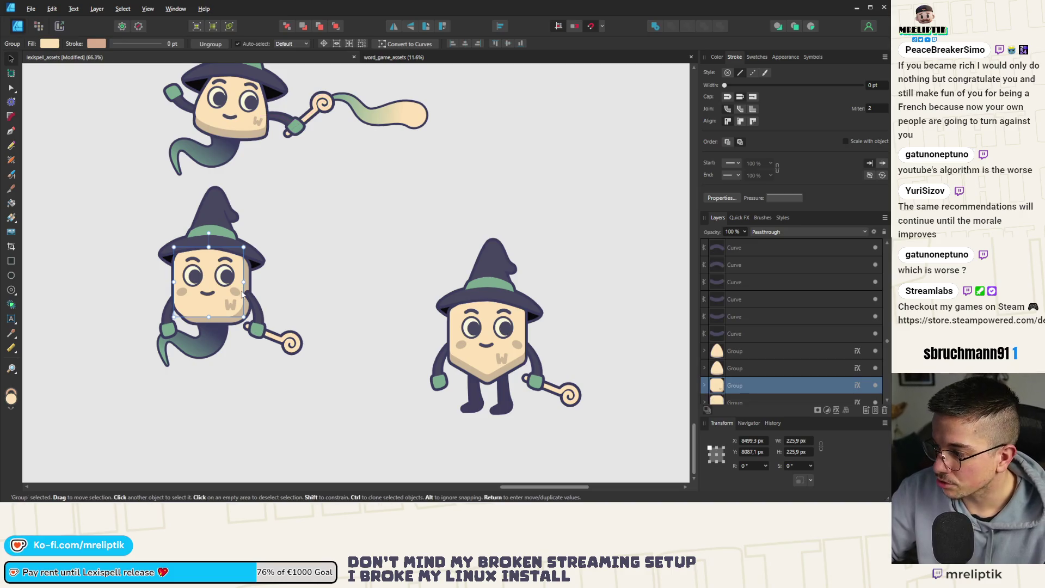
{"action": "left_click", "coordinate": [774, 326]}
{"action": "key", "text": "ctrl+bracketleft"}
{"action": "key", "text": "ctrl+d"}
Swing the wand arm outward, then flip the left arm vertically and rotate it to about -119°
{"action": "left_click", "coordinate": [258, 329]}
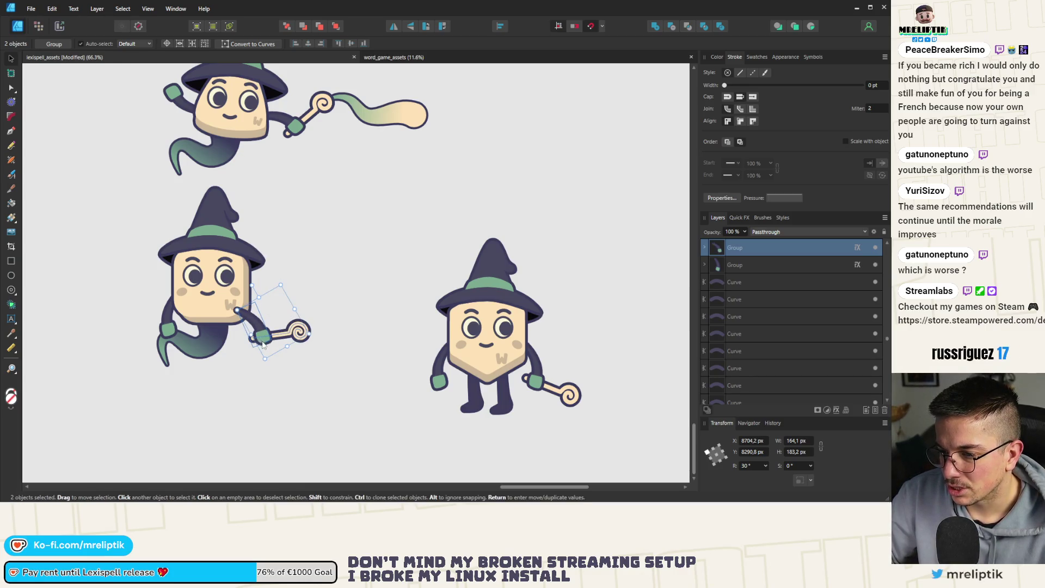
{"action": "mouse_move", "coordinate": [272, 279]}
{"action": "left_mouse_down"}
{"action": "mouse_move", "coordinate": [218, 288]}
{"action": "mouse_move", "coordinate": [193, 320]}
{"action": "mouse_move", "coordinate": [249, 295]}
{"action": "mouse_move", "coordinate": [269, 267]}
{"action": "left_mouse_up"}
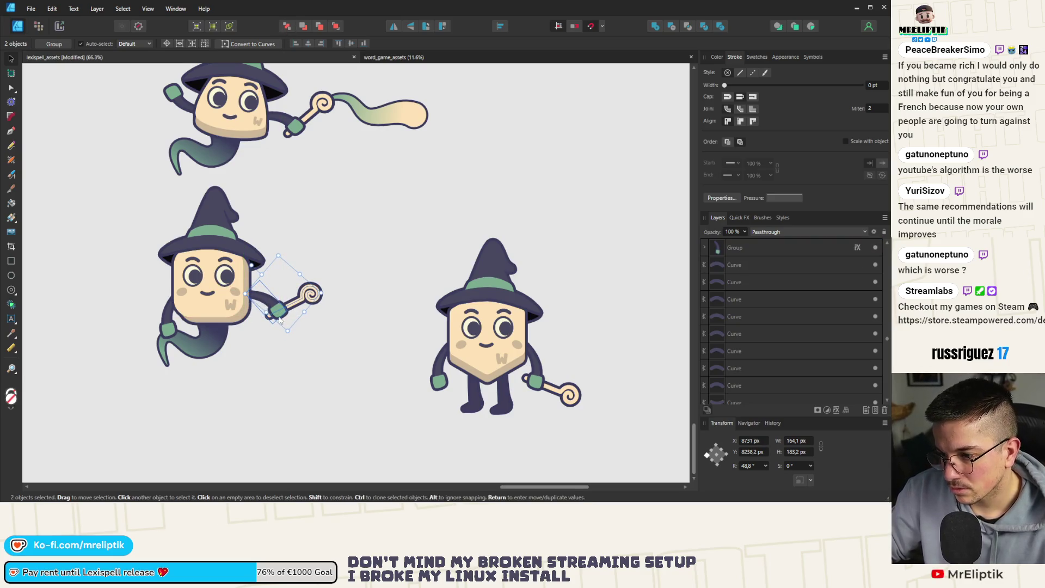
{"action": "left_click", "coordinate": [169, 326]}
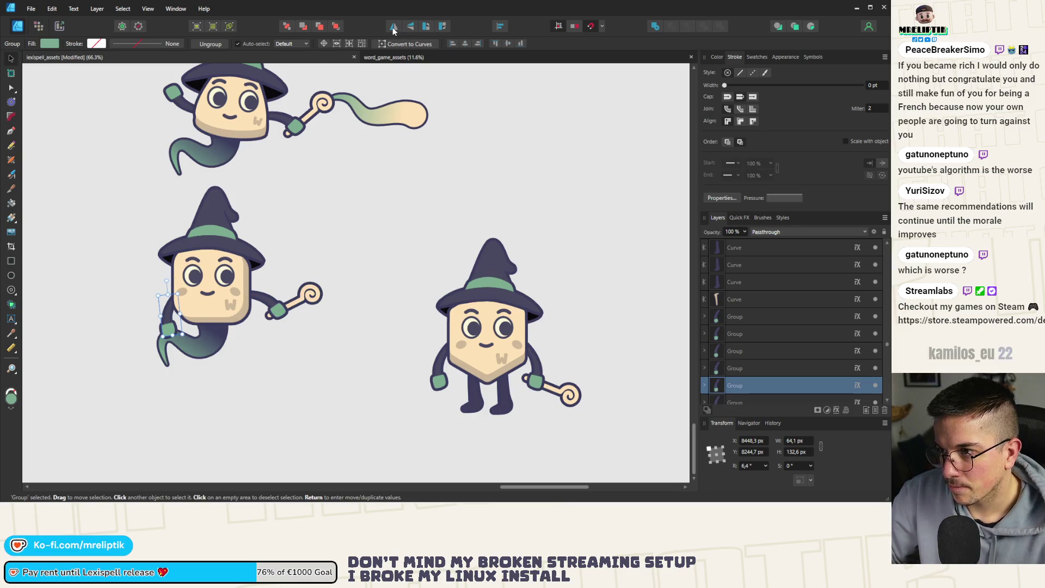
{"action": "left_click", "coordinate": [410, 28]}
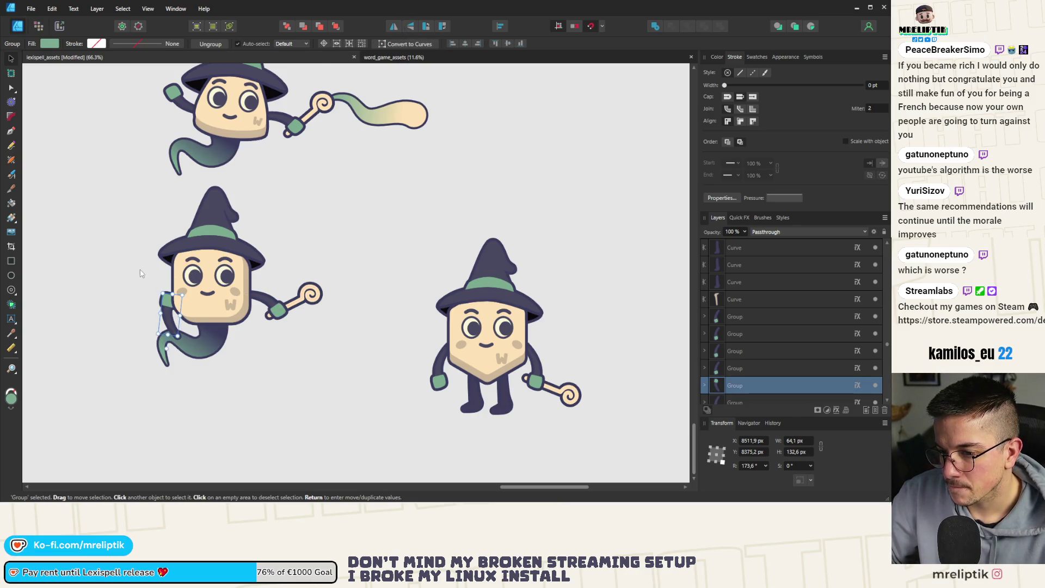
{"action": "mouse_move", "coordinate": [171, 350]}
{"action": "left_mouse_down"}
{"action": "mouse_move", "coordinate": [221, 327]}
{"action": "mouse_move", "coordinate": [154, 310]}
{"action": "mouse_move", "coordinate": [162, 298]}
{"action": "left_mouse_up"}
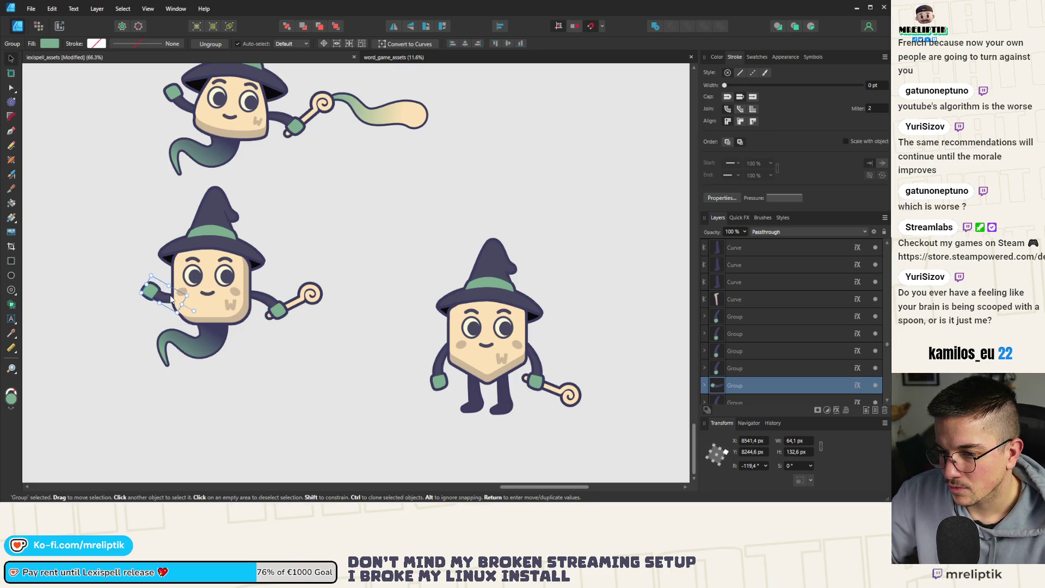
{"action": "left_click", "coordinate": [245, 273]}
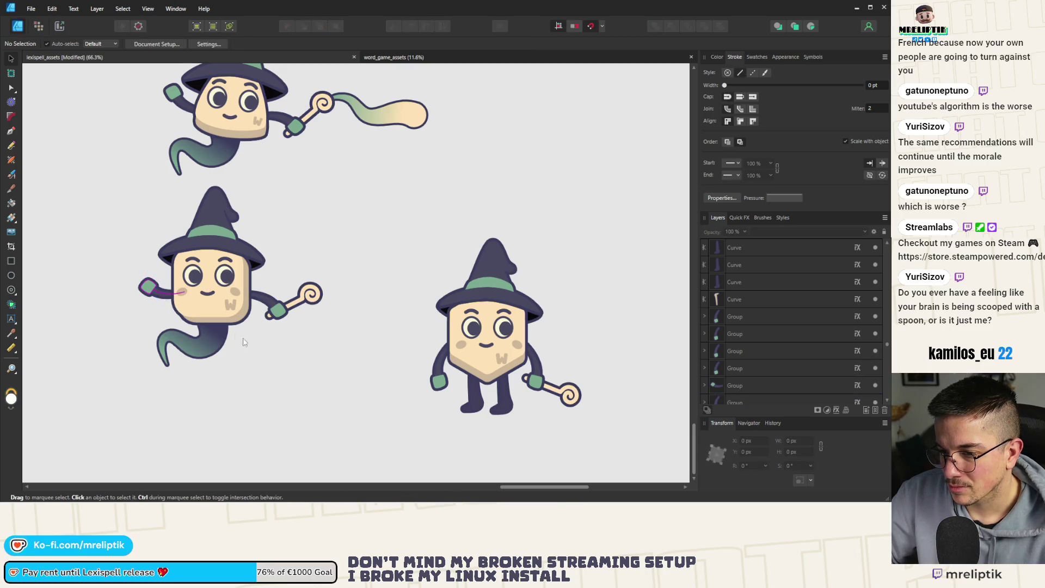
{"action": "scroll", "coordinate": [207, 283], "scroll_direction": "down", "scroll_amount": 5}
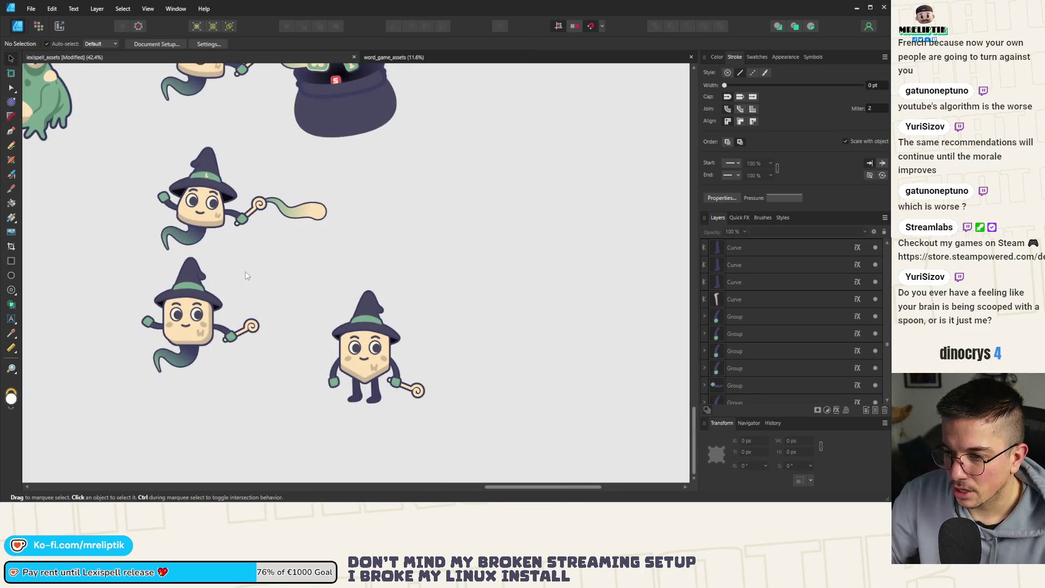
Marquee-select the square witch's hat parts and nudge the hat slightly down and left
{"action": "left_click", "coordinate": [187, 261]}
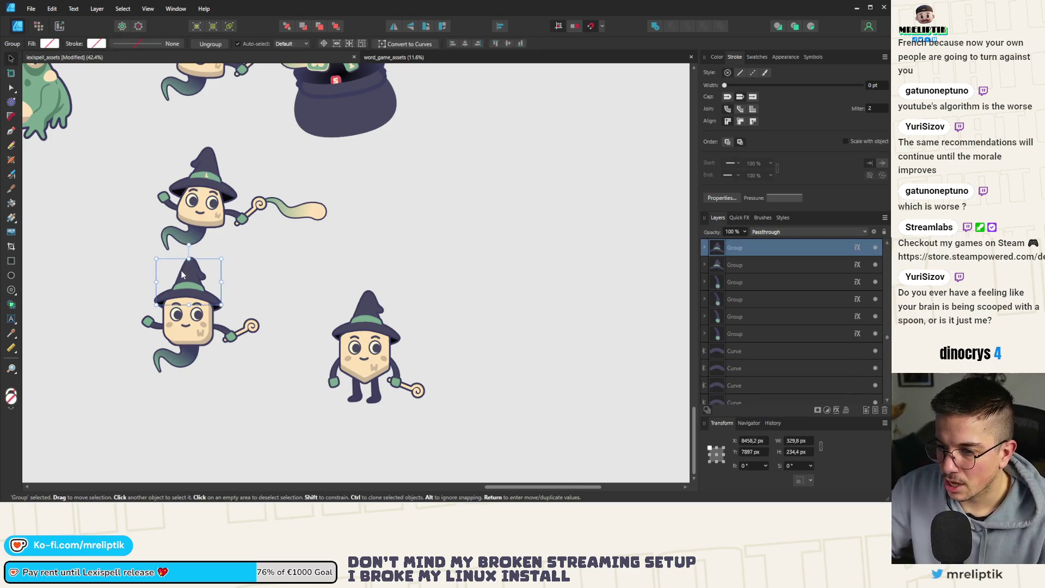
{"action": "scroll", "coordinate": [185, 272], "scroll_direction": "up", "scroll_amount": 7}
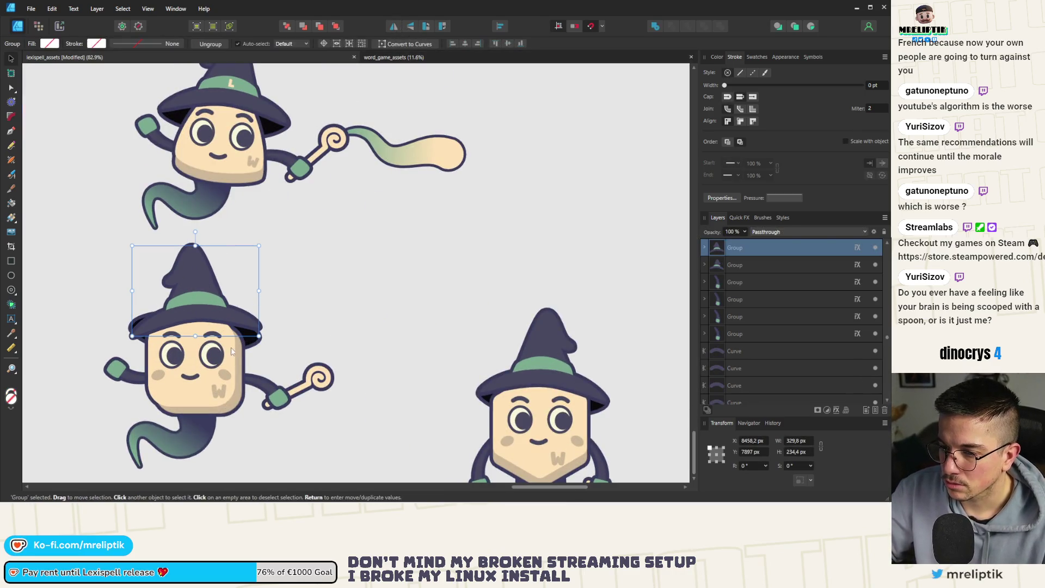
{"action": "left_click", "coordinate": [254, 348]}
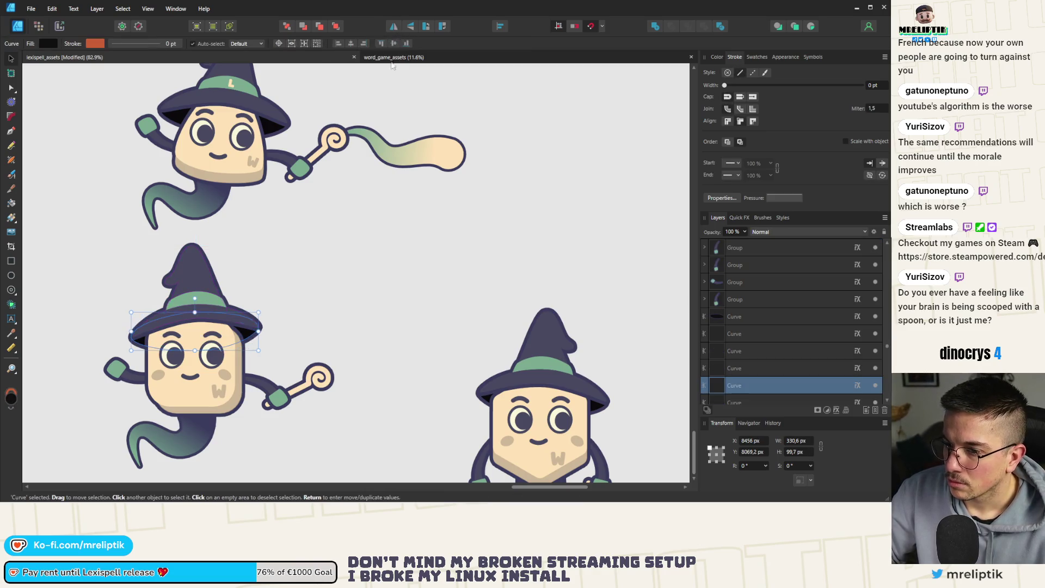
{"action": "scroll", "coordinate": [229, 262], "scroll_direction": "down", "scroll_amount": 7}
{"action": "scroll", "coordinate": [228, 262], "scroll_direction": "up", "scroll_amount": 7}
{"action": "left_click", "coordinate": [223, 257]}
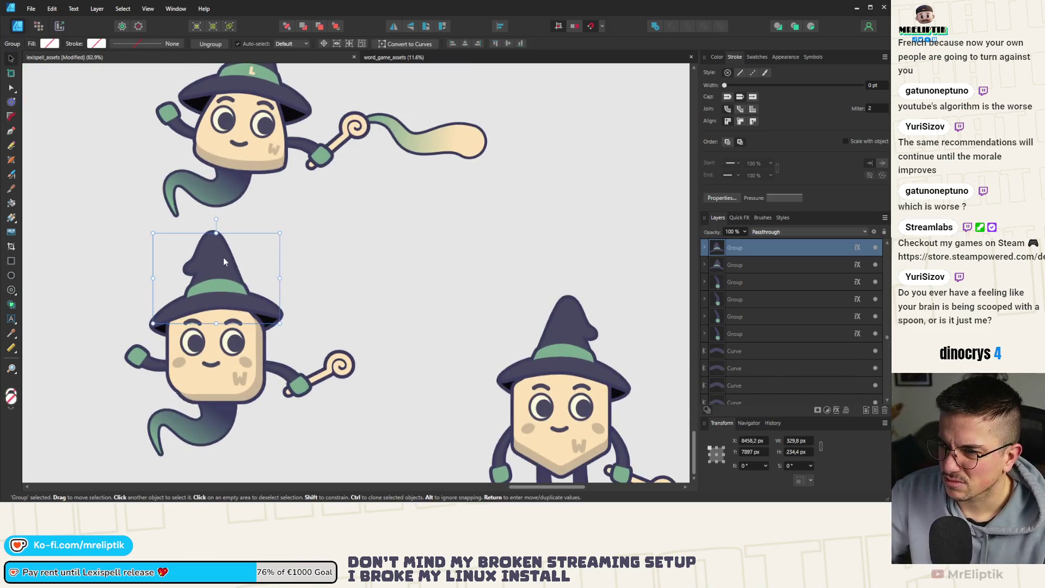
{"action": "scroll", "coordinate": [226, 261], "scroll_direction": "up", "scroll_amount": 2}
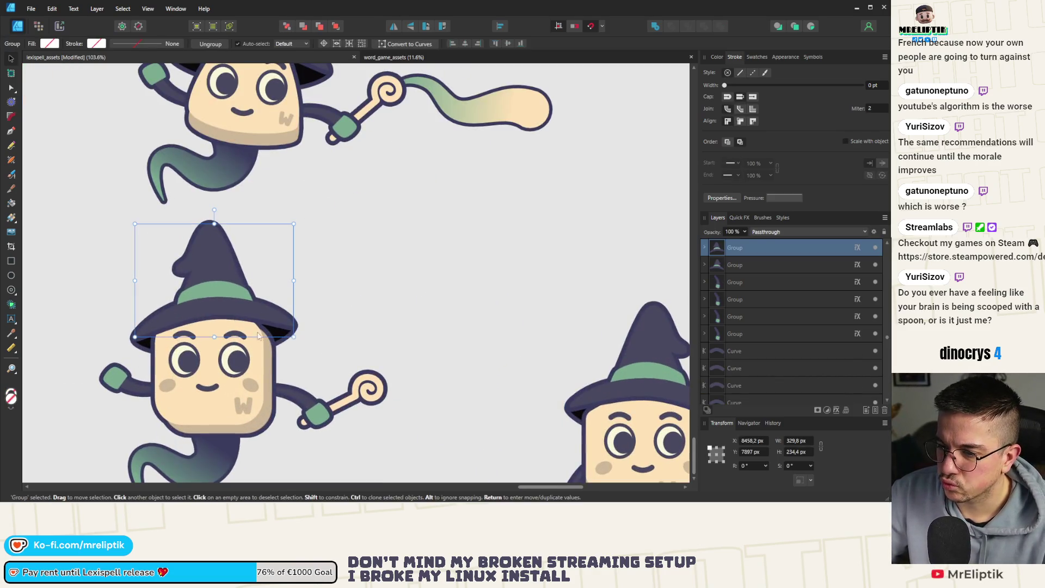
{"action": "left_click", "coordinate": [139, 352]}
{"action": "mouse_move", "coordinate": [139, 351]}
{"action": "left_mouse_down"}
{"action": "mouse_move", "coordinate": [163, 283]}
{"action": "mouse_move", "coordinate": [231, 207]}
{"action": "mouse_move", "coordinate": [221, 208]}
{"action": "left_mouse_up"}
{"action": "scroll", "coordinate": [204, 289], "scroll_direction": "up", "scroll_amount": 3}
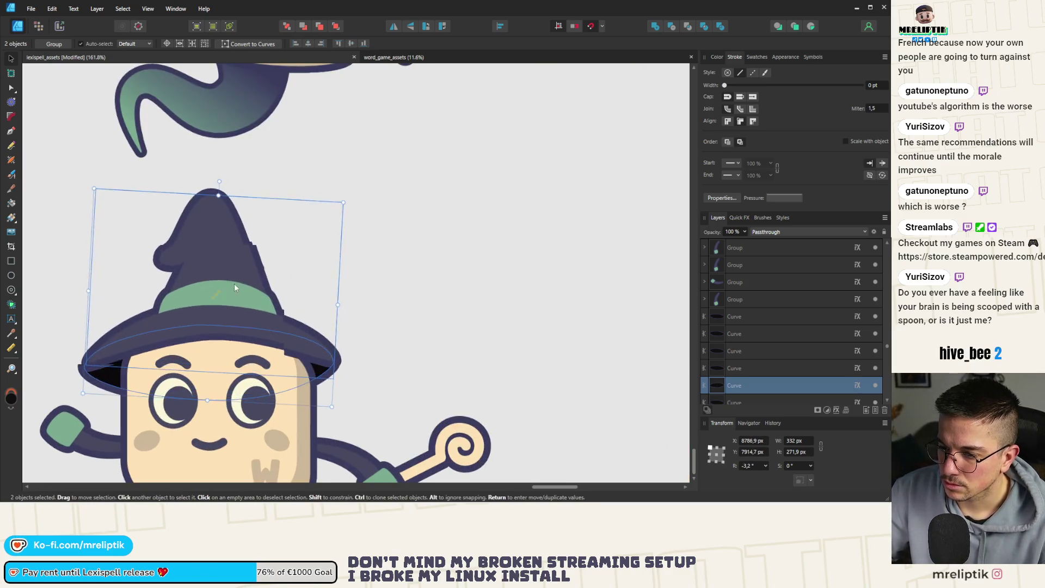
{"action": "left_click_drag", "start_coordinate": [236, 282], "coordinate": [234, 293]}
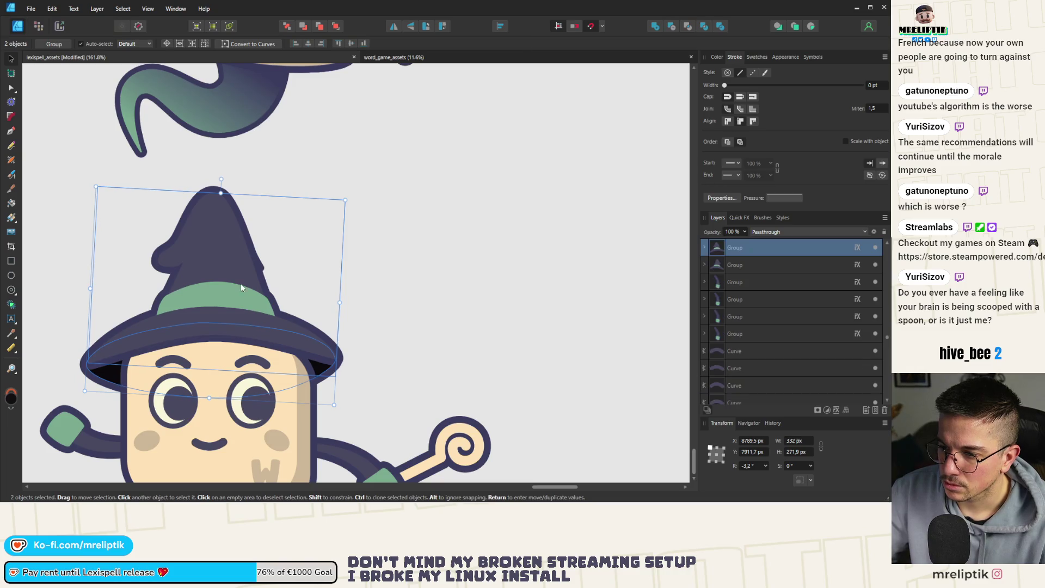
Undo the hat's move and shape changes, leaving the hat group selected
{"action": "left_click", "coordinate": [262, 268]}
{"action": "left_click", "coordinate": [275, 288]}
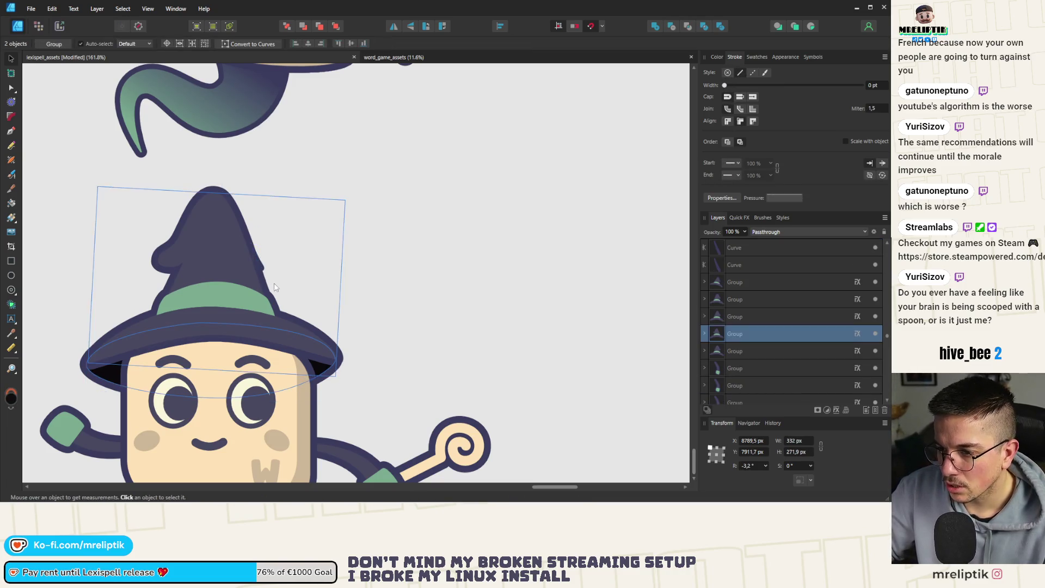
{"action": "key", "text": "ctrl+z"}
{"action": "key", "text": "ctrl+d"}
{"action": "left_click", "coordinate": [275, 288]}
{"action": "key", "text": "ctrl+d"}
{"action": "left_click", "coordinate": [275, 288]}
{"action": "key", "text": "ctrl+z"}
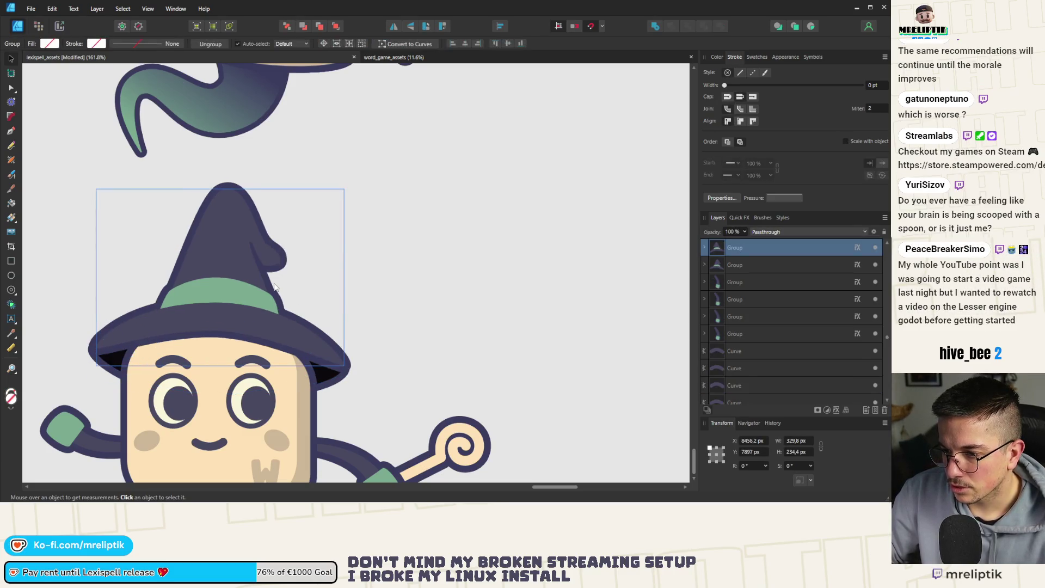
Add the hat group to the loose curve selection, group them with Ctrl+G, and deselect
{"action": "left_click", "coordinate": [213, 240], "text": "shift"}
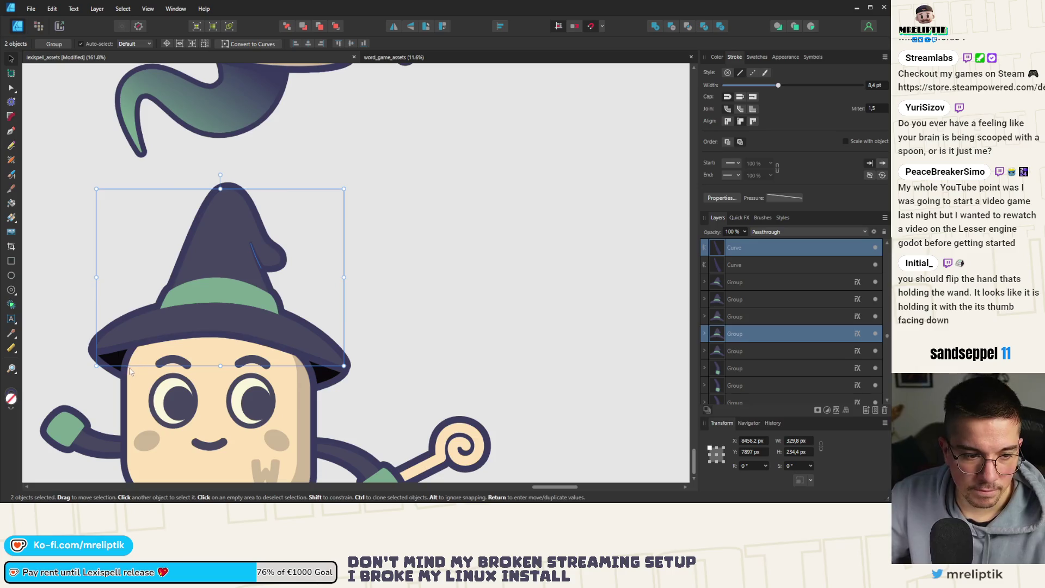
{"action": "key", "text": "ctrl+g"}
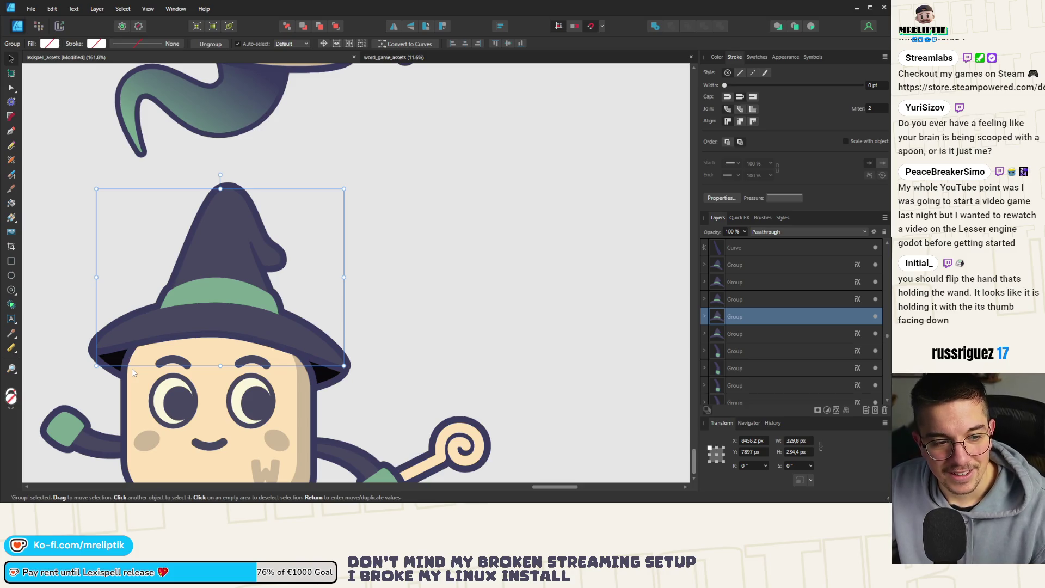
{"action": "scroll", "coordinate": [263, 382], "scroll_direction": "down", "scroll_amount": 2}
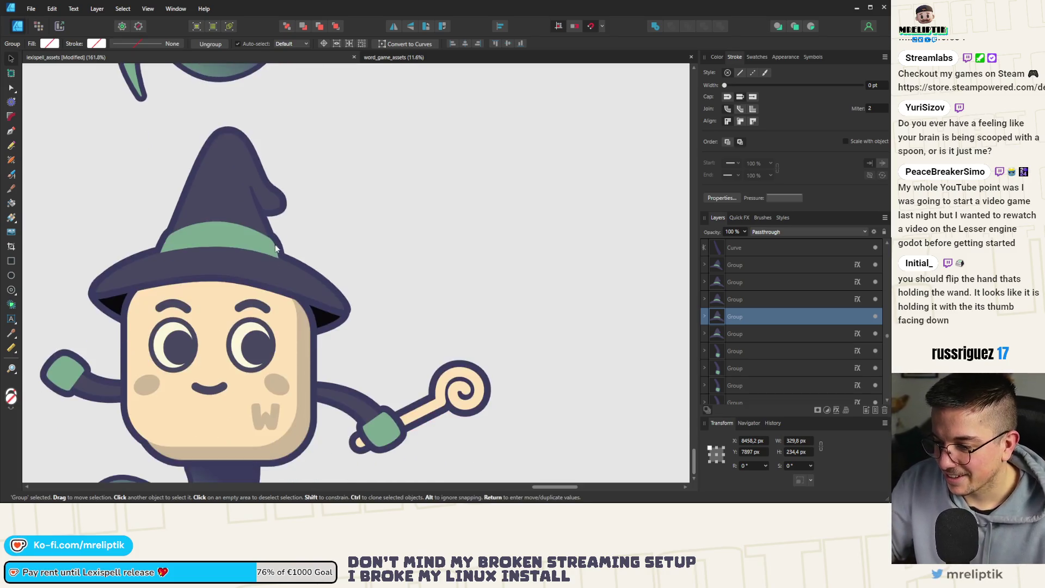
{"action": "scroll", "coordinate": [255, 238], "scroll_direction": "up", "scroll_amount": 2}
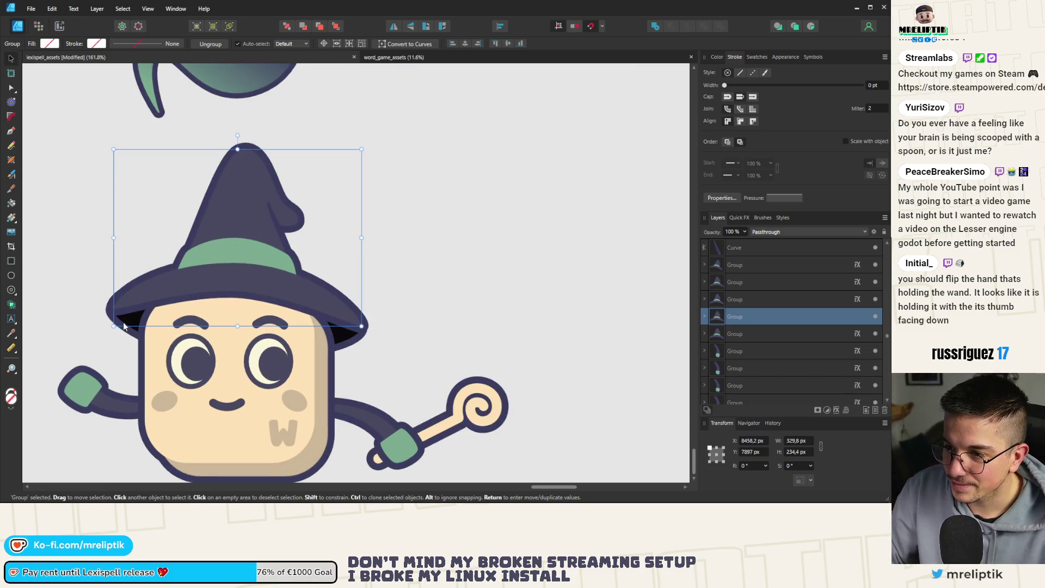
{"action": "scroll", "coordinate": [158, 302], "scroll_direction": "down", "scroll_amount": 4}
{"action": "scroll", "coordinate": [184, 344], "scroll_direction": "up", "scroll_amount": 3}
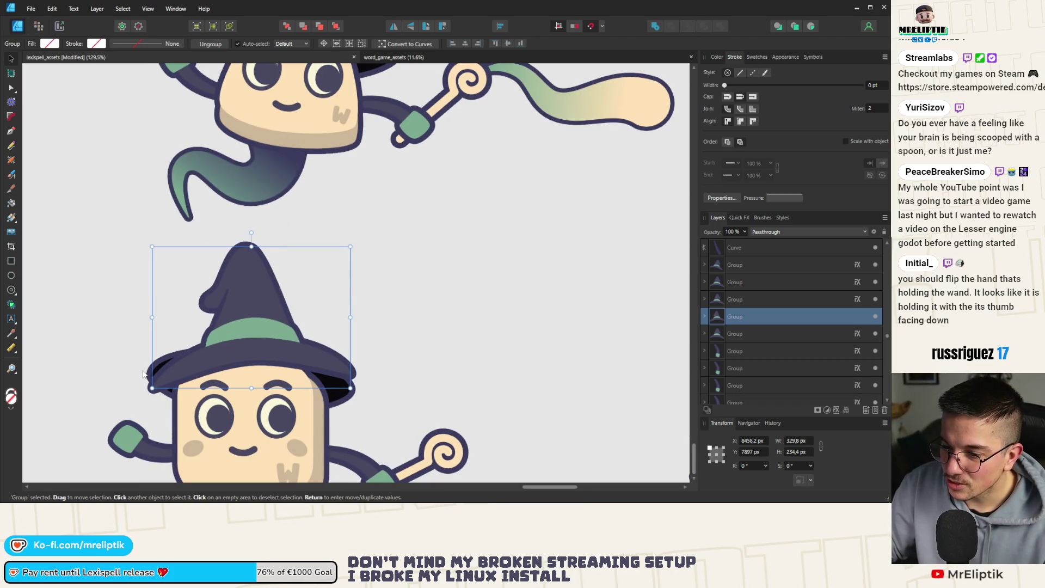
{"action": "left_click", "coordinate": [158, 360]}
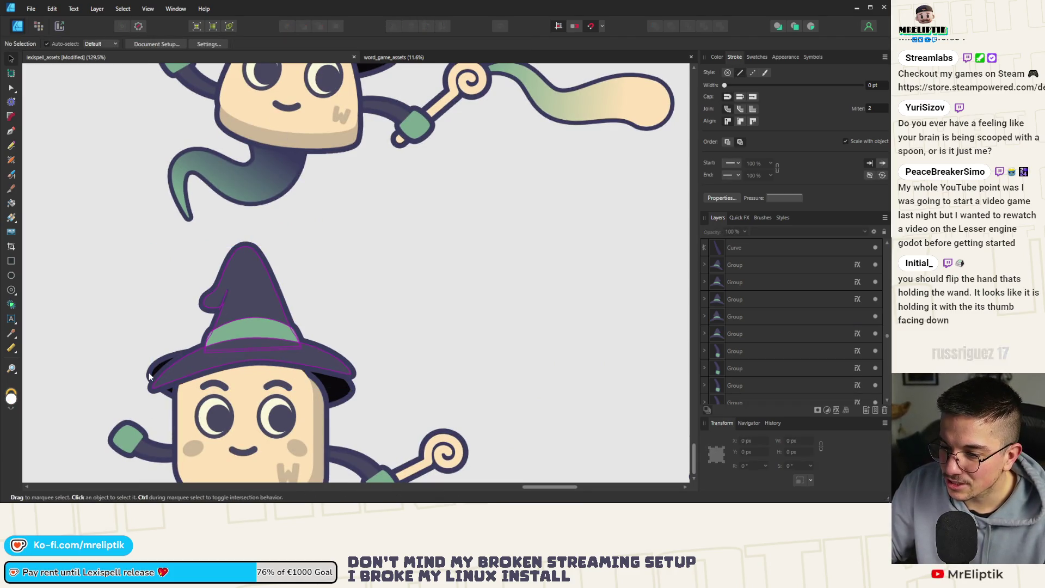
Tilt the lower wizard's hat and brim a few degrees and nudge it up slightly
{"action": "double_click", "coordinate": [349, 393]}
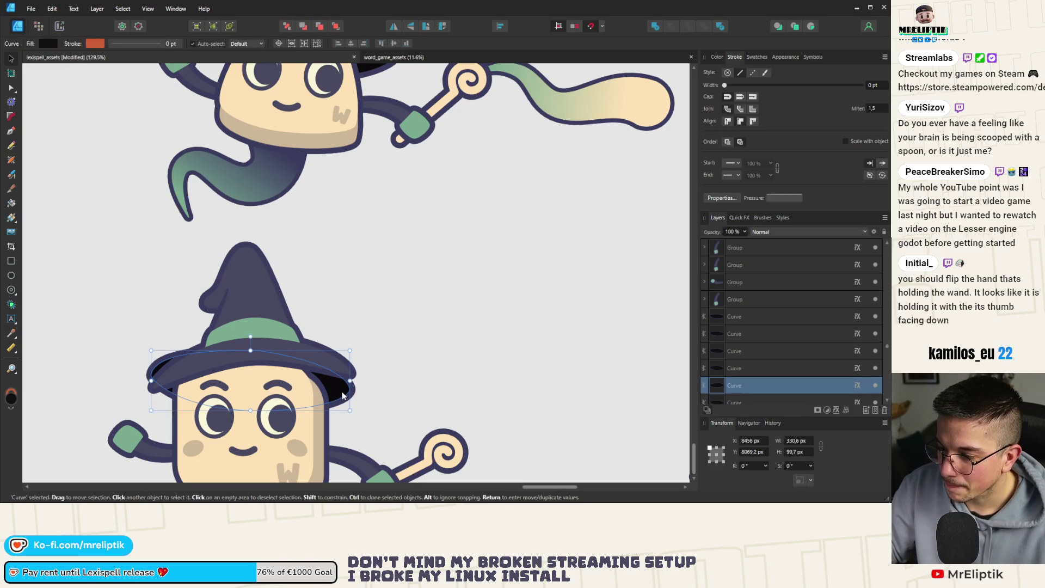
{"action": "left_click", "coordinate": [246, 290], "text": "shift"}
{"action": "mouse_move", "coordinate": [250, 232]}
{"action": "left_mouse_down"}
{"action": "mouse_move", "coordinate": [280, 229]}
{"action": "mouse_move", "coordinate": [256, 234]}
{"action": "left_mouse_up"}
{"action": "left_click_drag", "start_coordinate": [258, 304], "coordinate": [258, 301]}
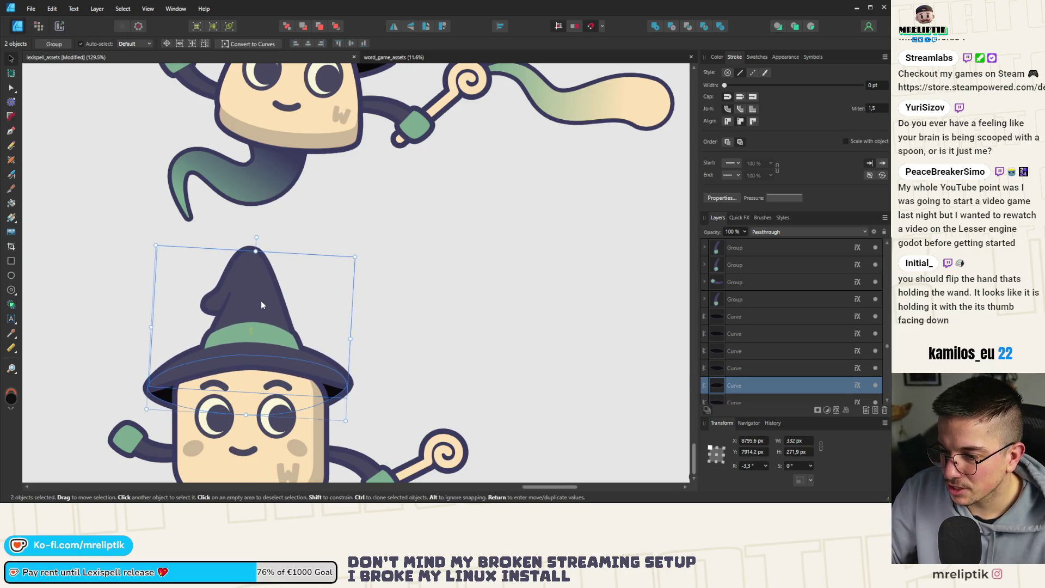
{"action": "scroll", "coordinate": [260, 300], "scroll_direction": "down", "scroll_amount": 5}
{"action": "scroll", "coordinate": [205, 208], "scroll_direction": "up", "scroll_amount": 3}
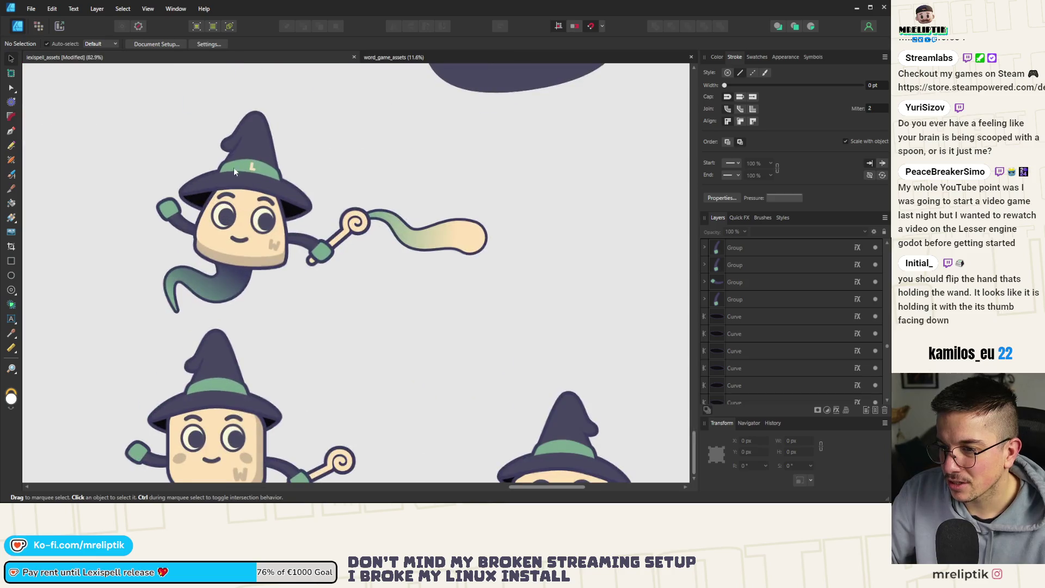
Paste a copy of the upper hat's L onto the lower hat band, nearly upright at -1.9°
{"action": "left_click", "coordinate": [248, 168]}
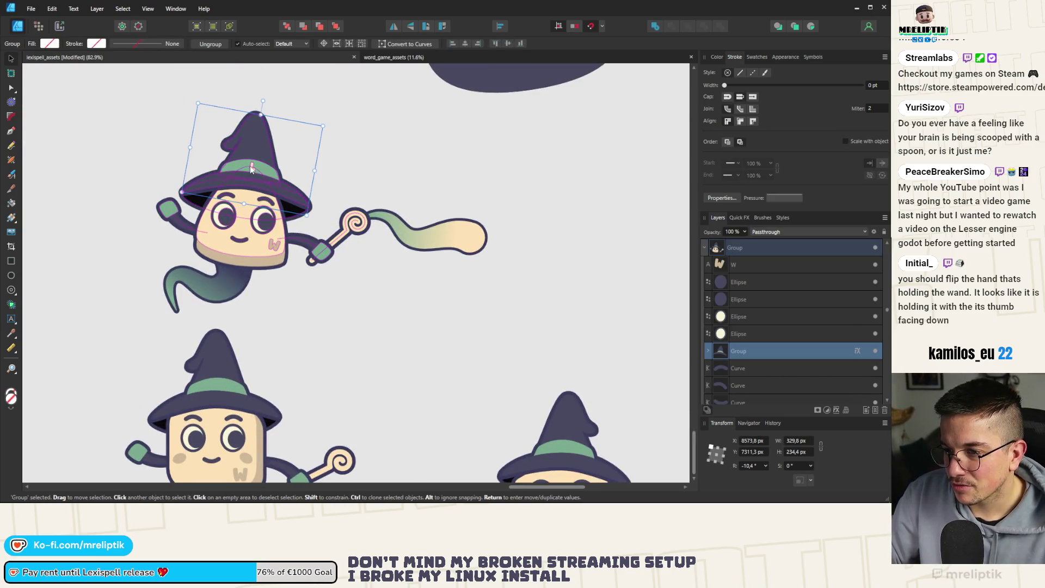
{"action": "double_click", "coordinate": [250, 166]}
{"action": "left_click", "coordinate": [213, 390]}
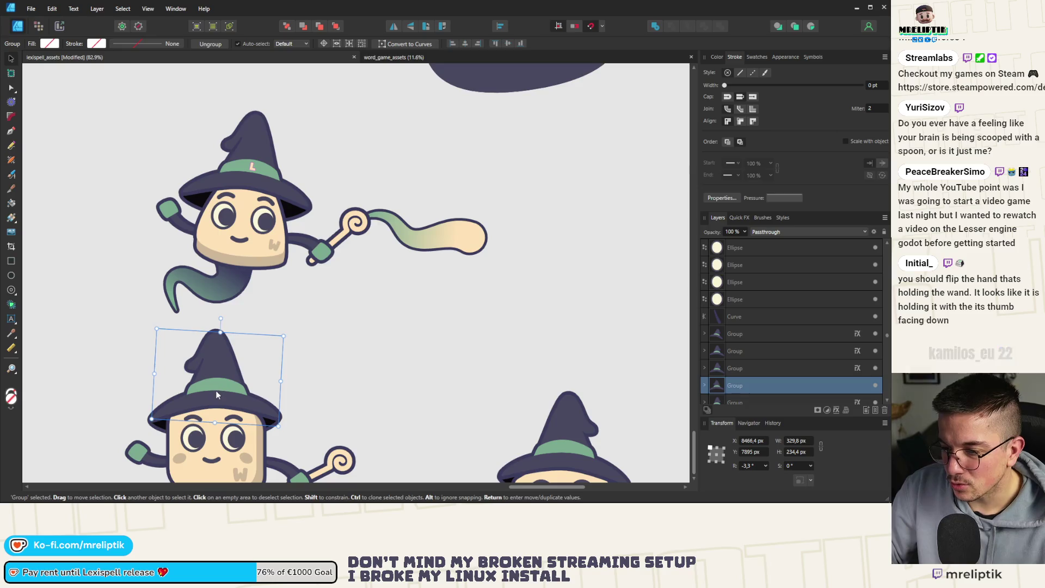
{"action": "key", "text": "ctrl+v"}
{"action": "scroll", "coordinate": [214, 390], "scroll_direction": "up", "scroll_amount": 3}
{"action": "mouse_move", "coordinate": [291, 155]}
{"action": "left_mouse_down"}
{"action": "mouse_move", "coordinate": [217, 385]}
{"action": "mouse_move", "coordinate": [224, 350]}
{"action": "left_mouse_up"}
{"action": "scroll", "coordinate": [219, 375], "scroll_direction": "up", "scroll_amount": 3}
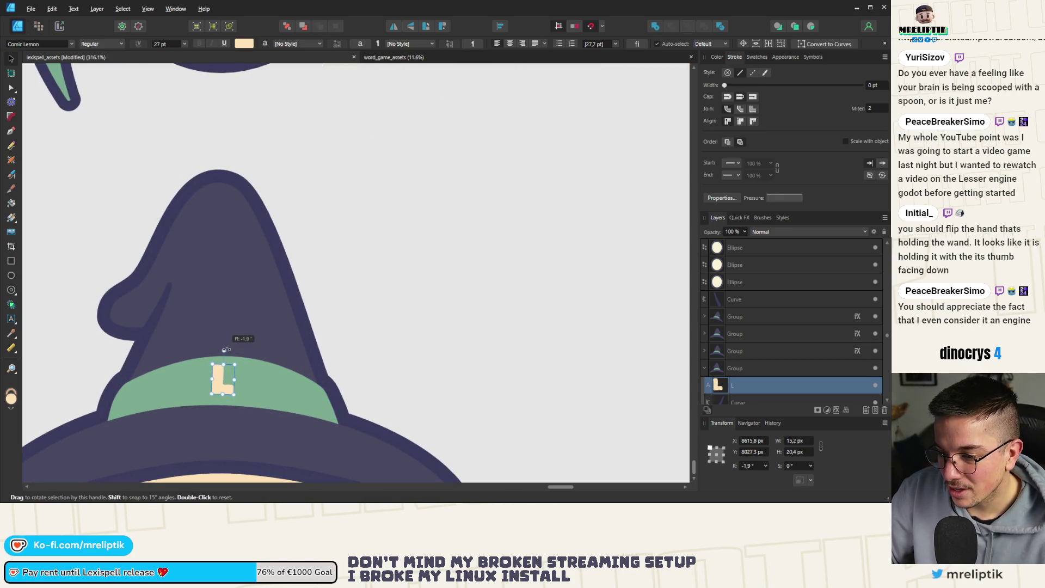
{"action": "scroll", "coordinate": [195, 314], "scroll_direction": "down", "scroll_amount": 5}
{"action": "scroll", "coordinate": [244, 293], "scroll_direction": "down", "scroll_amount": 2}
{"action": "left_click", "coordinate": [243, 295]}
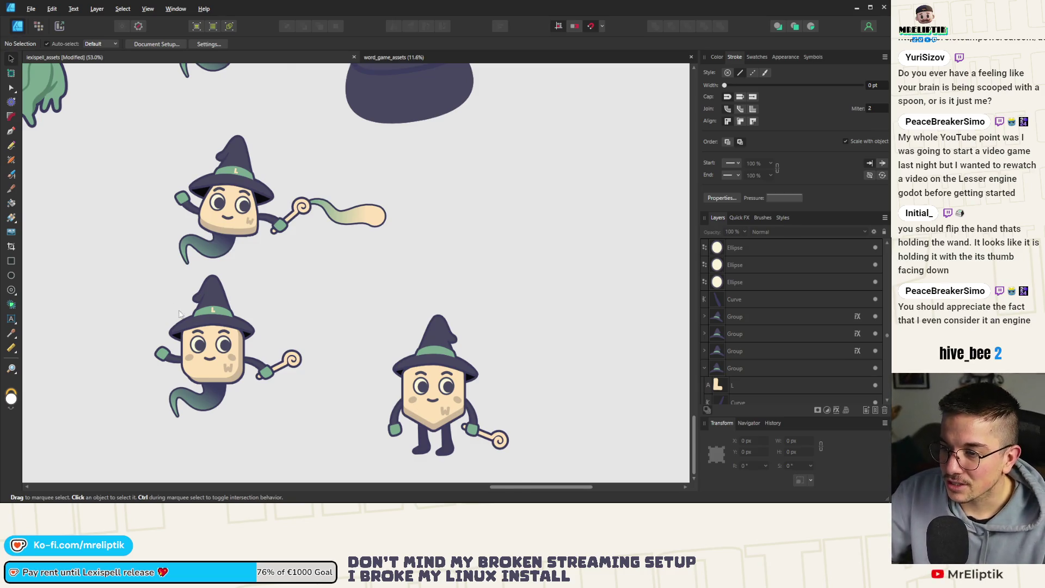
Rotate the lower wizard's hat and brim to about -0.8°, nearly level
{"action": "scroll", "coordinate": [180, 310], "scroll_direction": "up", "scroll_amount": 4}
{"action": "left_click", "coordinate": [267, 326]}
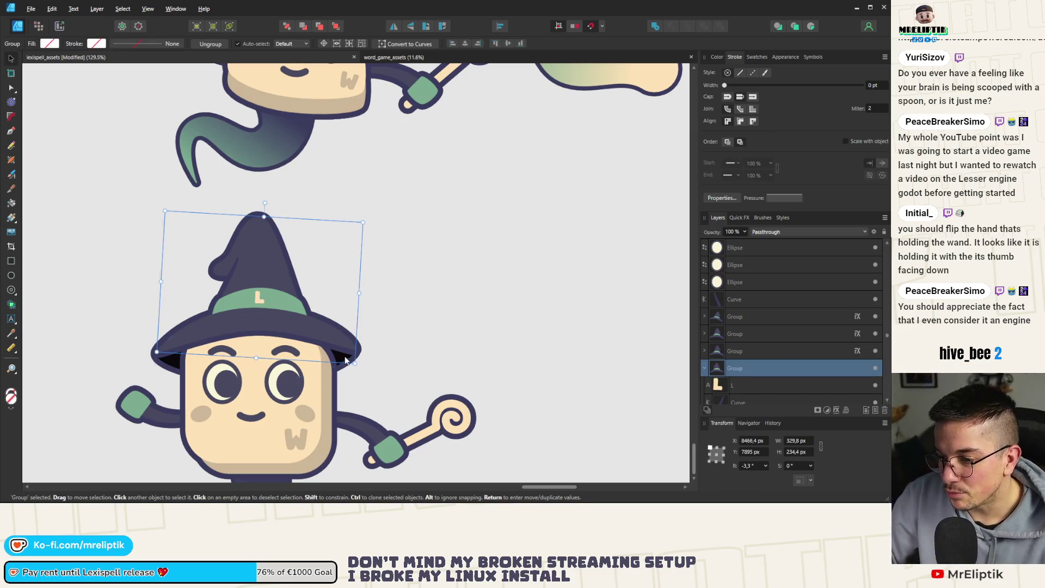
{"action": "left_click", "coordinate": [313, 301], "text": "shift"}
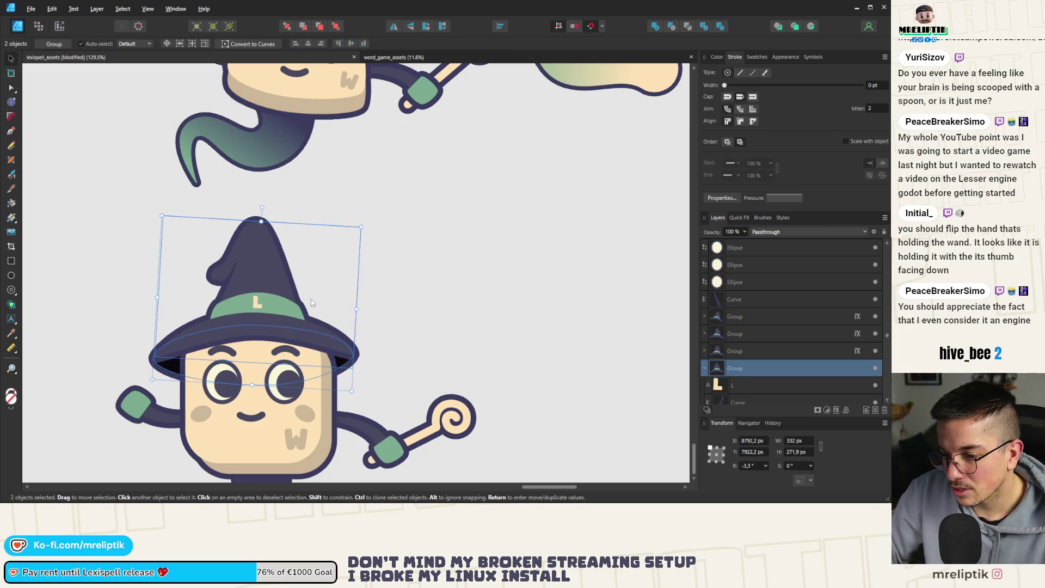
{"action": "scroll", "coordinate": [312, 303], "scroll_direction": "down", "scroll_amount": 5}
{"action": "scroll", "coordinate": [316, 302], "scroll_direction": "up", "scroll_amount": 6}
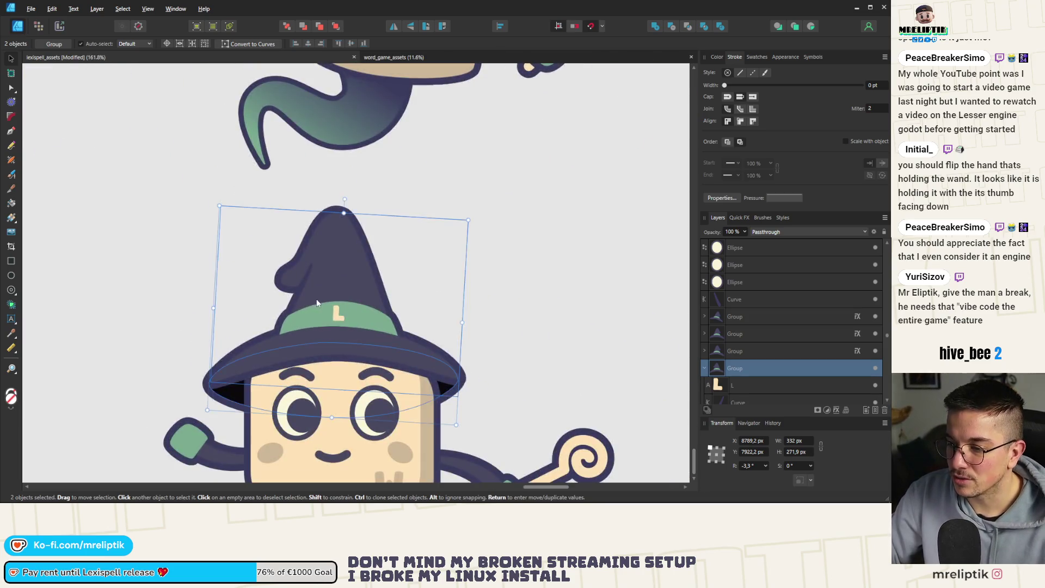
{"action": "left_click_drag", "start_coordinate": [345, 199], "coordinate": [345, 199]}
{"action": "scroll", "coordinate": [315, 319], "scroll_direction": "down", "scroll_amount": 2}
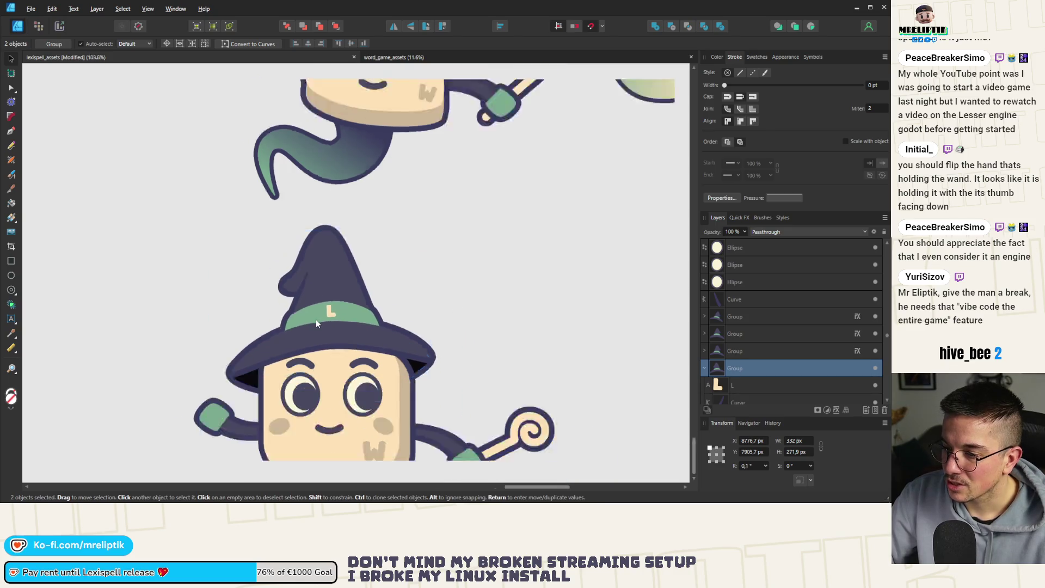
{"action": "scroll", "coordinate": [316, 322], "scroll_direction": "down", "scroll_amount": 3}
{"action": "scroll", "coordinate": [316, 322], "scroll_direction": "up", "scroll_amount": 4}
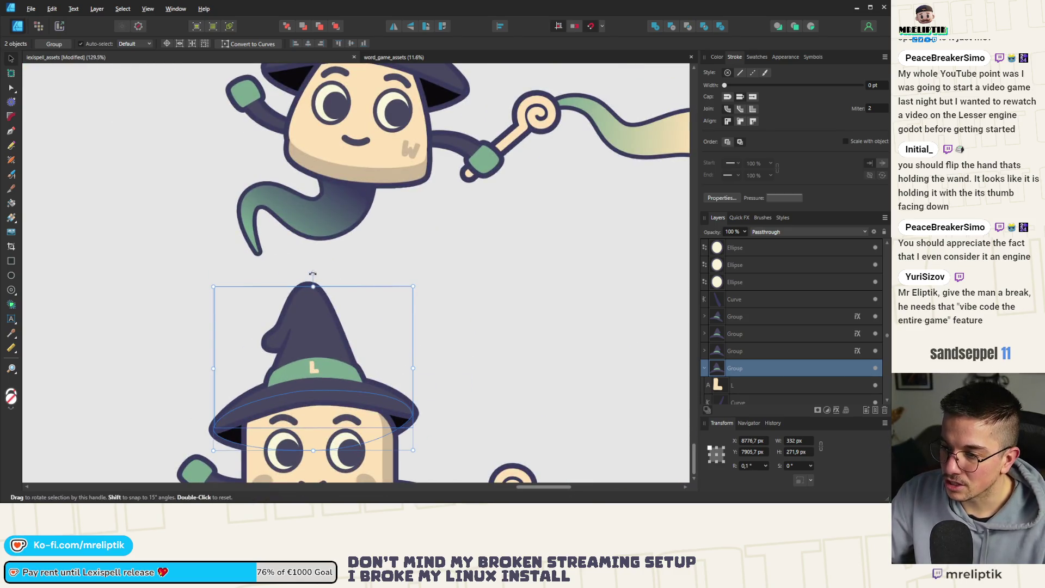
{"action": "left_click_drag", "start_coordinate": [315, 272], "coordinate": [317, 273]}
{"action": "scroll", "coordinate": [271, 342], "scroll_direction": "down", "scroll_amount": 3}
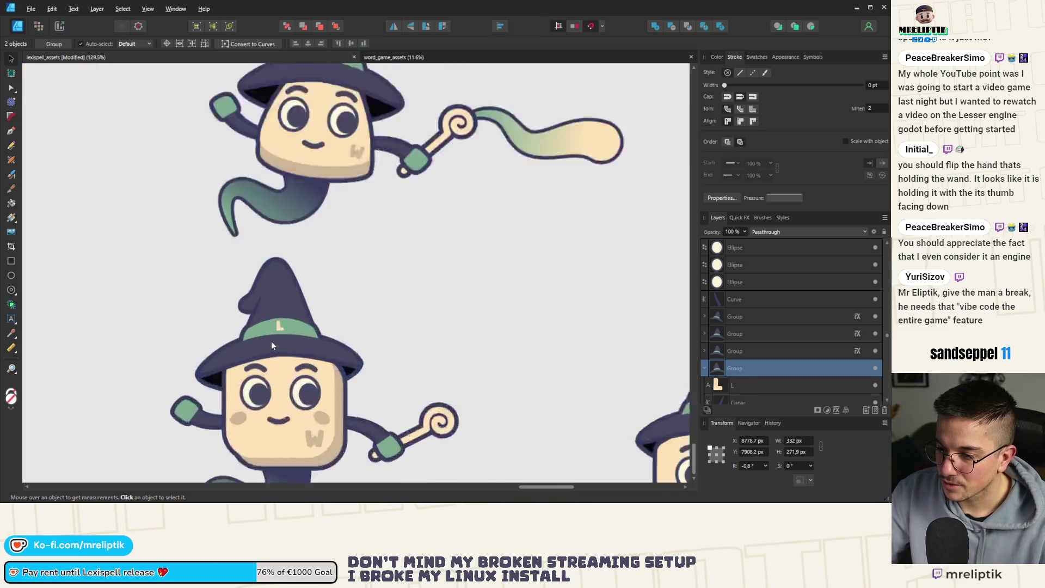
{"action": "scroll", "coordinate": [290, 330], "scroll_direction": "up", "scroll_amount": 4}
Nudge the hat one step right and one step down, then deselect it
{"action": "key", "text": "Right"}
{"action": "key", "text": "Right"}
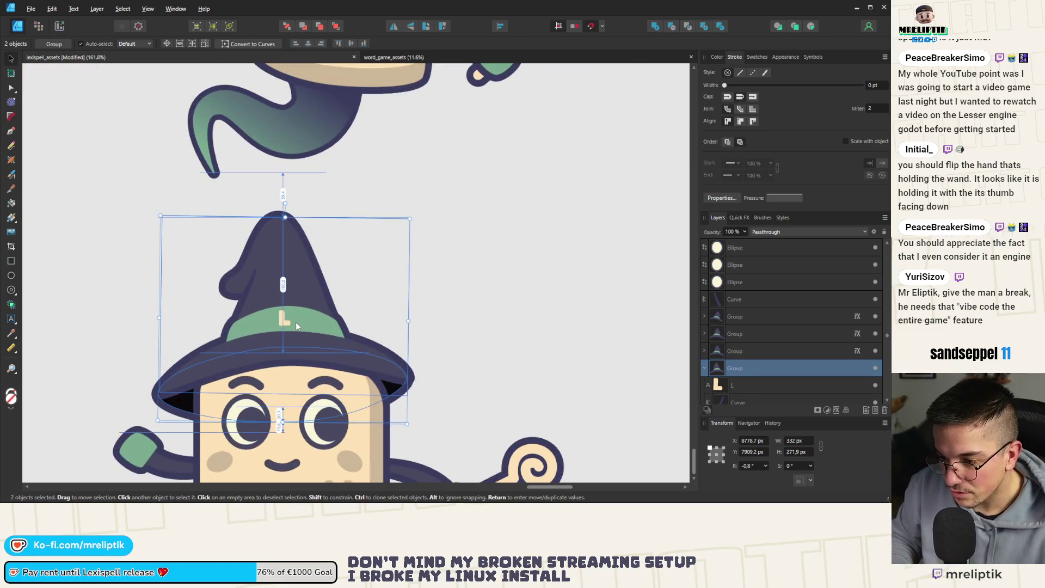
{"action": "key", "text": "Down"}
{"action": "key", "text": "Down"}
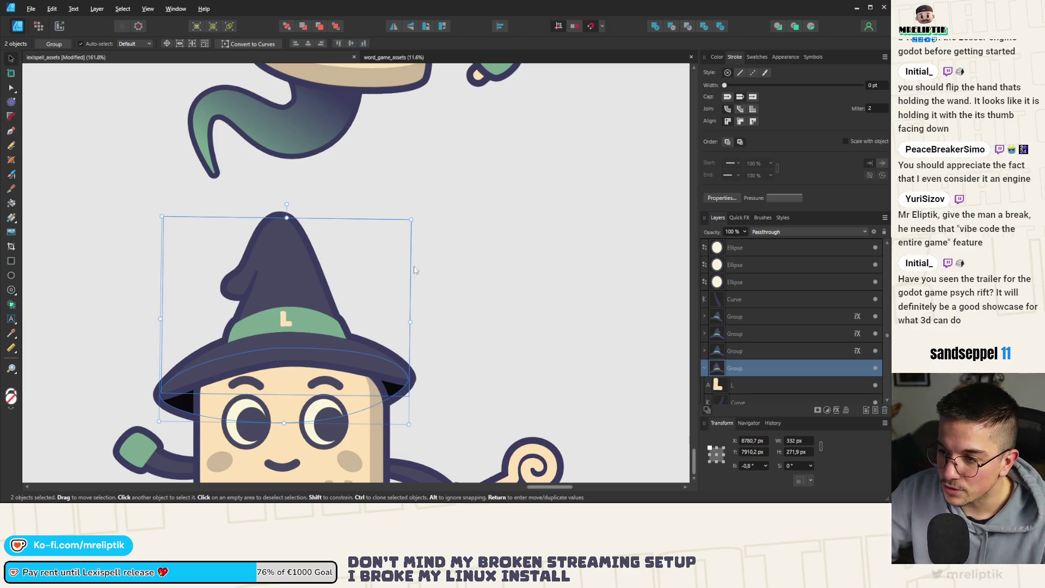
{"action": "left_click", "coordinate": [445, 266]}
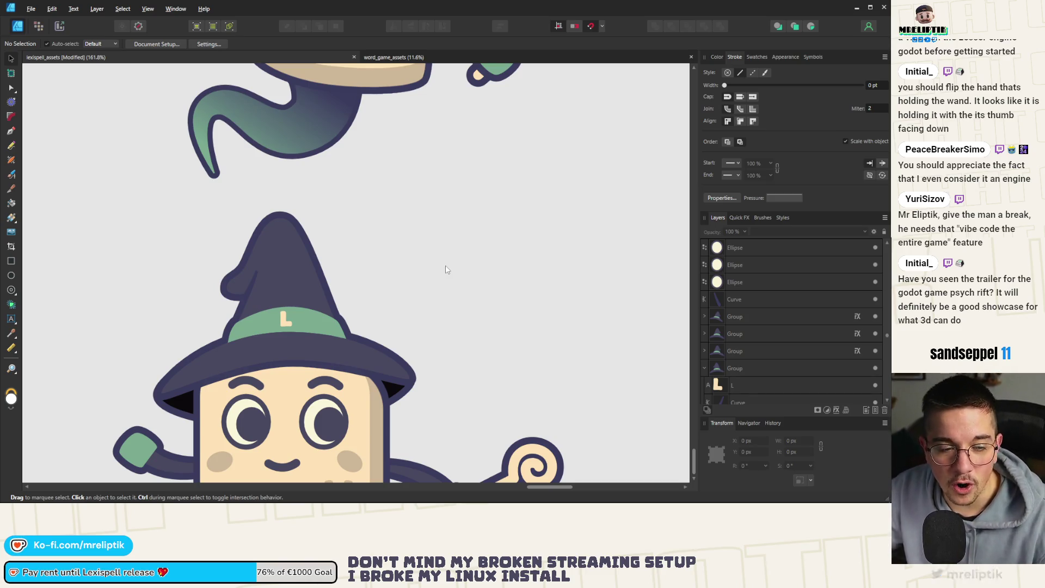
{"action": "scroll", "coordinate": [410, 274], "scroll_direction": "down", "scroll_amount": 5}
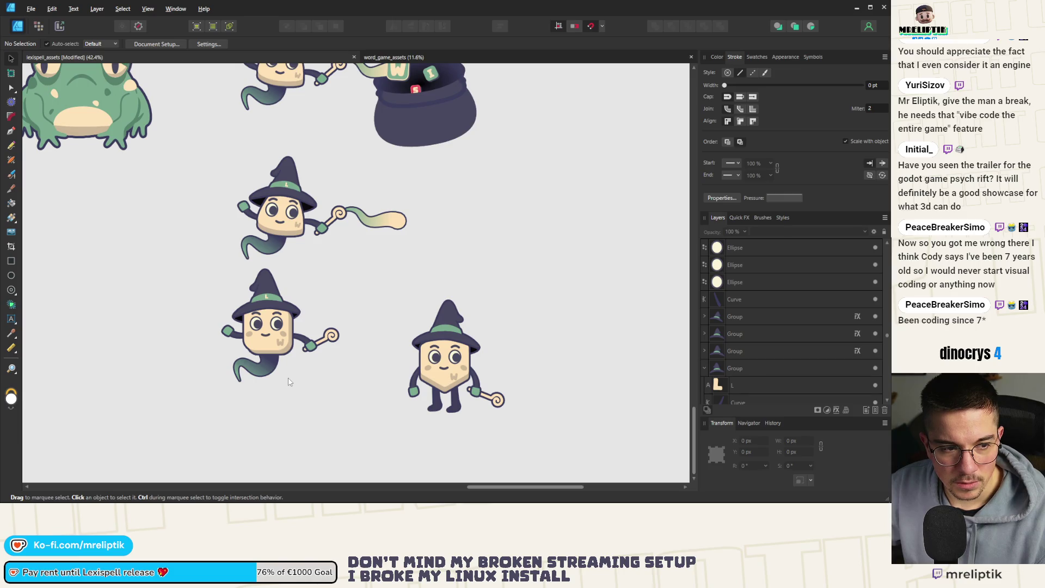
Select the lower wizard's hat with its brim, tilt it further and shift it a few pixels right
{"action": "scroll", "coordinate": [265, 283], "scroll_direction": "up", "scroll_amount": 5}
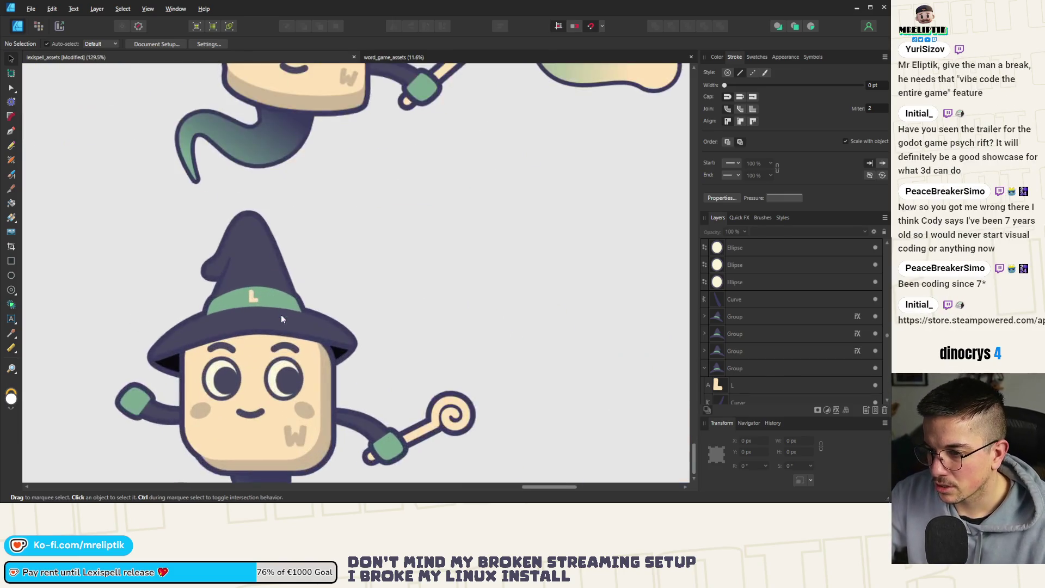
{"action": "left_click", "coordinate": [281, 321]}
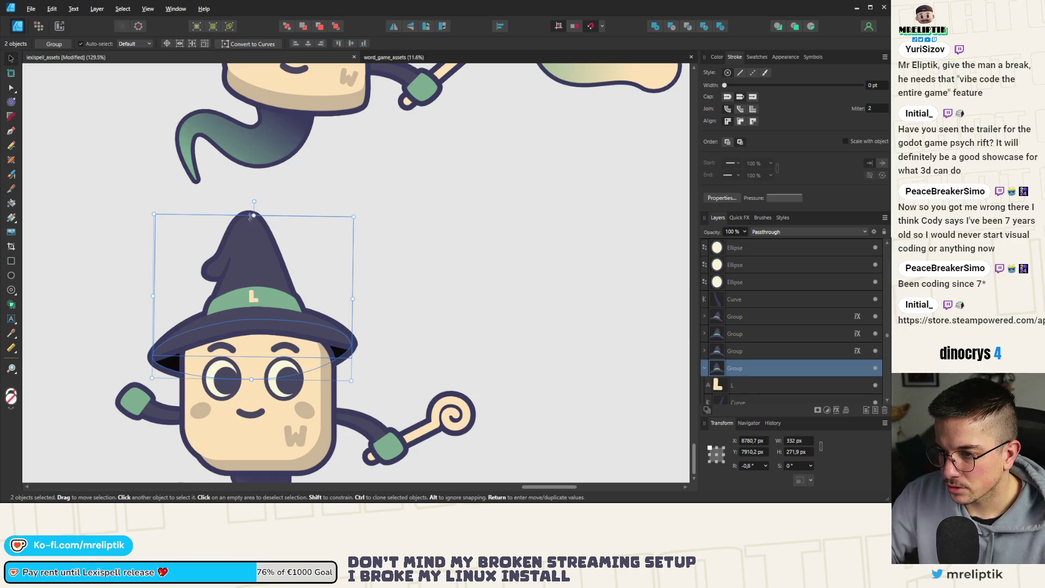
{"action": "scroll", "coordinate": [251, 327], "scroll_direction": "down", "scroll_amount": 5}
{"action": "scroll", "coordinate": [264, 317], "scroll_direction": "up", "scroll_amount": 4}
{"action": "scroll", "coordinate": [263, 316], "scroll_direction": "down", "scroll_amount": 2}
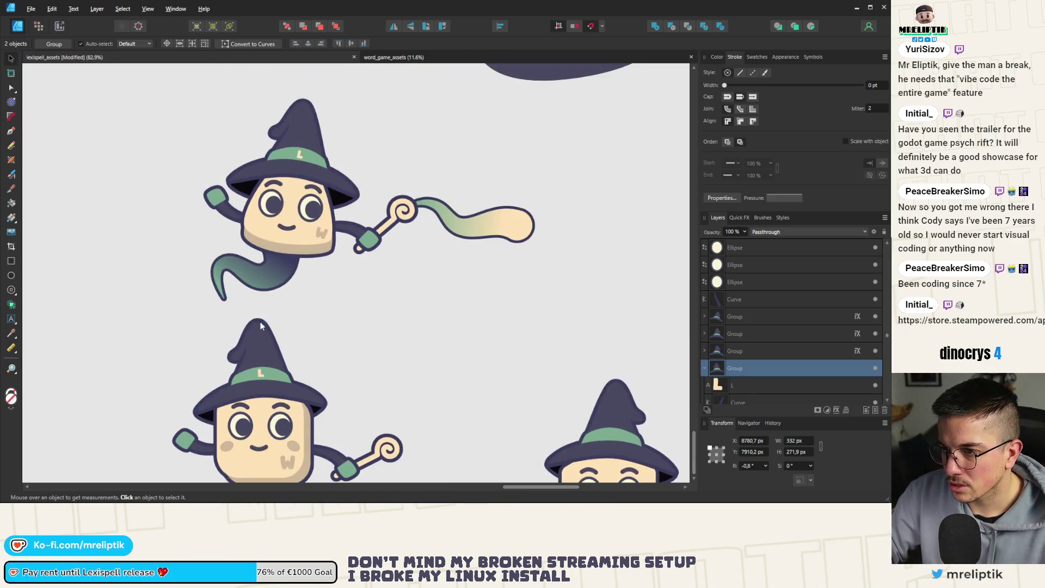
{"action": "left_click_drag", "start_coordinate": [264, 313], "coordinate": [260, 328]}
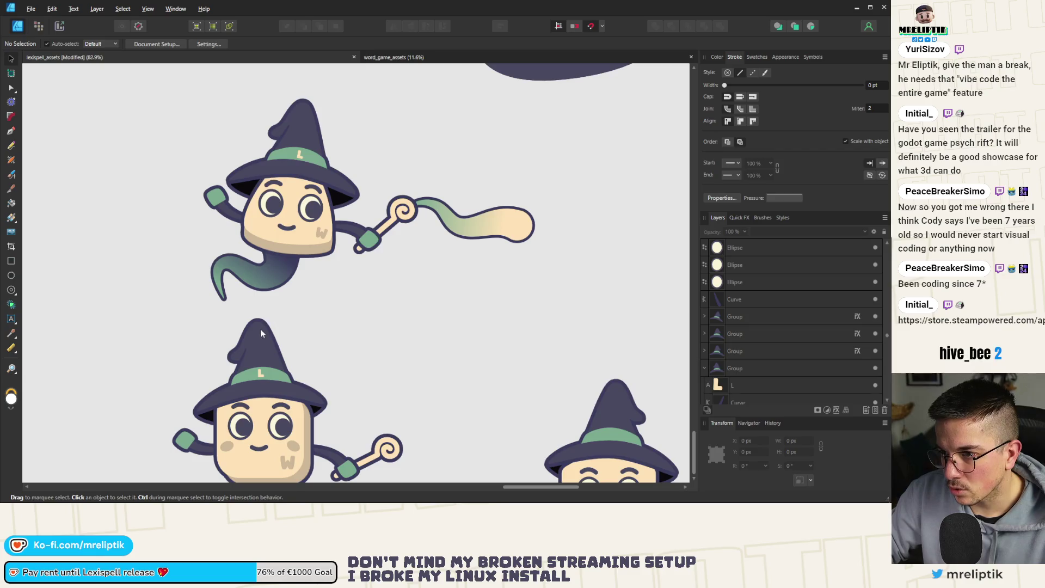
{"action": "left_click", "coordinate": [260, 328]}
{"action": "left_click", "coordinate": [206, 420], "text": "shift"}
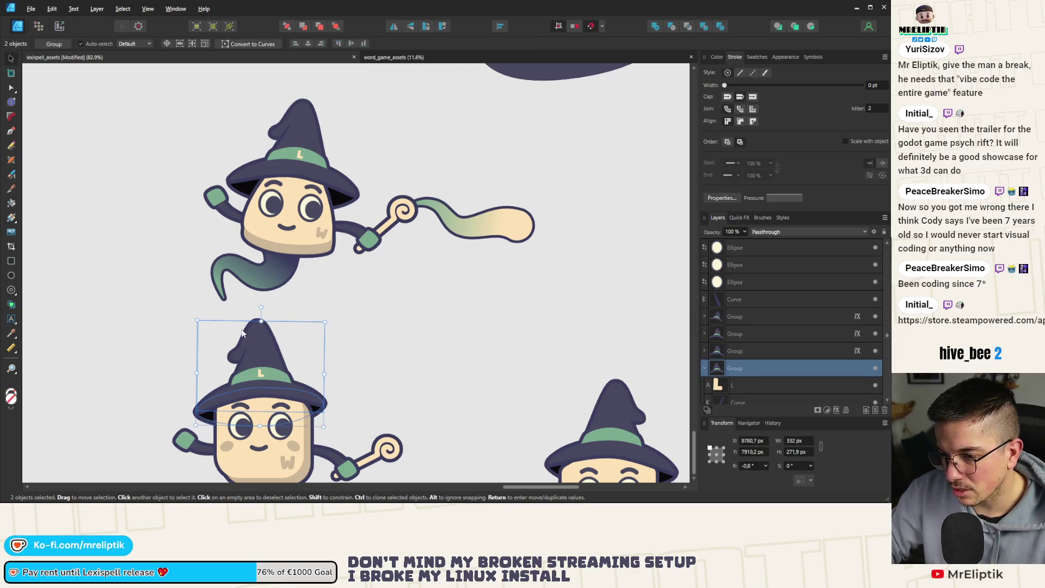
{"action": "left_click_drag", "start_coordinate": [263, 361], "coordinate": [267, 362]}
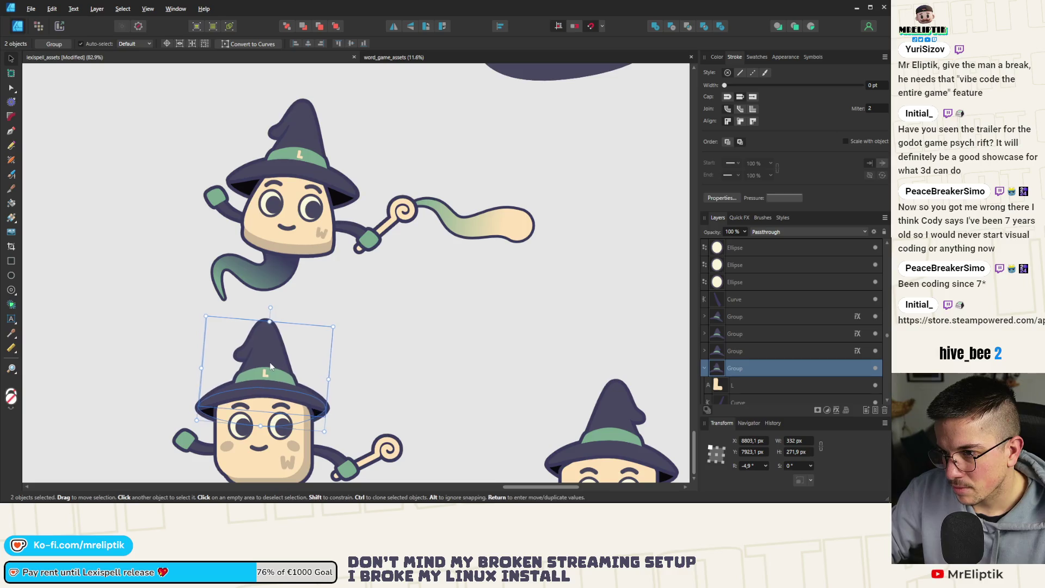
{"action": "scroll", "coordinate": [340, 349], "scroll_direction": "down", "scroll_amount": 4}
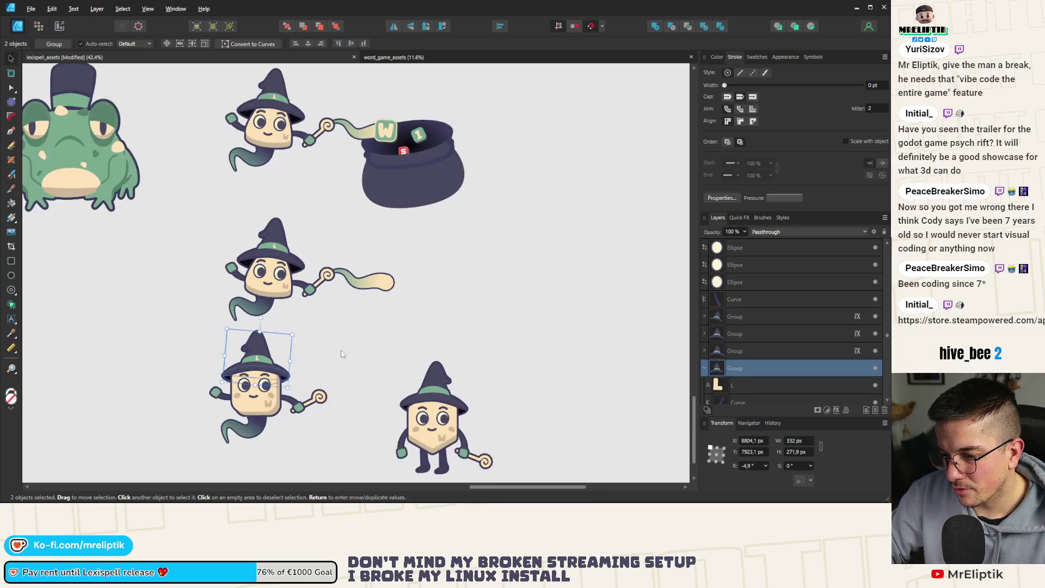
{"action": "scroll", "coordinate": [290, 350], "scroll_direction": "up", "scroll_amount": 2}
{"action": "left_click", "coordinate": [290, 350]}
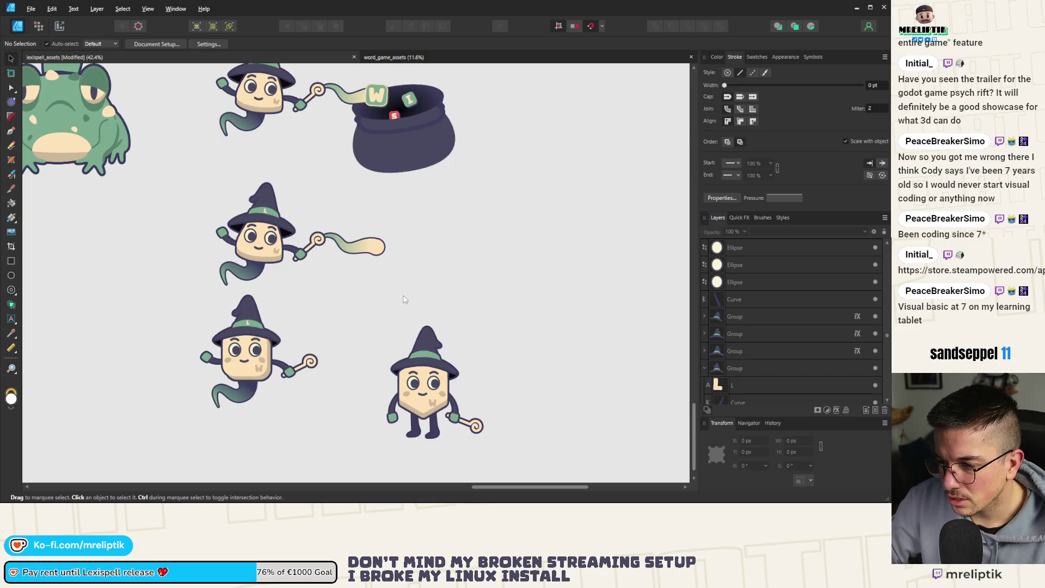
{"action": "scroll", "coordinate": [215, 272], "scroll_direction": "down", "scroll_amount": 2}
Marquee-select the hexagon-bodied witch and drag her below the ghost witches
{"action": "left_click_drag", "start_coordinate": [301, 275], "coordinate": [207, 363]}
{"action": "left_click_drag", "start_coordinate": [426, 282], "coordinate": [307, 417]}
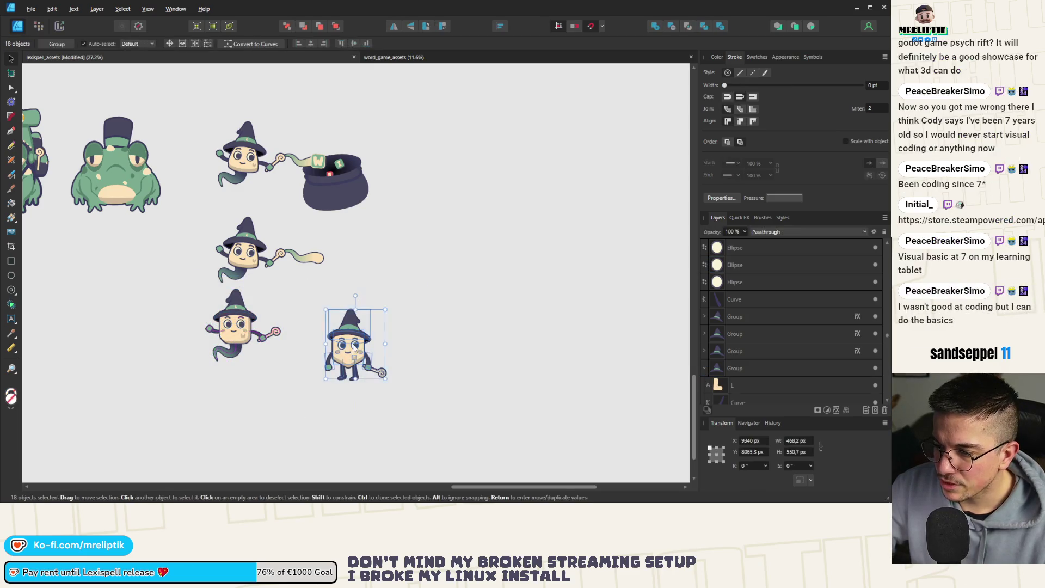
{"action": "left_click_drag", "start_coordinate": [352, 351], "coordinate": [237, 411]}
Duplicate the middle ghost witch to its right, then pick the bottom witch's parts and the copy's arm
{"action": "left_click_drag", "start_coordinate": [310, 274], "coordinate": [186, 376]}
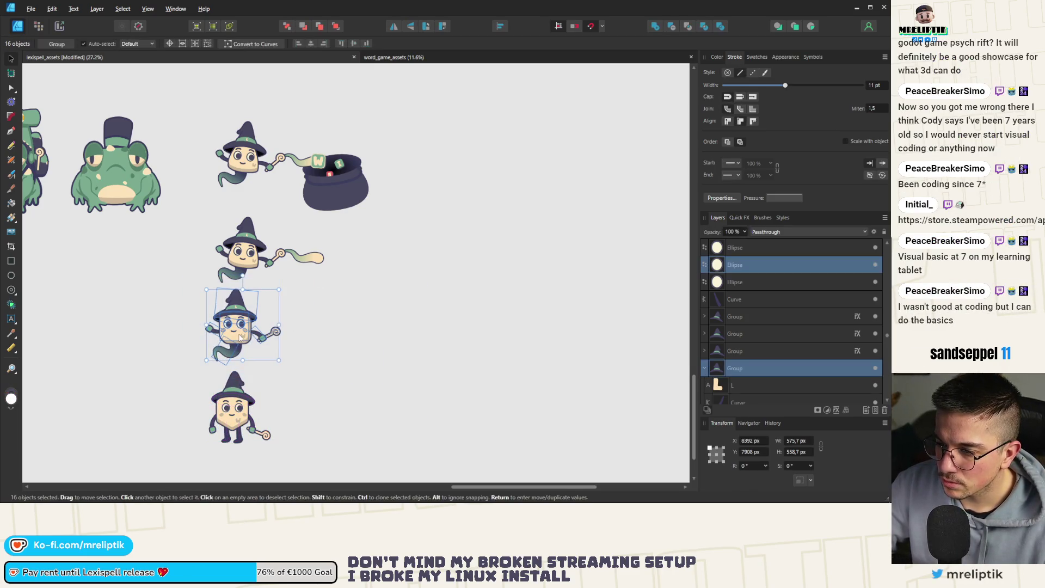
{"action": "left_click_drag", "start_coordinate": [231, 336], "coordinate": [324, 336]}
{"action": "left_click", "coordinate": [238, 418]}
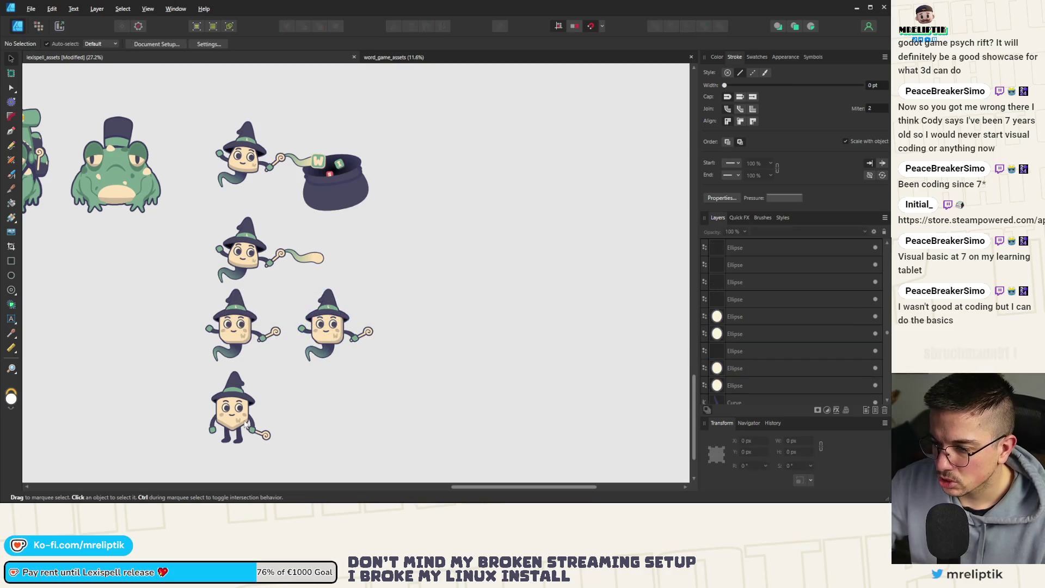
{"action": "left_click", "coordinate": [232, 375]}
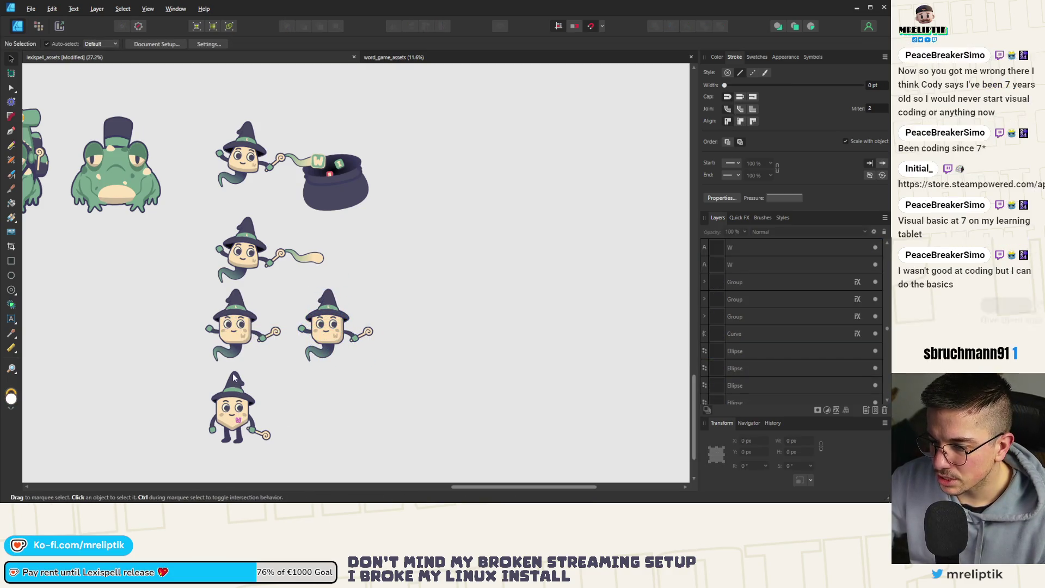
{"action": "left_click", "coordinate": [241, 440]}
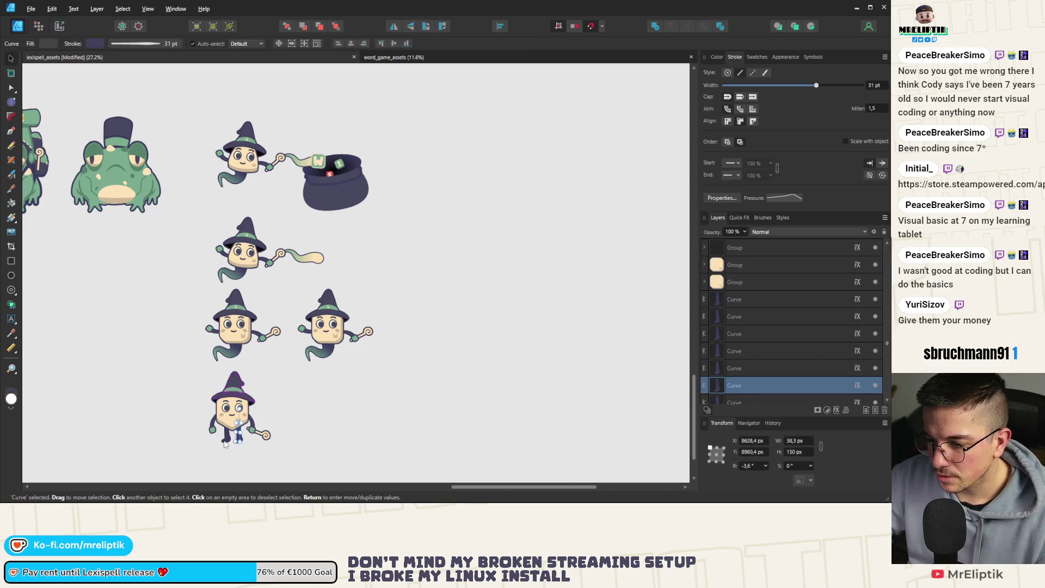
{"action": "left_click", "coordinate": [219, 439], "text": "shift"}
{"action": "left_click", "coordinate": [231, 436]}
{"action": "scroll", "coordinate": [325, 324], "scroll_direction": "up", "scroll_amount": 3}
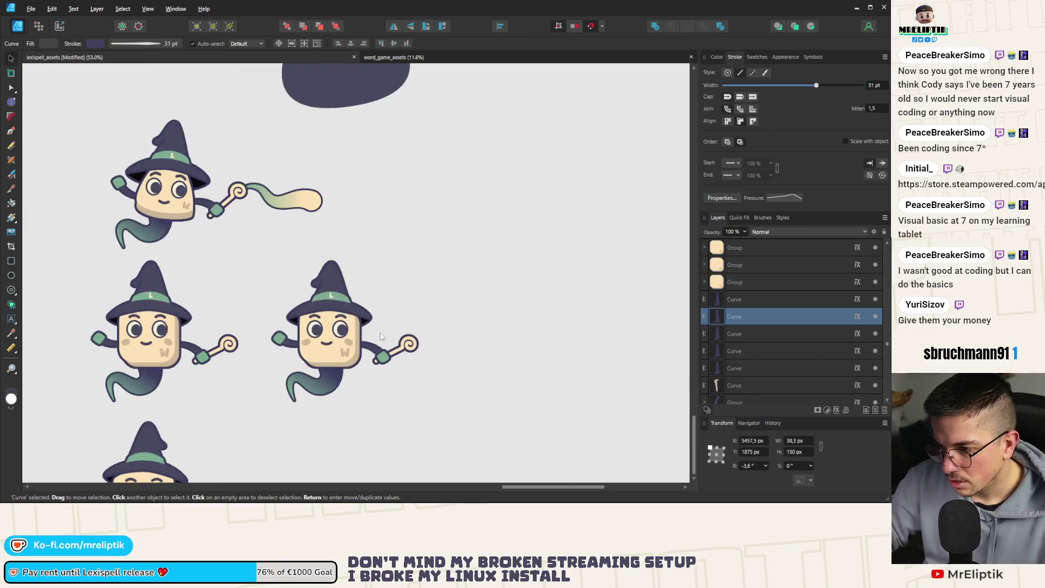
{"action": "left_click", "coordinate": [379, 353]}
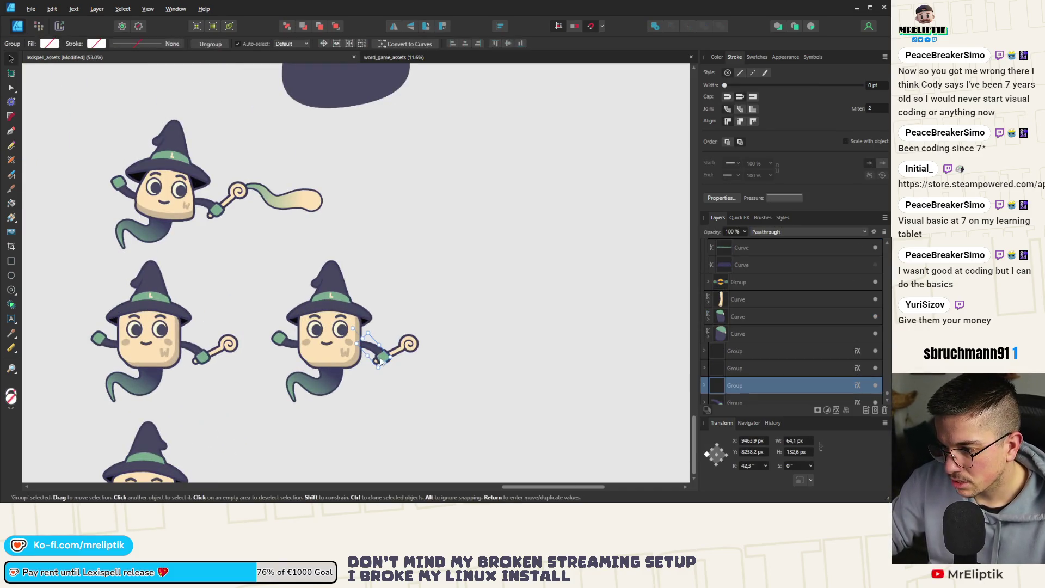
Ctrl-drag a copy of the ghost witch's wand arm onto the hexagon witch
{"action": "left_click", "coordinate": [413, 31]}
{"action": "left_click", "coordinate": [414, 31]}
{"action": "scroll", "coordinate": [401, 234], "scroll_direction": "down", "scroll_amount": 3}
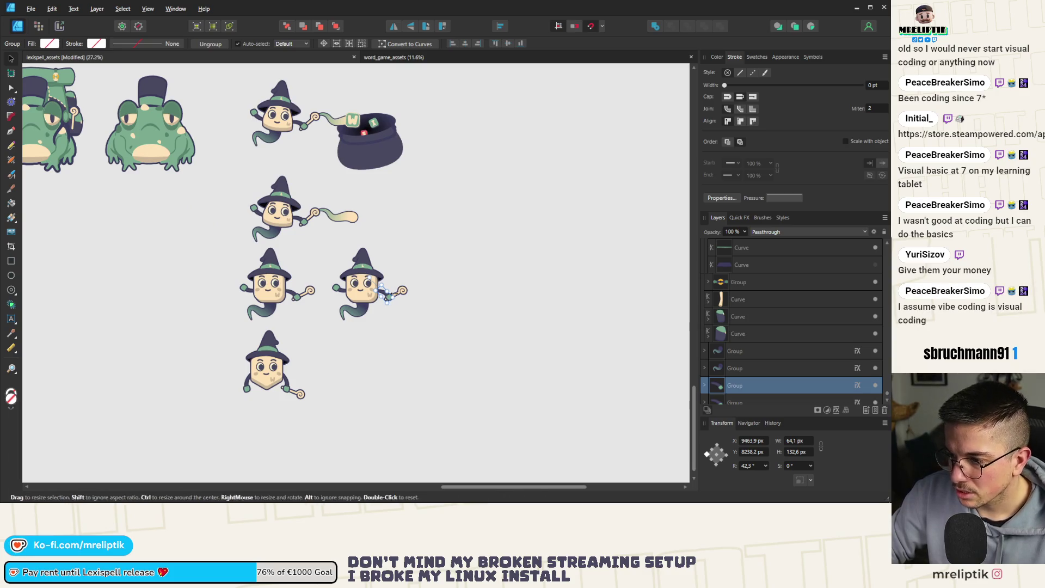
{"action": "mouse_move", "coordinate": [401, 292]}
{"action": "left_mouse_down"}
{"action": "mouse_move", "coordinate": [296, 377]}
{"action": "mouse_move", "coordinate": [303, 384]}
{"action": "left_mouse_up"}
{"action": "scroll", "coordinate": [308, 387], "scroll_direction": "up", "scroll_amount": 4}
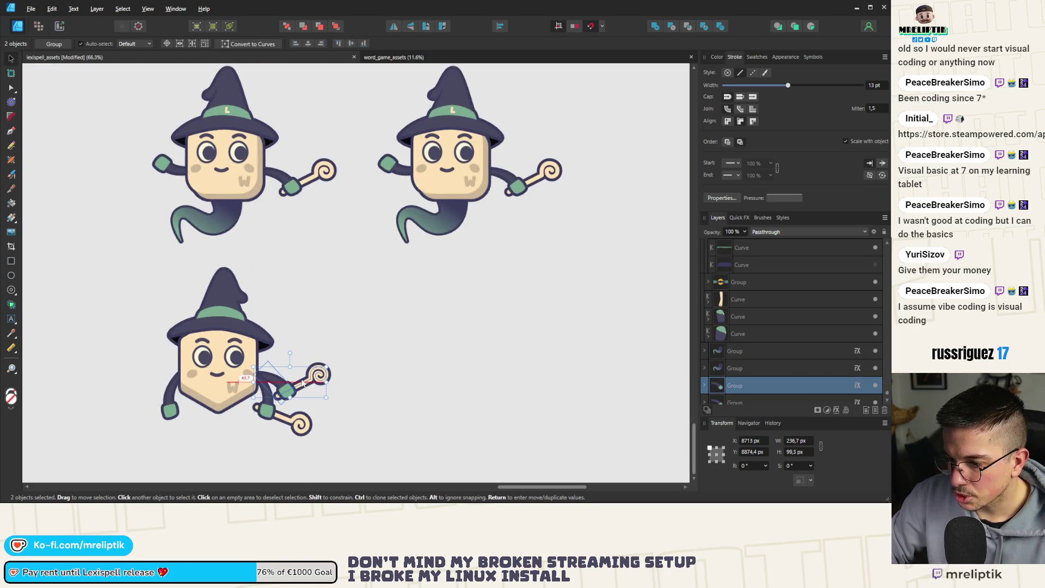
Compare the witches' arms, shifting the left ghost witch's arm right and then undoing it
{"action": "left_click", "coordinate": [172, 402]}
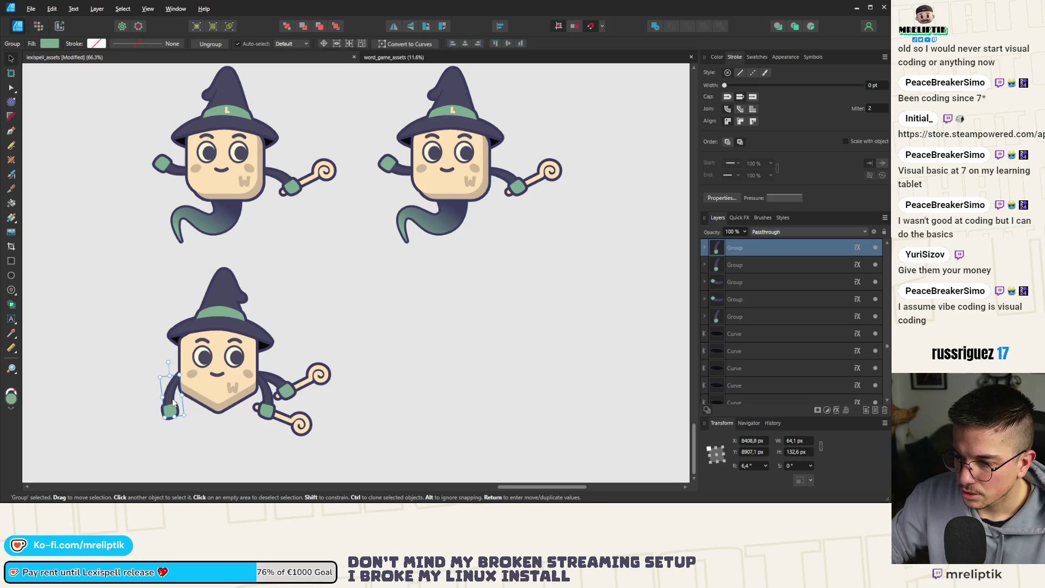
{"action": "left_click", "coordinate": [399, 168]}
{"action": "scroll", "coordinate": [400, 170], "scroll_direction": "up", "scroll_amount": 2}
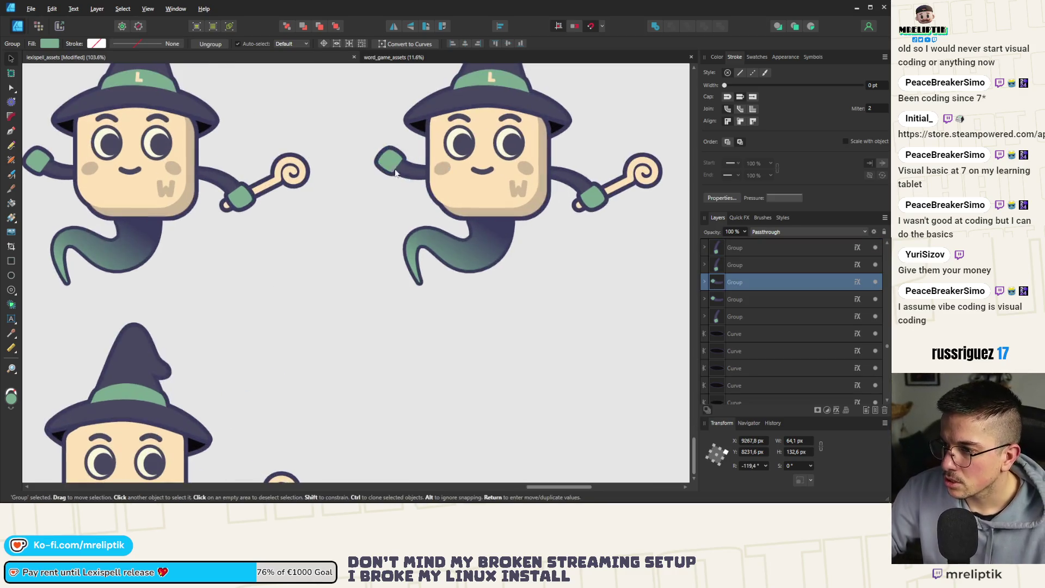
{"action": "scroll", "coordinate": [404, 178], "scroll_direction": "down", "scroll_amount": 3}
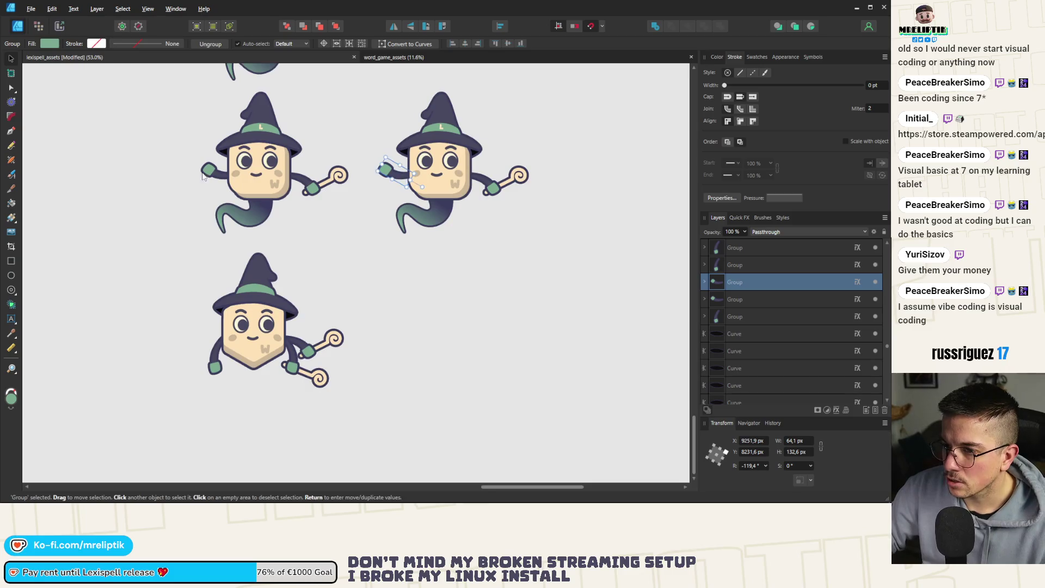
{"action": "left_click", "coordinate": [224, 178]}
{"action": "scroll", "coordinate": [223, 178], "scroll_direction": "up", "scroll_amount": 2}
{"action": "left_click_drag", "start_coordinate": [223, 178], "coordinate": [229, 178]}
{"action": "scroll", "coordinate": [259, 153], "scroll_direction": "down", "scroll_amount": 3}
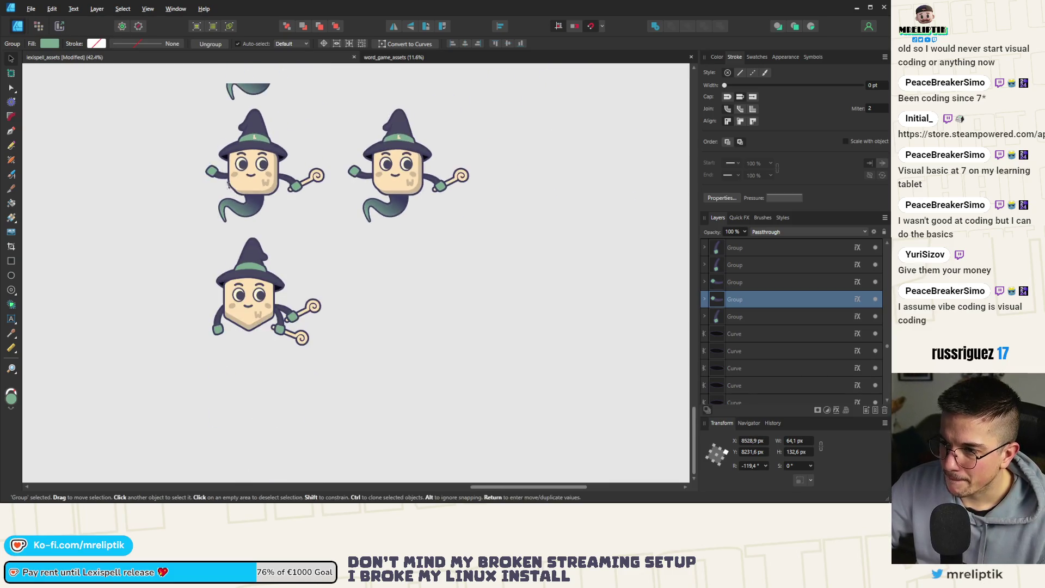
{"action": "scroll", "coordinate": [245, 155], "scroll_direction": "up", "scroll_amount": 4}
{"action": "scroll", "coordinate": [250, 328], "scroll_direction": "down", "scroll_amount": 3}
{"action": "scroll", "coordinate": [250, 304], "scroll_direction": "up", "scroll_amount": 4}
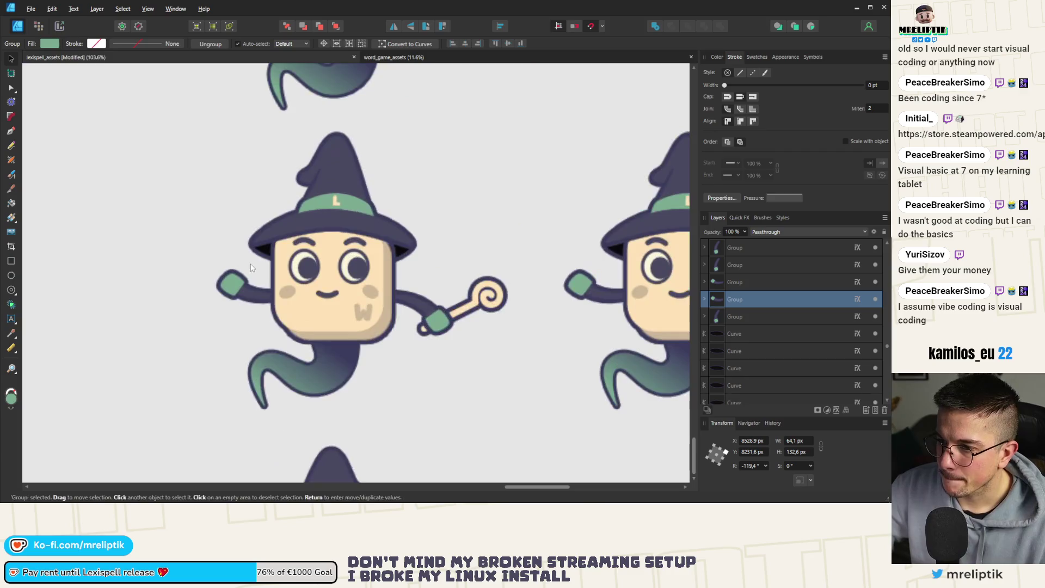
{"action": "key", "text": "ctrl+z"}
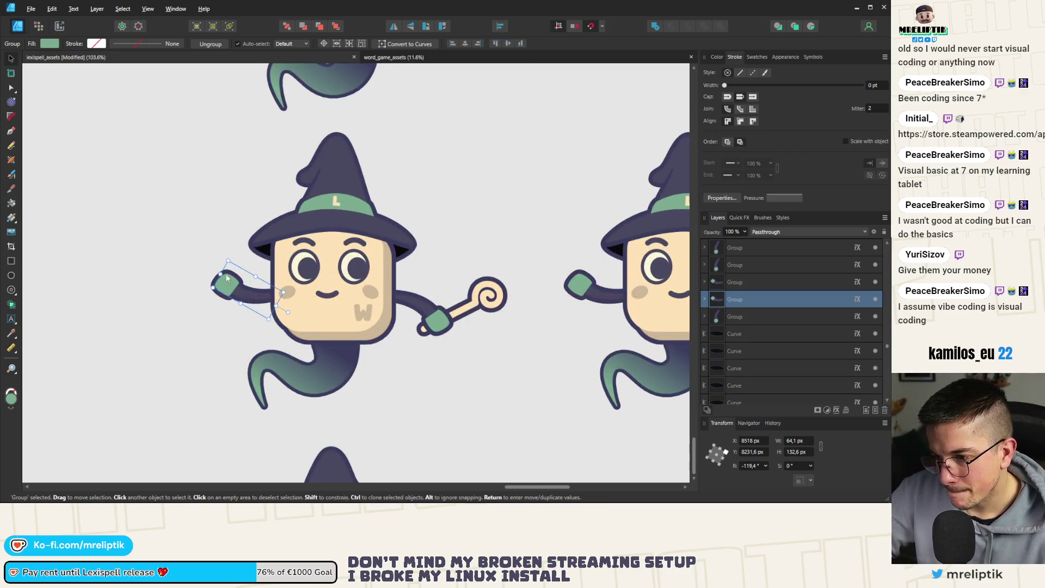
Raise the hexagon witch's new arm slightly into place, then clear the selection
{"action": "scroll", "coordinate": [250, 327], "scroll_direction": "down", "scroll_amount": 5}
{"action": "scroll", "coordinate": [250, 353], "scroll_direction": "up", "scroll_amount": 2}
{"action": "scroll", "coordinate": [250, 353], "scroll_direction": "up", "scroll_amount": 1}
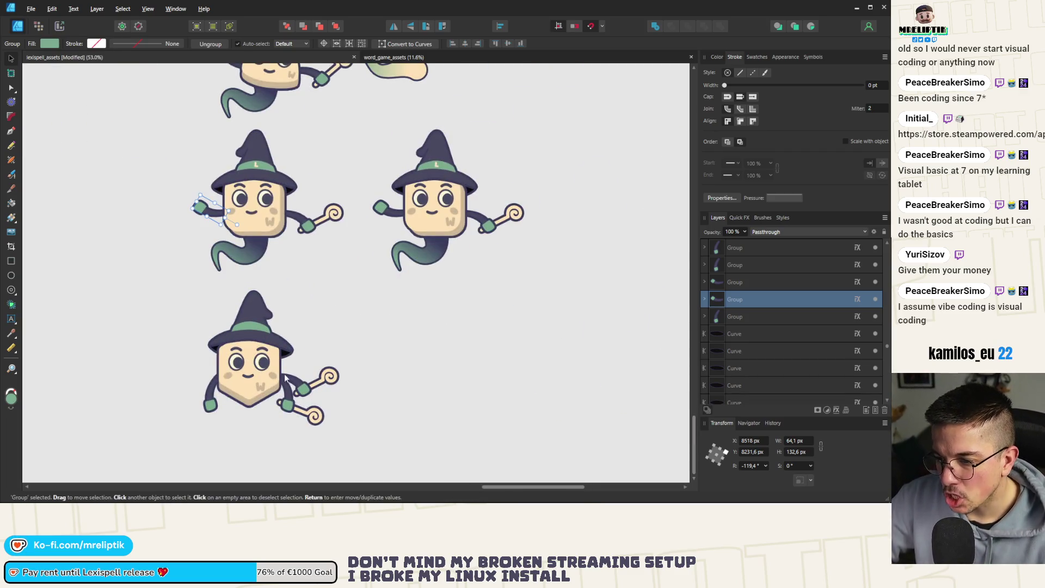
{"action": "left_click", "coordinate": [381, 210]}
{"action": "left_click", "coordinate": [201, 392]}
{"action": "left_click_drag", "start_coordinate": [191, 387], "coordinate": [192, 368]}
{"action": "left_click", "coordinate": [174, 345]}
{"action": "scroll", "coordinate": [185, 293], "scroll_direction": "down", "scroll_amount": 1}
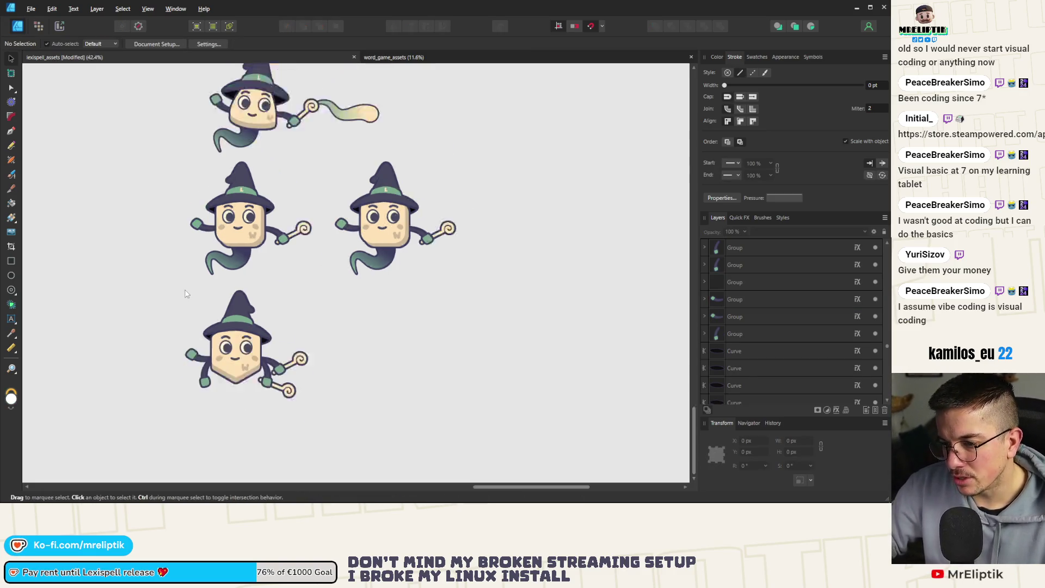
Clone the ghost witch's wavy tail down onto the hexagon witch and clear the selection
{"action": "scroll", "coordinate": [185, 294], "scroll_direction": "down", "scroll_amount": 1}
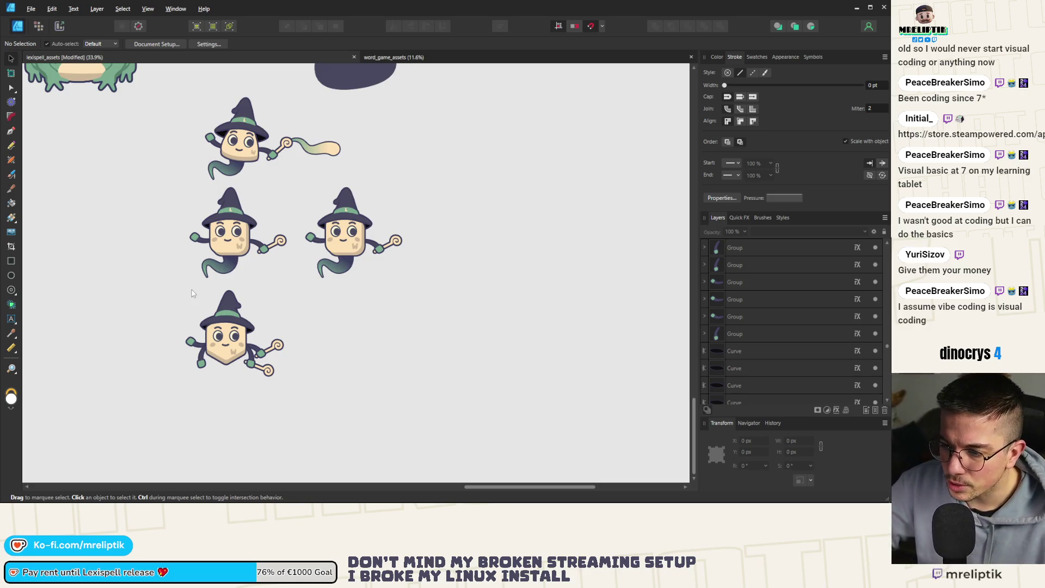
{"action": "mouse_move", "coordinate": [220, 265]}
{"action": "left_mouse_down"}
{"action": "mouse_move", "coordinate": [221, 375]}
{"action": "mouse_move", "coordinate": [230, 376]}
{"action": "left_mouse_up"}
{"action": "scroll", "coordinate": [221, 375], "scroll_direction": "up", "scroll_amount": 2}
{"action": "scroll", "coordinate": [230, 376], "scroll_direction": "up", "scroll_amount": 3}
{"action": "key", "text": "Escape"}
{"action": "scroll", "coordinate": [231, 380], "scroll_direction": "down", "scroll_amount": 5}
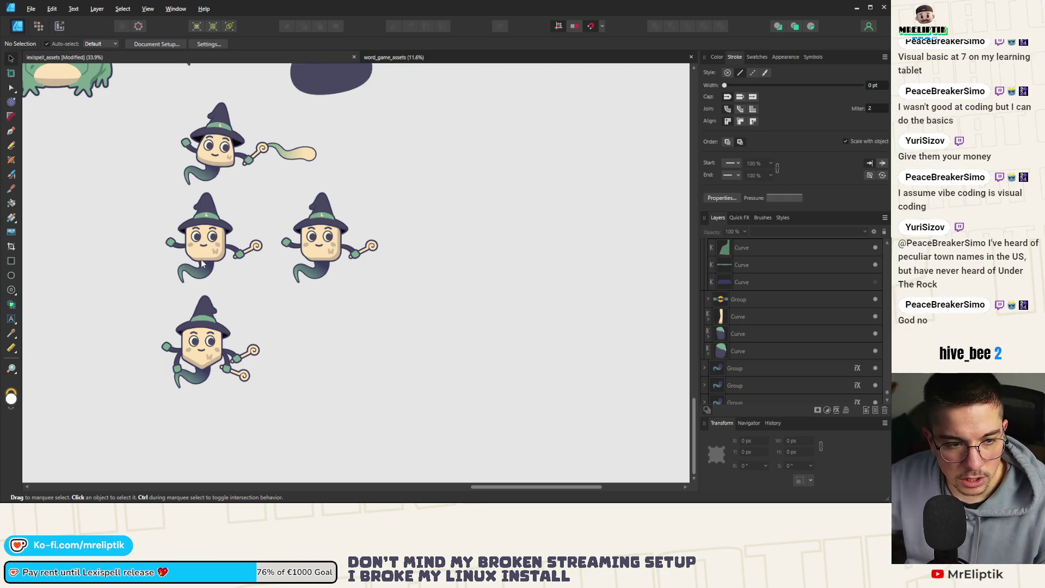
{"action": "scroll", "coordinate": [210, 364], "scroll_direction": "up", "scroll_amount": 2}
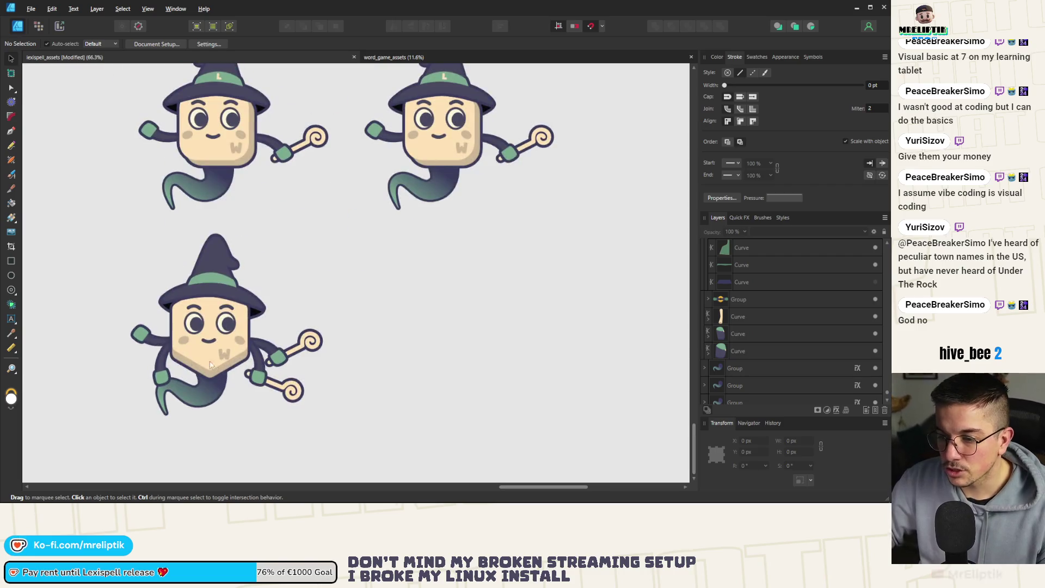
Select the arm curve inside the hexagon witch's arm group, then the lower-left witch's left cheek
{"action": "left_click", "coordinate": [164, 374]}
{"action": "left_click", "coordinate": [266, 381]}
{"action": "double_click", "coordinate": [269, 384]}
{"action": "scroll", "coordinate": [209, 299], "scroll_direction": "down", "scroll_amount": 3}
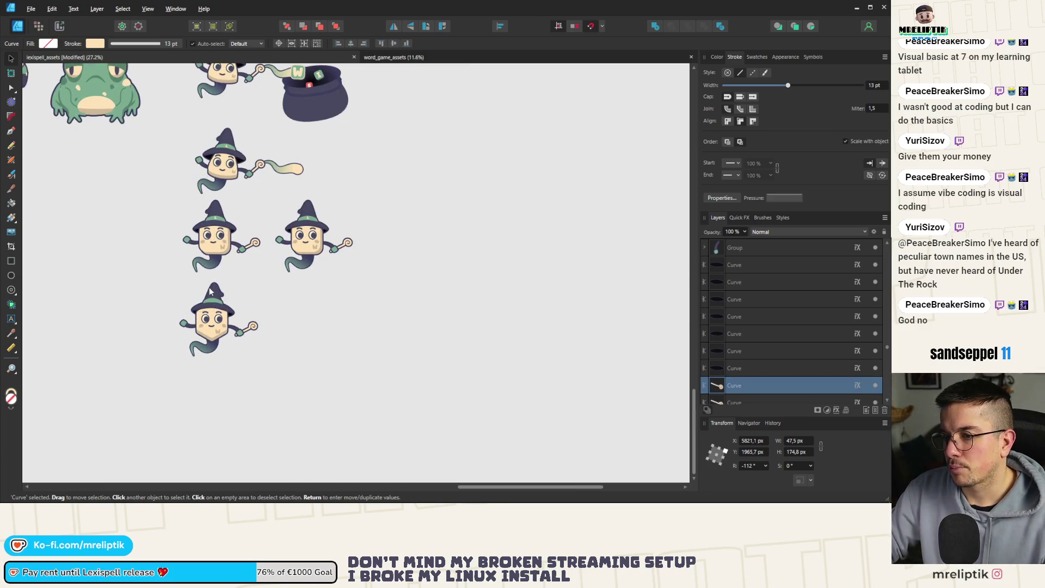
{"action": "scroll", "coordinate": [214, 298], "scroll_direction": "up", "scroll_amount": 3}
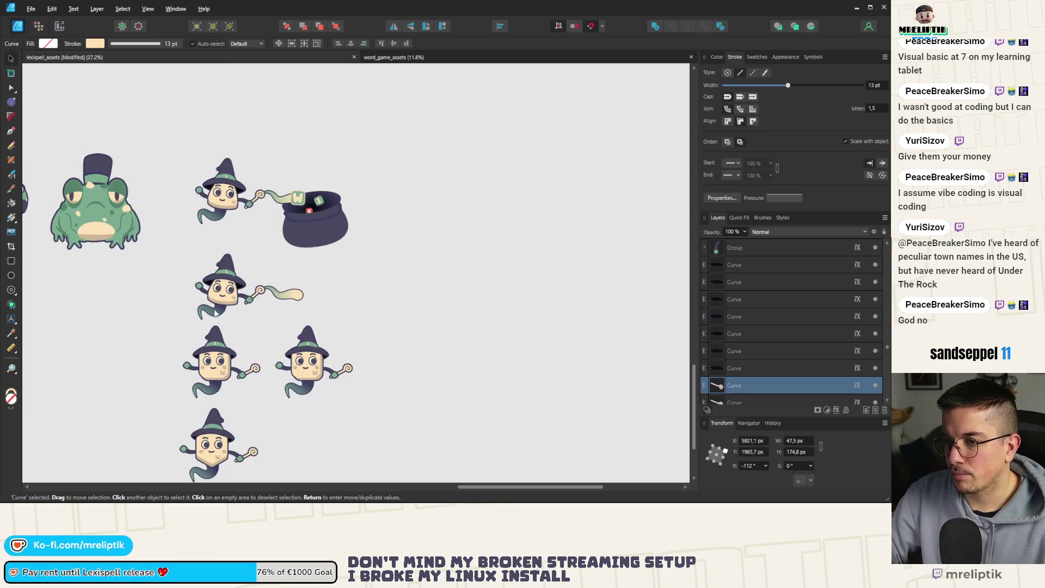
{"action": "scroll", "coordinate": [212, 370], "scroll_direction": "up", "scroll_amount": 5}
{"action": "left_click", "coordinate": [254, 356]}
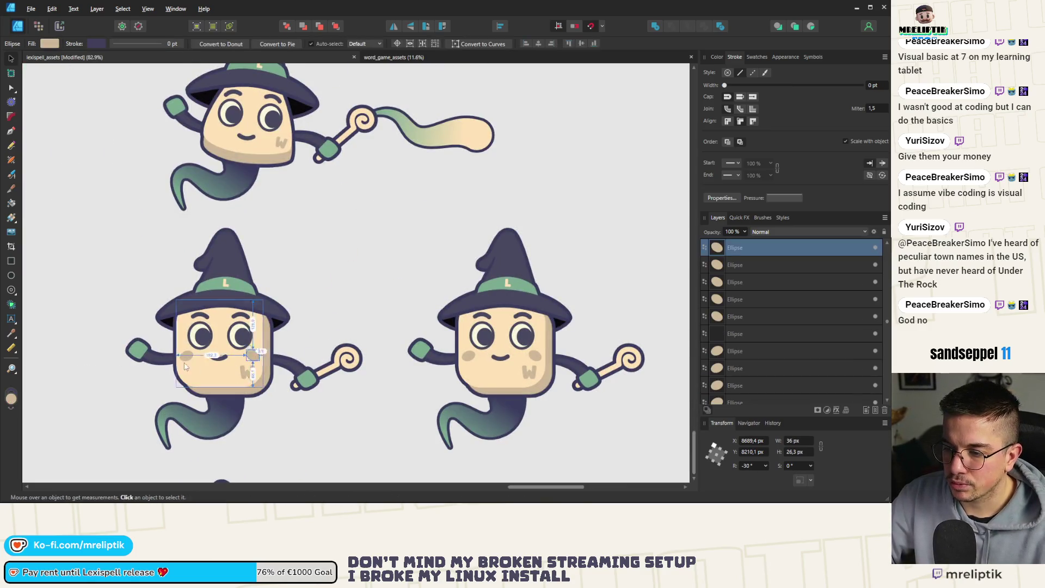
Paste the two blush-cheek ellipses onto the streamer wizard and drag them onto its face
{"action": "left_click", "coordinate": [187, 355]}
{"action": "scroll", "coordinate": [186, 357], "scroll_direction": "down", "scroll_amount": 2}
{"action": "scroll", "coordinate": [265, 390], "scroll_direction": "up", "scroll_amount": 3}
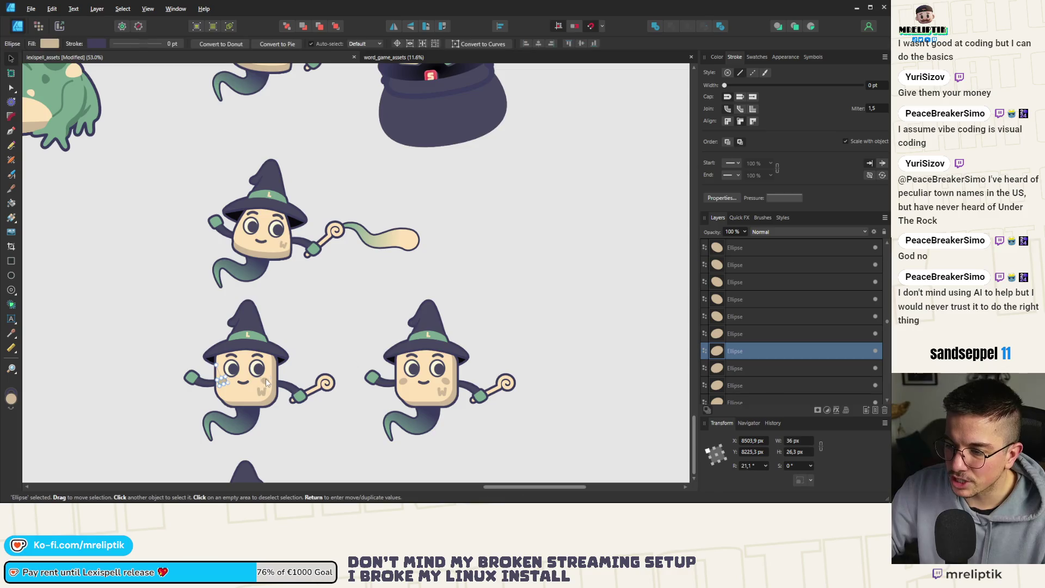
{"action": "left_click", "coordinate": [266, 379], "text": "shift"}
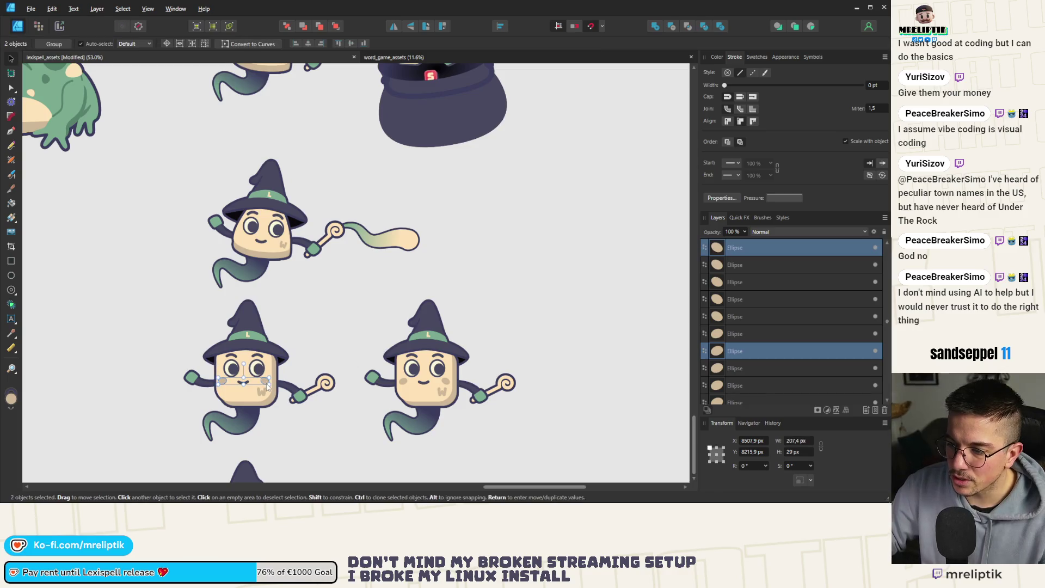
{"action": "left_click", "coordinate": [276, 245]}
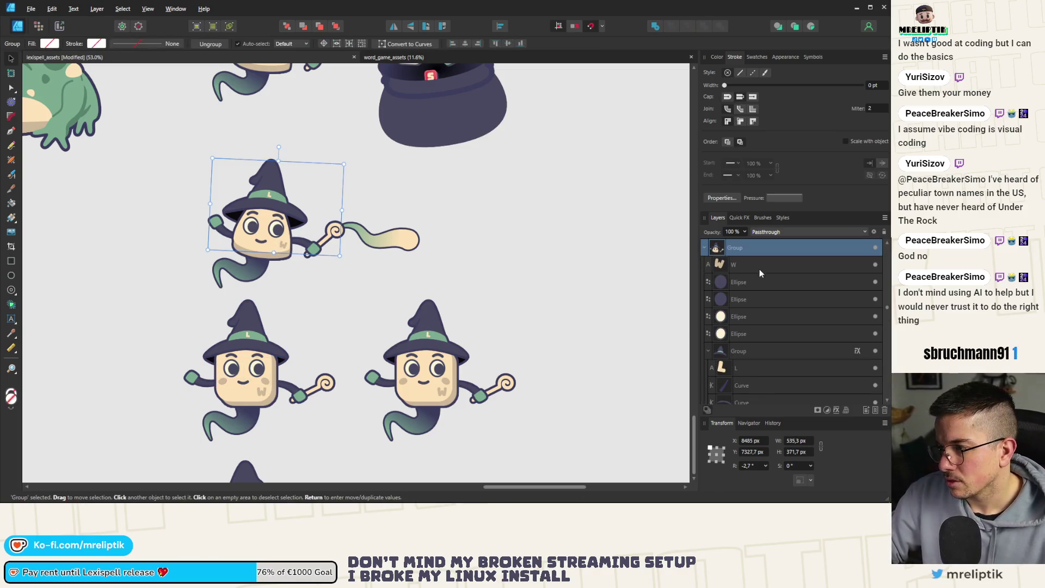
{"action": "key", "text": "ctrl+v"}
{"action": "scroll", "coordinate": [259, 231], "scroll_direction": "up", "scroll_amount": 3}
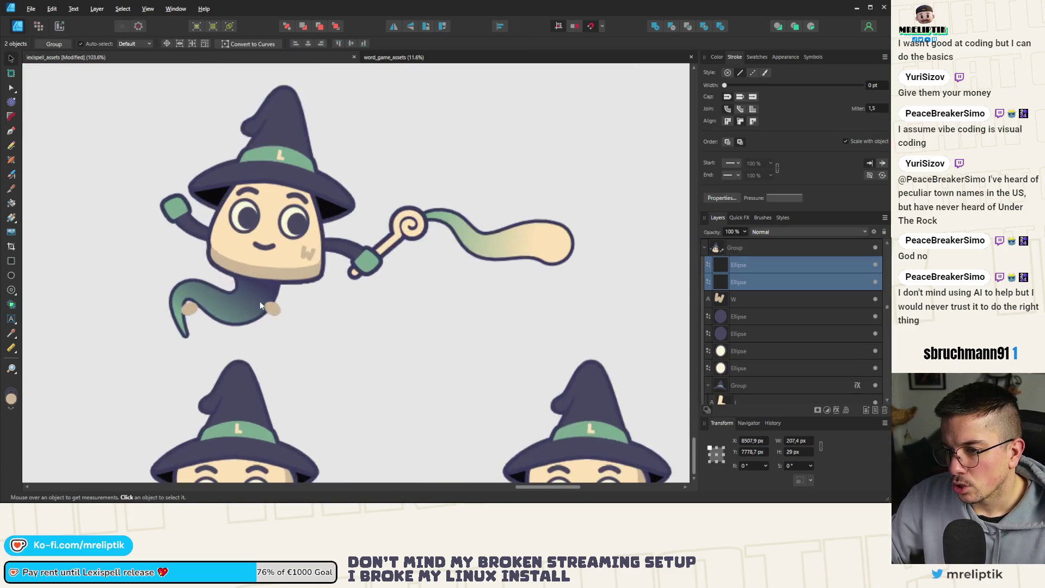
{"action": "left_click_drag", "start_coordinate": [270, 310], "coordinate": [313, 236]}
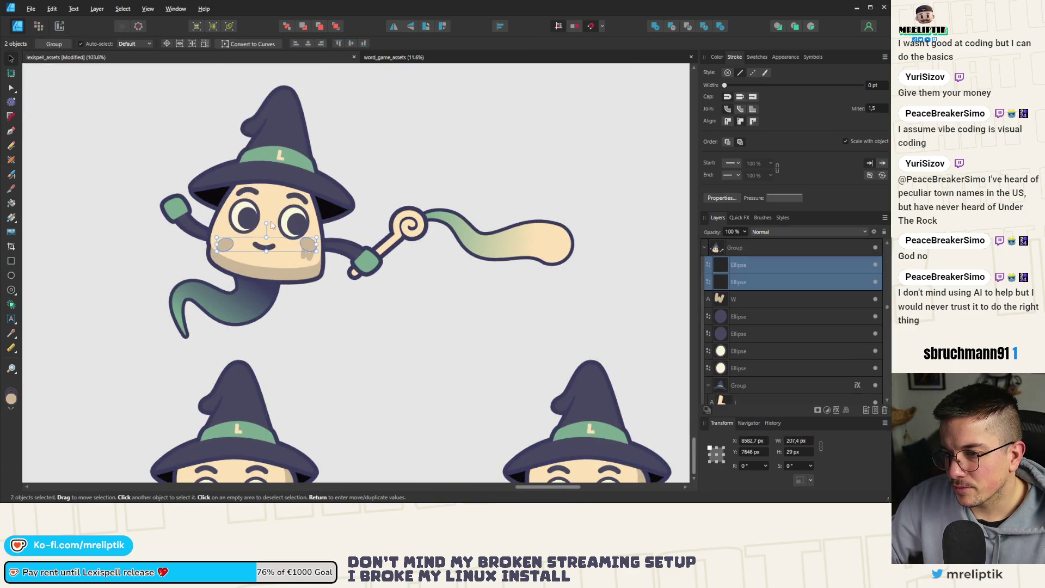
{"action": "scroll", "coordinate": [274, 257], "scroll_direction": "down", "scroll_amount": 4}
{"action": "scroll", "coordinate": [274, 257], "scroll_direction": "up", "scroll_amount": 4}
Select both cheeks inside the head, tilt them to match the face, and settle their position
{"action": "left_click", "coordinate": [271, 262]}
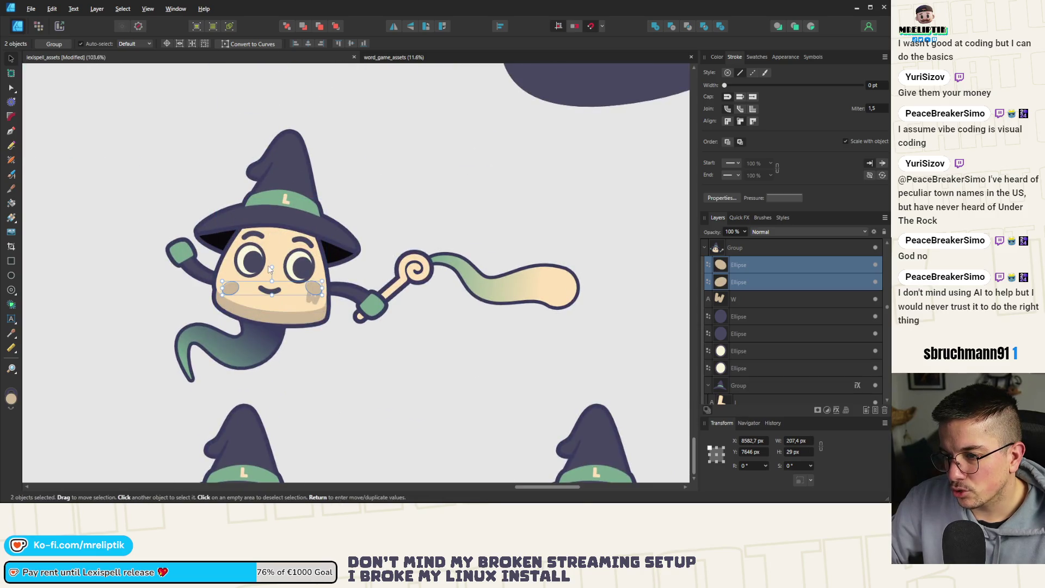
{"action": "double_click", "coordinate": [231, 289]}
{"action": "left_click", "coordinate": [308, 283], "text": "shift"}
{"action": "scroll", "coordinate": [308, 285], "scroll_direction": "up", "scroll_amount": 2}
{"action": "left_click_drag", "start_coordinate": [272, 271], "coordinate": [276, 267]}
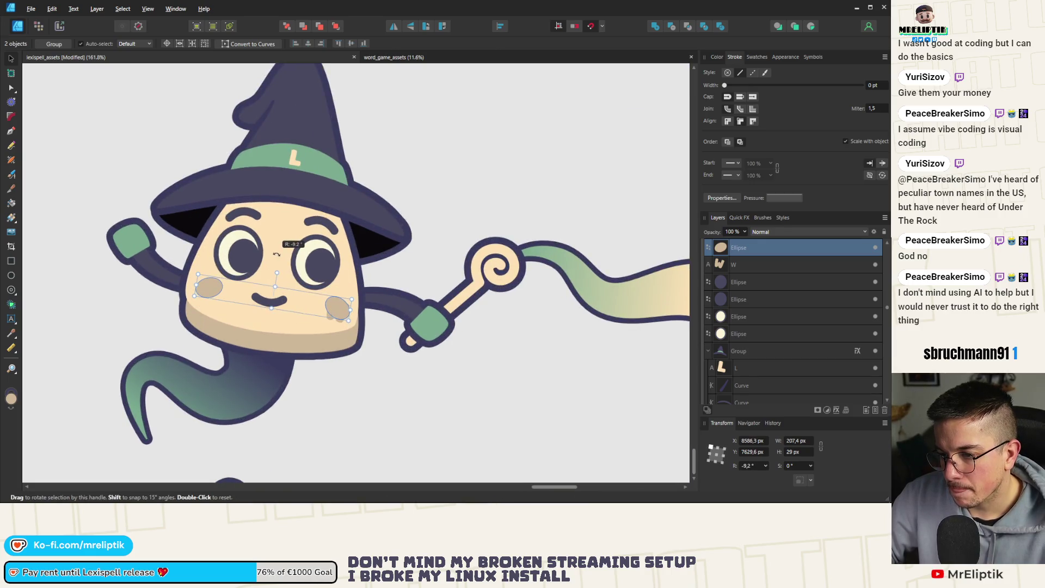
{"action": "key", "text": "ctrl+d"}
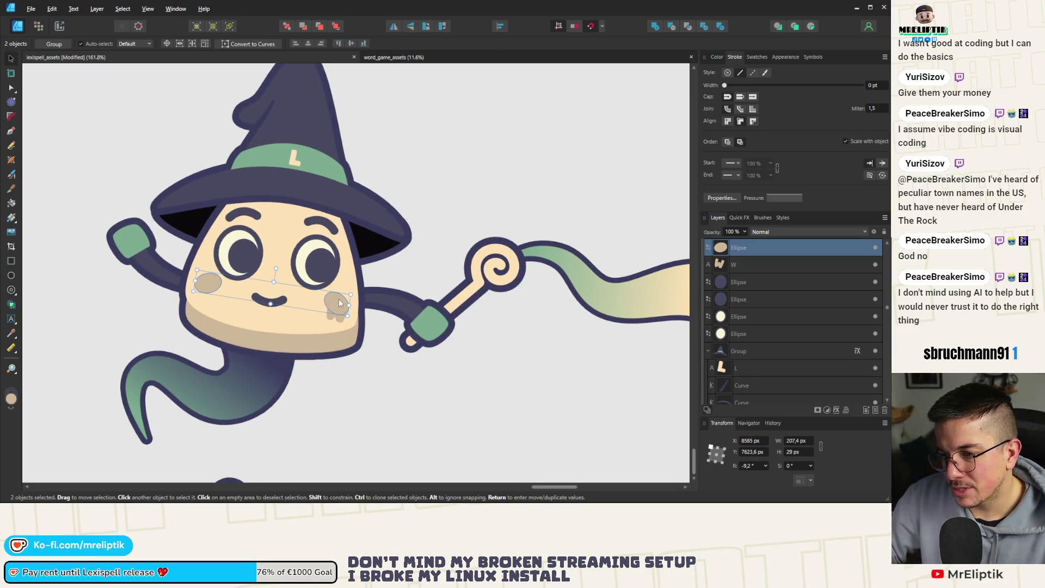
{"action": "scroll", "coordinate": [299, 324], "scroll_direction": "down", "scroll_amount": 5}
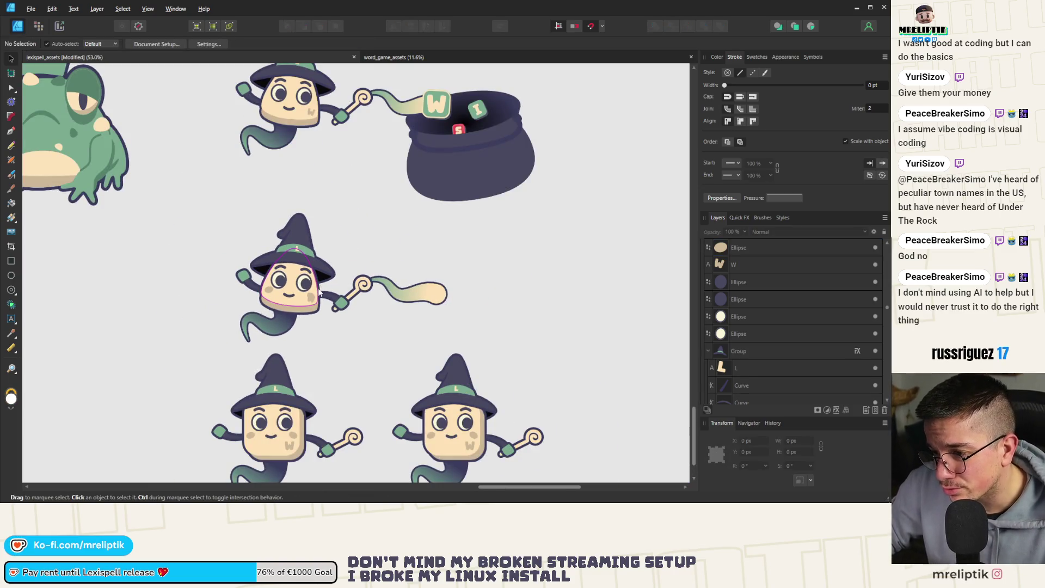
{"action": "key", "text": "ctrl+z"}
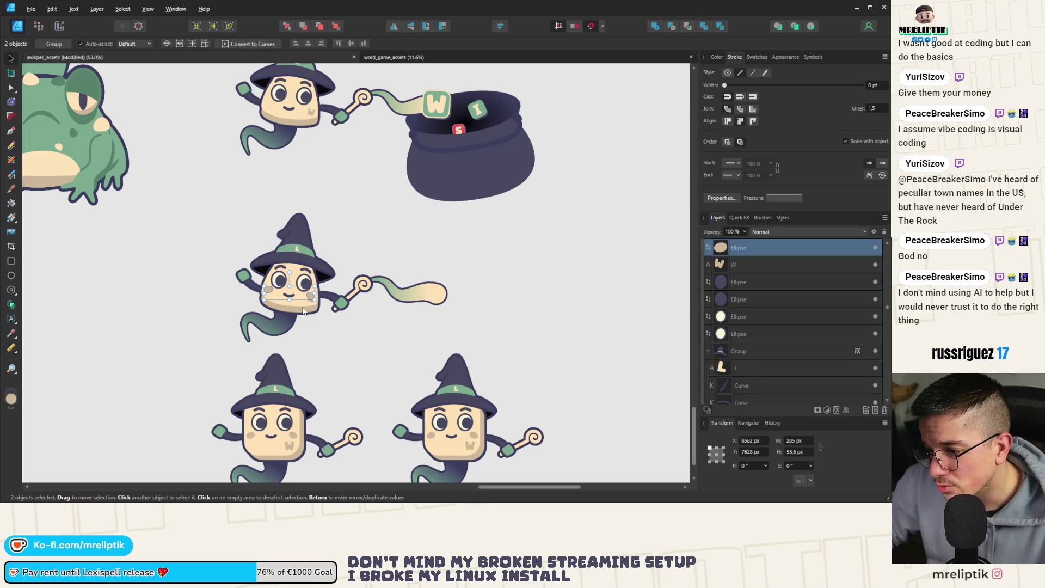
{"action": "key", "text": "ctrl+z"}
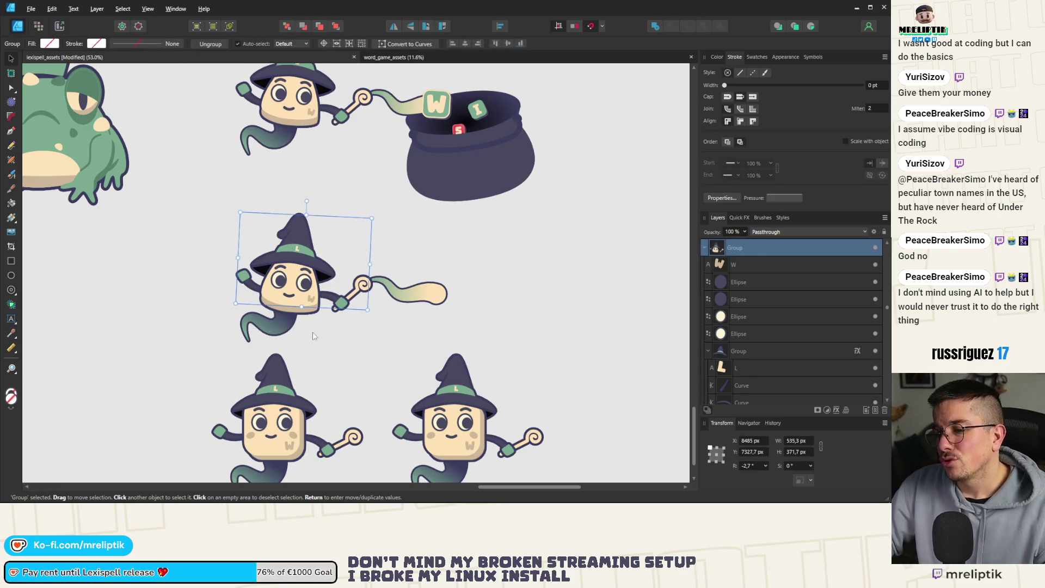
{"action": "scroll", "coordinate": [242, 326], "scroll_direction": "down", "scroll_amount": 3}
{"action": "left_click", "coordinate": [283, 359]}
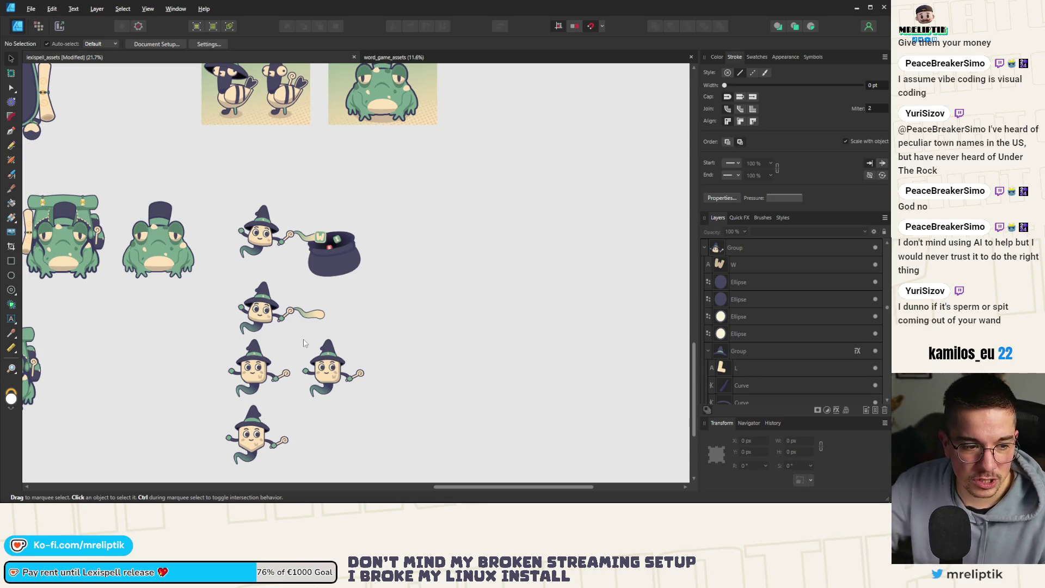
Save, marquee-select and delete the duplicate wizard beside the pair, then save again
{"action": "key", "text": "ctrl+s"}
{"action": "scroll", "coordinate": [284, 354], "scroll_direction": "down", "scroll_amount": 2}
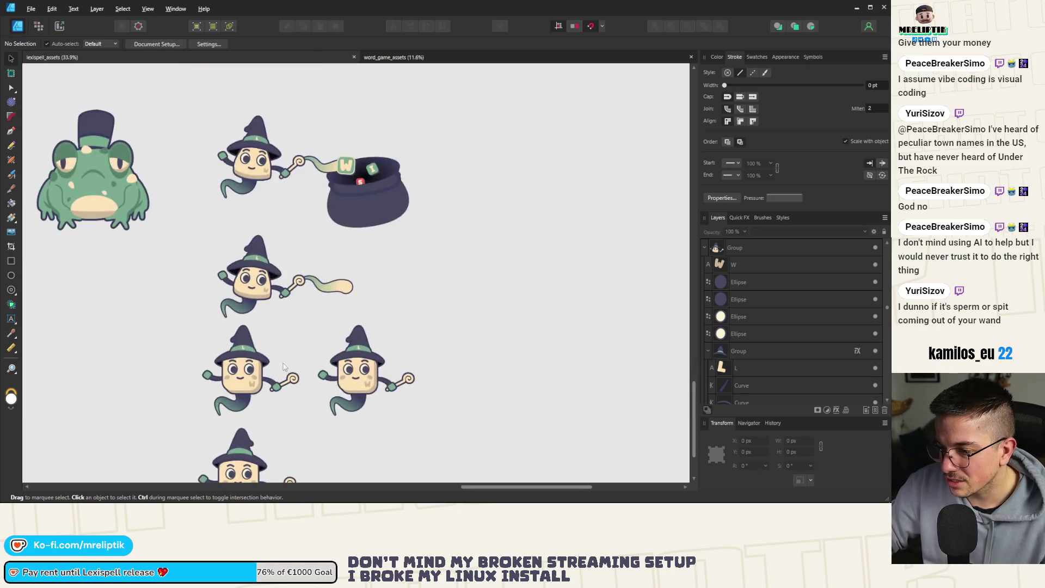
{"action": "left_click_drag", "start_coordinate": [368, 324], "coordinate": [295, 401]}
{"action": "key", "text": "Delete"}
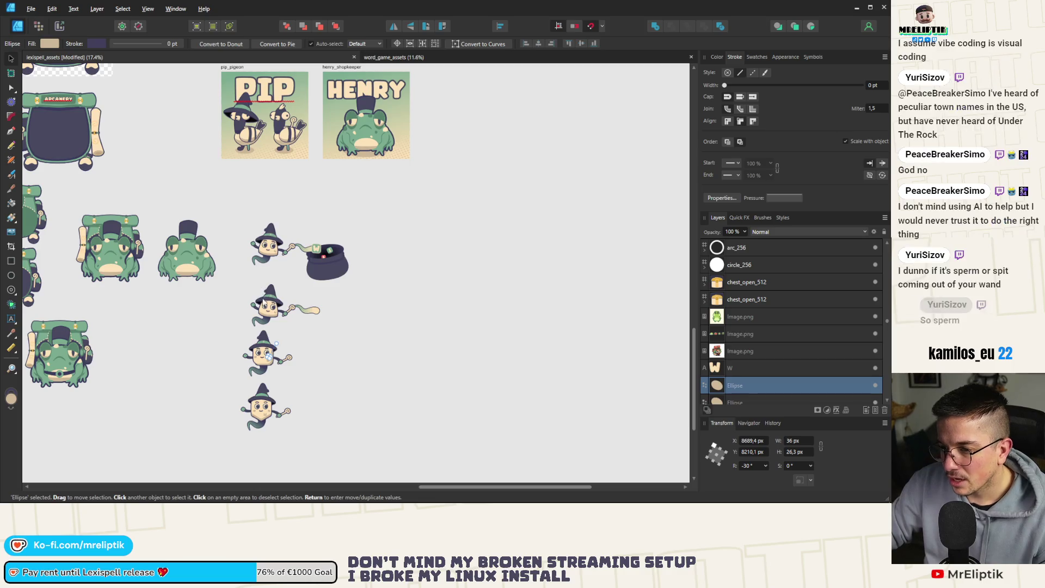
{"action": "scroll", "coordinate": [277, 314], "scroll_direction": "up", "scroll_amount": 1}
{"action": "scroll", "coordinate": [265, 377], "scroll_direction": "up", "scroll_amount": 2}
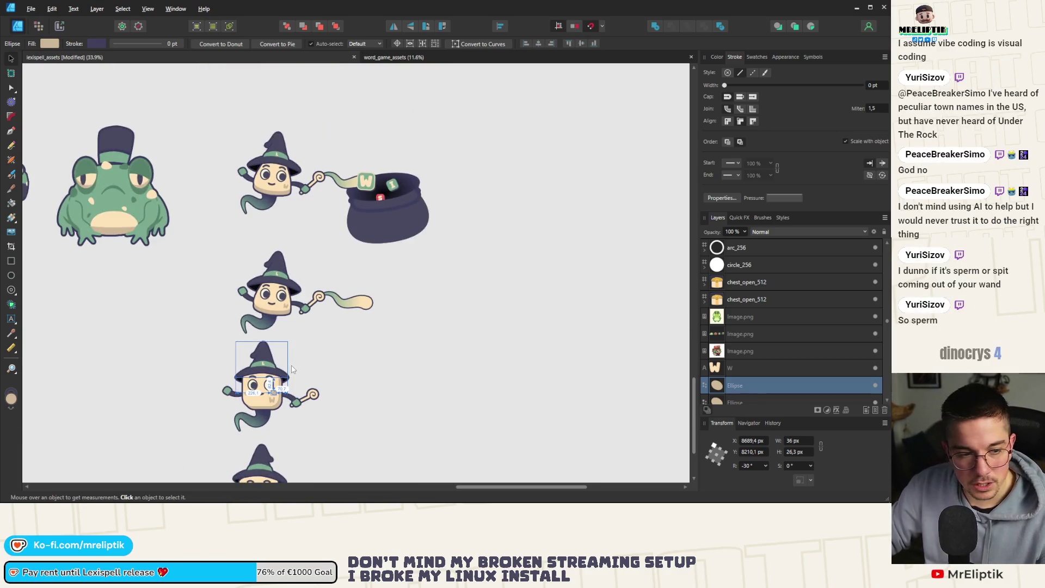
{"action": "key", "text": "ctrl+s"}
Select the cauldron, its letter tiles and the wand's green trail, cancelling the dialog without changes
{"action": "scroll", "coordinate": [301, 233], "scroll_direction": "down", "scroll_amount": 4}
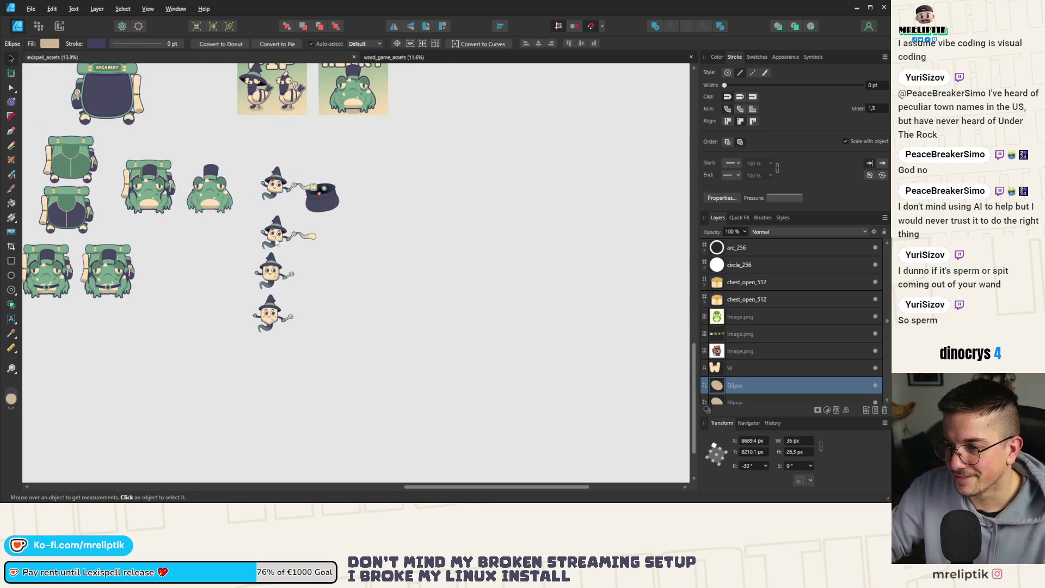
{"action": "left_click_drag", "start_coordinate": [359, 157], "coordinate": [300, 223]}
{"action": "scroll", "coordinate": [315, 205], "scroll_direction": "up", "scroll_amount": 2}
{"action": "left_click", "coordinate": [295, 170], "text": "shift"}
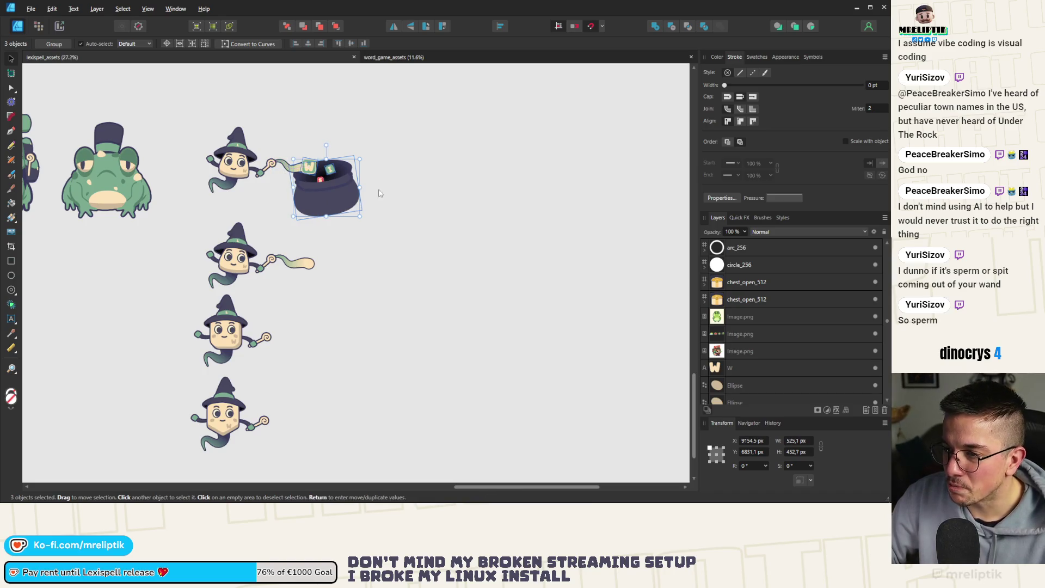
{"action": "left_click", "coordinate": [395, 187]}
{"action": "mouse_move", "coordinate": [384, 140]}
{"action": "left_mouse_down"}
{"action": "mouse_move", "coordinate": [294, 212]}
{"action": "mouse_move", "coordinate": [281, 246]}
{"action": "left_mouse_up"}
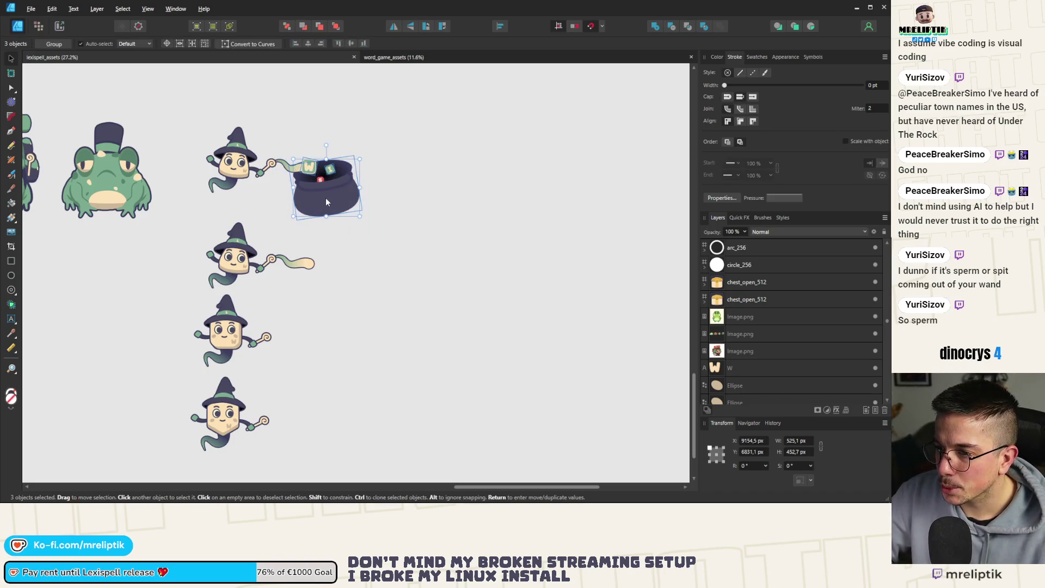
{"action": "key", "text": "ctrl+shift+alt+s"}
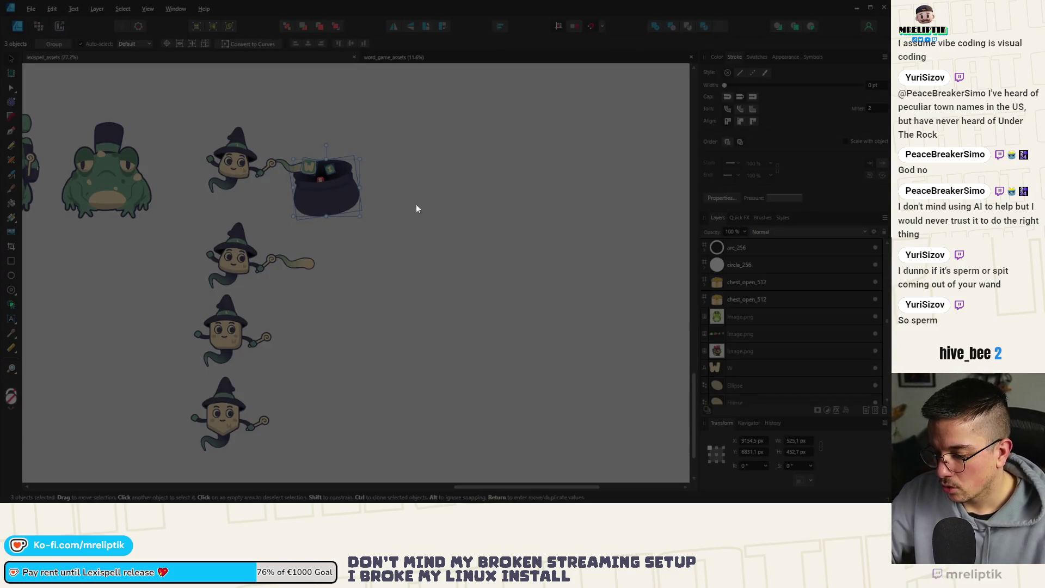
{"action": "key", "text": "Escape"}
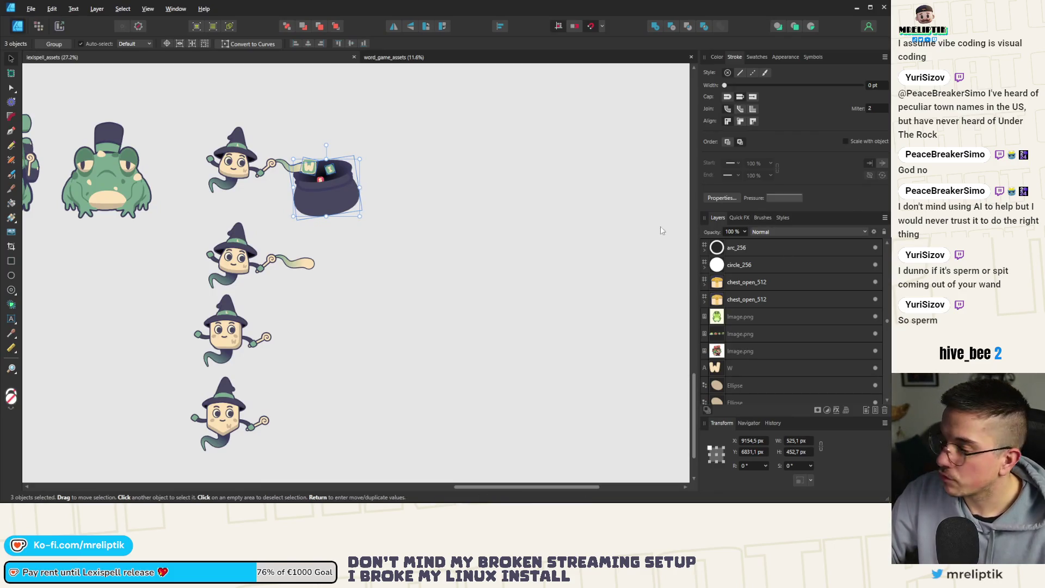
{"action": "left_click_drag", "start_coordinate": [419, 137], "coordinate": [288, 251]}
{"action": "left_click", "coordinate": [461, 224]}
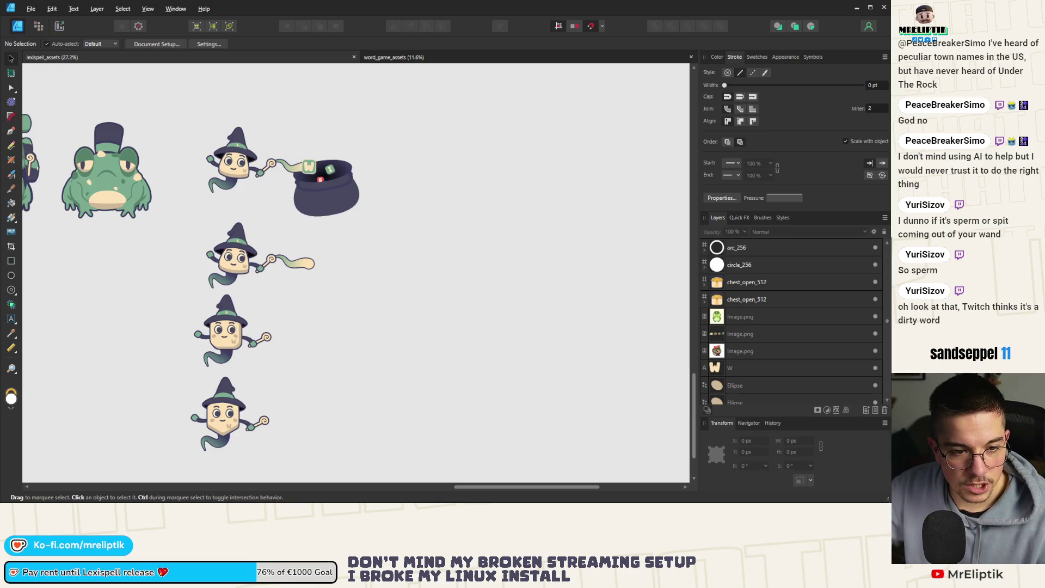
Marquee-select the bottom wizard to check it, then deselect
{"action": "scroll", "coordinate": [367, 266], "scroll_direction": "down", "scroll_amount": 3}
{"action": "scroll", "coordinate": [229, 333], "scroll_direction": "up", "scroll_amount": 3}
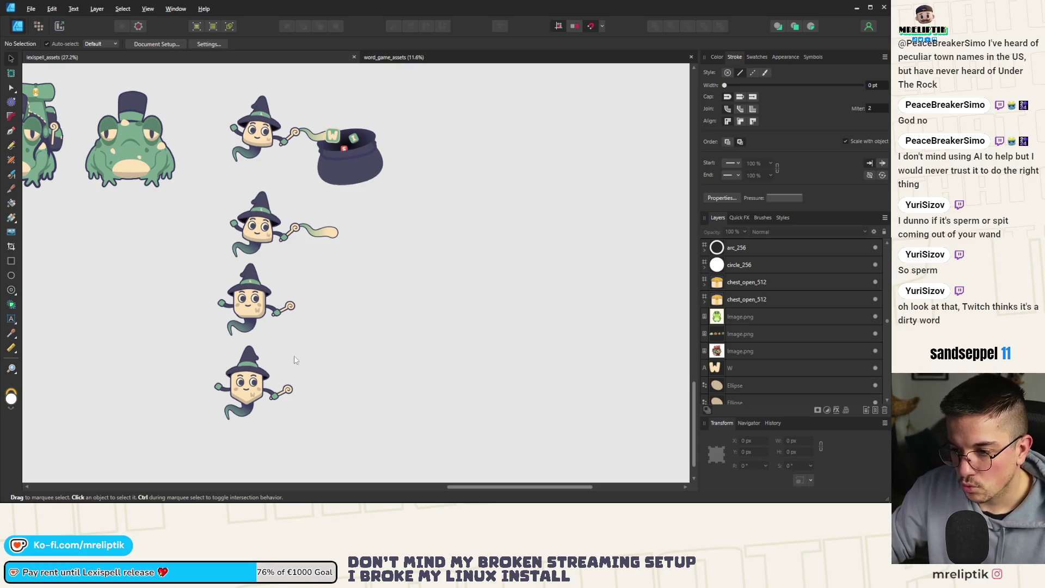
{"action": "left_click_drag", "start_coordinate": [328, 339], "coordinate": [177, 441]}
{"action": "left_click", "coordinate": [326, 333]}
{"action": "scroll", "coordinate": [277, 334], "scroll_direction": "up", "scroll_amount": 3}
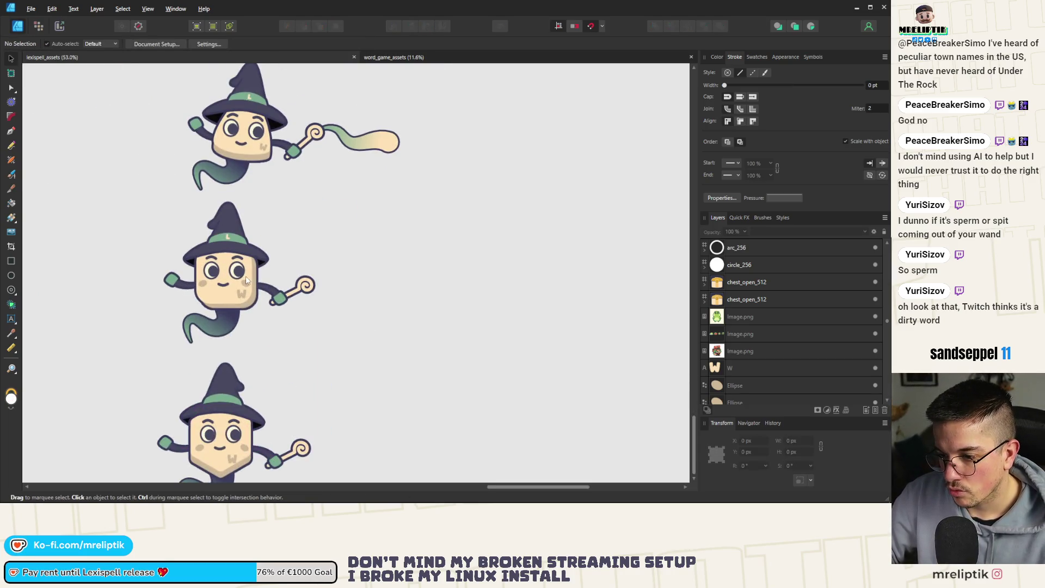
Delete the bottom wizard's hat and drag a copy of the middle wizard's hat onto it
{"action": "left_click", "coordinate": [229, 387]}
{"action": "key", "text": "ctrl+["}
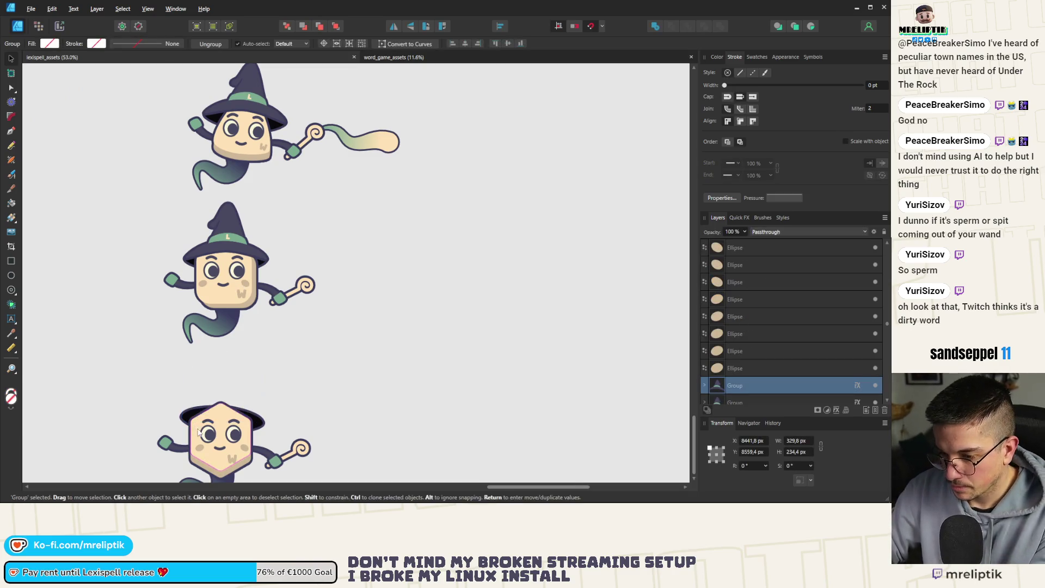
{"action": "key", "text": "Delete"}
{"action": "left_click", "coordinate": [216, 245]}
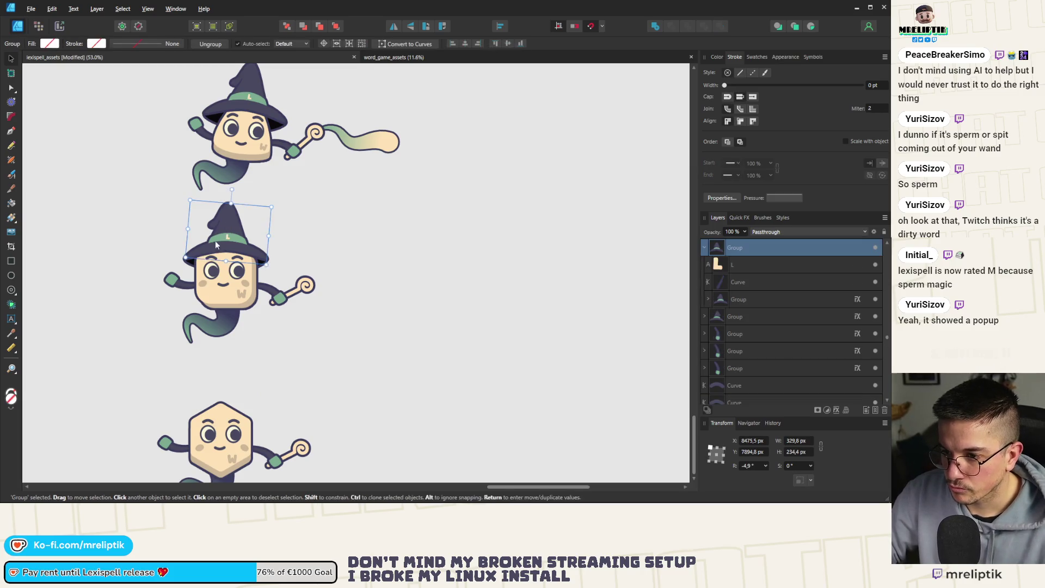
{"action": "left_click_drag", "start_coordinate": [215, 245], "coordinate": [210, 385]}
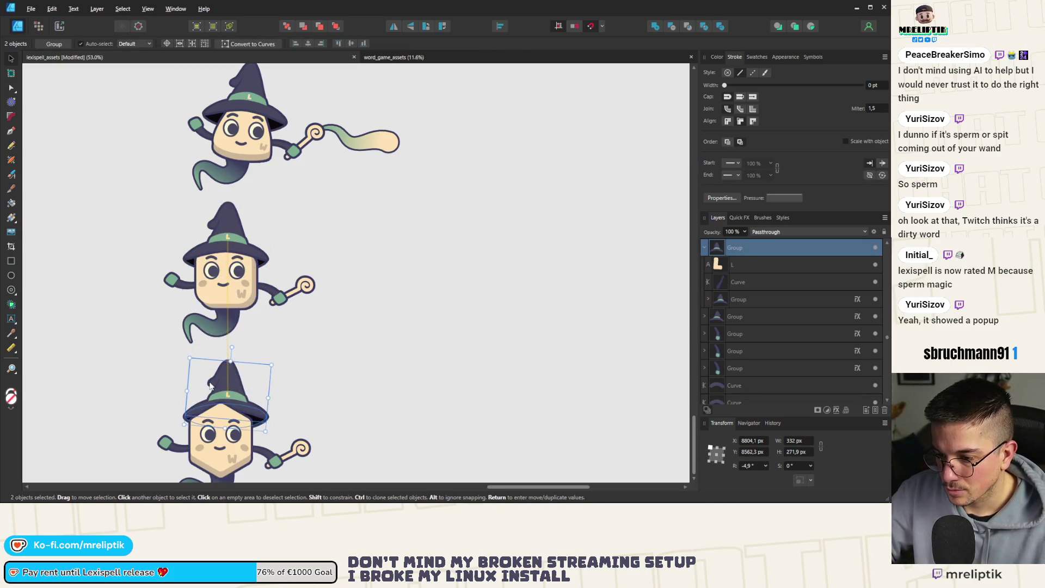
{"action": "left_click", "coordinate": [336, 27]}
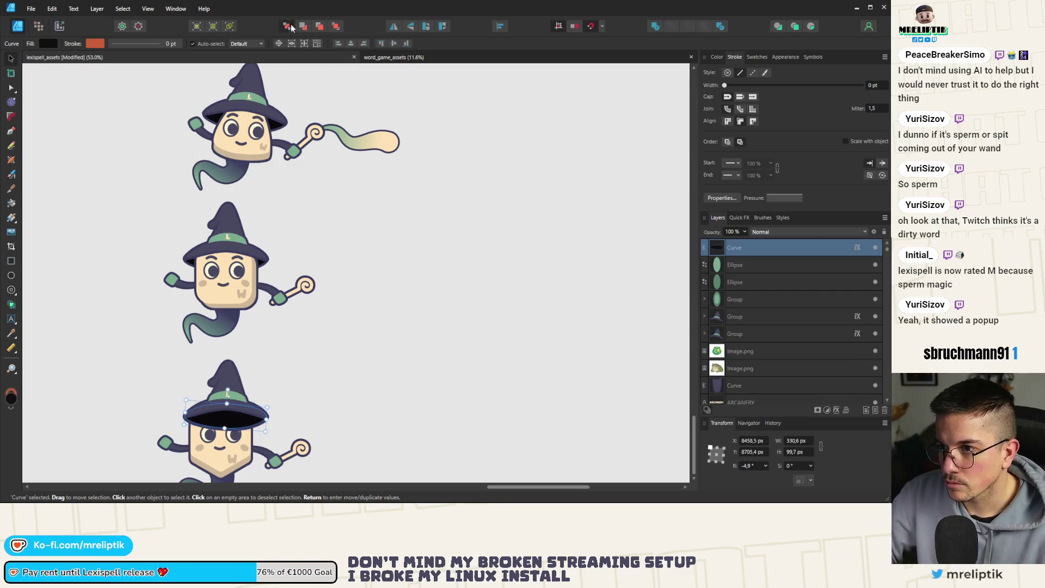
{"action": "key", "text": "ctrl+z"}
Nudge the copied hat and brim down slightly on the bottom wizard
{"action": "left_click", "coordinate": [234, 400]}
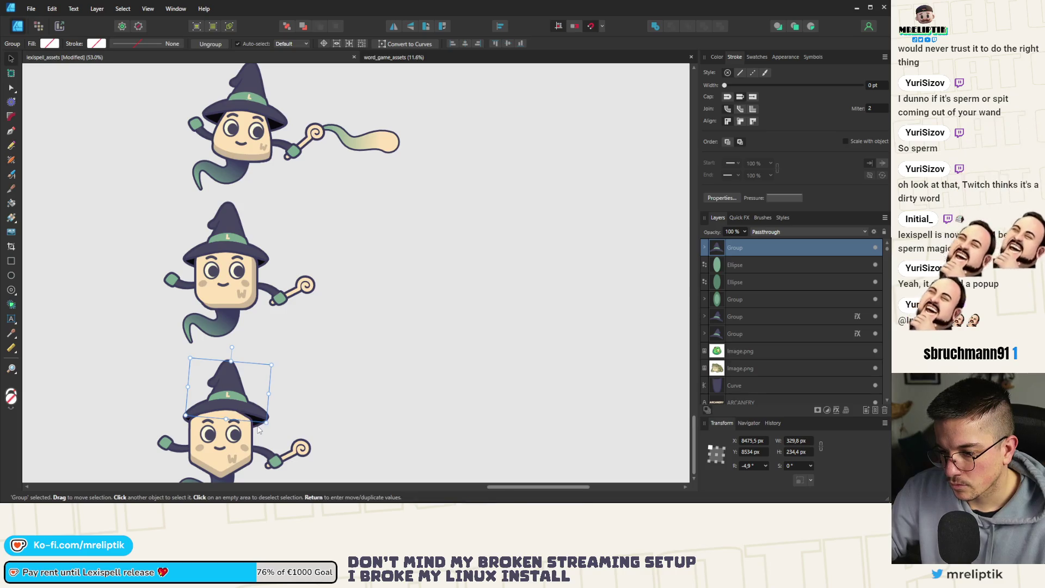
{"action": "left_click", "coordinate": [242, 408], "text": "shift"}
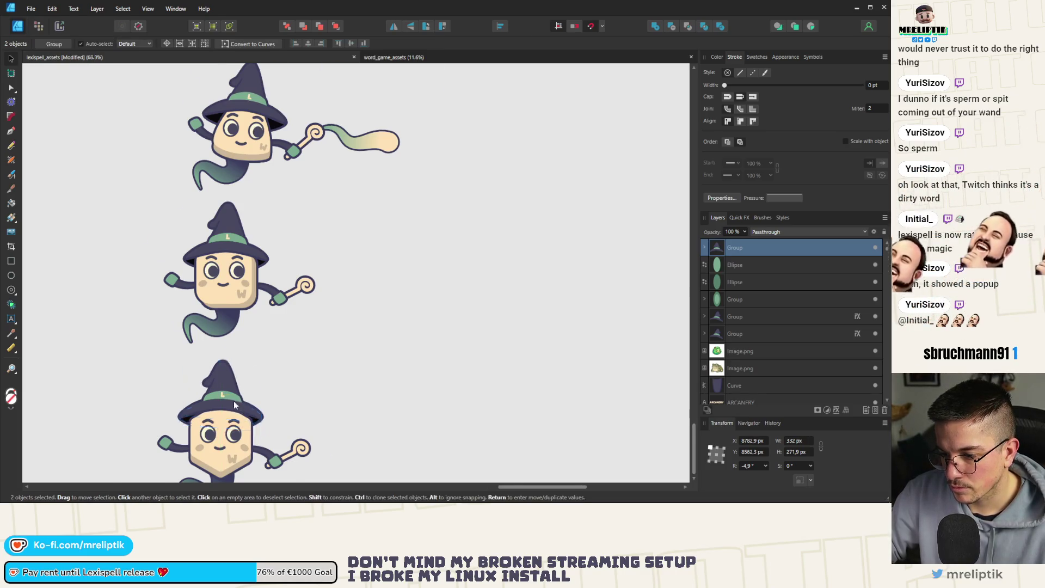
{"action": "scroll", "coordinate": [233, 400], "scroll_direction": "up", "scroll_amount": 3}
{"action": "key", "text": "shift+Down"}
{"action": "key", "text": "shift+Down"}
{"action": "scroll", "coordinate": [209, 387], "scroll_direction": "down", "scroll_amount": 5}
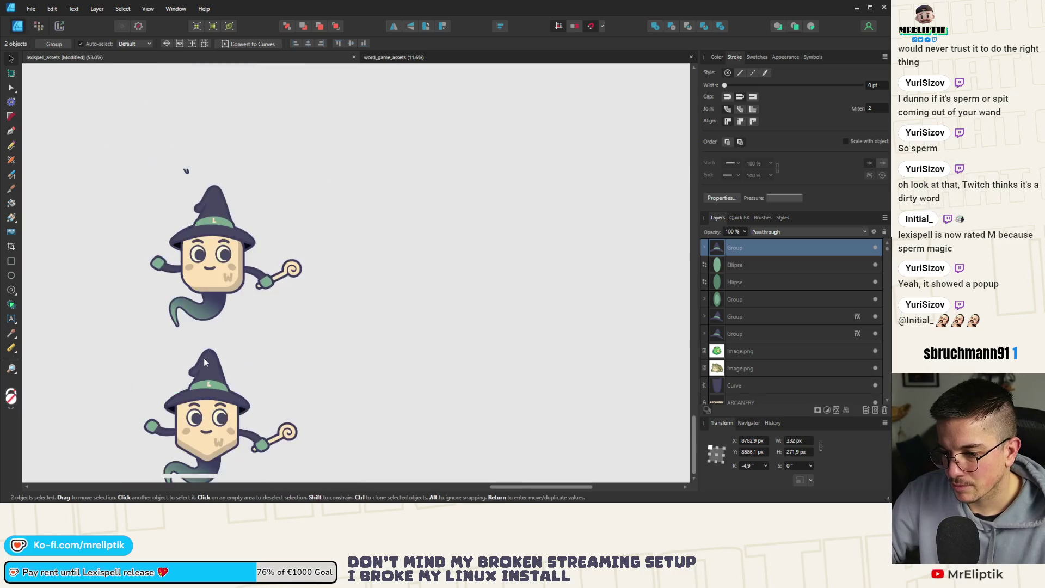
{"action": "left_click", "coordinate": [220, 350]}
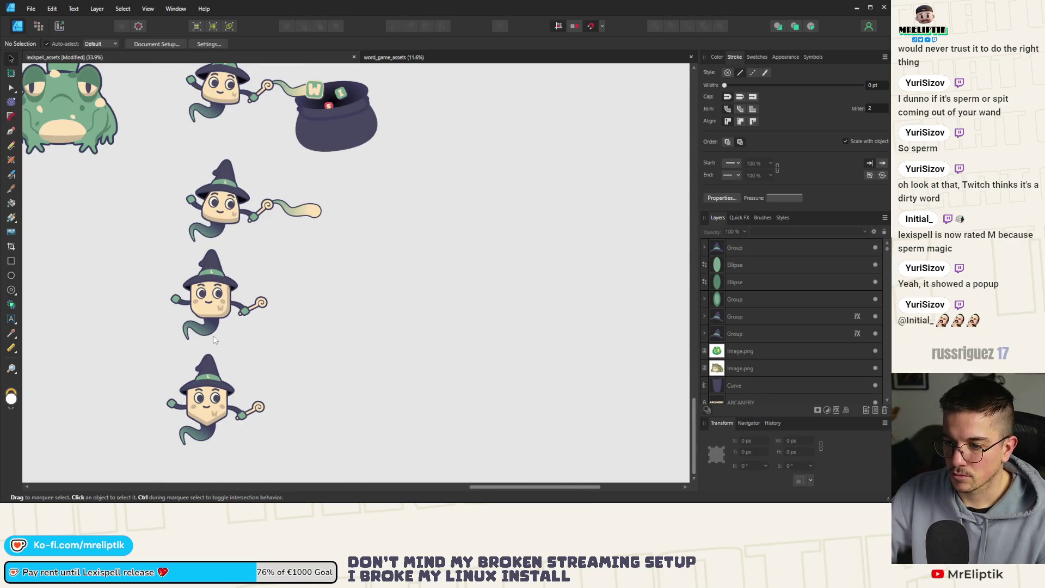
Rotate the copied hat and brim to about -3.1° and shift them slightly left
{"action": "scroll", "coordinate": [183, 362], "scroll_direction": "up", "scroll_amount": 4}
{"action": "left_click", "coordinate": [244, 376]}
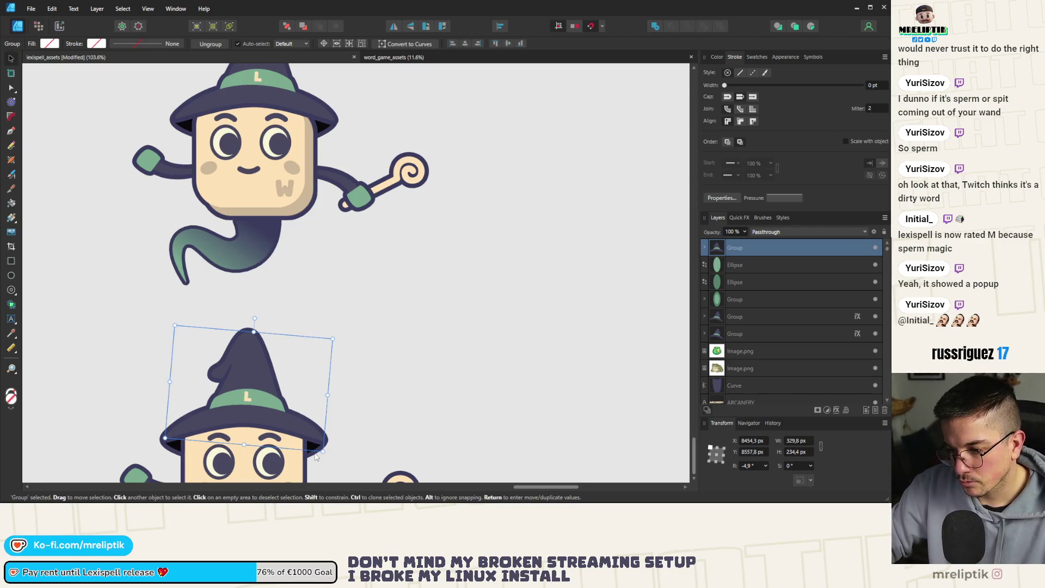
{"action": "left_click", "coordinate": [175, 456]}
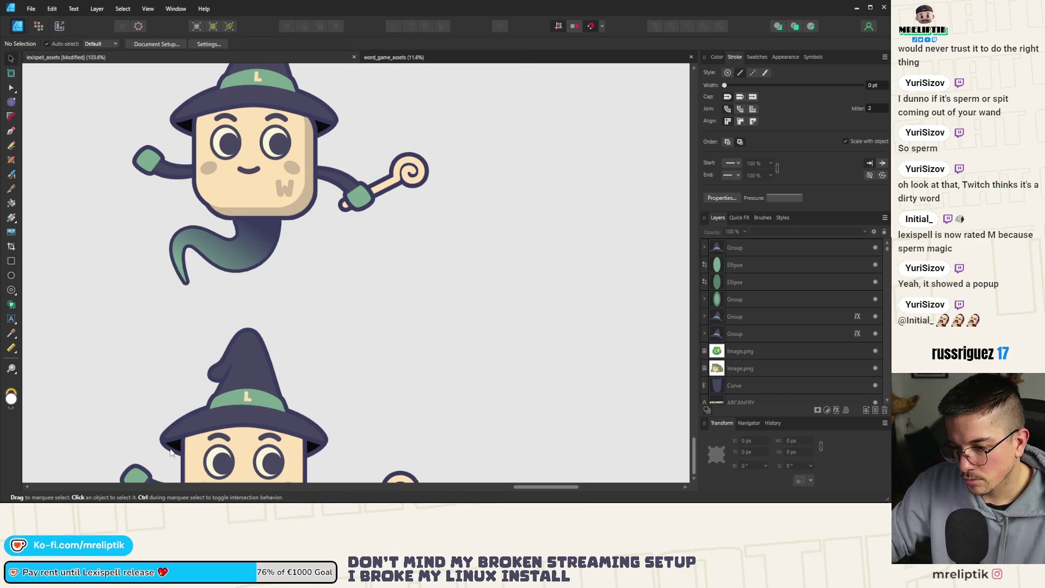
{"action": "left_click", "coordinate": [253, 328], "text": "shift"}
{"action": "left_click_drag", "start_coordinate": [254, 327], "coordinate": [256, 326]}
{"action": "left_click_drag", "start_coordinate": [258, 379], "coordinate": [256, 380]}
{"action": "scroll", "coordinate": [256, 364], "scroll_direction": "down", "scroll_amount": 5}
{"action": "left_click", "coordinate": [255, 365]}
{"action": "scroll", "coordinate": [256, 365], "scroll_direction": "down", "scroll_amount": 2}
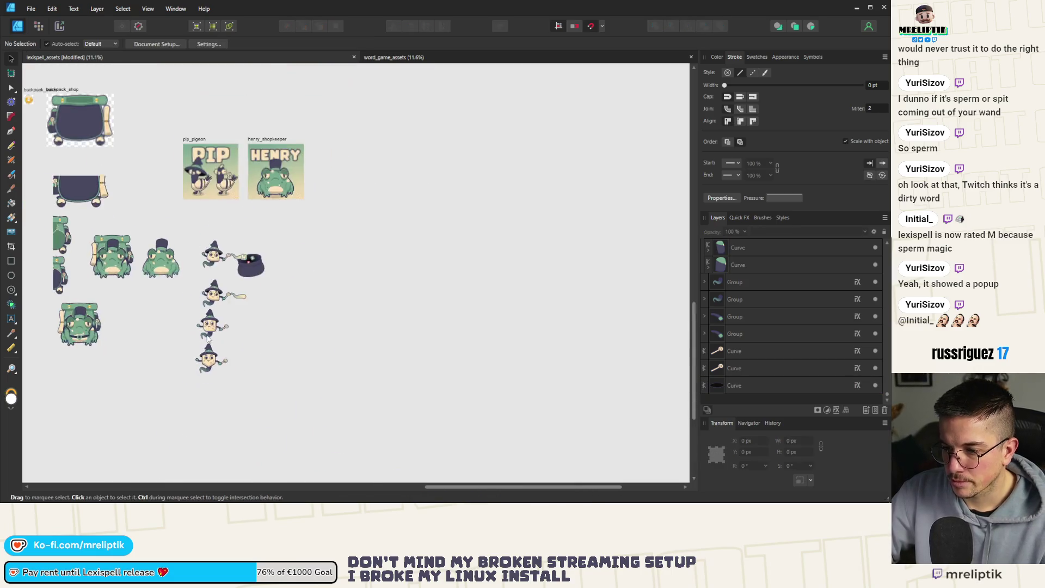
{"action": "scroll", "coordinate": [217, 370], "scroll_direction": "up", "scroll_amount": 2}
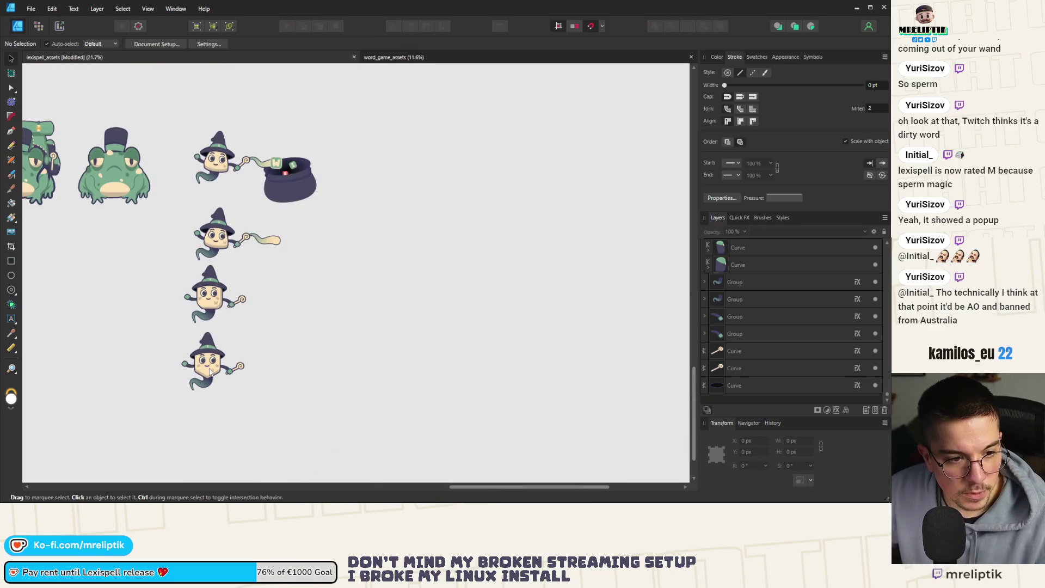